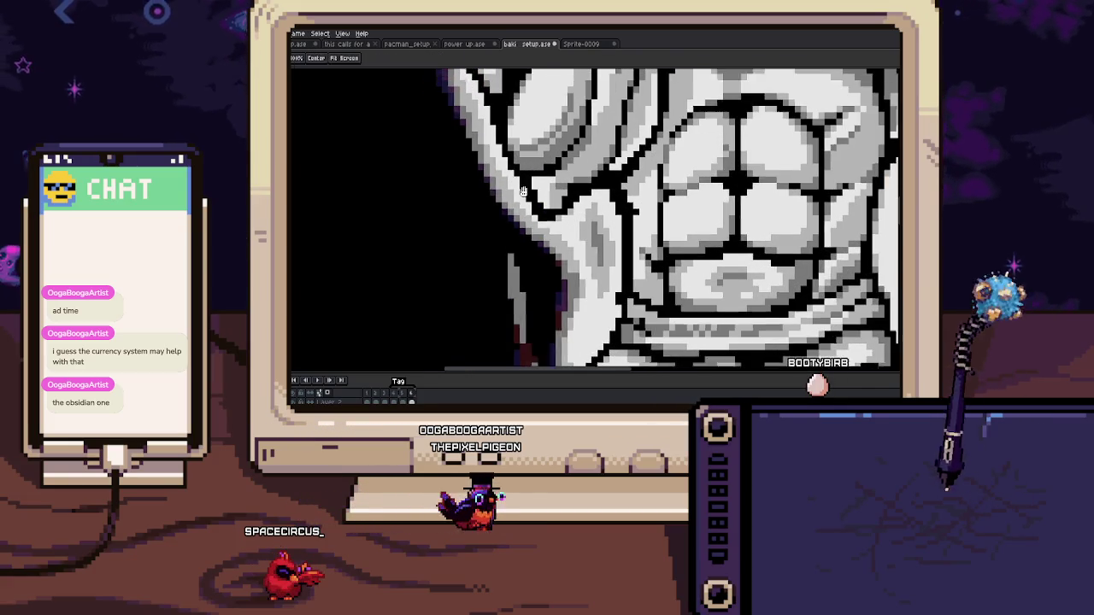
Step: Pan up from the abs to the bear's face and zoom in on its head edge against the dark aura
{"action": "left_click_drag", "start_coordinate": [547, 126], "coordinate": [546, 331]}
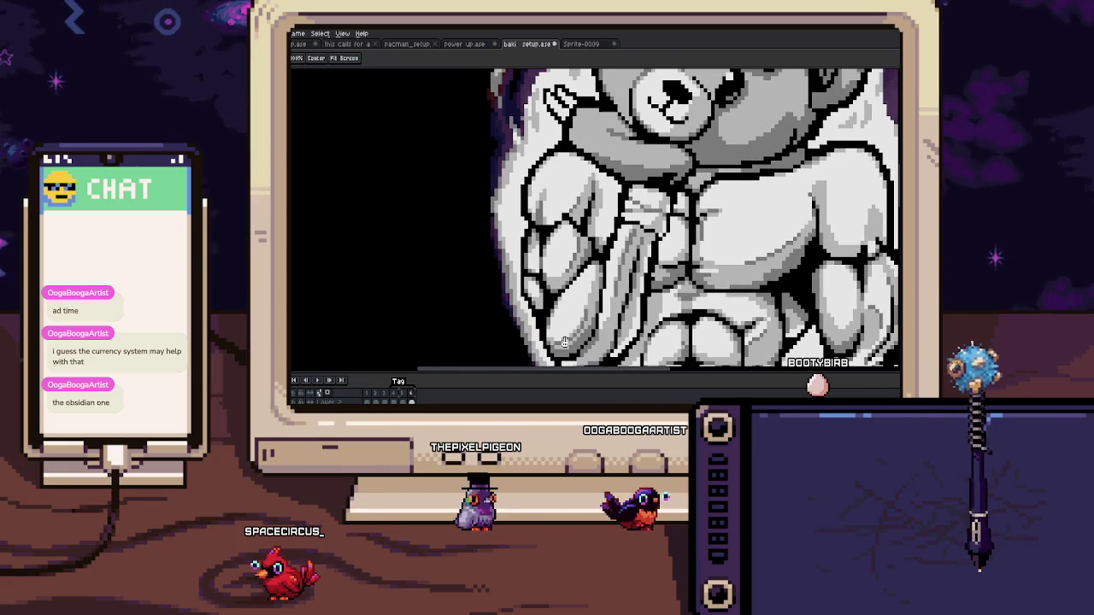
{"action": "left_click_drag", "start_coordinate": [529, 154], "coordinate": [529, 231]}
{"action": "scroll", "coordinate": [528, 231], "scroll_direction": "up", "scroll_amount": 1}
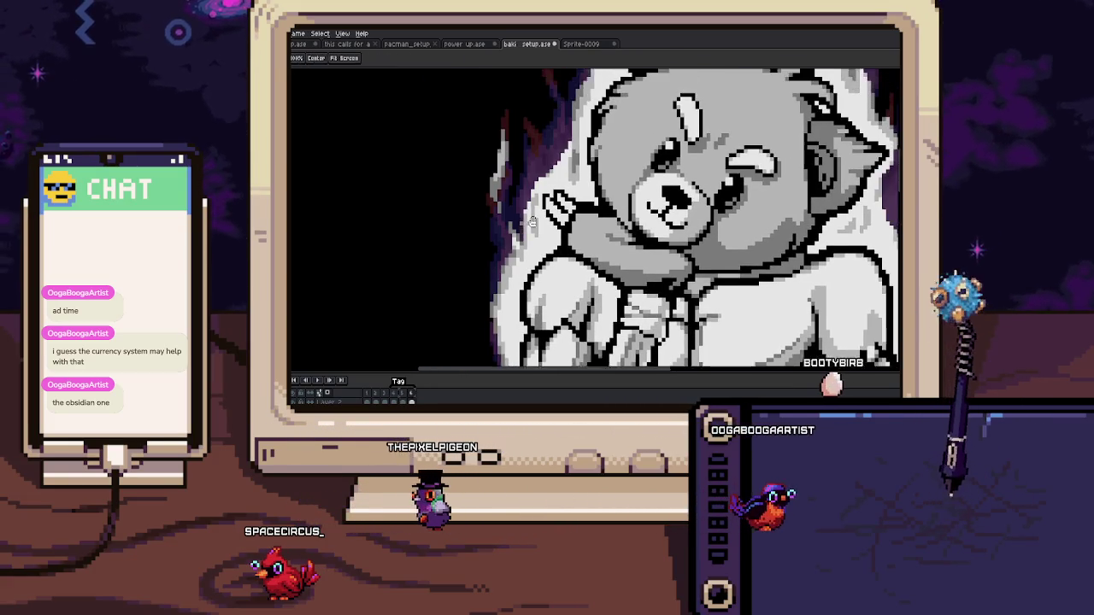
{"action": "scroll", "coordinate": [504, 252], "scroll_direction": "up", "scroll_amount": 3}
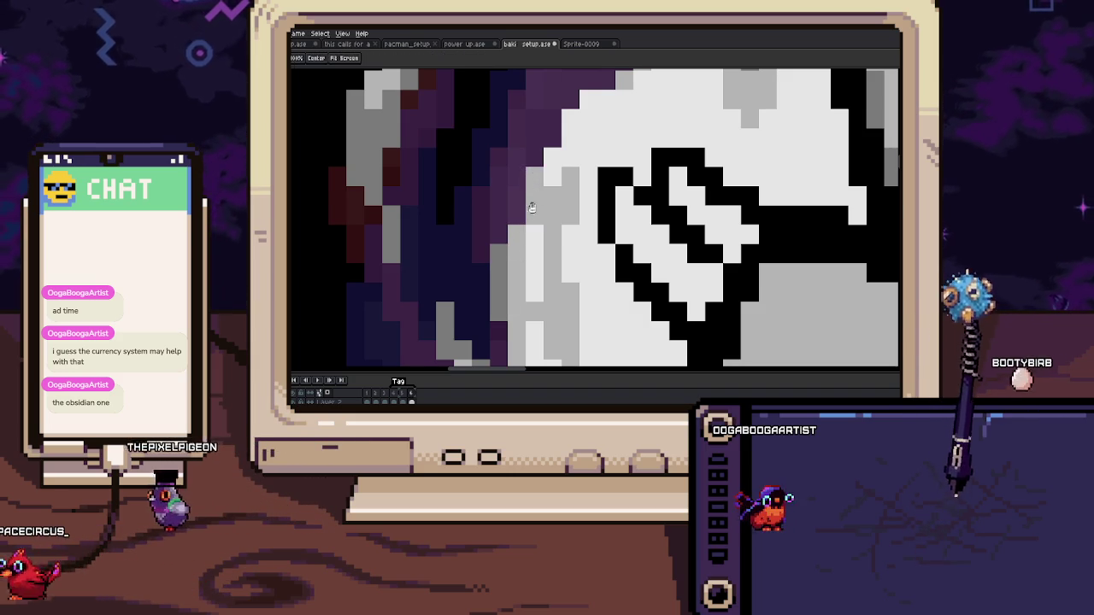
{"action": "scroll", "coordinate": [513, 227], "scroll_direction": "up", "scroll_amount": 1}
{"action": "scroll", "coordinate": [511, 225], "scroll_direction": "up", "scroll_amount": 2}
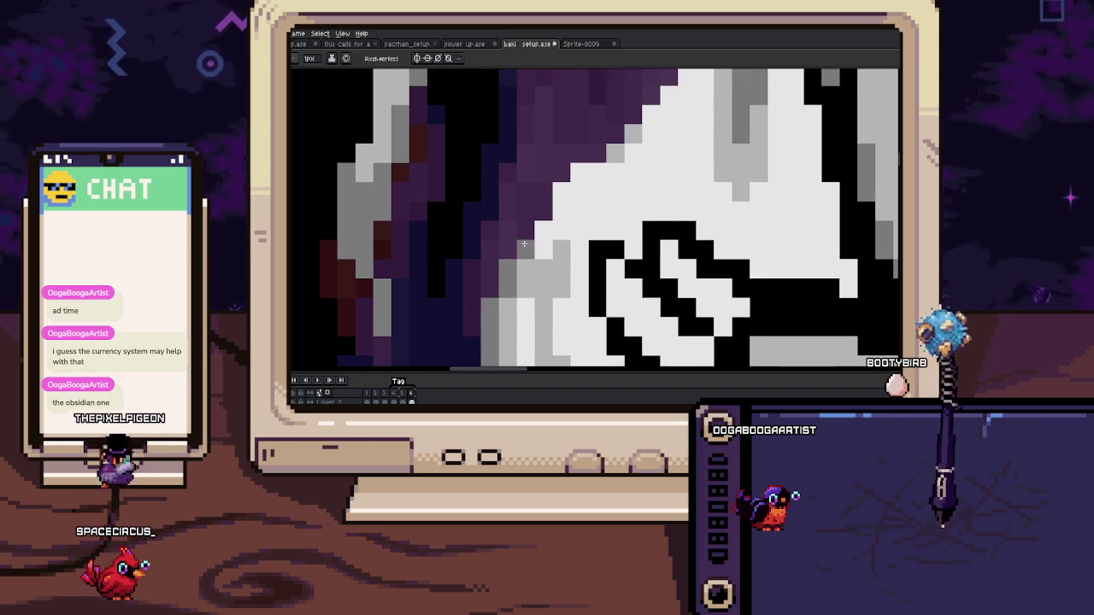
{"action": "scroll", "coordinate": [531, 224], "scroll_direction": "up", "scroll_amount": 1}
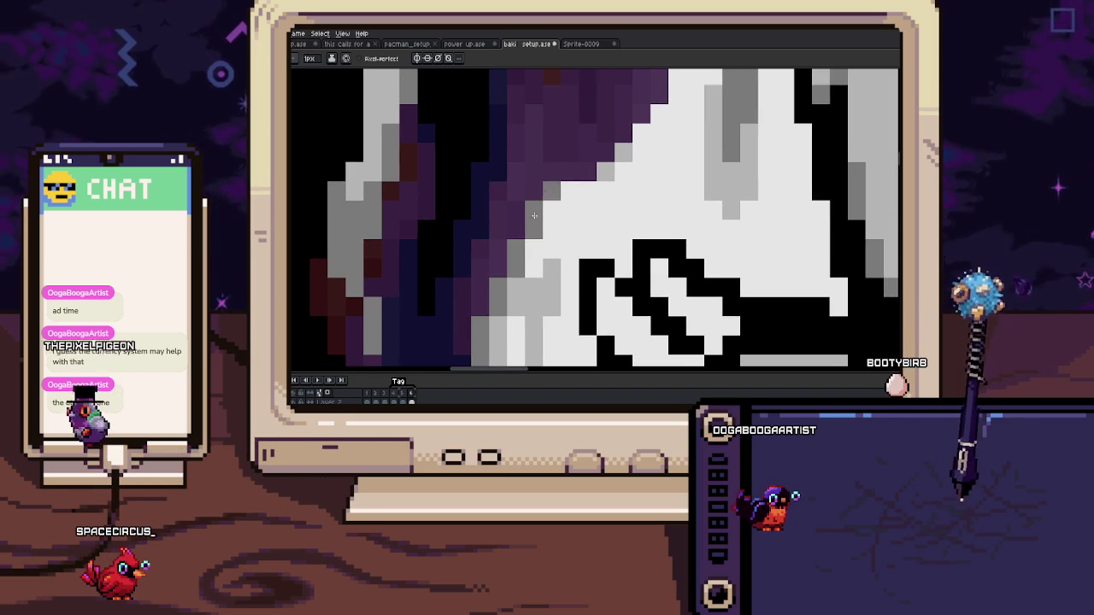
{"action": "scroll", "coordinate": [537, 208], "scroll_direction": "down", "scroll_amount": 6}
{"action": "scroll", "coordinate": [533, 218], "scroll_direction": "up", "scroll_amount": 2}
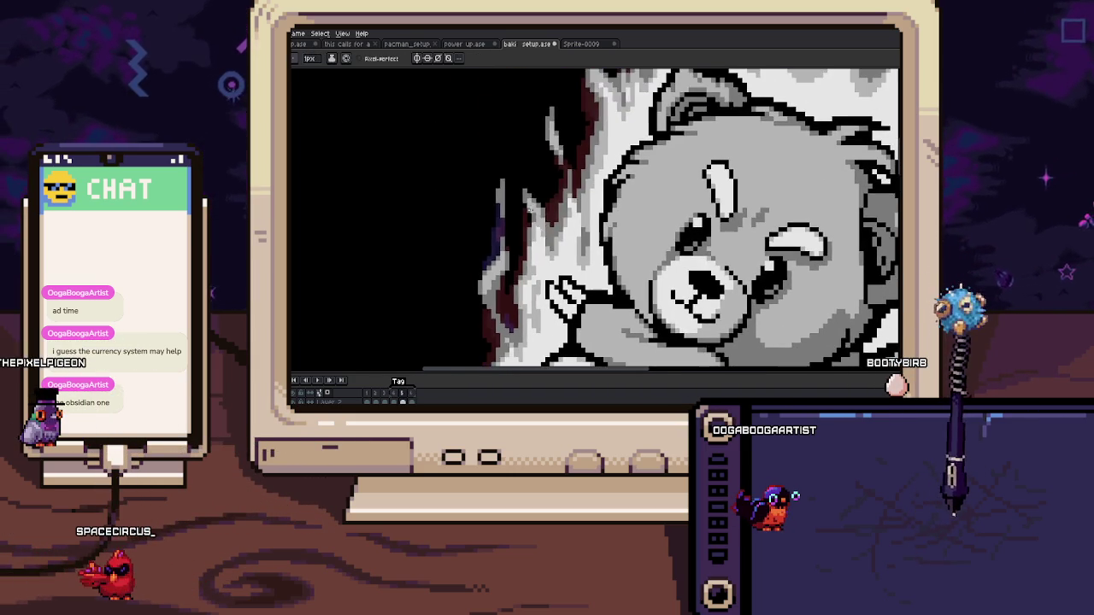
{"action": "scroll", "coordinate": [531, 217], "scroll_direction": "up", "scroll_amount": 2}
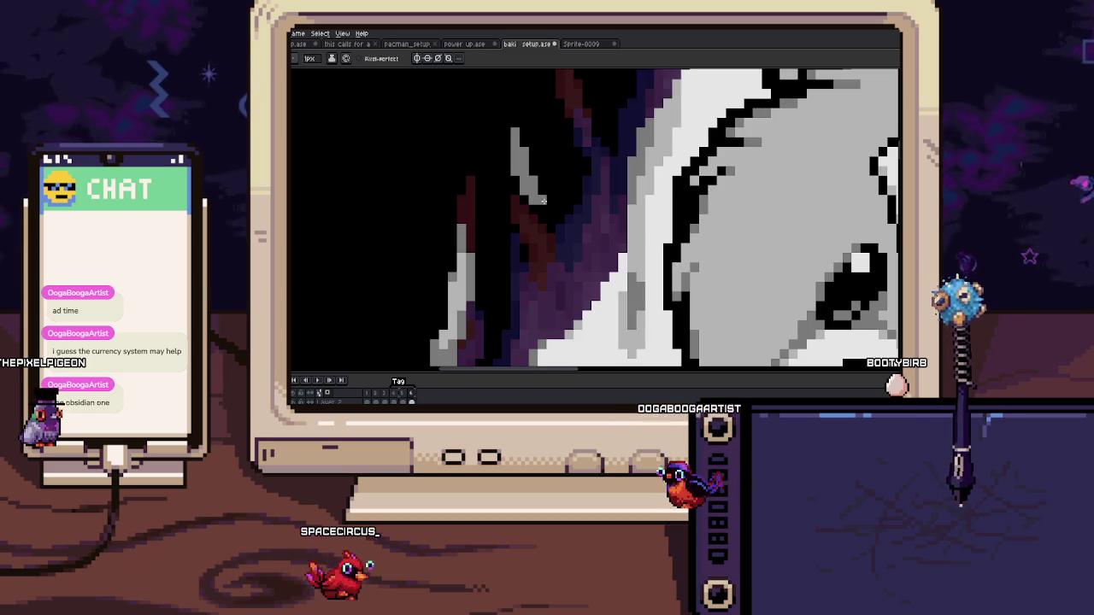
Step: Sample a colour from the canvas and pencil in pixels along the bear's head edge
{"action": "scroll", "coordinate": [540, 200], "scroll_direction": "down", "scroll_amount": 1}
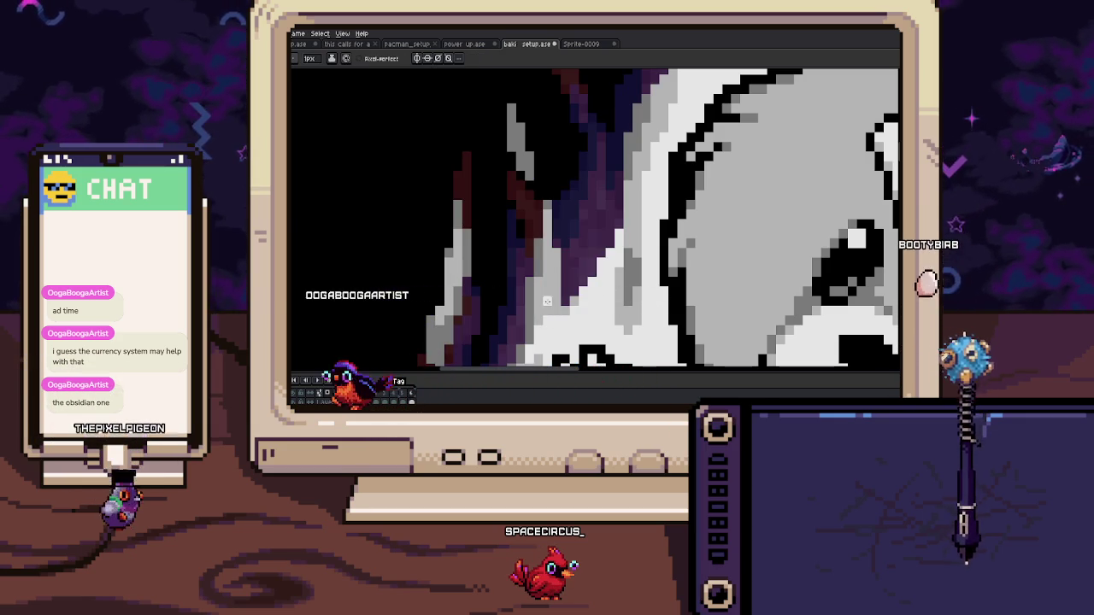
{"action": "key", "text": "i"}
{"action": "key", "text": "b"}
{"action": "key", "text": "b"}
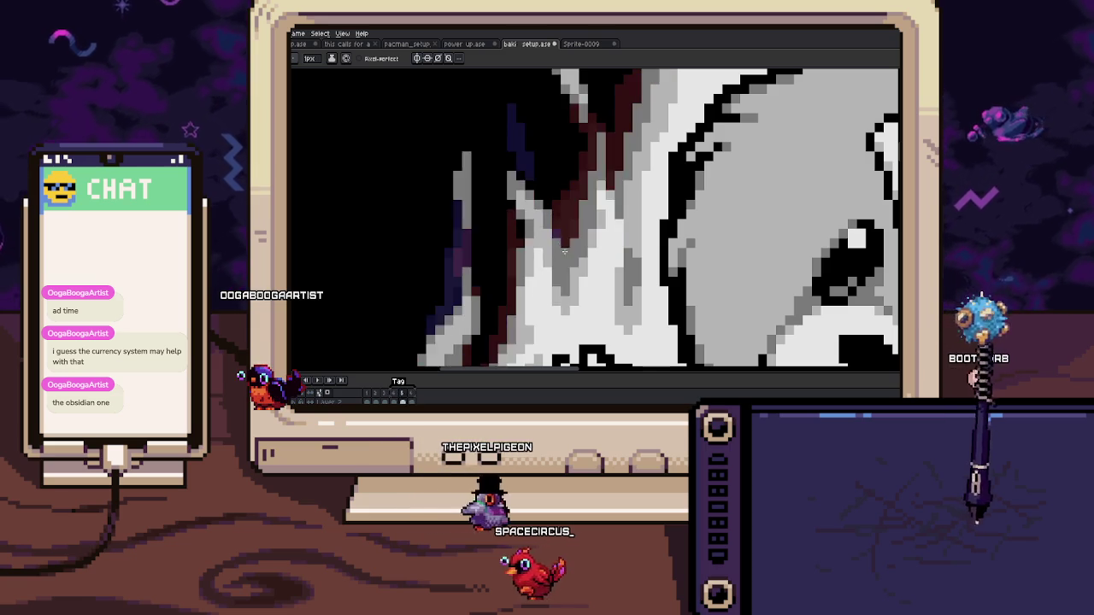
{"action": "scroll", "coordinate": [564, 252], "scroll_direction": "down", "scroll_amount": 3}
{"action": "scroll", "coordinate": [571, 269], "scroll_direction": "up", "scroll_amount": 3}
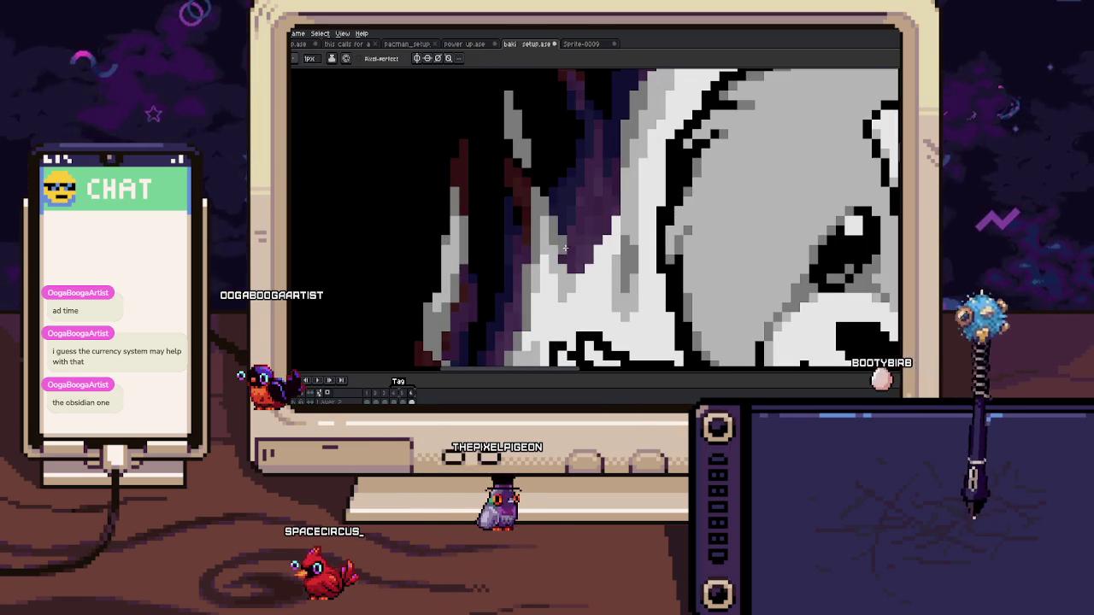
{"action": "left_click_drag", "start_coordinate": [600, 222], "coordinate": [600, 248]}
{"action": "scroll", "coordinate": [590, 227], "scroll_direction": "down", "scroll_amount": 1}
{"action": "scroll", "coordinate": [581, 226], "scroll_direction": "down", "scroll_amount": 2}
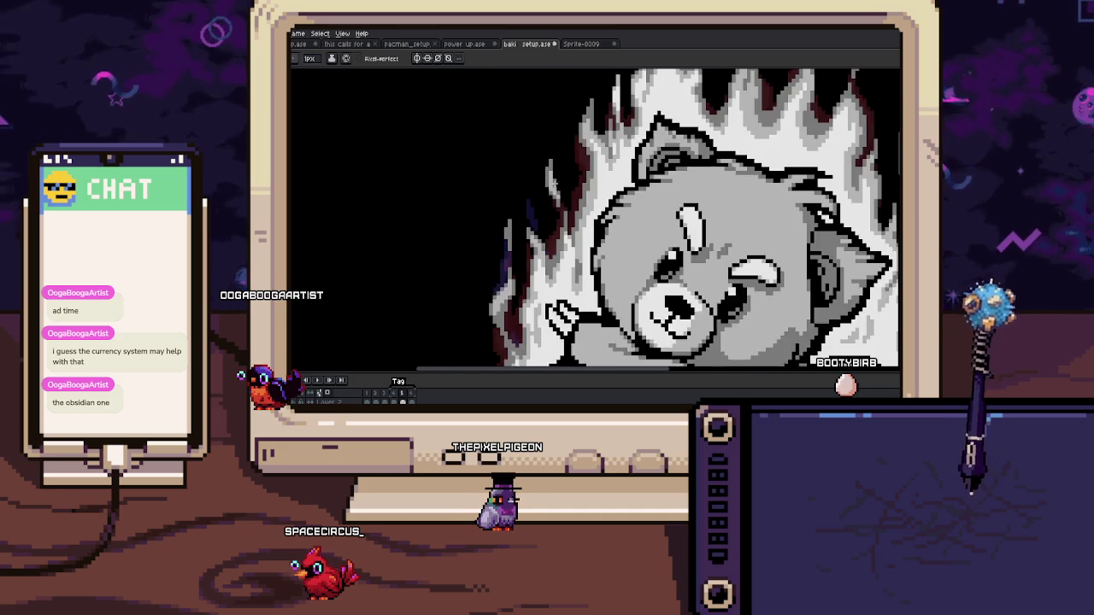
{"action": "scroll", "coordinate": [552, 224], "scroll_direction": "up", "scroll_amount": 2}
{"action": "scroll", "coordinate": [554, 214], "scroll_direction": "up", "scroll_amount": 2}
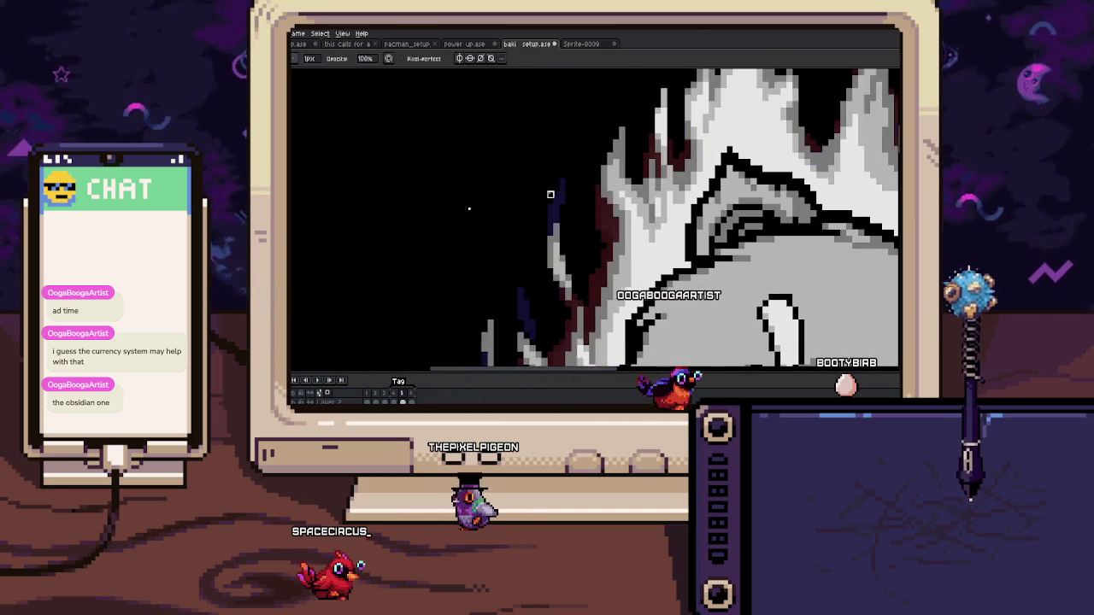
Step: Erase stray pixels where the head edge meets the purple aura
{"action": "key", "text": "e"}
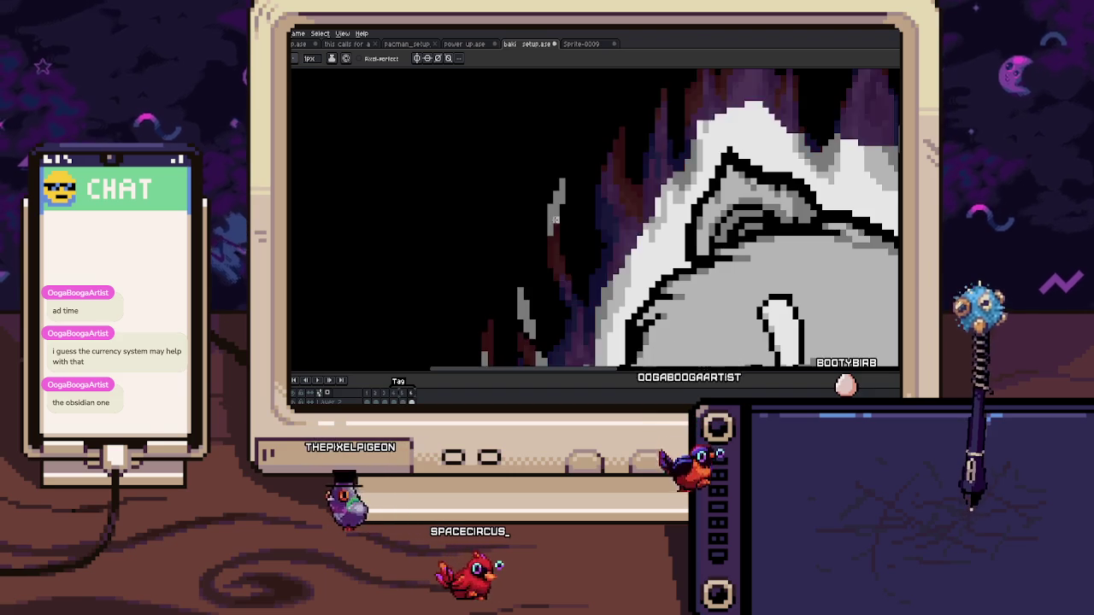
{"action": "scroll", "coordinate": [560, 213], "scroll_direction": "up", "scroll_amount": 2}
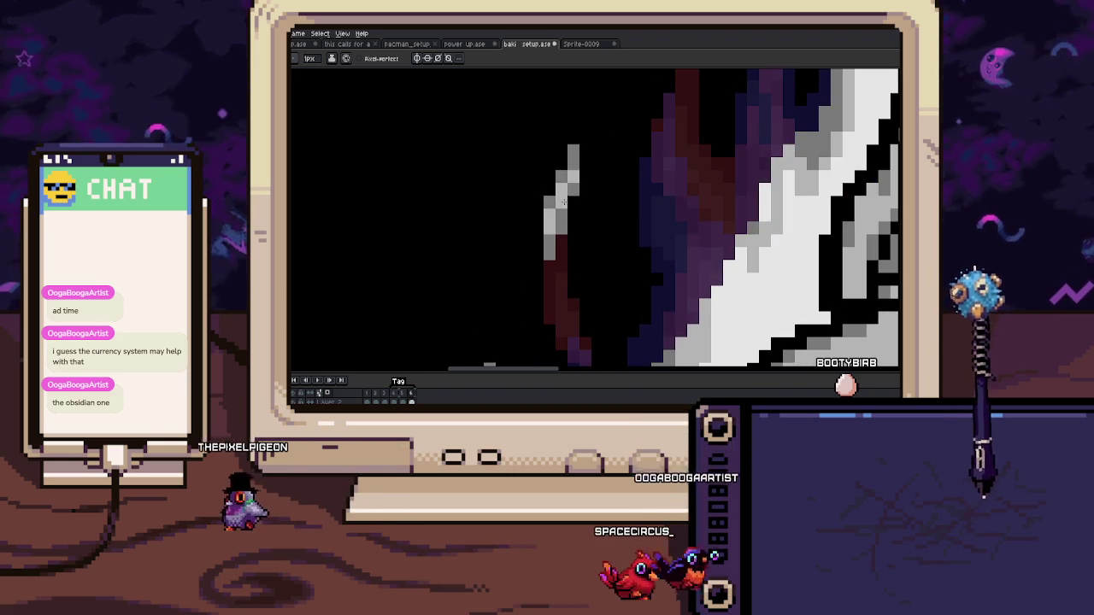
{"action": "scroll", "coordinate": [567, 200], "scroll_direction": "down", "scroll_amount": 2}
{"action": "scroll", "coordinate": [571, 218], "scroll_direction": "down", "scroll_amount": 1}
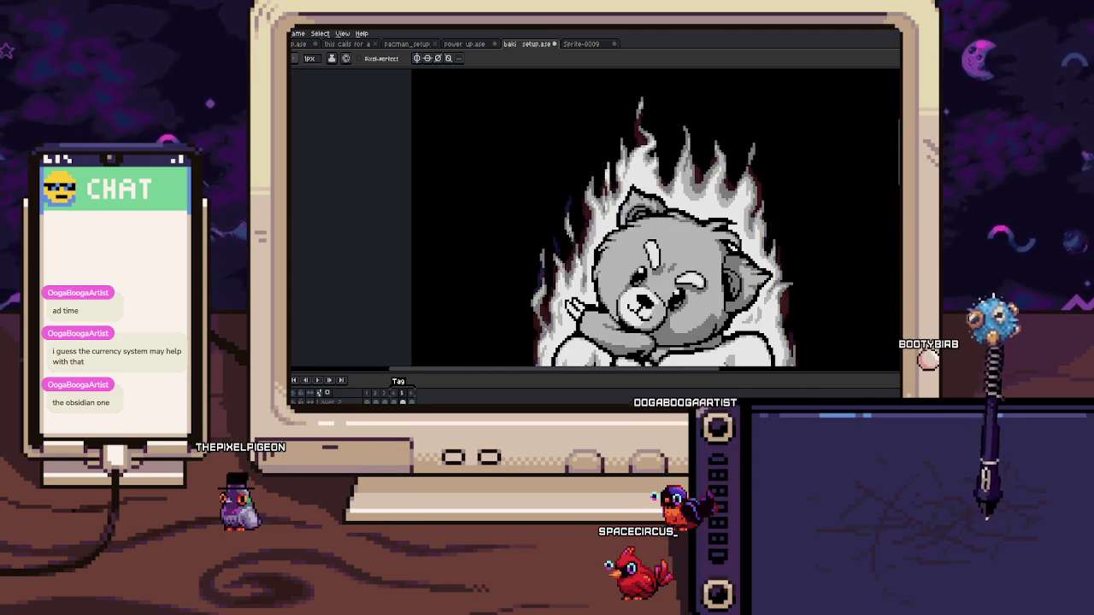
{"action": "scroll", "coordinate": [575, 239], "scroll_direction": "up", "scroll_amount": 1}
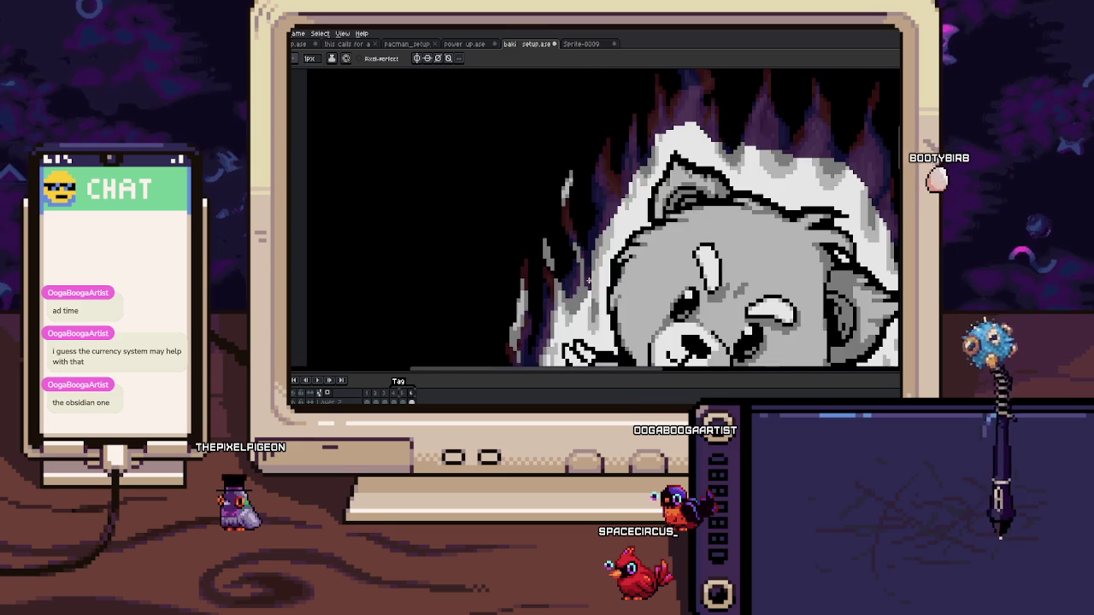
{"action": "scroll", "coordinate": [588, 279], "scroll_direction": "up", "scroll_amount": 2}
Step: Redraw pixels at the bear's cheek edge, then zoom out to check the whole aura
{"action": "left_click_drag", "start_coordinate": [577, 260], "coordinate": [576, 236]}
{"action": "key", "text": "b"}
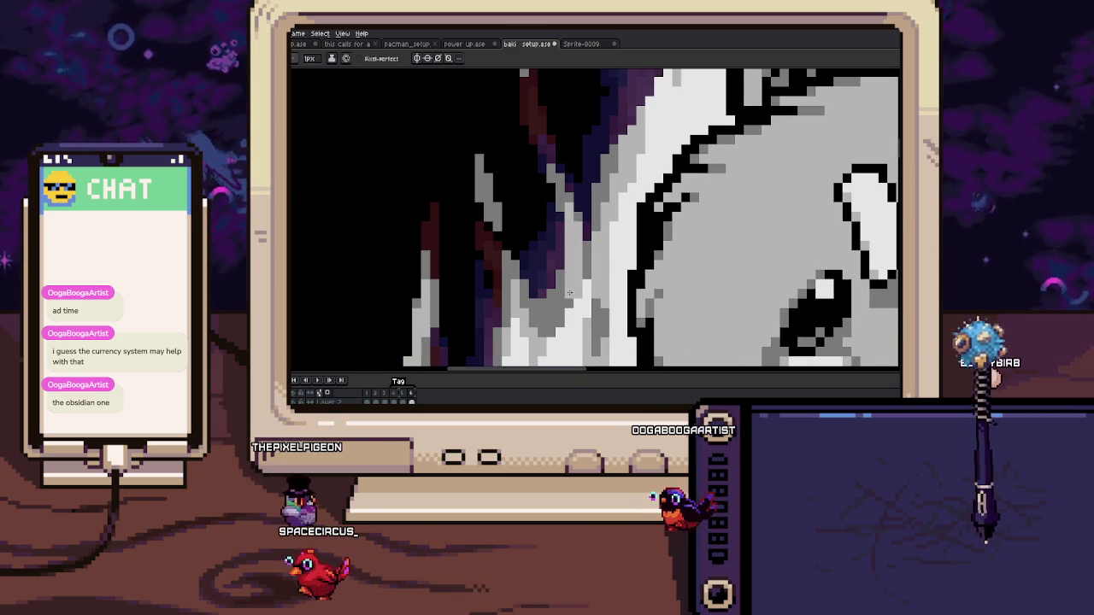
{"action": "scroll", "coordinate": [571, 286], "scroll_direction": "down", "scroll_amount": 1}
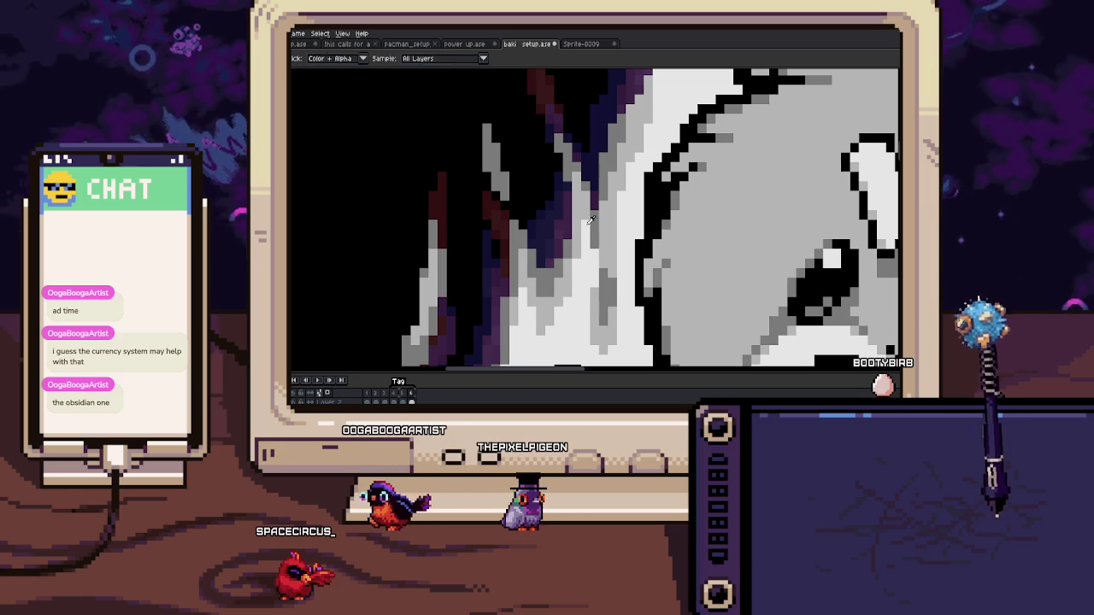
{"action": "scroll", "coordinate": [584, 223], "scroll_direction": "down", "scroll_amount": 2}
{"action": "scroll", "coordinate": [584, 223], "scroll_direction": "down", "scroll_amount": 1}
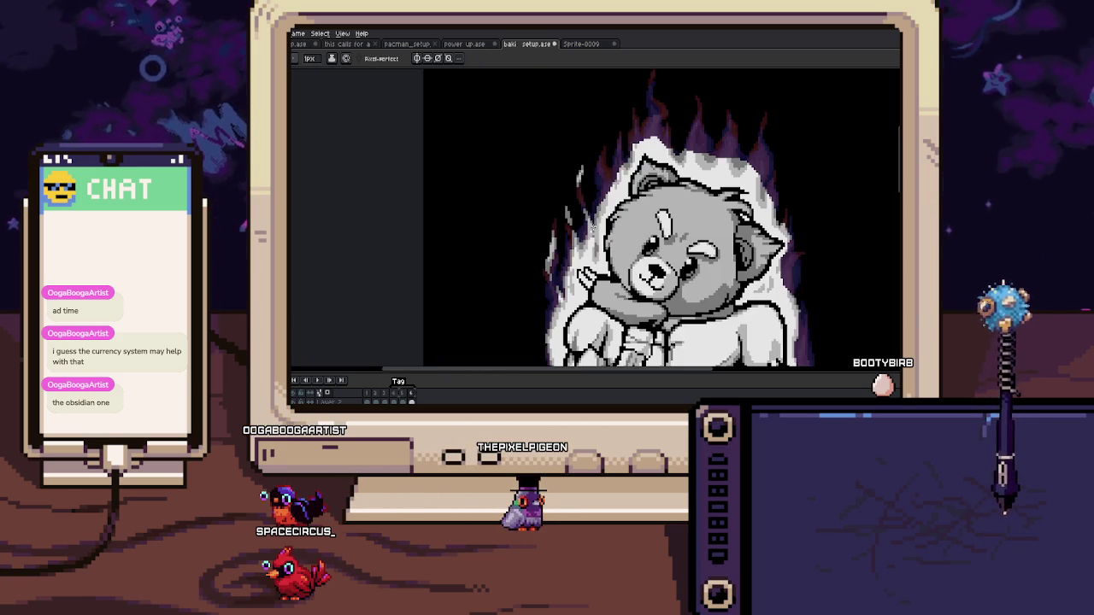
{"action": "left_click_drag", "start_coordinate": [585, 223], "coordinate": [551, 238]}
{"action": "scroll", "coordinate": [562, 204], "scroll_direction": "down", "scroll_amount": 1}
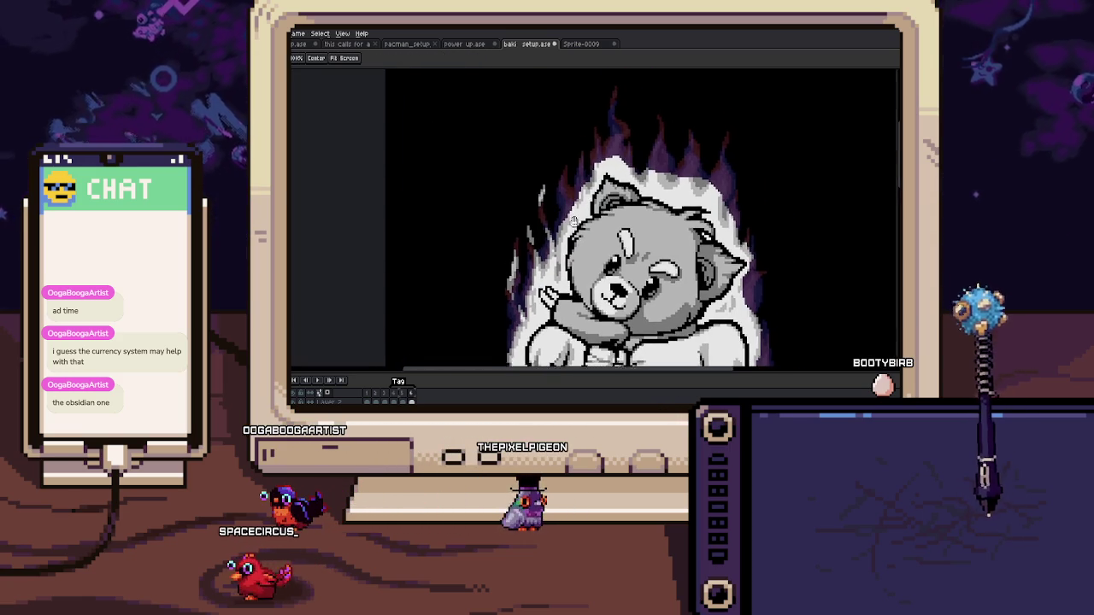
Step: Zoom in on the bear's feet and erase stray aura pixels, moving on to the next frame
{"action": "scroll", "coordinate": [565, 188], "scroll_direction": "down", "scroll_amount": 1}
{"action": "scroll", "coordinate": [573, 162], "scroll_direction": "down", "scroll_amount": 1}
{"action": "scroll", "coordinate": [586, 115], "scroll_direction": "down", "scroll_amount": 1}
{"action": "left_click_drag", "start_coordinate": [586, 171], "coordinate": [574, 111]}
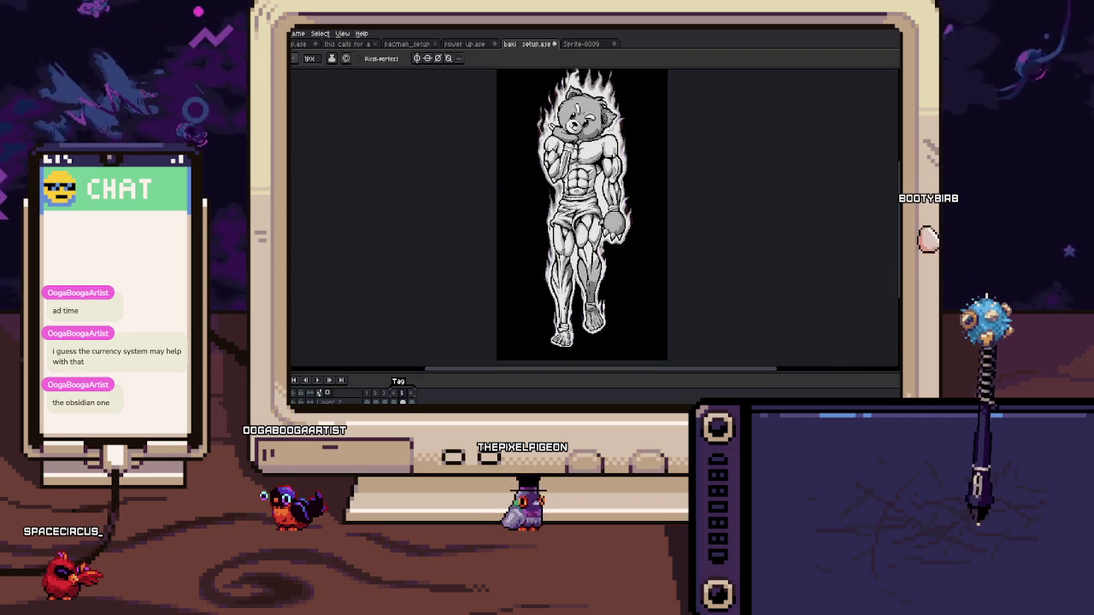
{"action": "scroll", "coordinate": [571, 324], "scroll_direction": "up", "scroll_amount": 3}
{"action": "scroll", "coordinate": [553, 247], "scroll_direction": "up", "scroll_amount": 1}
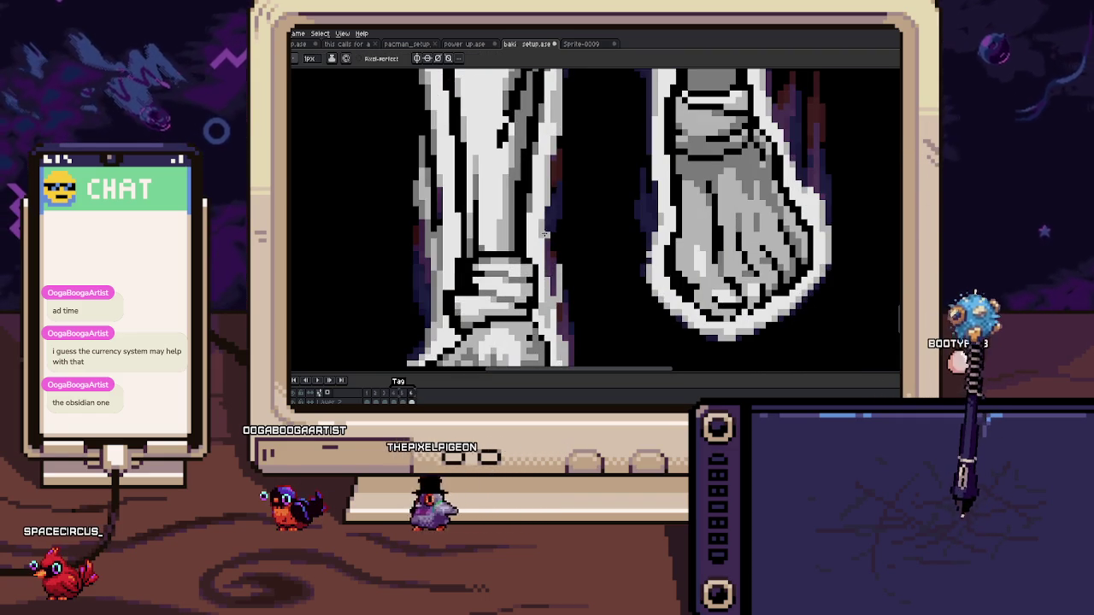
{"action": "key", "text": "e"}
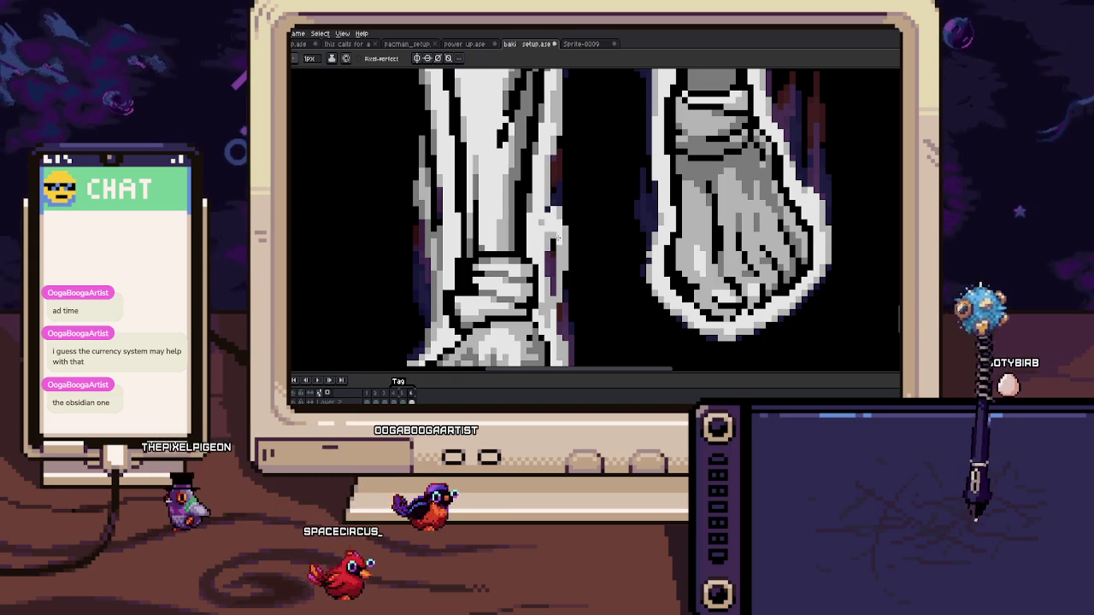
{"action": "scroll", "coordinate": [547, 199], "scroll_direction": "up", "scroll_amount": 1}
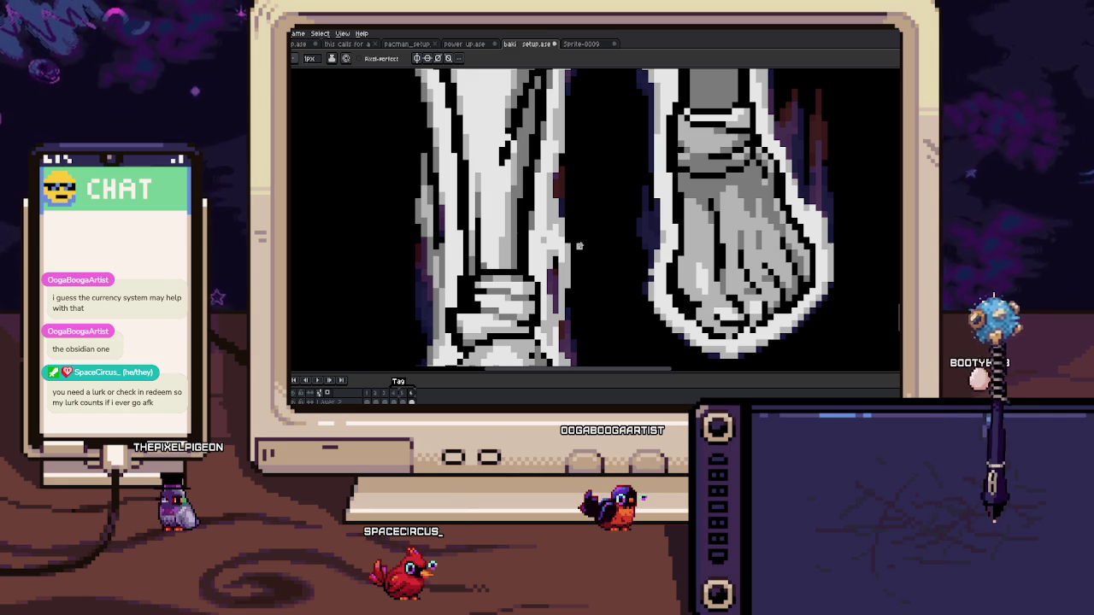
{"action": "key", "text": "Right"}
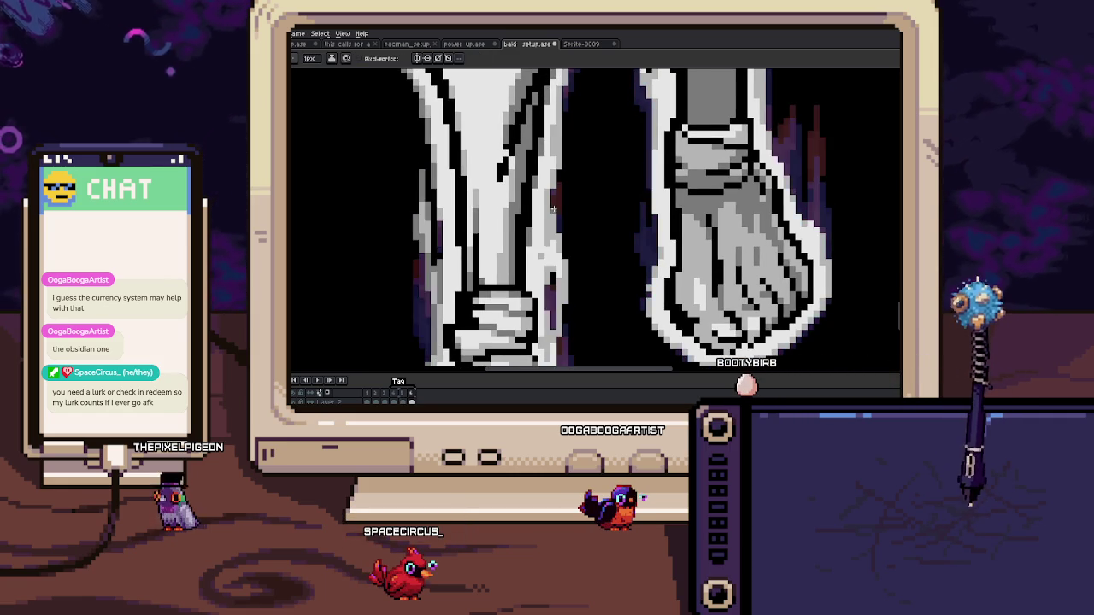
{"action": "scroll", "coordinate": [546, 205], "scroll_direction": "up", "scroll_amount": 1}
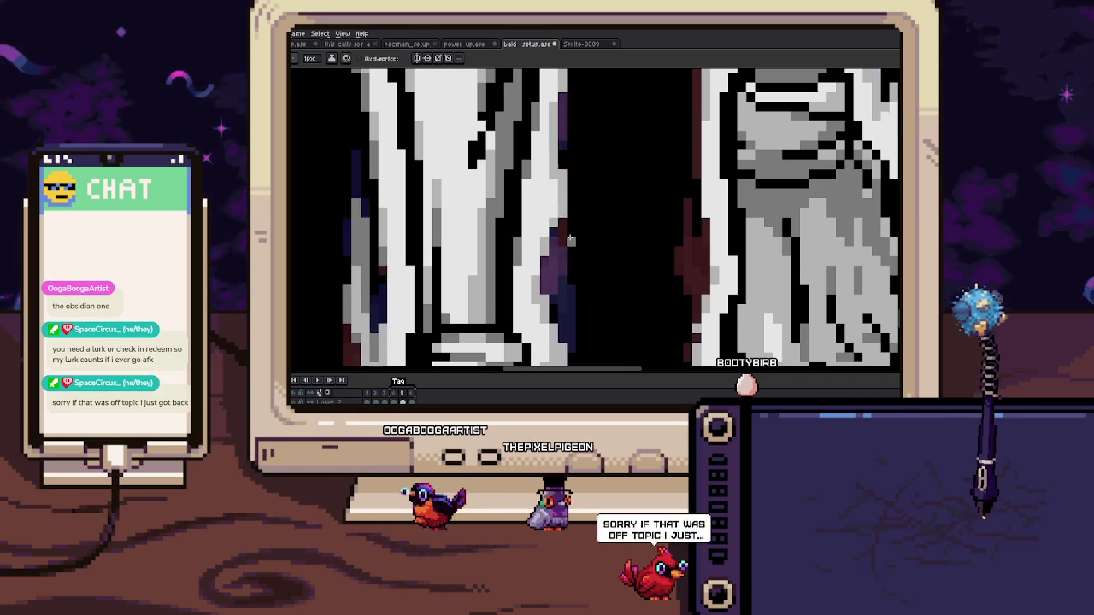
{"action": "scroll", "coordinate": [559, 239], "scroll_direction": "down", "scroll_amount": 1}
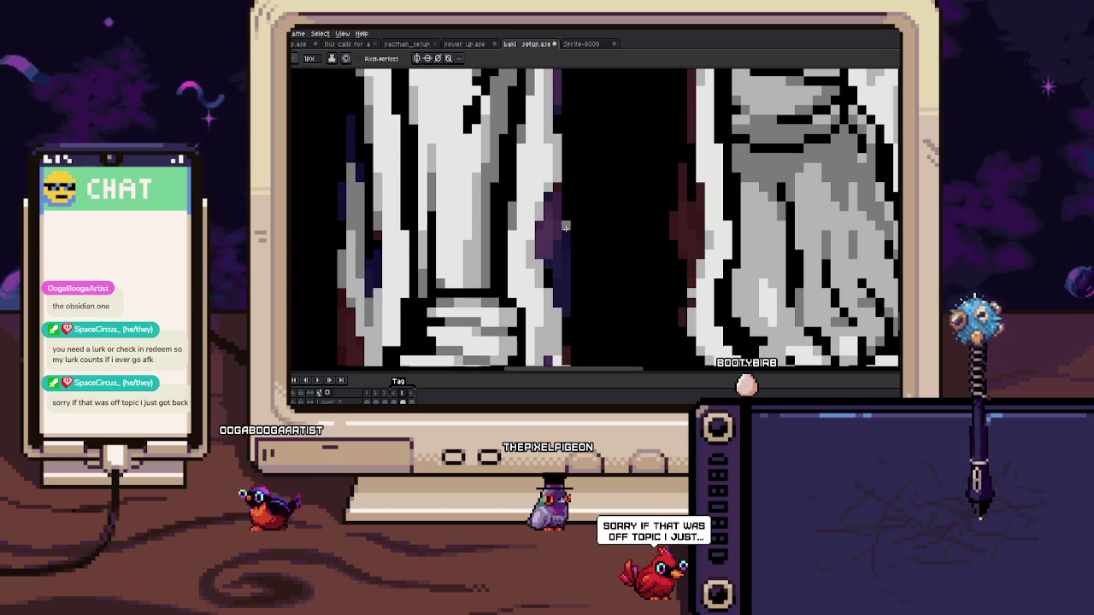
Step: Sample a colour and pencil in shading and purple aura pixels around the ankles
{"action": "key", "text": "i"}
{"action": "scroll", "coordinate": [541, 220], "scroll_direction": "down", "scroll_amount": 1}
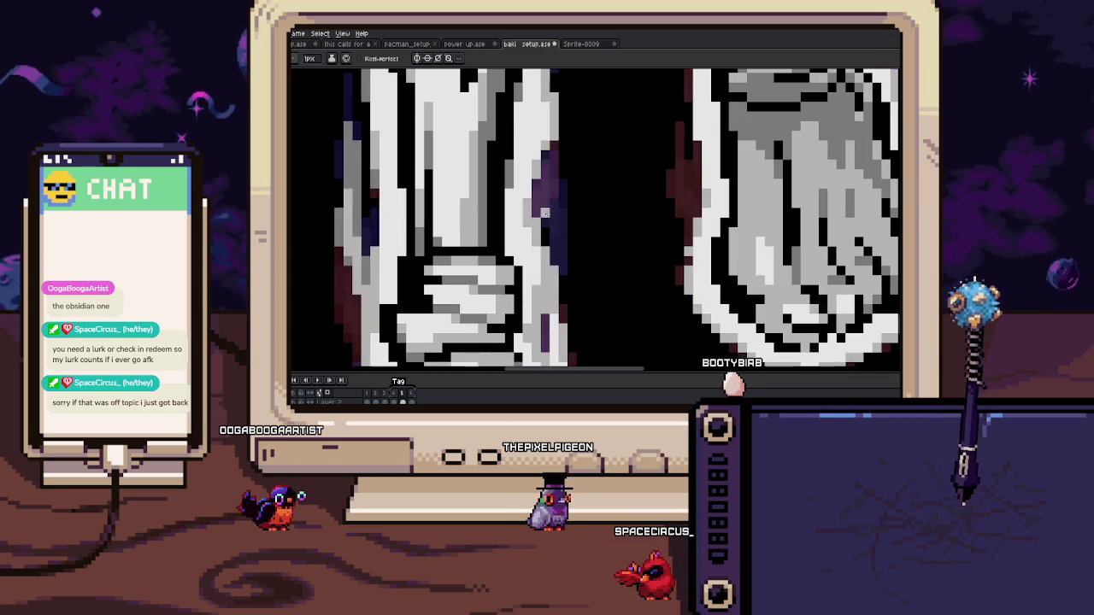
{"action": "key", "text": "b"}
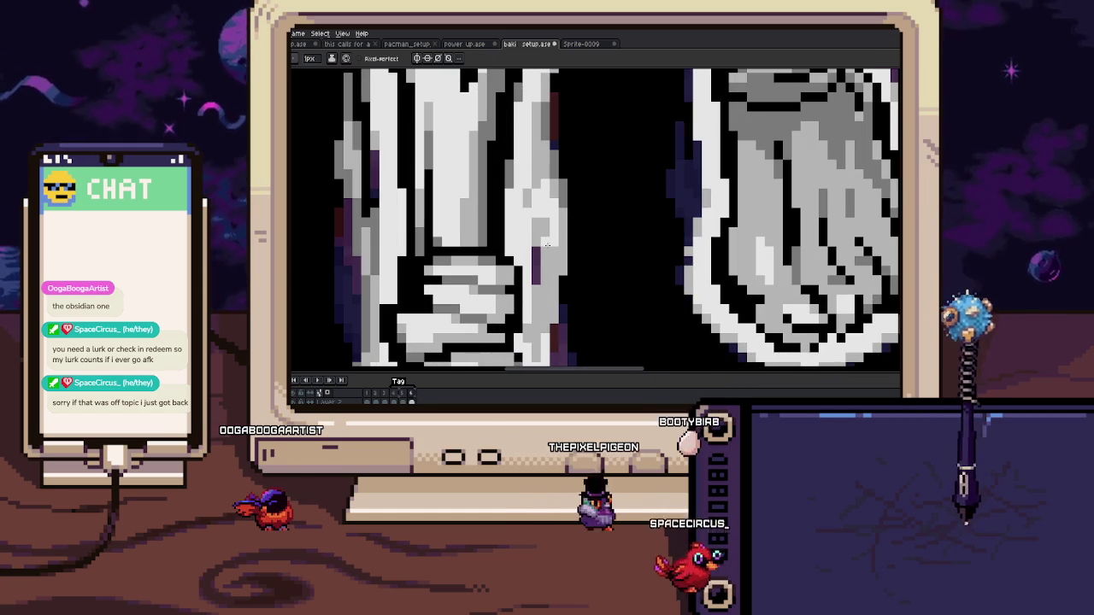
{"action": "scroll", "coordinate": [553, 248], "scroll_direction": "down", "scroll_amount": 1}
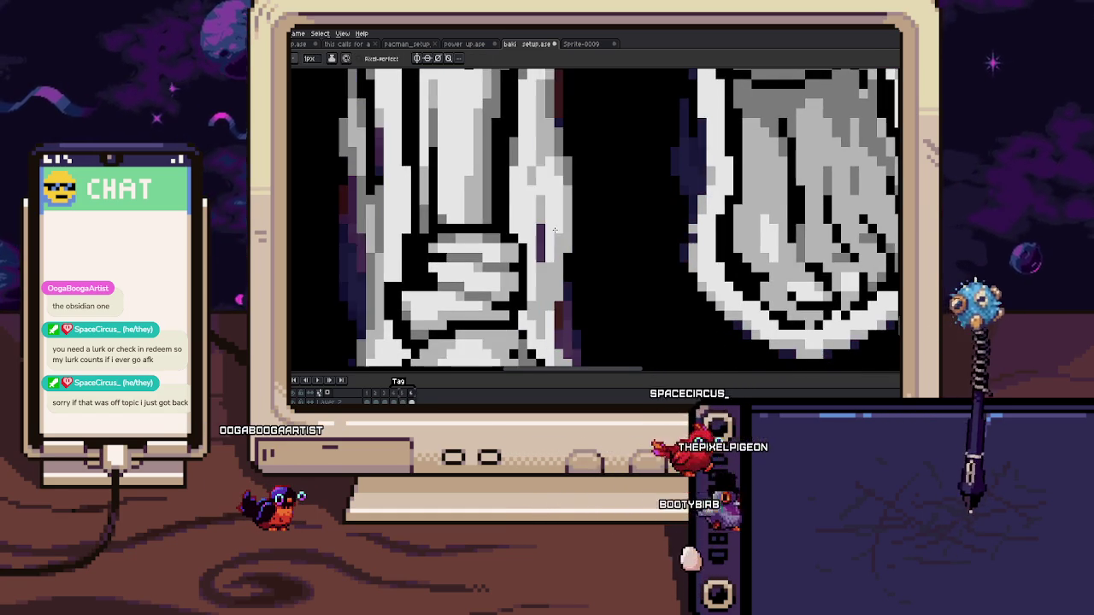
{"action": "scroll", "coordinate": [552, 244], "scroll_direction": "down", "scroll_amount": 1}
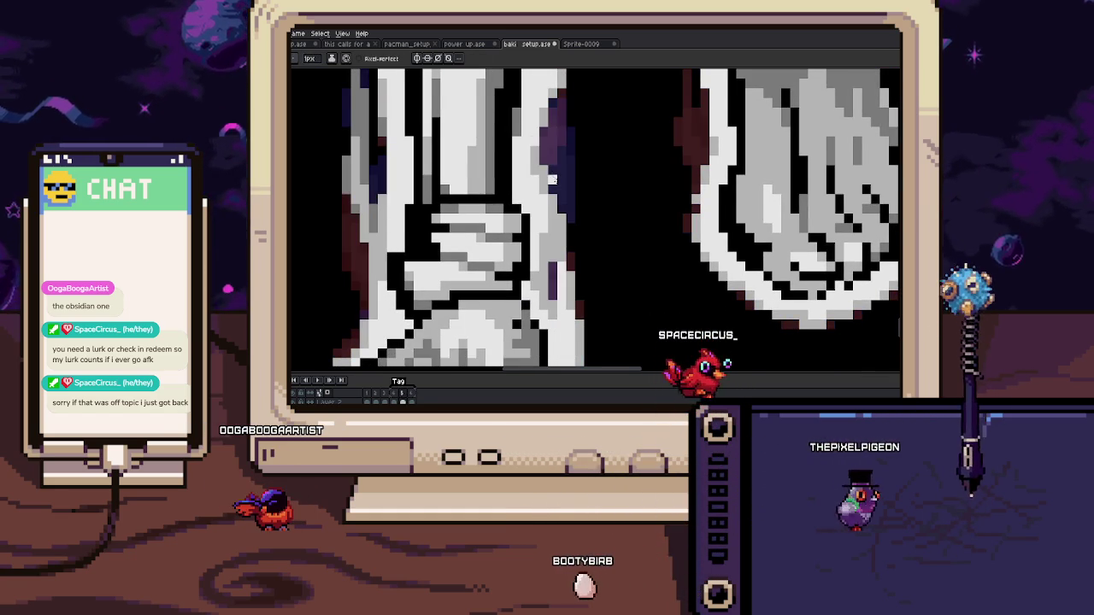
{"action": "scroll", "coordinate": [562, 196], "scroll_direction": "up", "scroll_amount": 1}
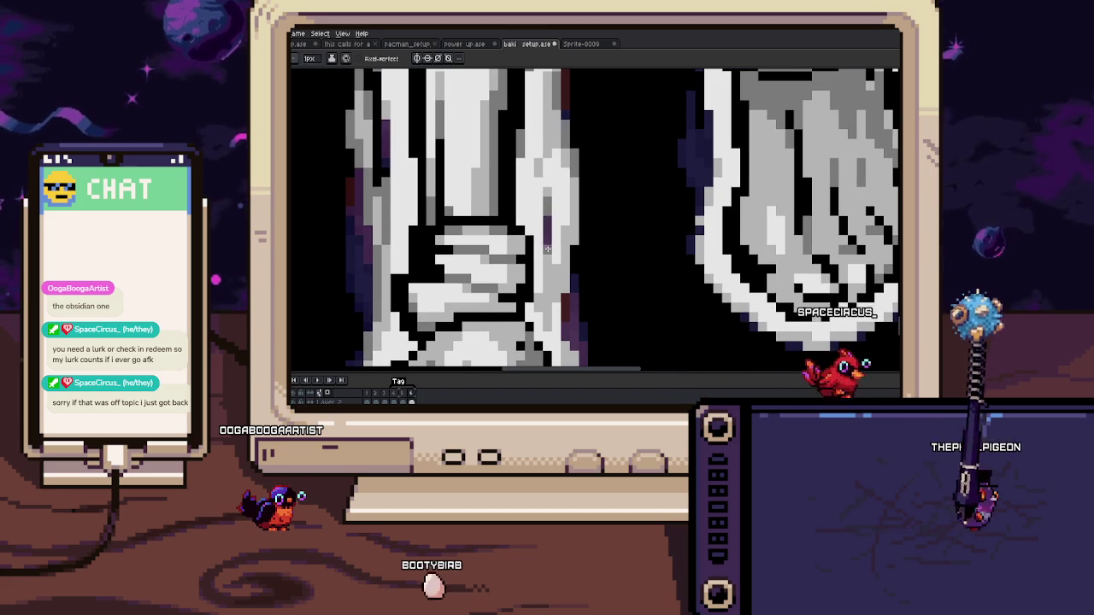
{"action": "scroll", "coordinate": [561, 269], "scroll_direction": "down", "scroll_amount": 3}
{"action": "scroll", "coordinate": [560, 268], "scroll_direction": "up", "scroll_amount": 3}
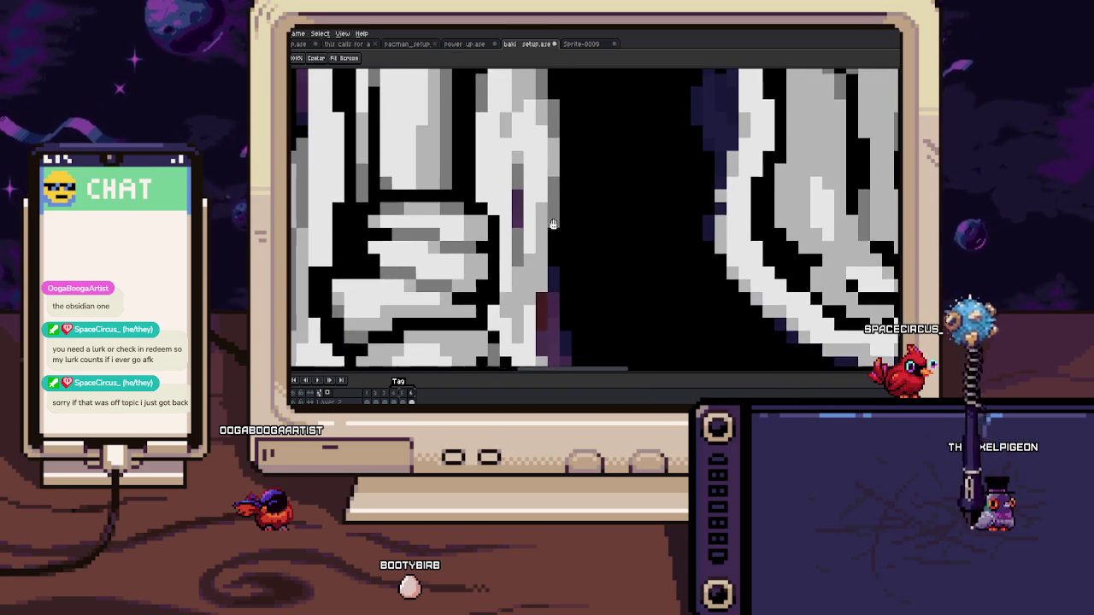
{"action": "scroll", "coordinate": [559, 266], "scroll_direction": "down", "scroll_amount": 4}
{"action": "scroll", "coordinate": [558, 260], "scroll_direction": "up", "scroll_amount": 1}
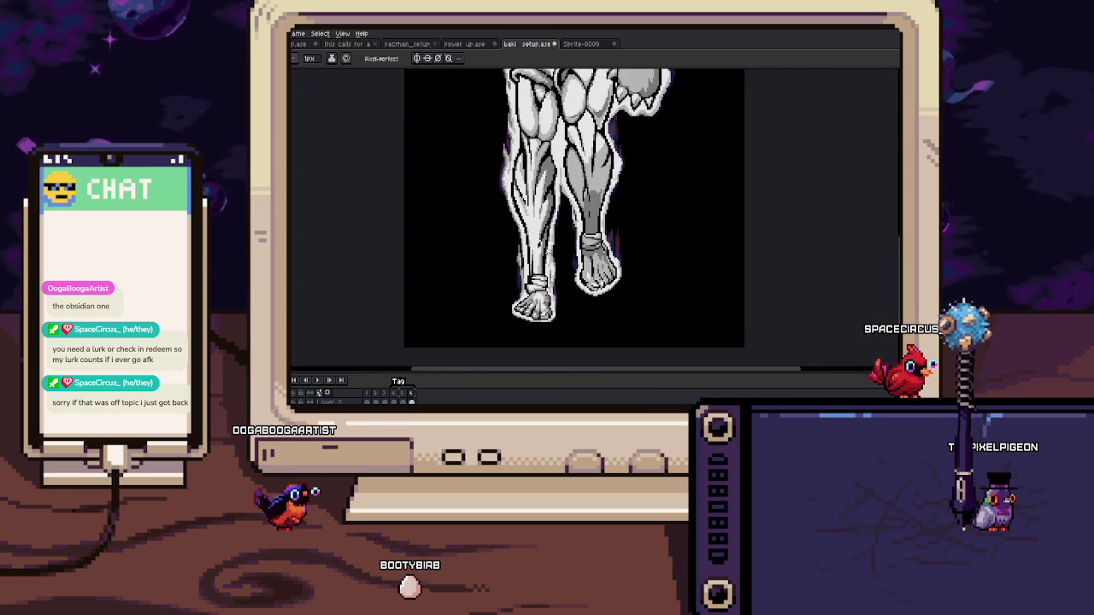
Step: Zoom in and recentre on the lower legs, sampling a colour from the artwork
{"action": "scroll", "coordinate": [555, 258], "scroll_direction": "up", "scroll_amount": 3}
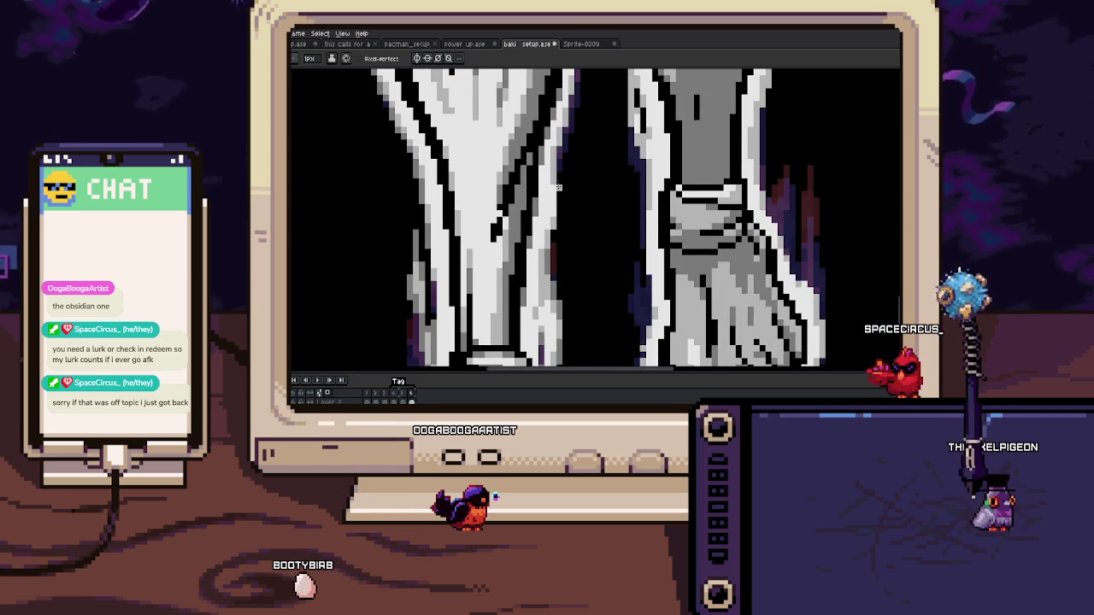
{"action": "key", "text": "i"}
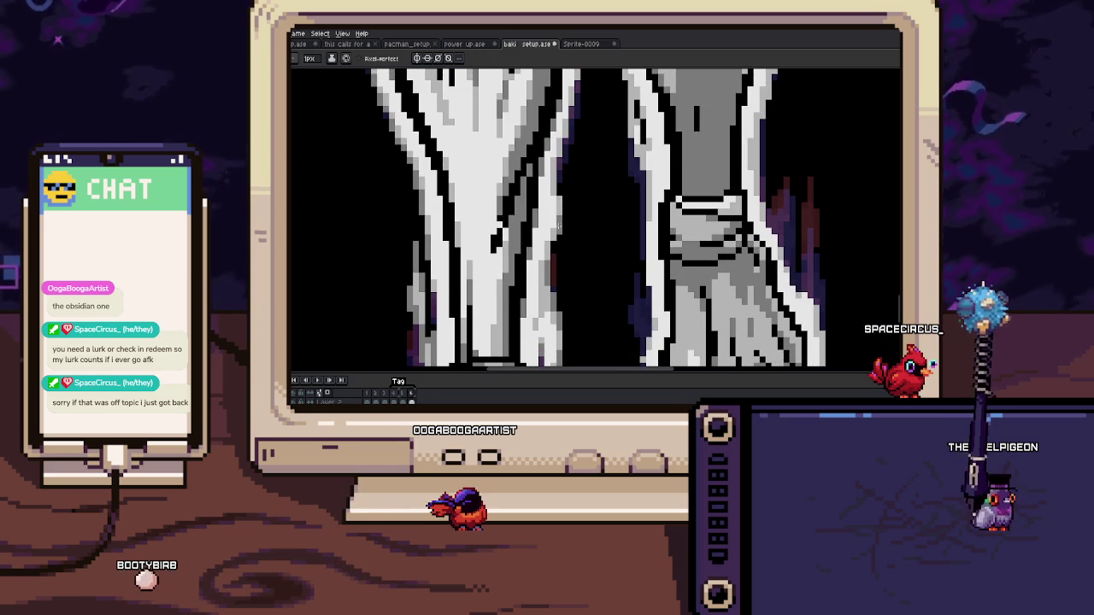
{"action": "scroll", "coordinate": [553, 242], "scroll_direction": "up", "scroll_amount": 1}
{"action": "scroll", "coordinate": [562, 227], "scroll_direction": "up", "scroll_amount": 1}
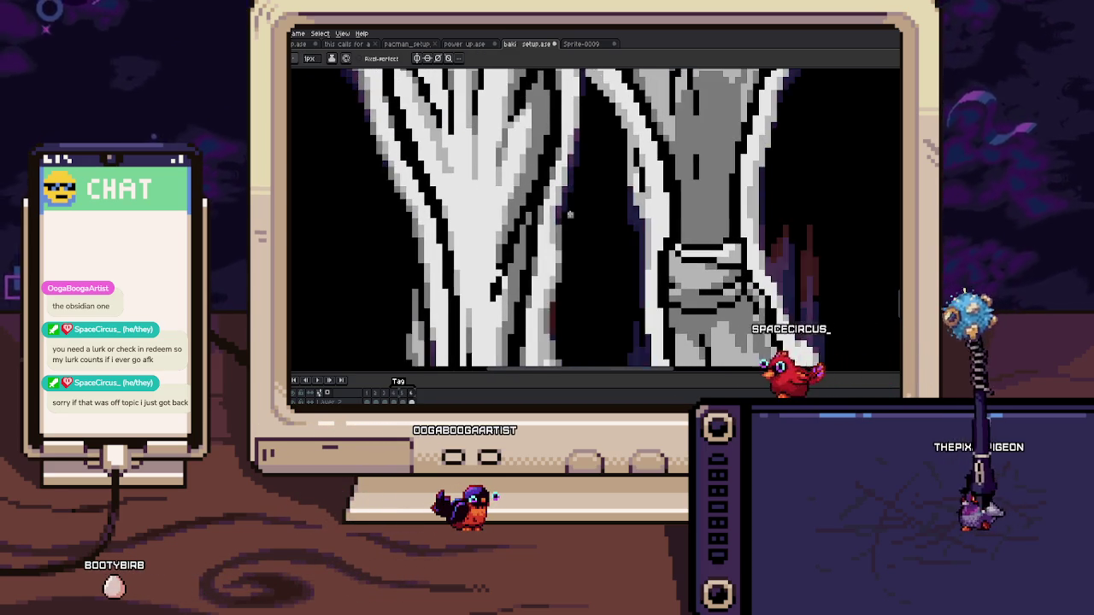
{"action": "key", "text": "space"}
{"action": "scroll", "coordinate": [570, 214], "scroll_direction": "down", "scroll_amount": 3}
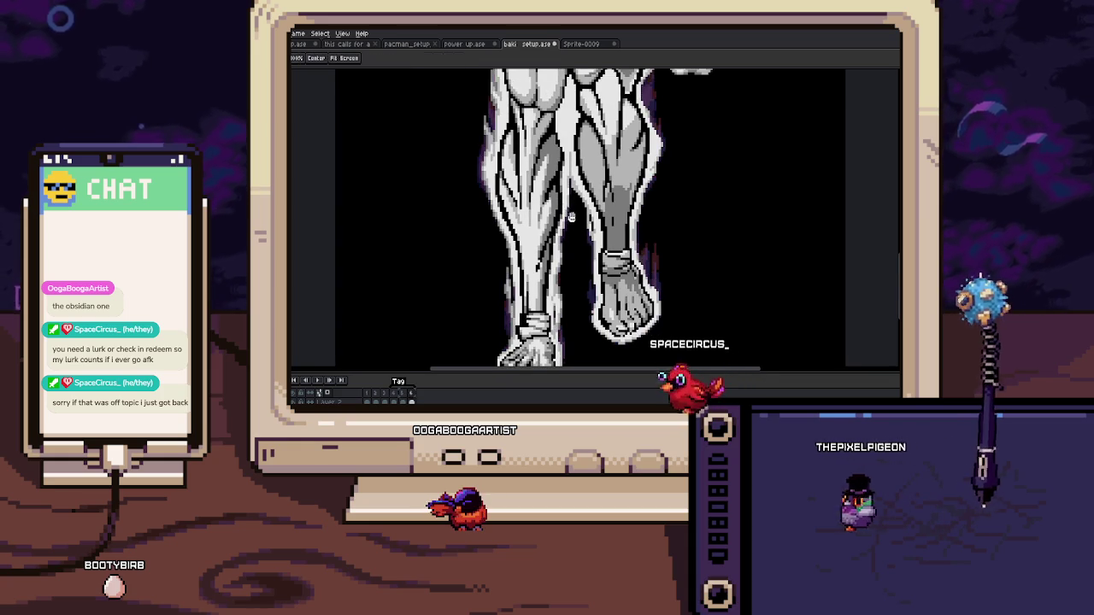
{"action": "left_click_drag", "start_coordinate": [570, 214], "coordinate": [570, 197]}
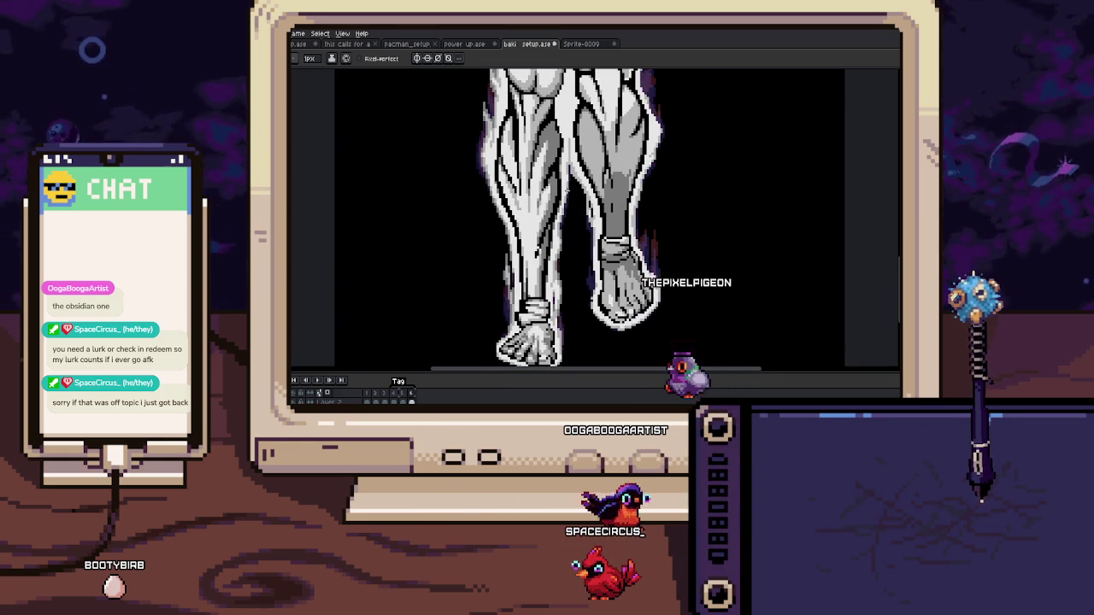
Step: On the previous frame, sample aura colours and redraw pixels beside the ankle
{"action": "key", "text": "comma"}
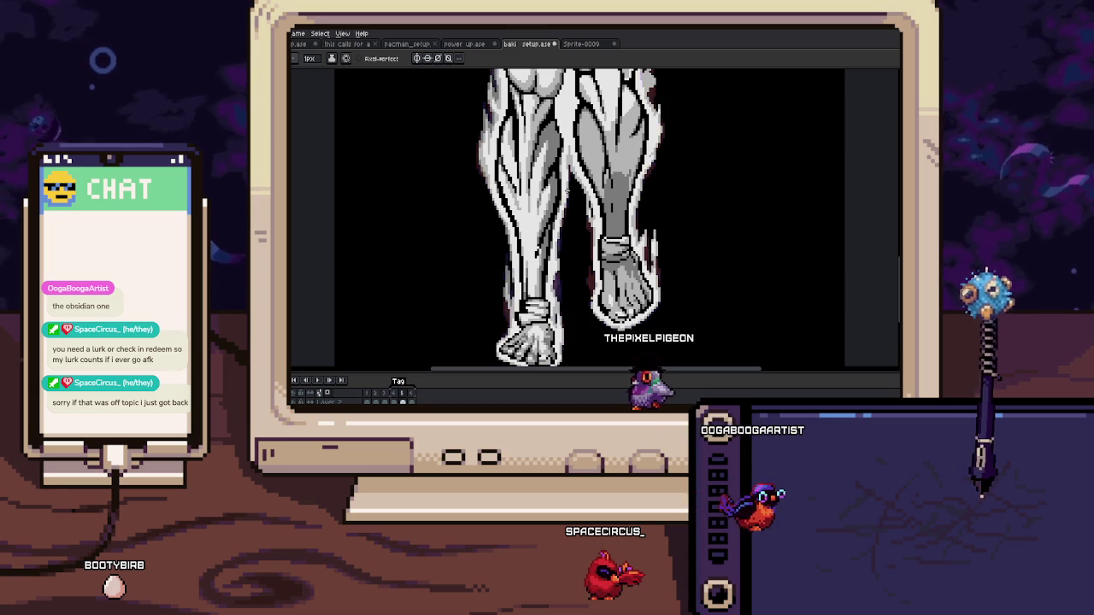
{"action": "scroll", "coordinate": [565, 189], "scroll_direction": "up", "scroll_amount": 2}
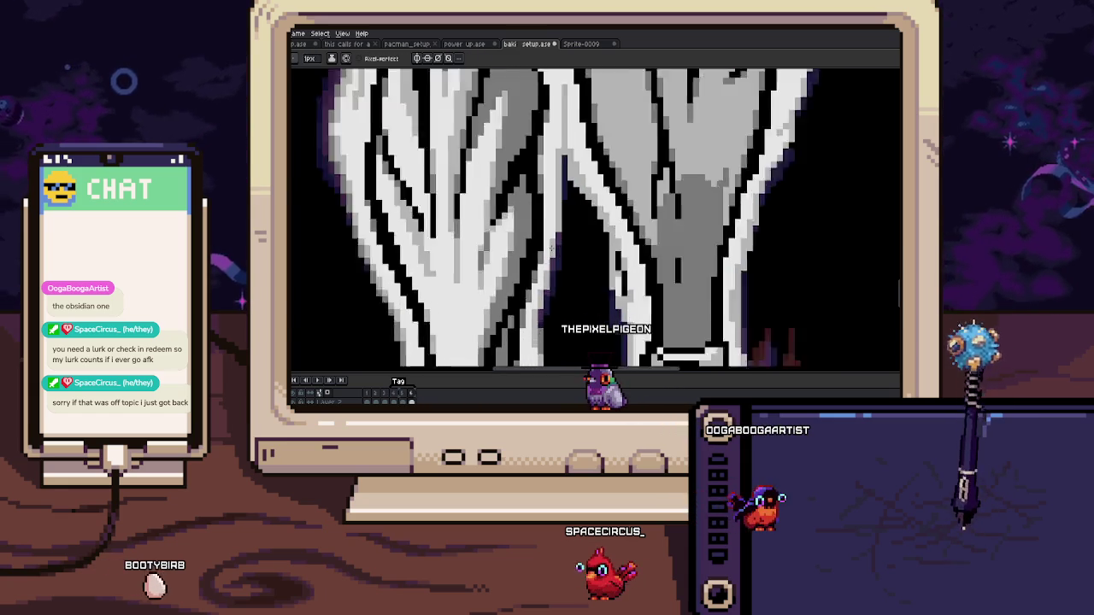
{"action": "key", "text": "i"}
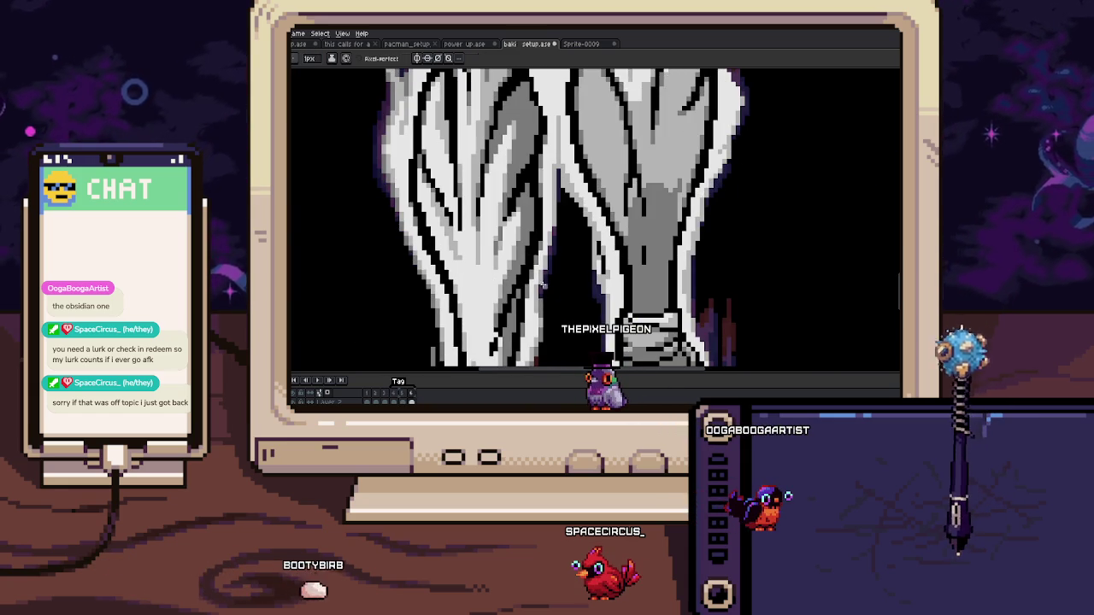
{"action": "scroll", "coordinate": [556, 214], "scroll_direction": "up", "scroll_amount": 3}
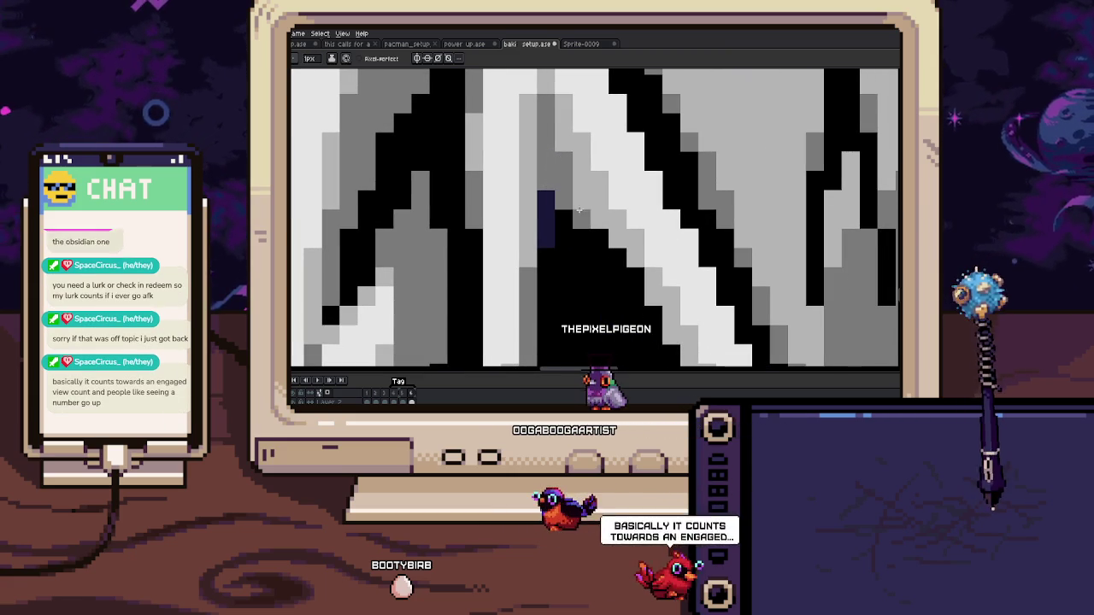
{"action": "scroll", "coordinate": [610, 248], "scroll_direction": "down", "scroll_amount": 3}
{"action": "scroll", "coordinate": [623, 254], "scroll_direction": "up", "scroll_amount": 3}
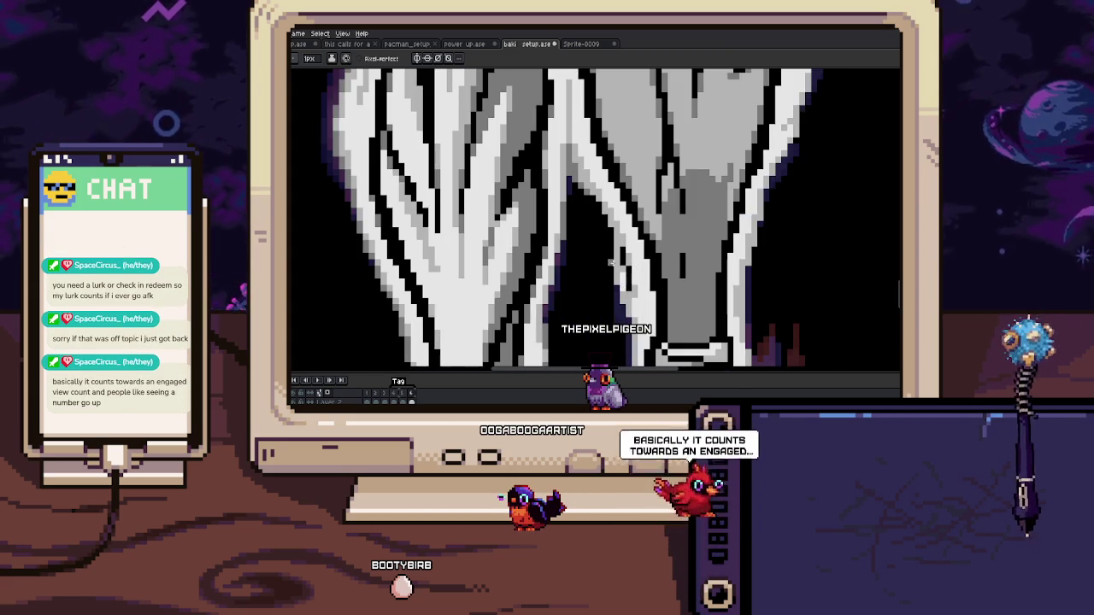
{"action": "key", "text": "i"}
{"action": "key", "text": "b"}
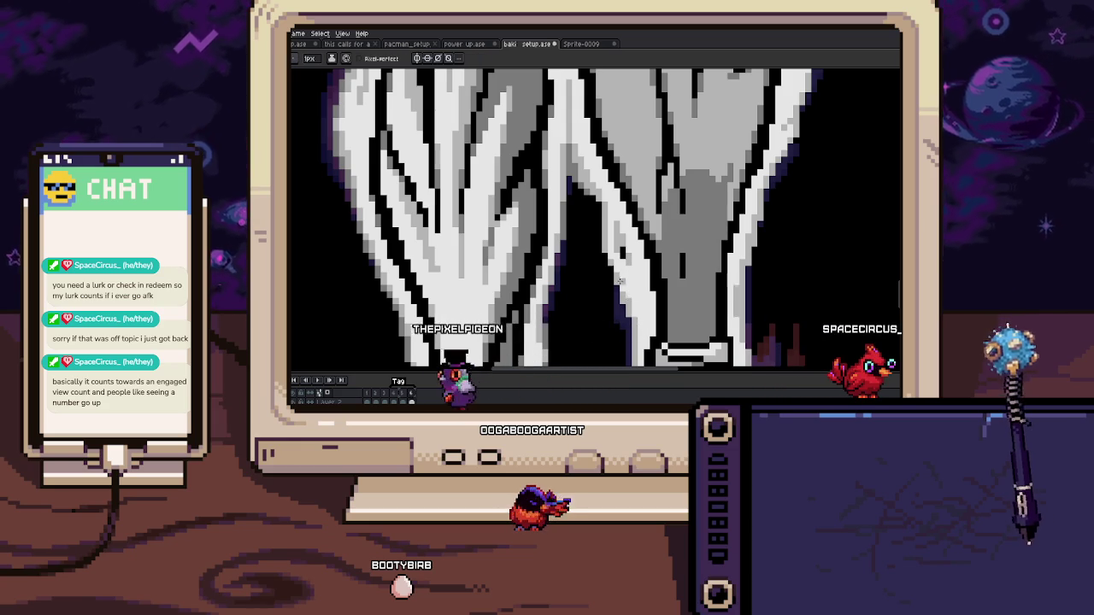
Step: Recentre on both legs and keep redrawing aura spikes, comparing adjacent frames
{"action": "scroll", "coordinate": [590, 192], "scroll_direction": "up", "scroll_amount": 2}
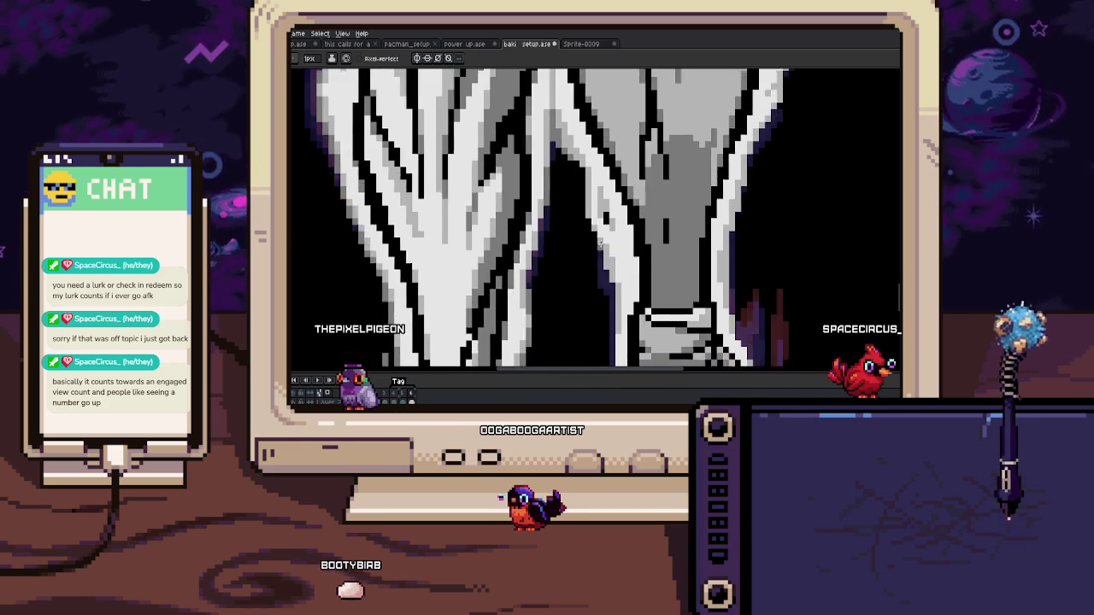
{"action": "key", "text": "b"}
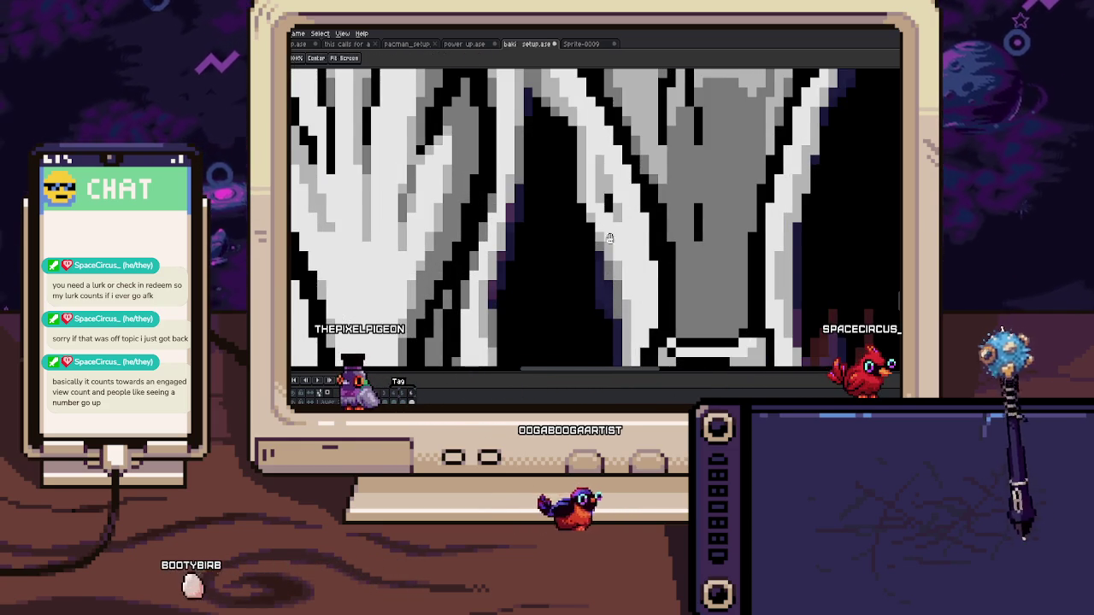
{"action": "scroll", "coordinate": [606, 249], "scroll_direction": "up", "scroll_amount": 2}
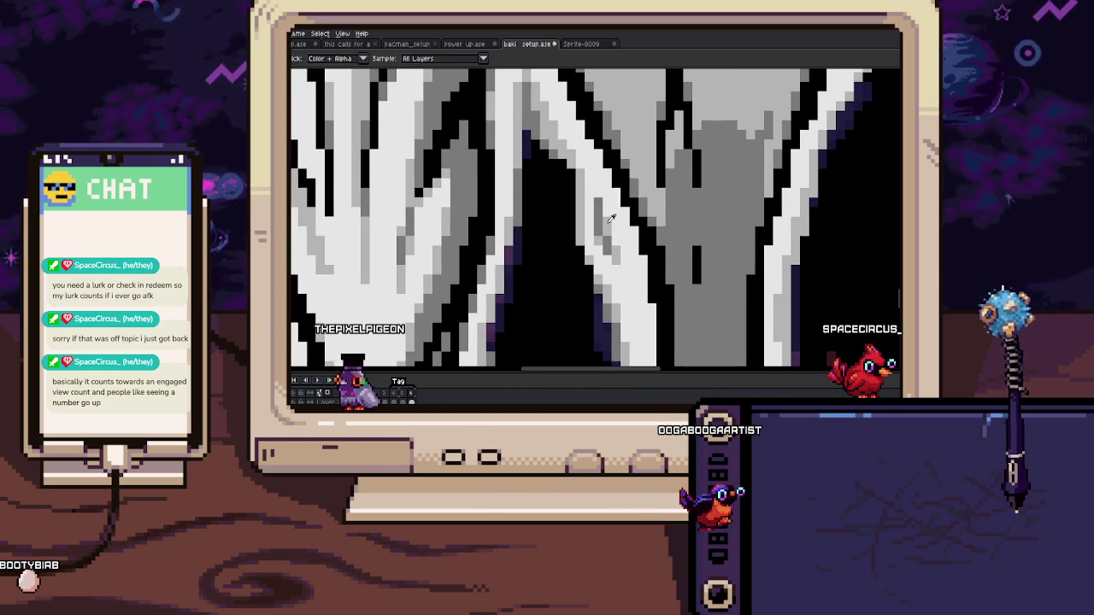
{"action": "scroll", "coordinate": [597, 182], "scroll_direction": "down", "scroll_amount": 3}
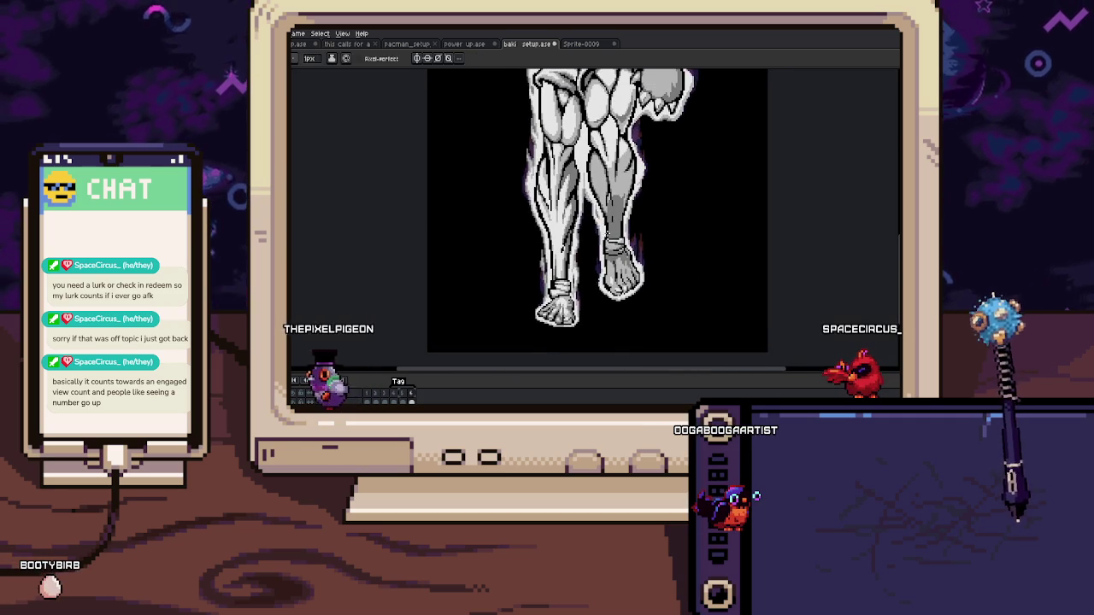
{"action": "left_click_drag", "start_coordinate": [613, 220], "coordinate": [600, 218]}
{"action": "scroll", "coordinate": [595, 239], "scroll_direction": "up", "scroll_amount": 2}
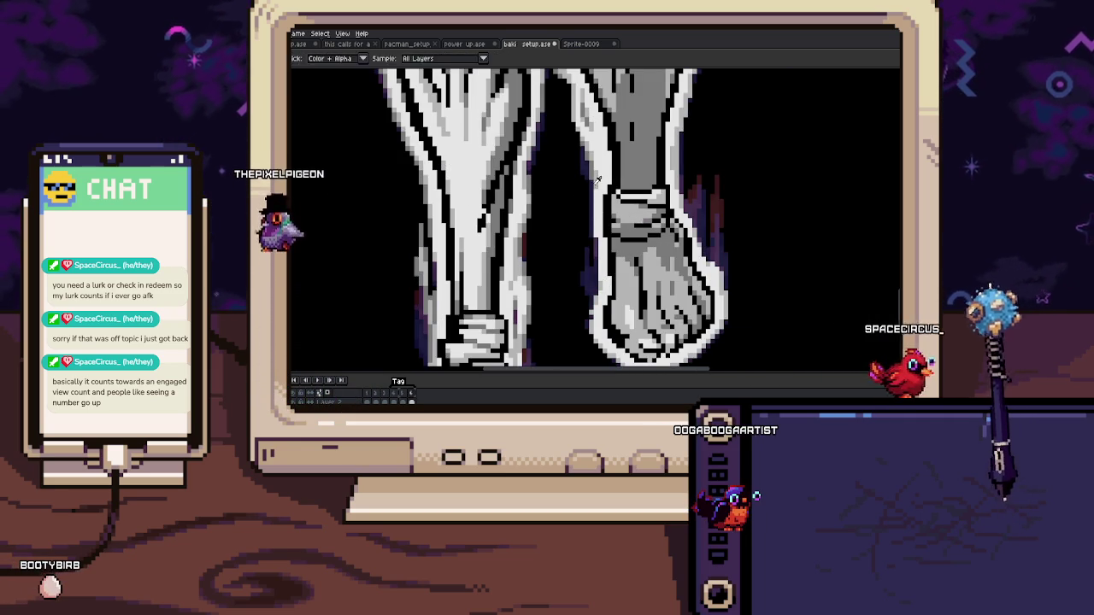
{"action": "key", "text": "Left"}
{"action": "key", "text": "Right"}
{"action": "key", "text": "b"}
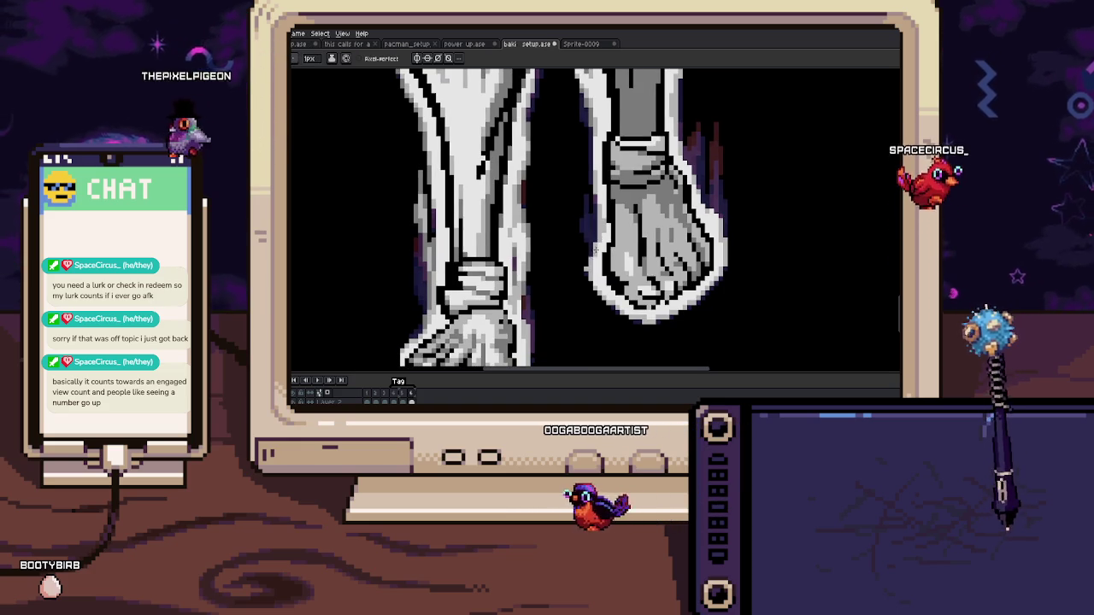
{"action": "scroll", "coordinate": [590, 265], "scroll_direction": "up", "scroll_amount": 3}
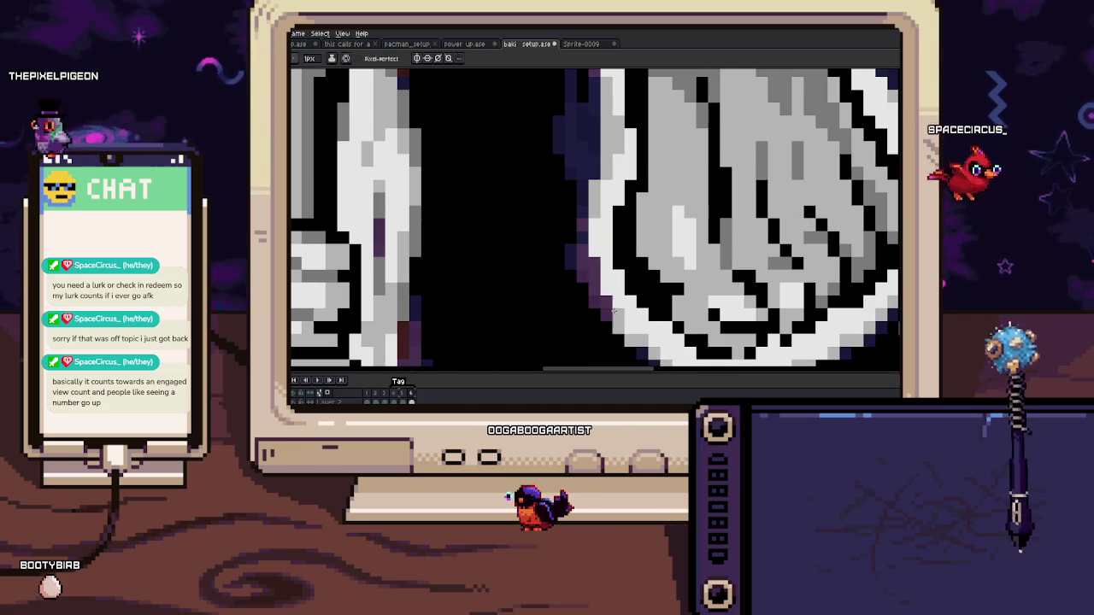
{"action": "key", "text": "b"}
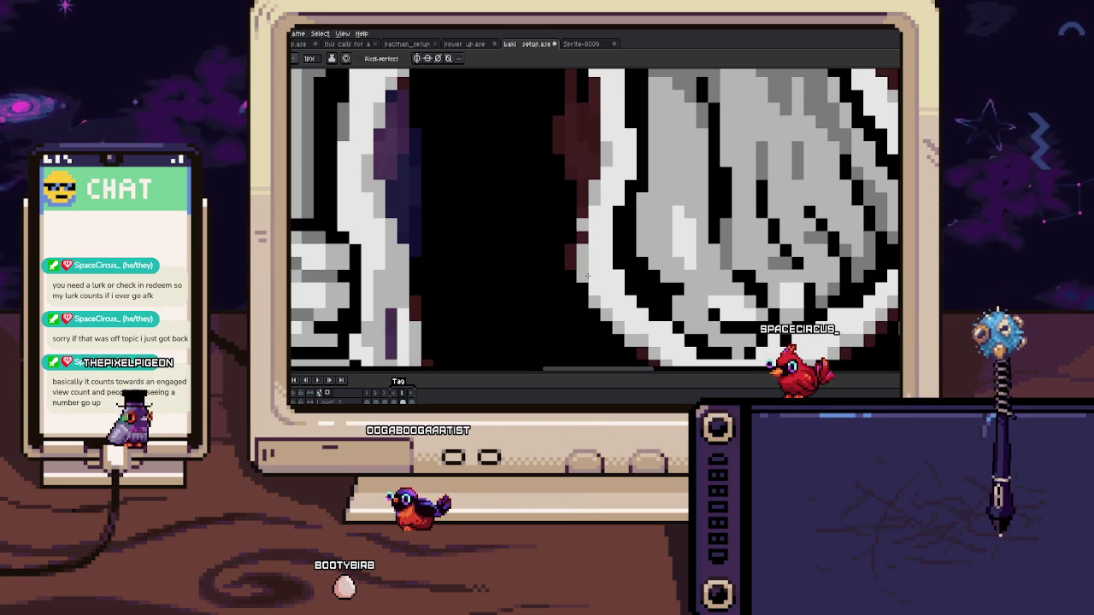
Step: Pencil a pale gray flame spike beside the right-hand ankle and check the previous frame
{"action": "left_click_drag", "start_coordinate": [588, 275], "coordinate": [540, 273]}
{"action": "scroll", "coordinate": [540, 273], "scroll_direction": "down", "scroll_amount": 1}
{"action": "scroll", "coordinate": [547, 275], "scroll_direction": "down", "scroll_amount": 2}
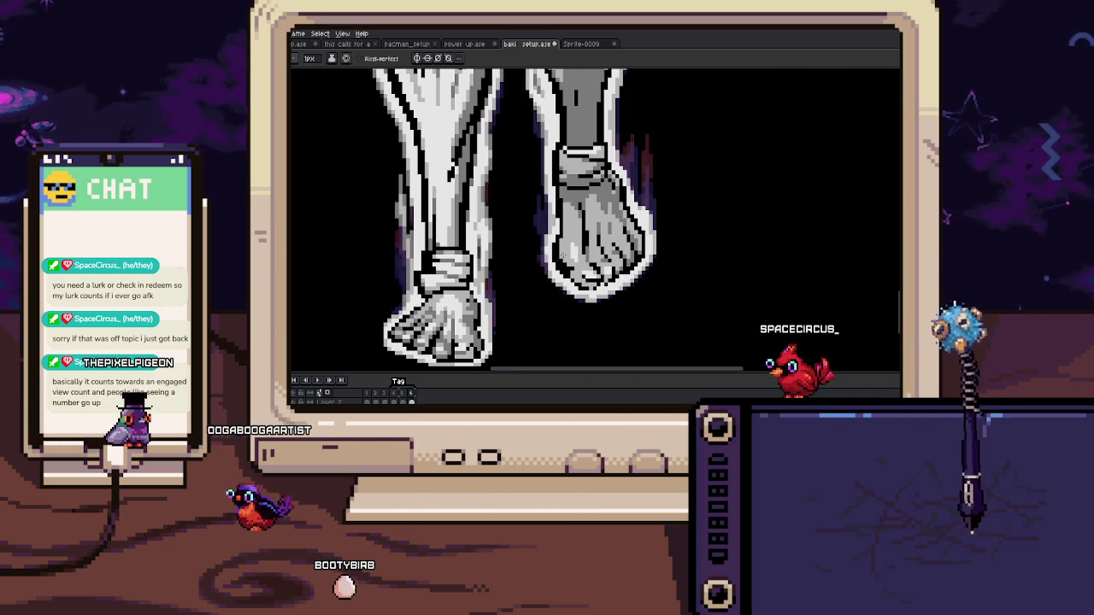
{"action": "scroll", "coordinate": [566, 283], "scroll_direction": "up", "scroll_amount": 2}
{"action": "scroll", "coordinate": [586, 227], "scroll_direction": "up", "scroll_amount": 1}
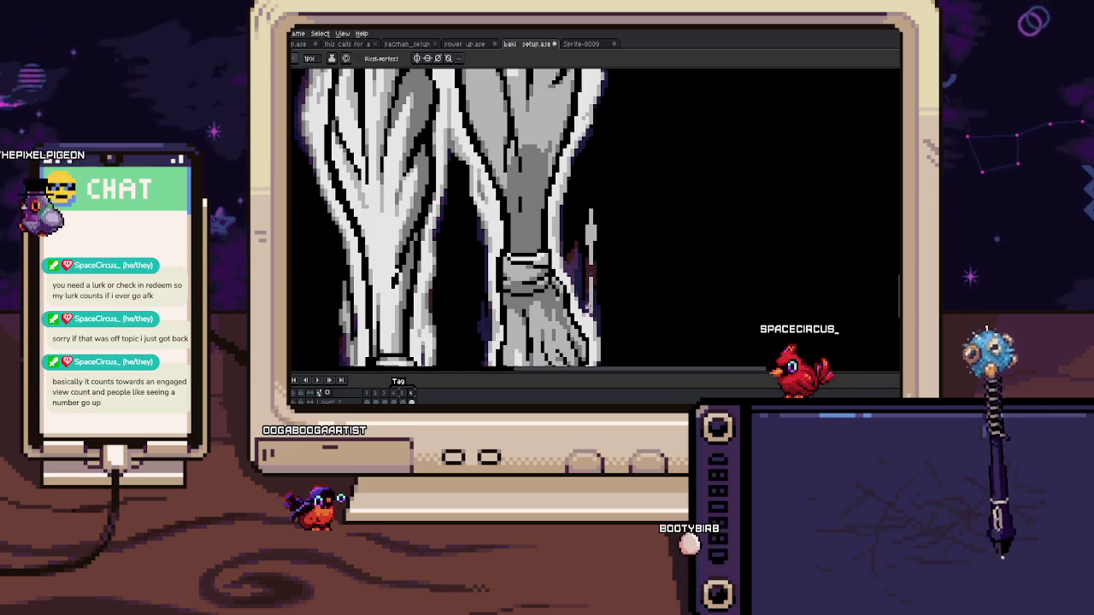
{"action": "scroll", "coordinate": [586, 309], "scroll_direction": "up", "scroll_amount": 1}
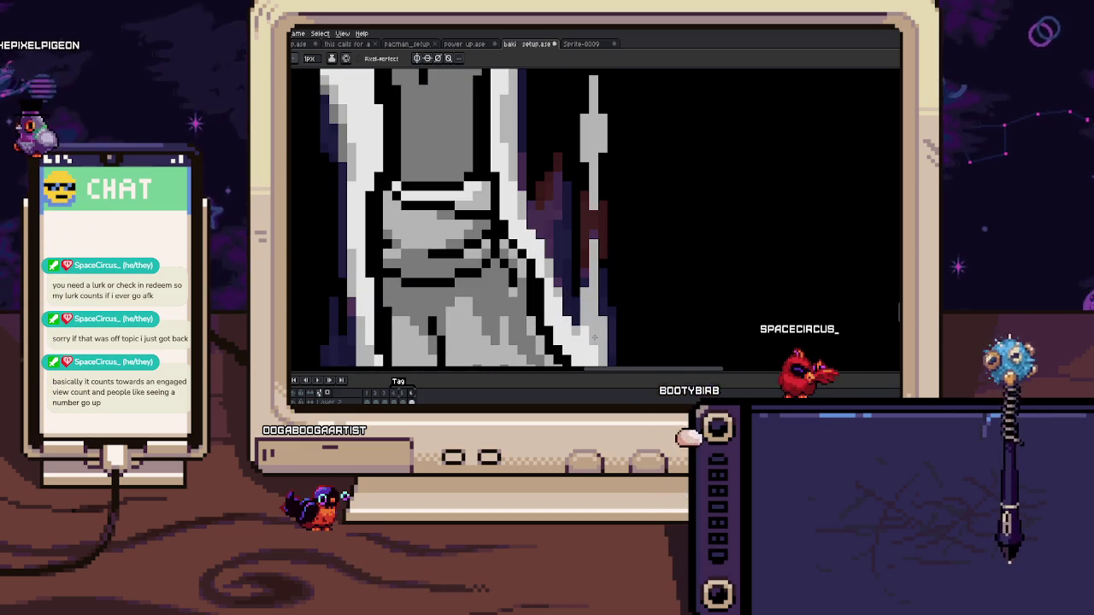
{"action": "key", "text": "Left"}
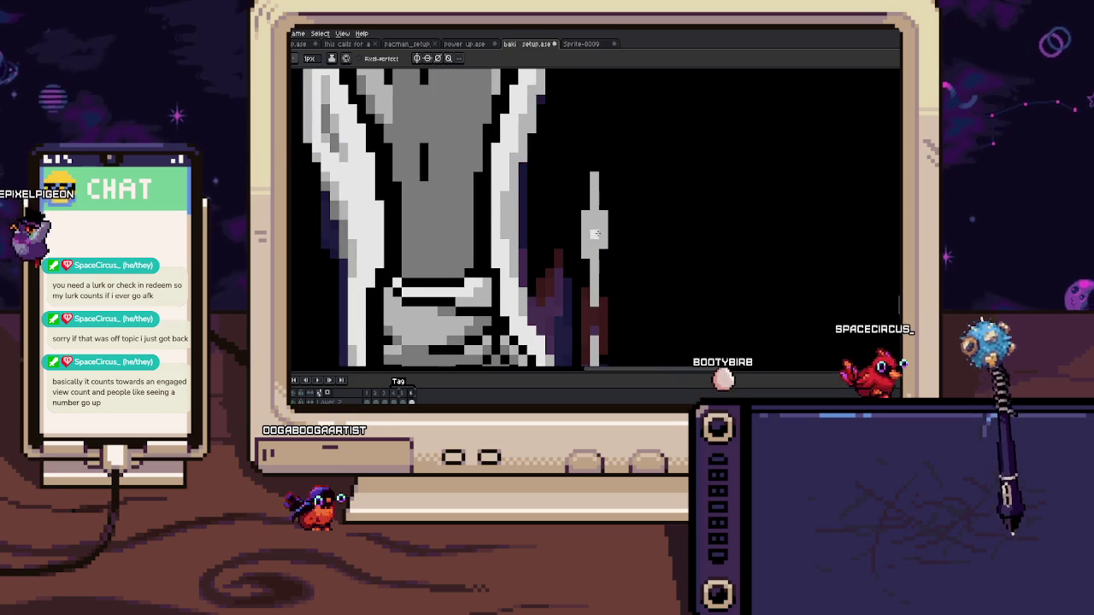
{"action": "scroll", "coordinate": [597, 228], "scroll_direction": "down", "scroll_amount": 3}
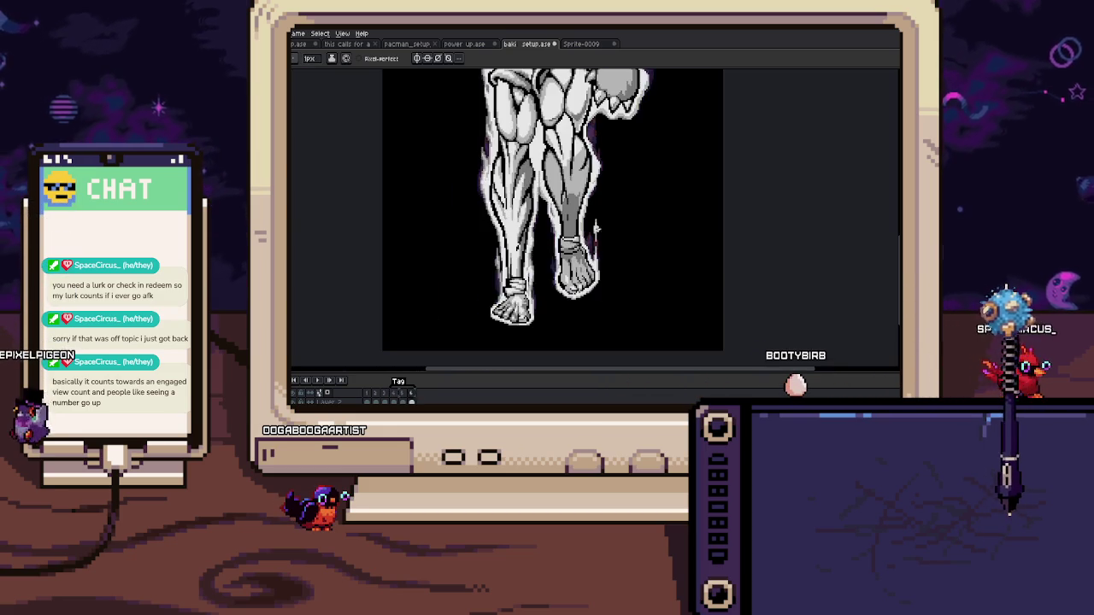
Step: Step through the animation frames with the ankle's flame spikes in view
{"action": "scroll", "coordinate": [598, 228], "scroll_direction": "up", "scroll_amount": 3}
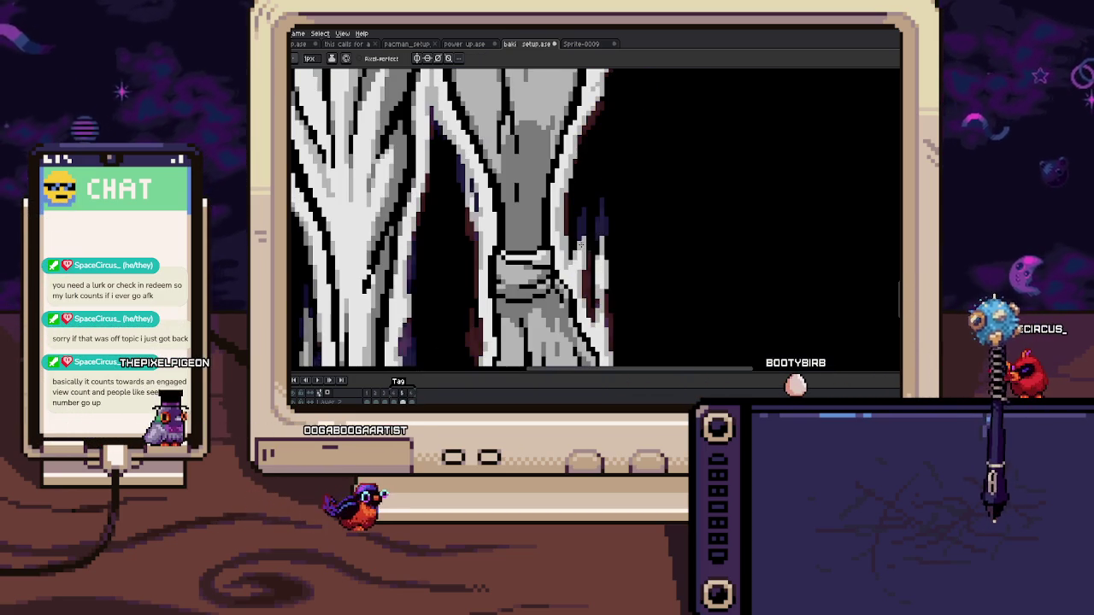
{"action": "scroll", "coordinate": [580, 261], "scroll_direction": "up", "scroll_amount": 1}
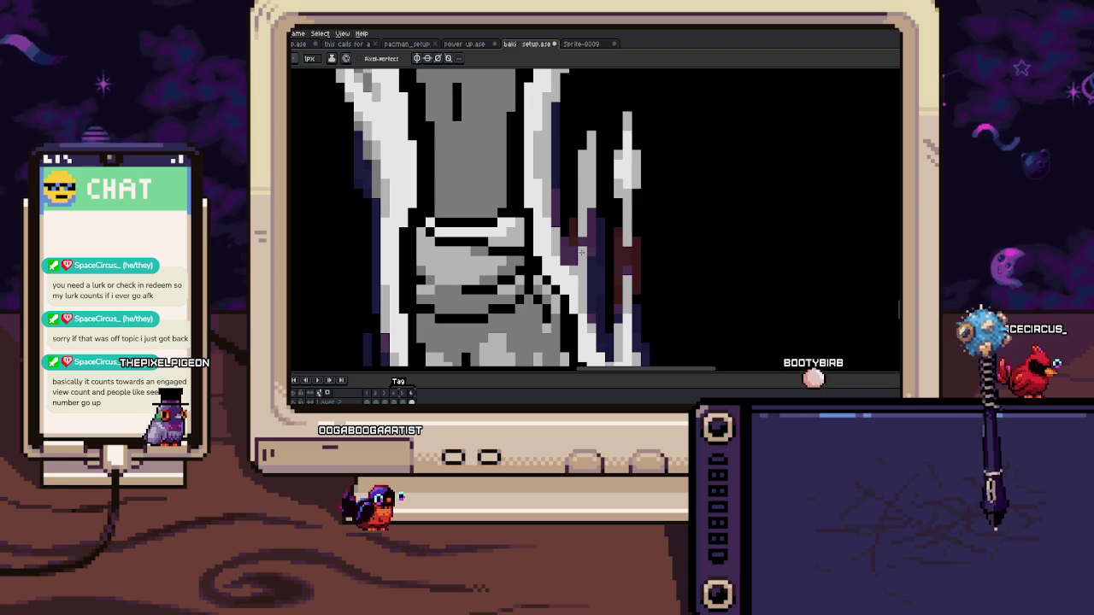
{"action": "key", "text": "Right"}
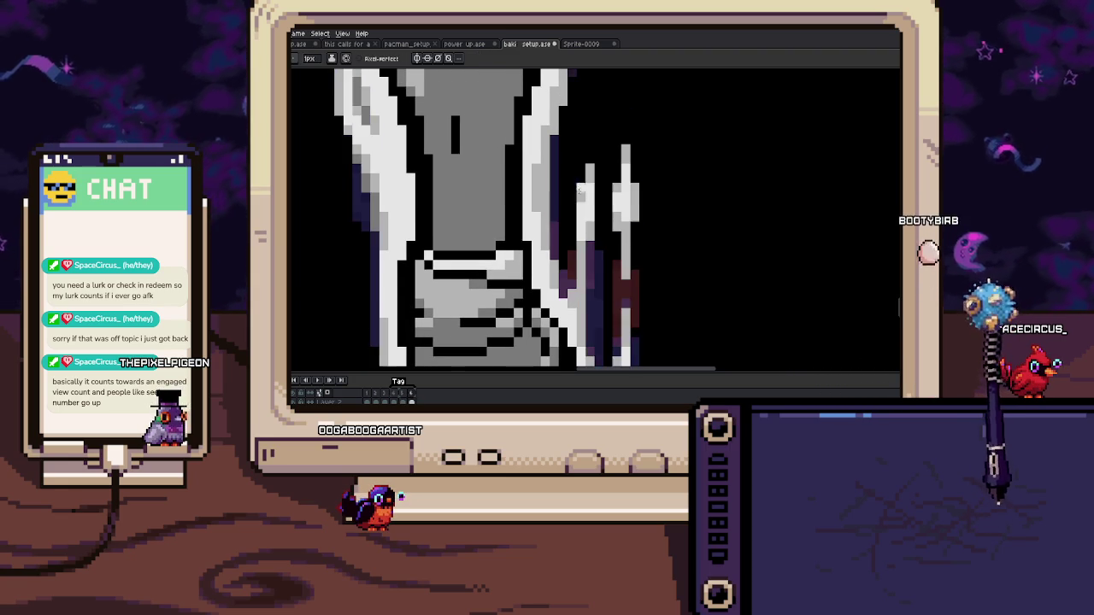
{"action": "left_click_drag", "start_coordinate": [494, 176], "coordinate": [549, 223]}
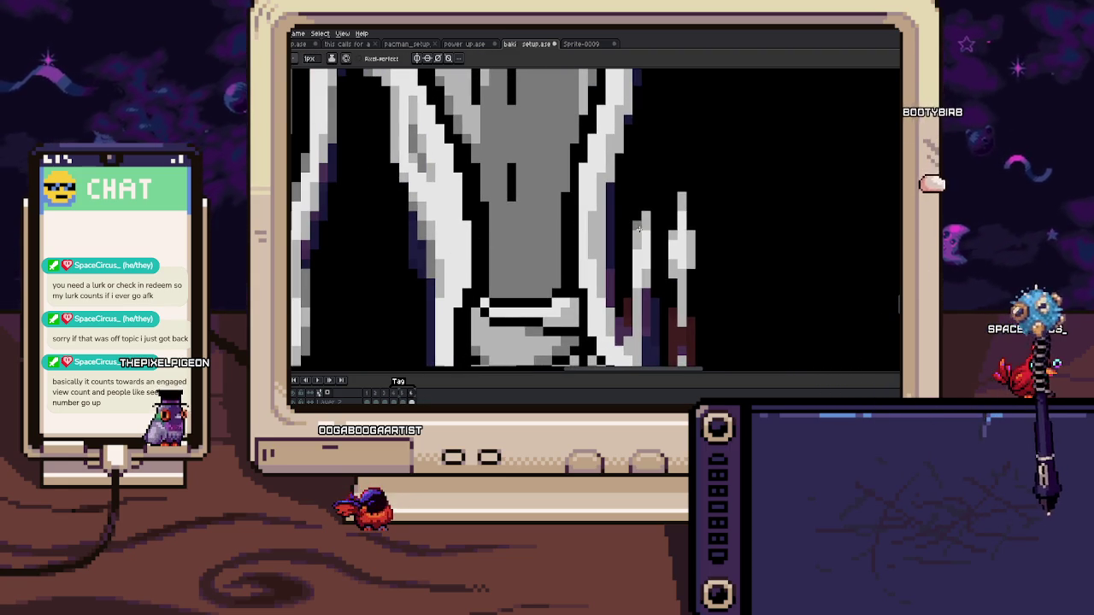
{"action": "key", "text": "Right"}
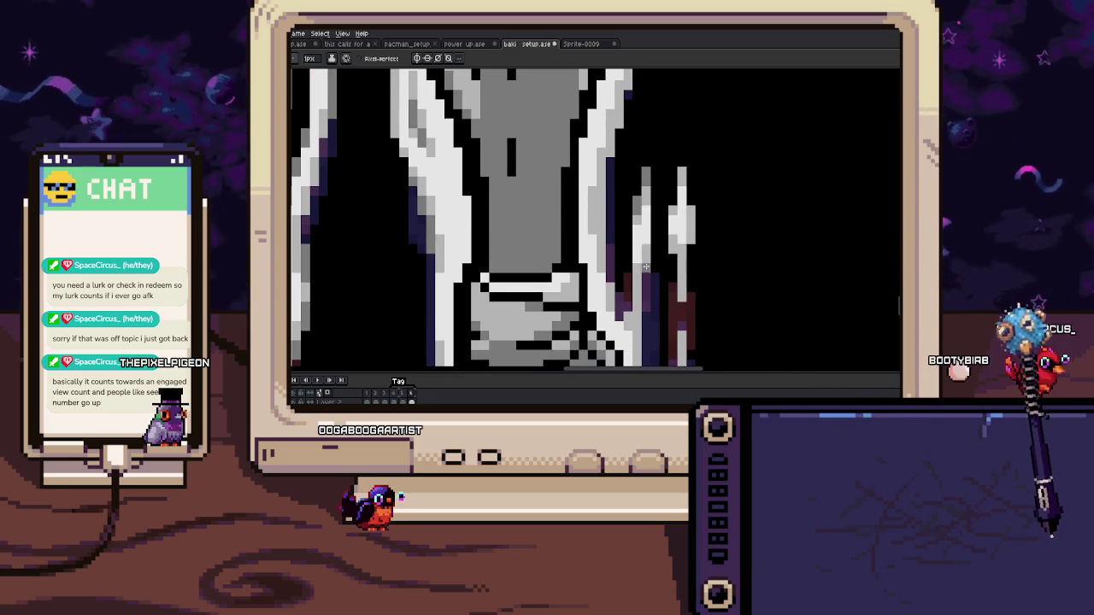
{"action": "key", "text": "Right"}
{"action": "key", "text": "Right"}
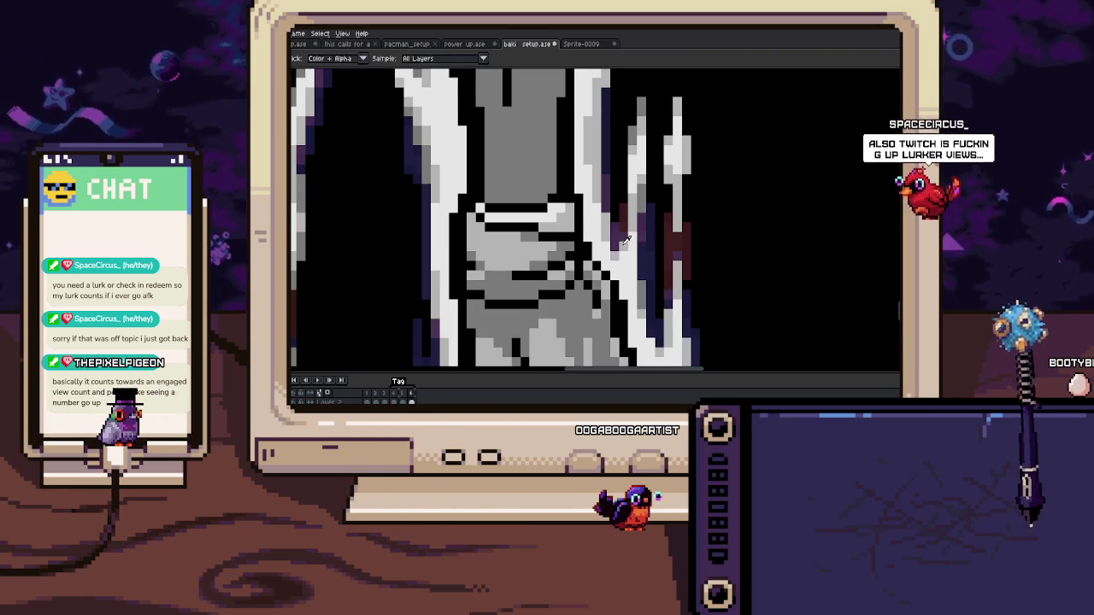
{"action": "key", "text": "Left"}
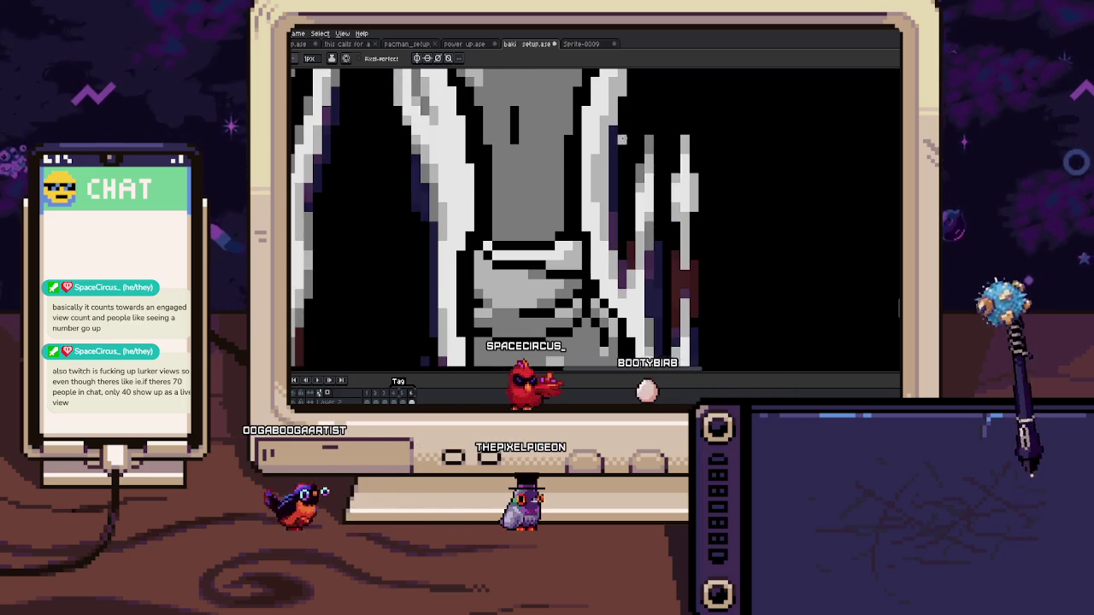
Step: Shift the close-up to the leg's right edge and sample a colour for touch-up
{"action": "left_click_drag", "start_coordinate": [630, 303], "coordinate": [622, 345]}
{"action": "scroll", "coordinate": [604, 160], "scroll_direction": "down", "scroll_amount": 1}
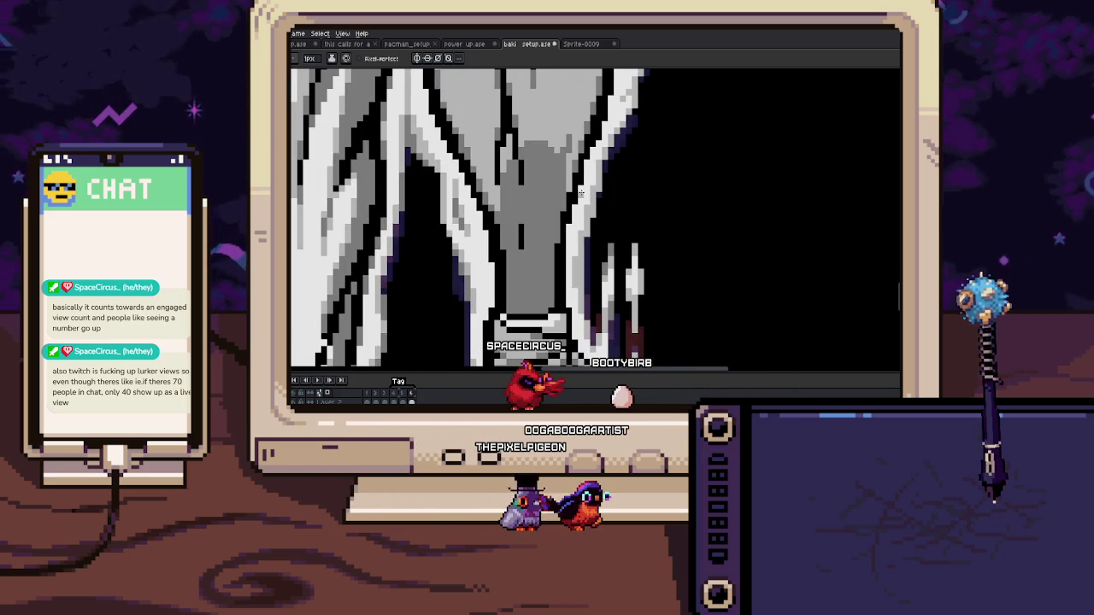
{"action": "key", "text": "i"}
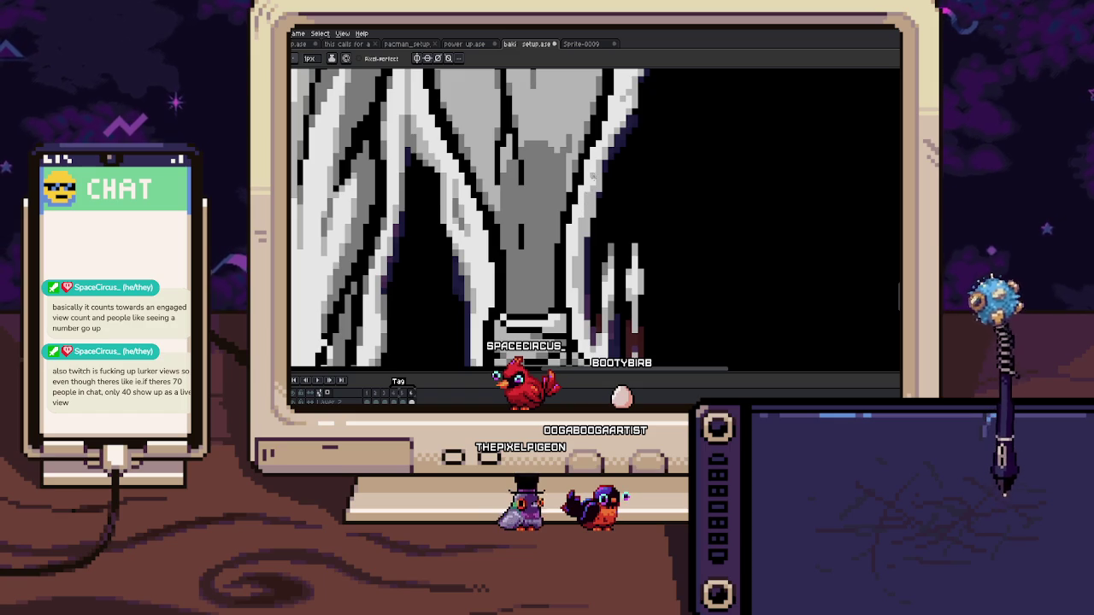
{"action": "scroll", "coordinate": [598, 195], "scroll_direction": "down", "scroll_amount": 2}
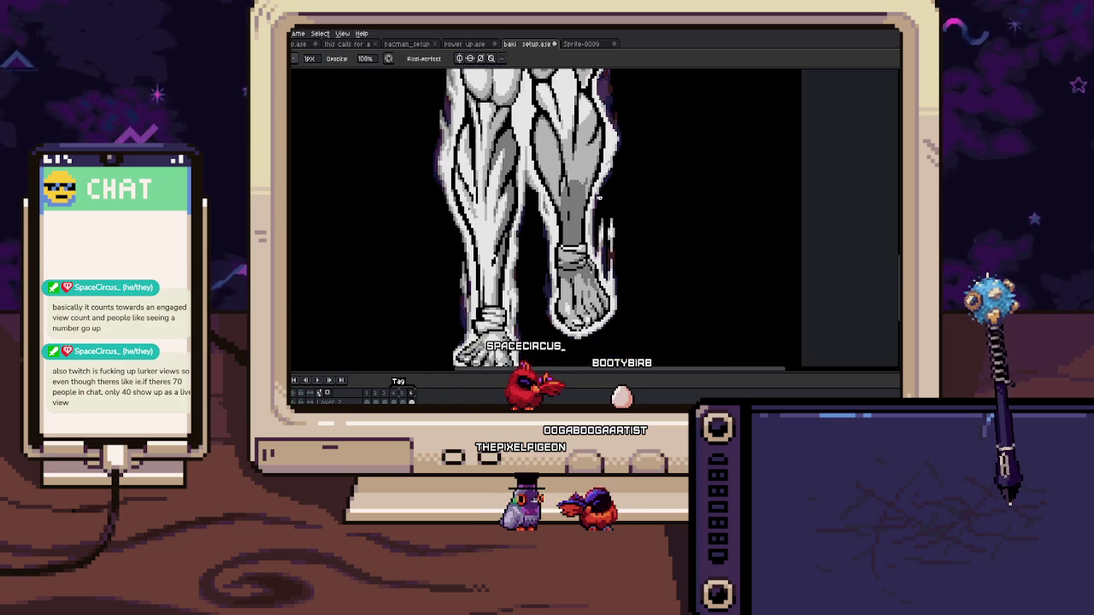
Step: Select and clear the stray pixels beside the leg's right edge
{"action": "scroll", "coordinate": [595, 193], "scroll_direction": "up", "scroll_amount": 2}
{"action": "scroll", "coordinate": [593, 192], "scroll_direction": "down", "scroll_amount": 1}
{"action": "scroll", "coordinate": [595, 194], "scroll_direction": "down", "scroll_amount": 1}
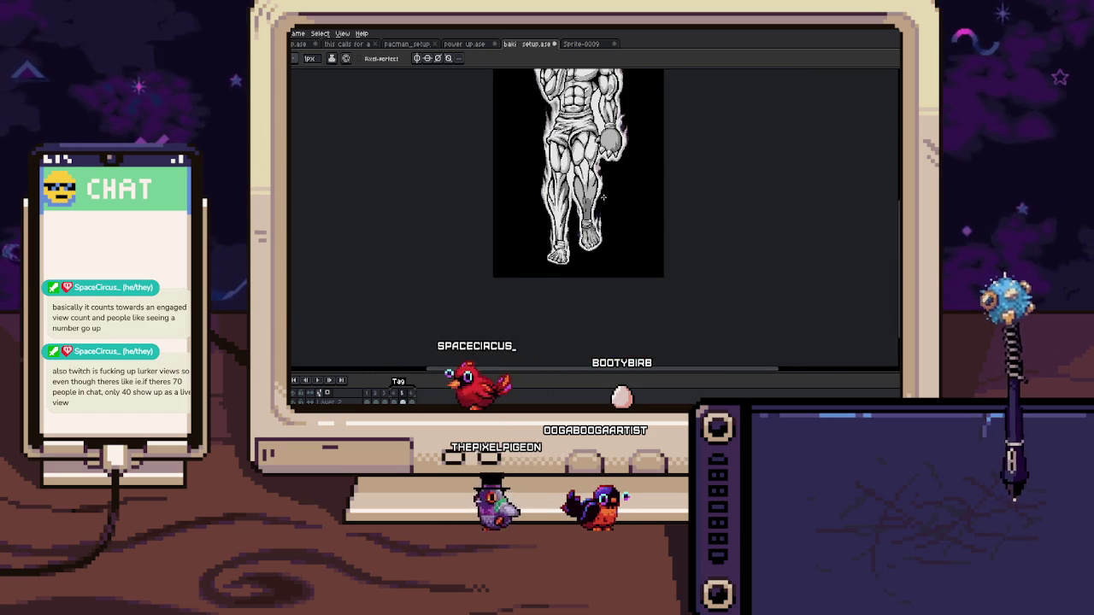
{"action": "scroll", "coordinate": [602, 207], "scroll_direction": "up", "scroll_amount": 2}
{"action": "key", "text": "m"}
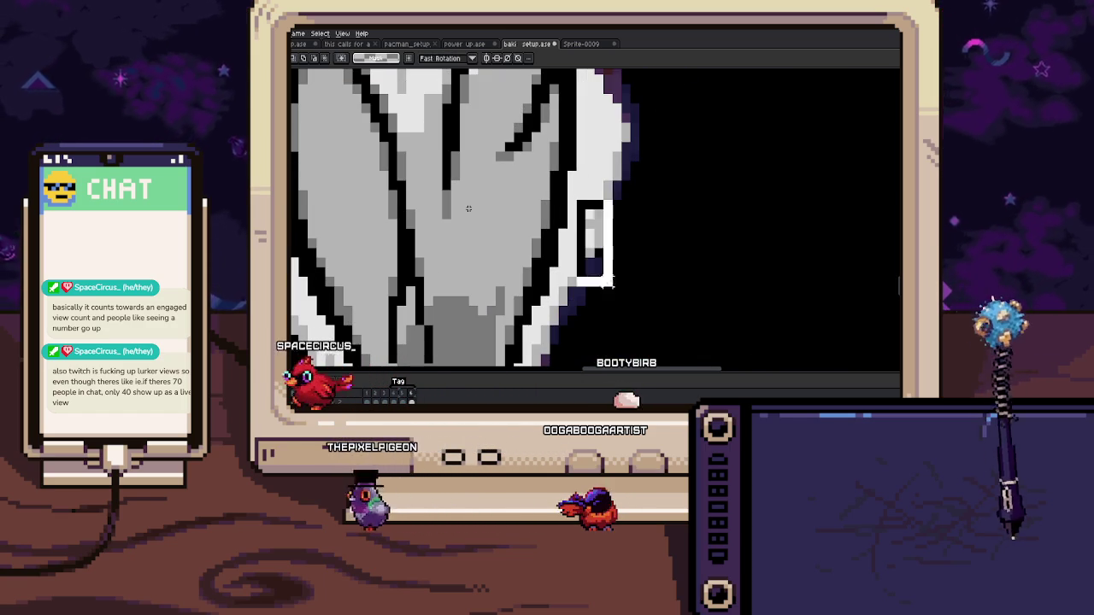
{"action": "left_click_drag", "start_coordinate": [573, 159], "coordinate": [614, 249]}
{"action": "key", "text": "ctrl+d"}
{"action": "key", "text": "b"}
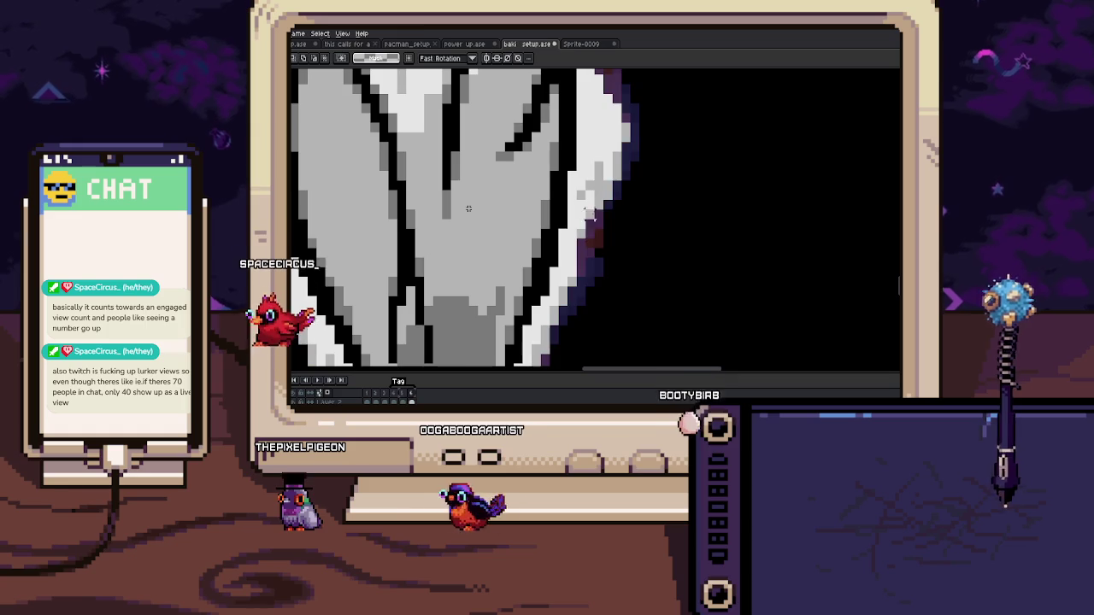
Step: Erase the remaining stray pixels beside the leg
{"action": "key", "text": "e"}
{"action": "scroll", "coordinate": [471, 208], "scroll_direction": "down", "scroll_amount": 2}
{"action": "scroll", "coordinate": [564, 226], "scroll_direction": "up", "scroll_amount": 2}
{"action": "key", "text": "b"}
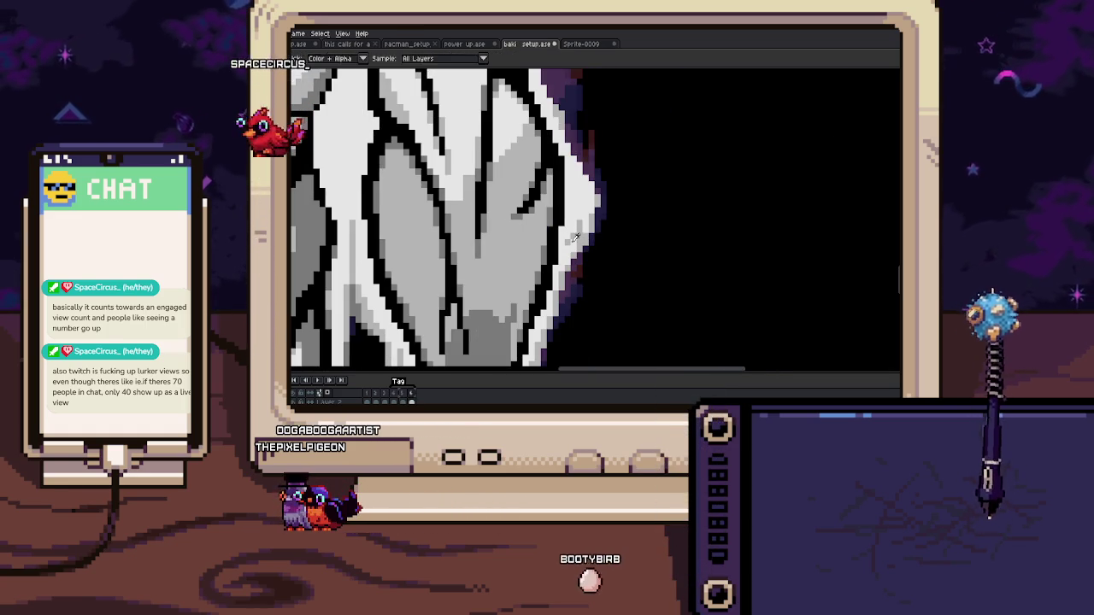
{"action": "mouse_move", "coordinate": [584, 222]}
{"action": "left_mouse_down"}
{"action": "mouse_move", "coordinate": [596, 224]}
{"action": "mouse_move", "coordinate": [595, 250]}
{"action": "left_mouse_up"}
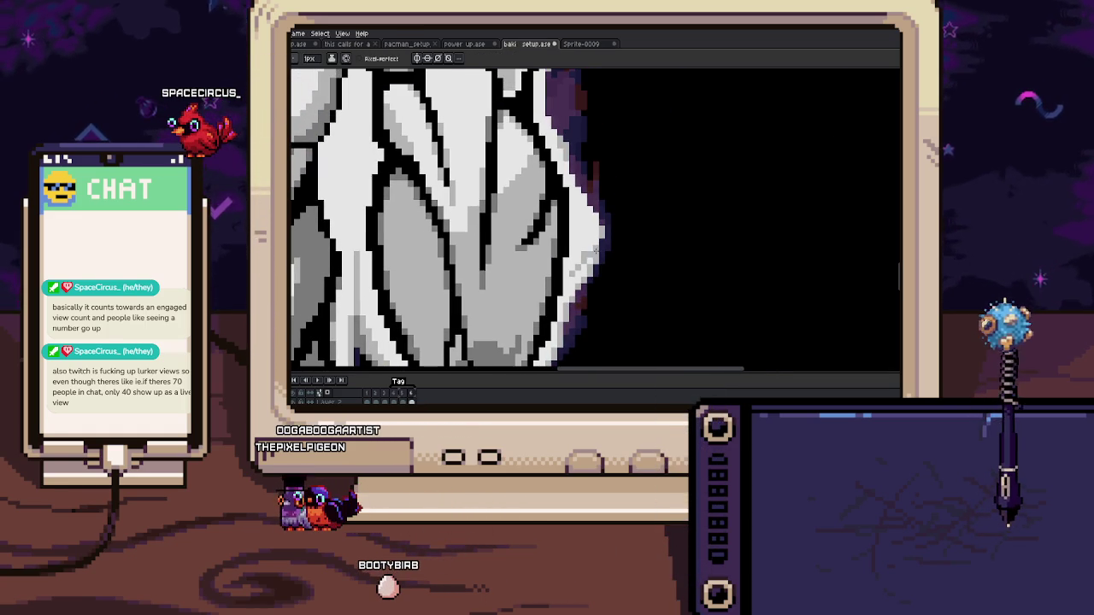
{"action": "scroll", "coordinate": [590, 244], "scroll_direction": "up", "scroll_amount": 2}
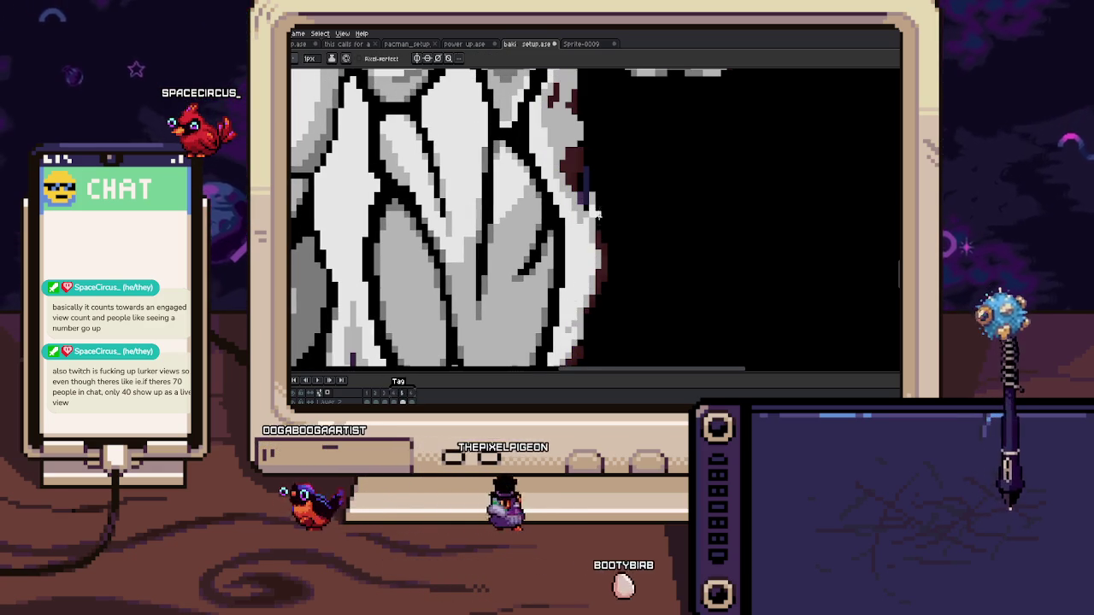
Step: Pick the purple aura colour and repaint the leg's right edge with dark purple shading
{"action": "key", "text": "i"}
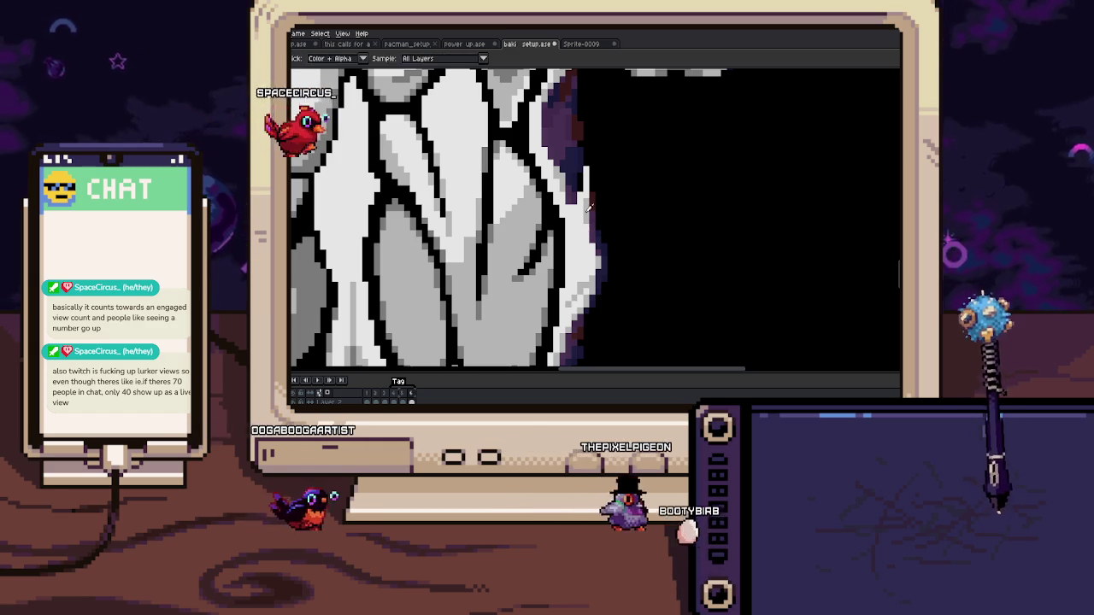
{"action": "key", "text": "b"}
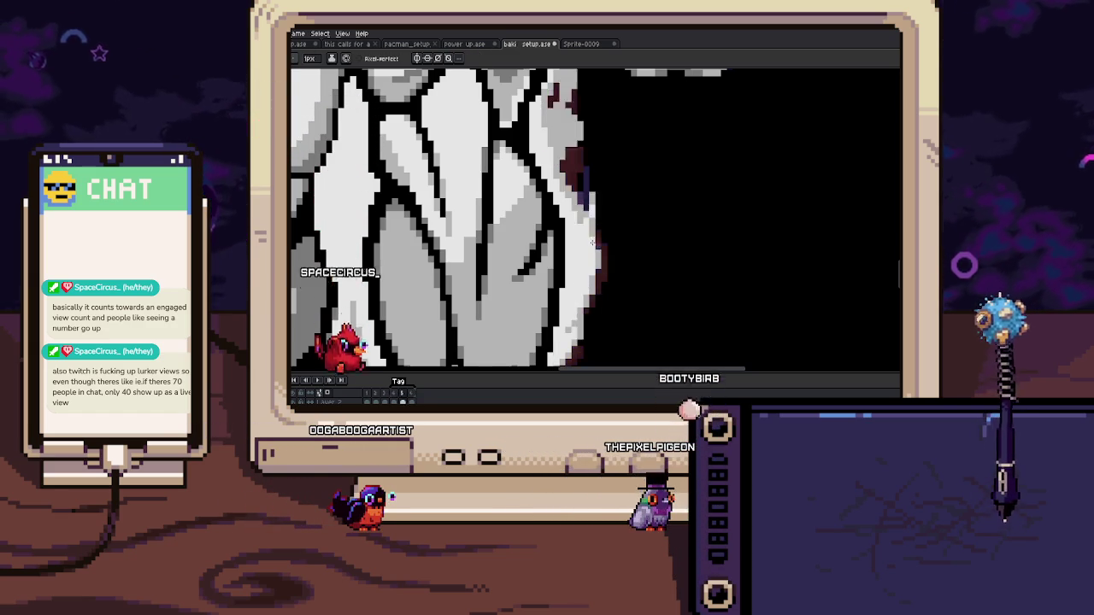
{"action": "scroll", "coordinate": [592, 241], "scroll_direction": "up", "scroll_amount": 1}
{"action": "mouse_move", "coordinate": [583, 183]}
{"action": "left_mouse_down"}
{"action": "mouse_move", "coordinate": [586, 233]}
{"action": "mouse_move", "coordinate": [559, 247]}
{"action": "mouse_move", "coordinate": [570, 285]}
{"action": "left_mouse_up"}
{"action": "left_click_drag", "start_coordinate": [540, 236], "coordinate": [547, 261]}
{"action": "key", "text": "alt"}
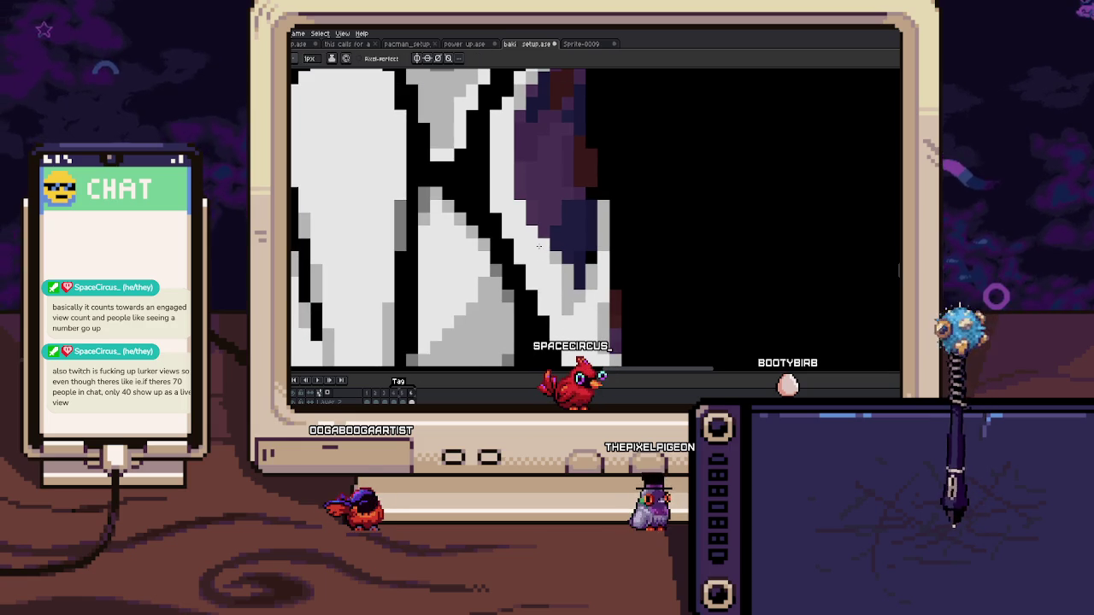
{"action": "scroll", "coordinate": [546, 230], "scroll_direction": "up", "scroll_amount": 5}
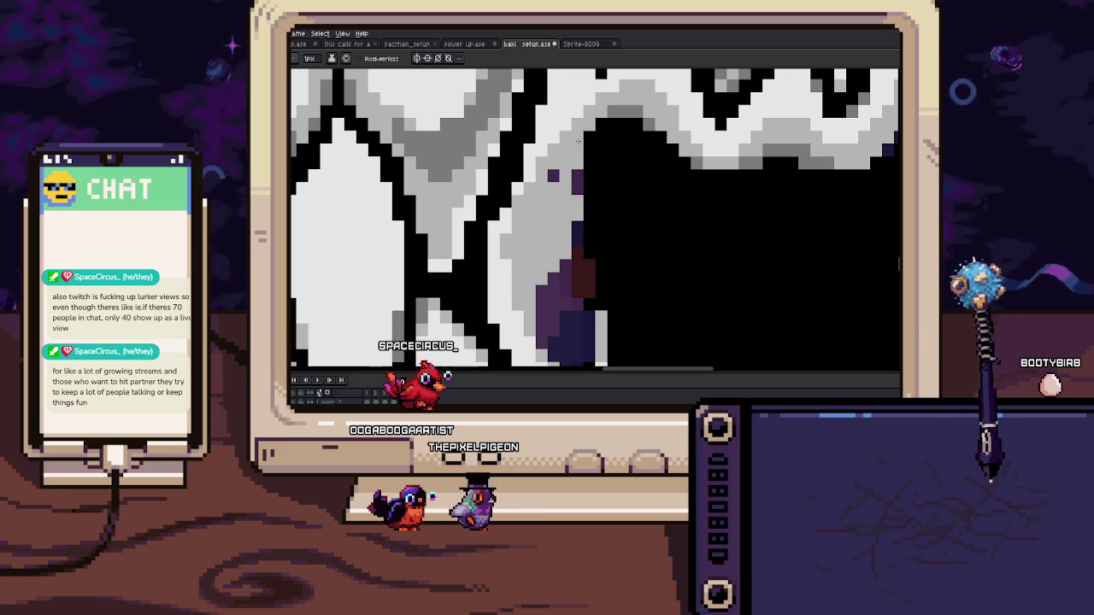
{"action": "scroll", "coordinate": [588, 154], "scroll_direction": "down", "scroll_amount": 3}
{"action": "scroll", "coordinate": [589, 155], "scroll_direction": "up", "scroll_amount": 2}
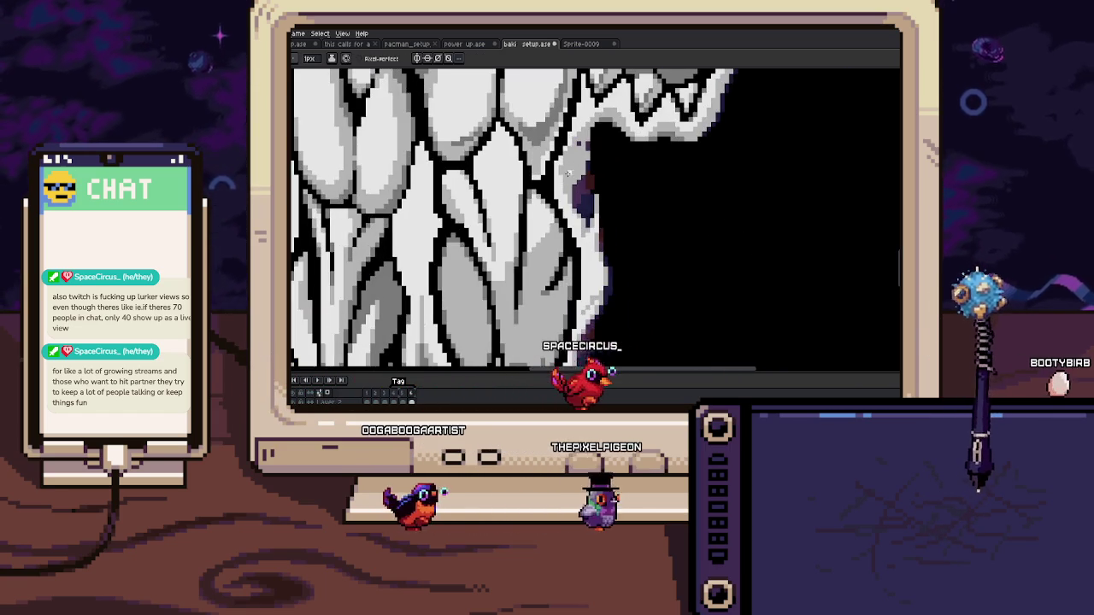
{"action": "scroll", "coordinate": [572, 160], "scroll_direction": "up", "scroll_amount": 1}
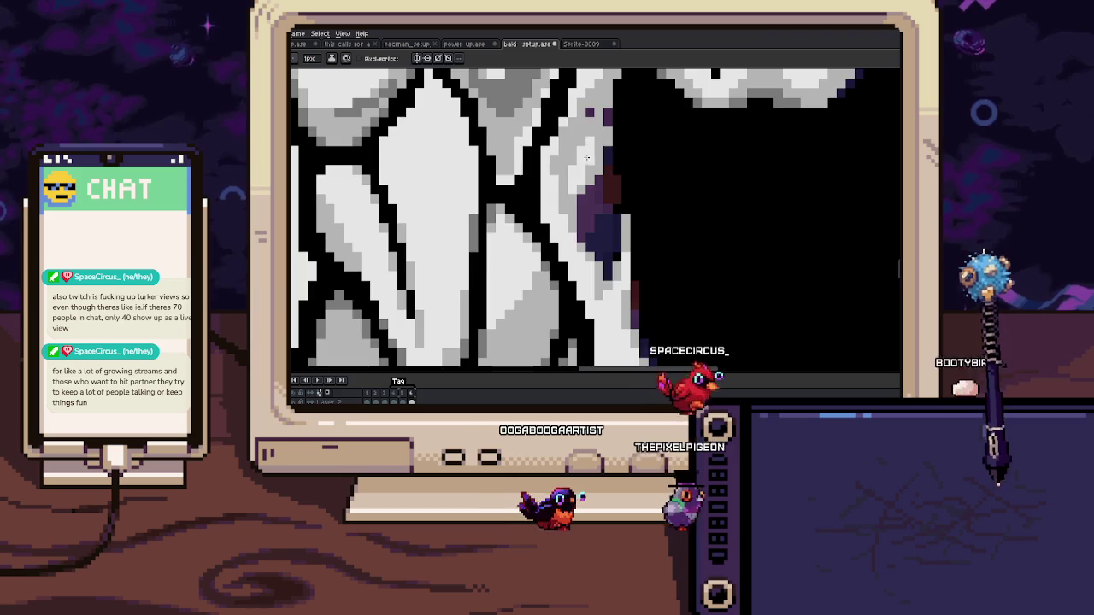
{"action": "scroll", "coordinate": [586, 166], "scroll_direction": "down", "scroll_amount": 1}
{"action": "left_click_drag", "start_coordinate": [586, 167], "coordinate": [589, 197]}
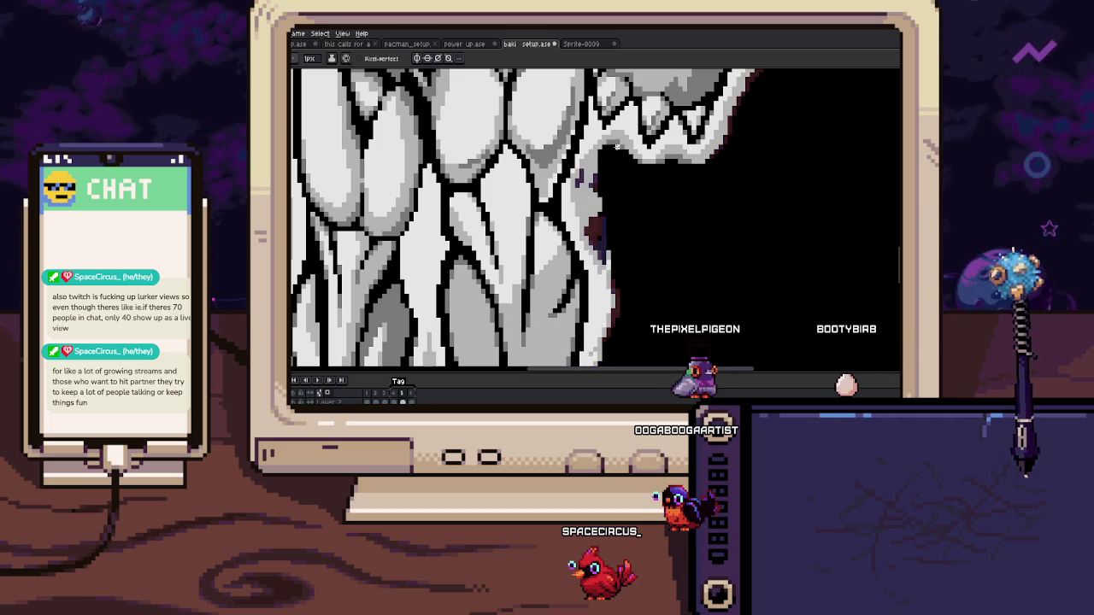
{"action": "scroll", "coordinate": [606, 238], "scroll_direction": "up", "scroll_amount": 2}
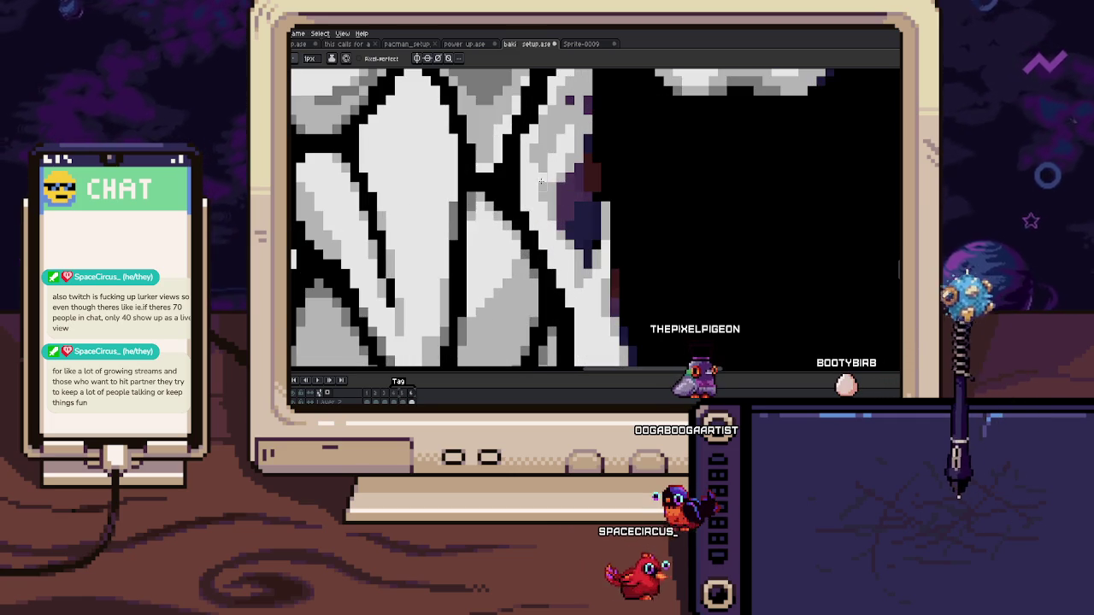
{"action": "left_click_drag", "start_coordinate": [541, 200], "coordinate": [543, 232]}
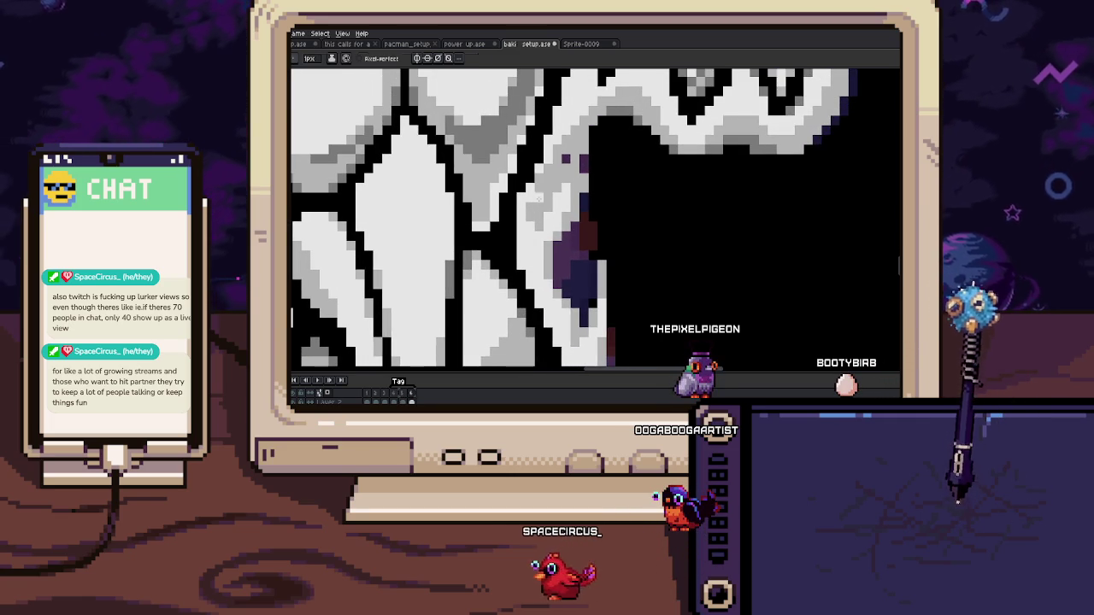
{"action": "scroll", "coordinate": [538, 200], "scroll_direction": "down", "scroll_amount": 1}
{"action": "scroll", "coordinate": [510, 236], "scroll_direction": "down", "scroll_amount": 1}
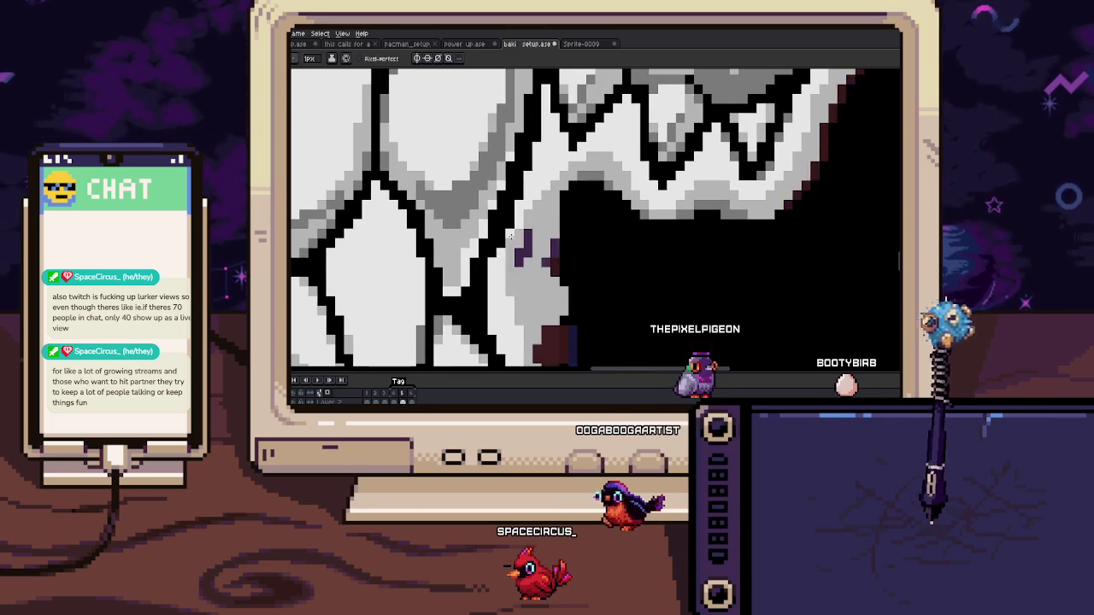
{"action": "scroll", "coordinate": [517, 229], "scroll_direction": "down", "scroll_amount": 1}
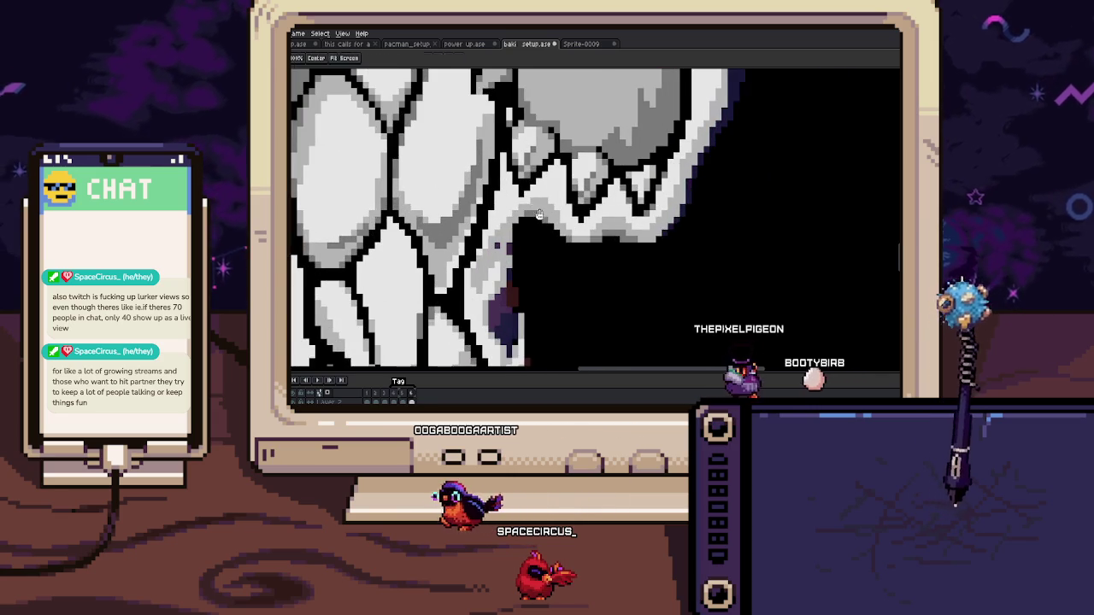
{"action": "scroll", "coordinate": [537, 227], "scroll_direction": "up", "scroll_amount": 1}
{"action": "key", "text": "alt"}
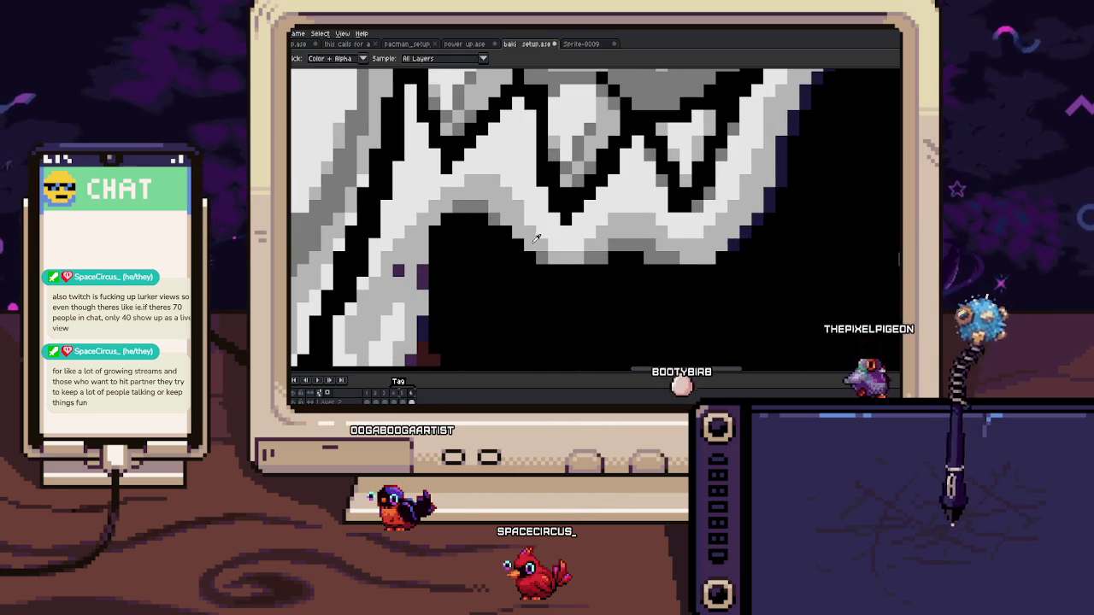
{"action": "left_click", "coordinate": [537, 239], "text": "alt"}
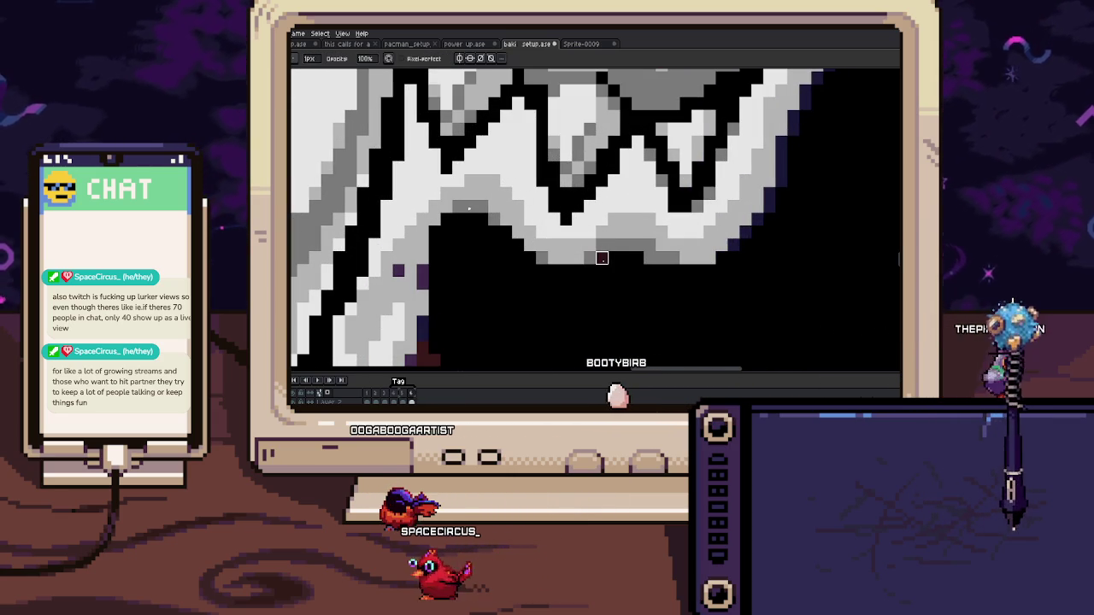
{"action": "scroll", "coordinate": [589, 250], "scroll_direction": "down", "scroll_amount": 1}
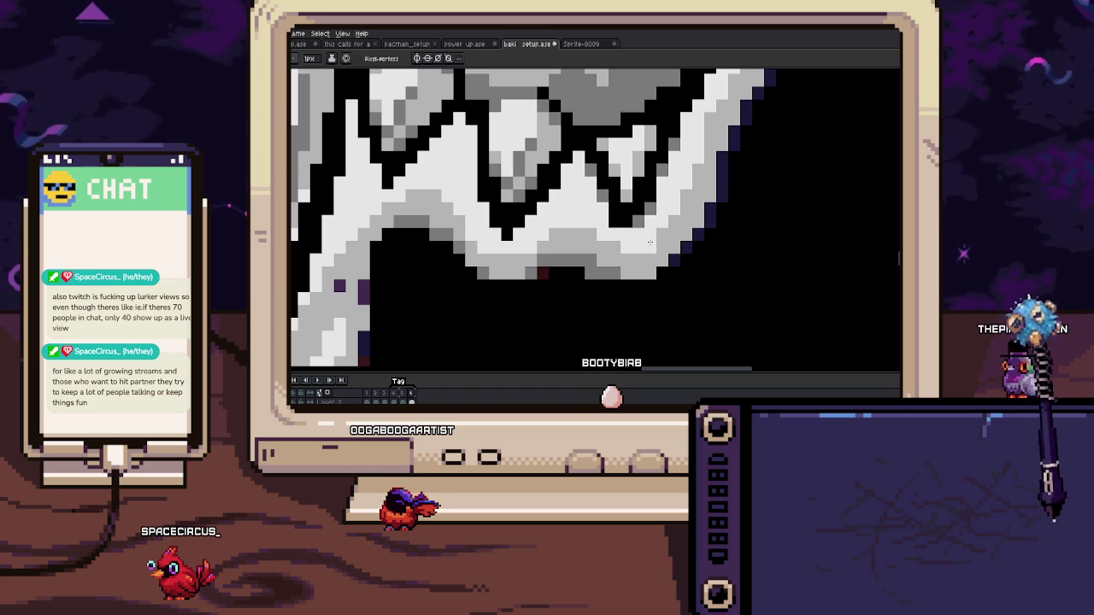
{"action": "left_click_drag", "start_coordinate": [696, 151], "coordinate": [654, 226]}
{"action": "scroll", "coordinate": [654, 227], "scroll_direction": "down", "scroll_amount": 1}
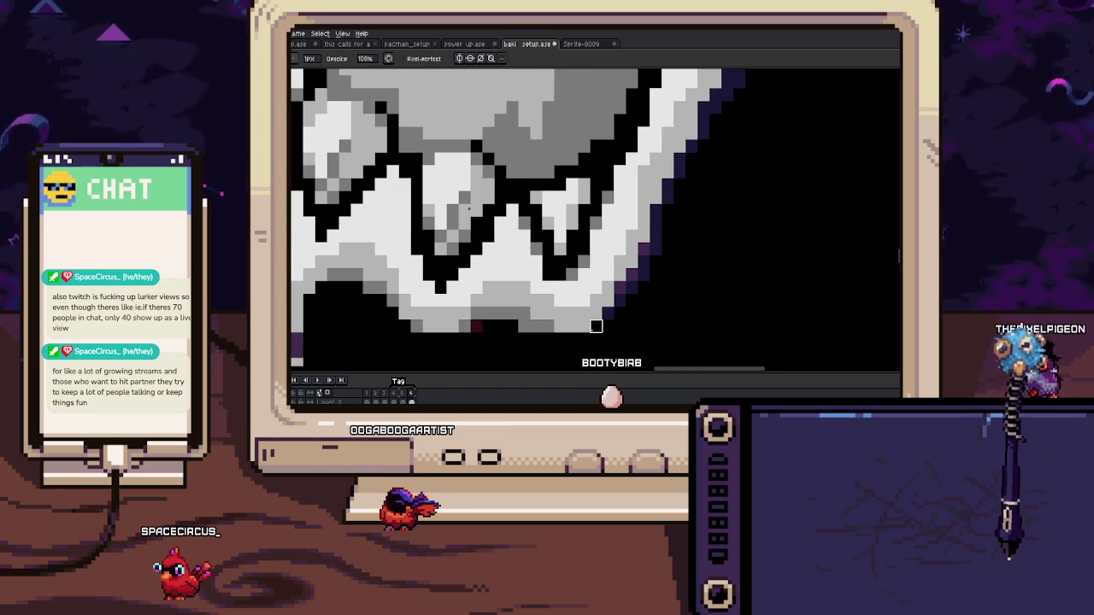
{"action": "key", "text": "e"}
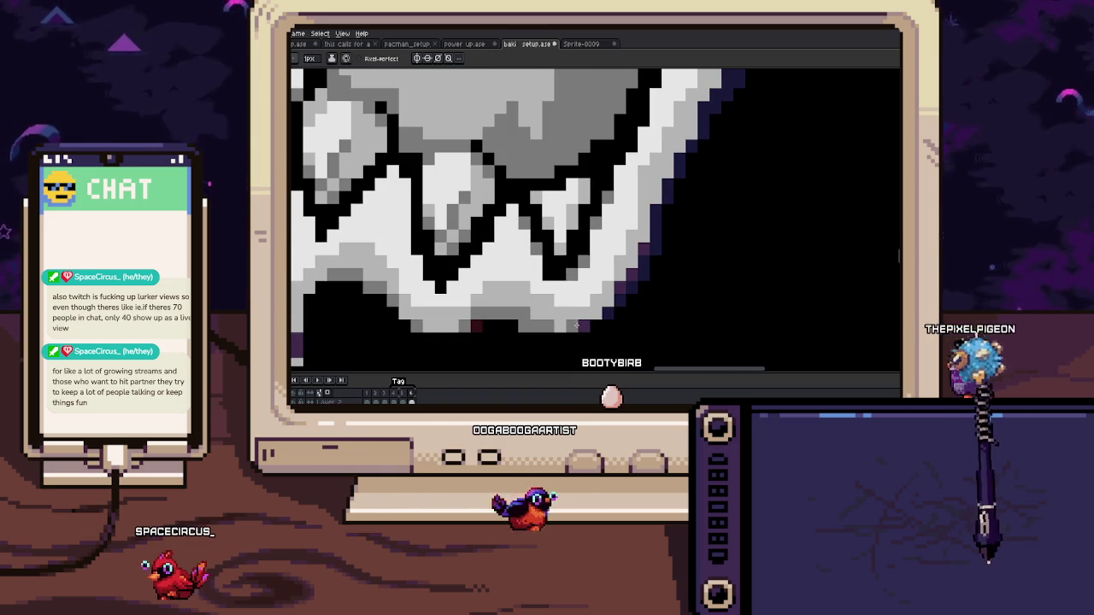
{"action": "left_click_drag", "start_coordinate": [644, 240], "coordinate": [613, 273]}
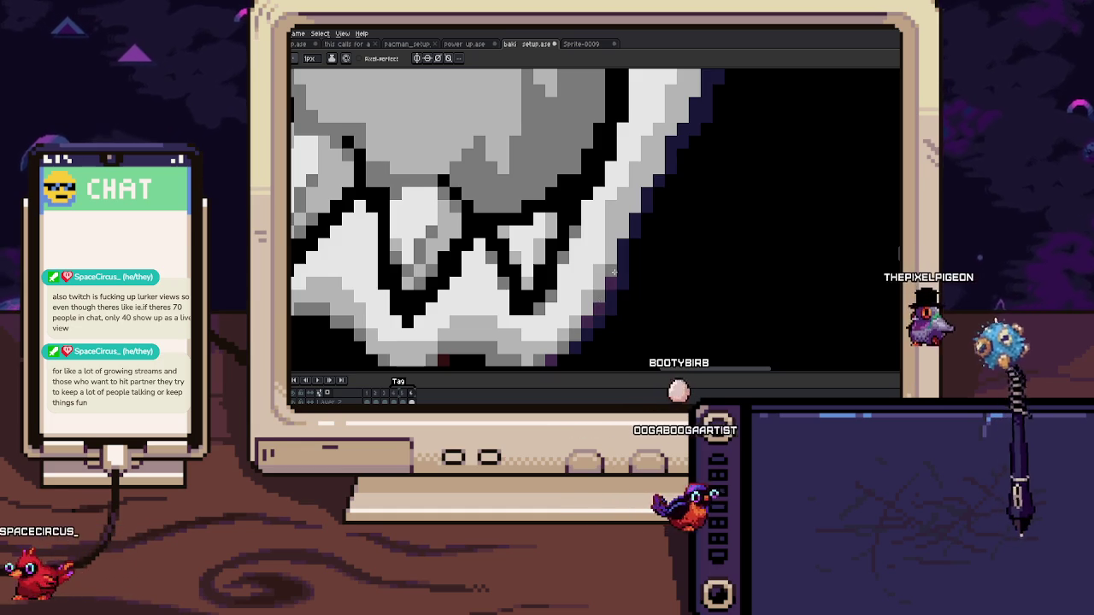
{"action": "scroll", "coordinate": [613, 272], "scroll_direction": "up", "scroll_amount": 1}
{"action": "scroll", "coordinate": [625, 262], "scroll_direction": "up", "scroll_amount": 1}
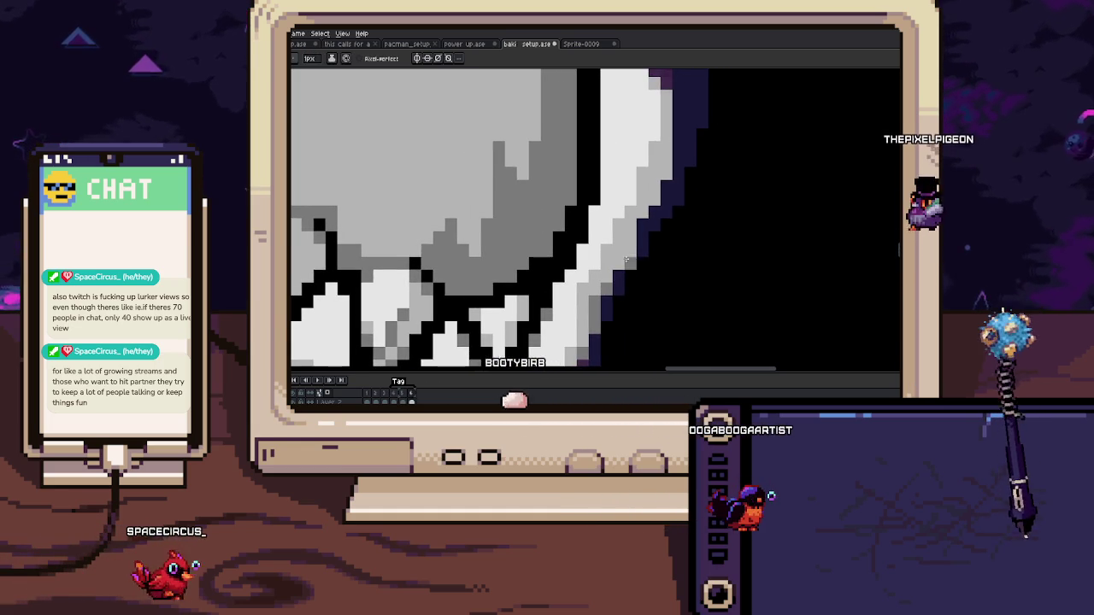
{"action": "scroll", "coordinate": [624, 262], "scroll_direction": "down", "scroll_amount": 1}
{"action": "scroll", "coordinate": [650, 193], "scroll_direction": "down", "scroll_amount": 1}
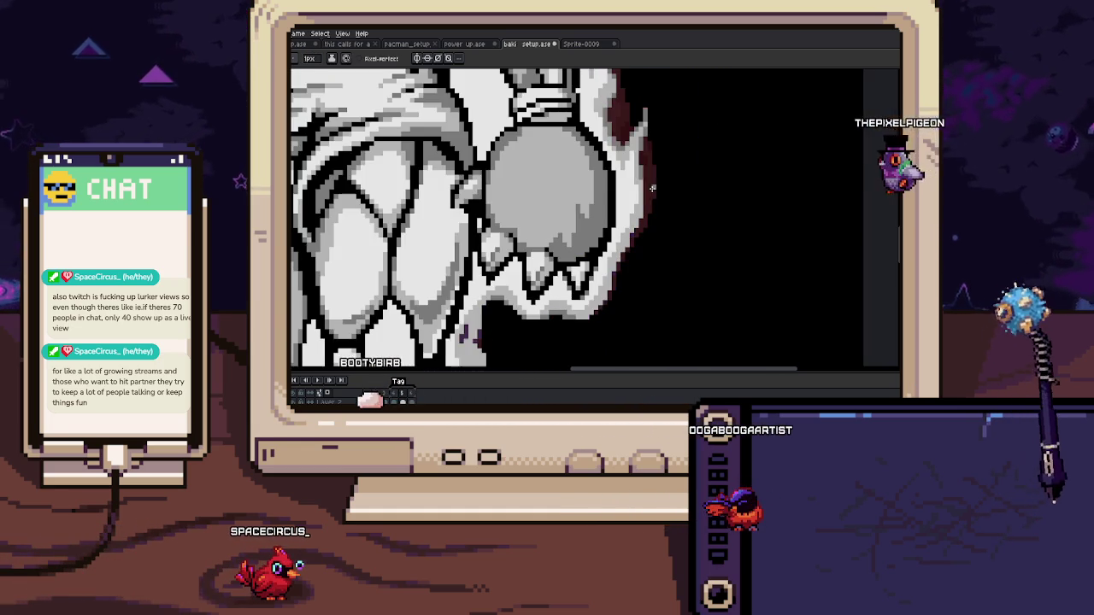
{"action": "scroll", "coordinate": [649, 193], "scroll_direction": "up", "scroll_amount": 1}
{"action": "scroll", "coordinate": [637, 209], "scroll_direction": "up", "scroll_amount": 1}
{"action": "scroll", "coordinate": [622, 229], "scroll_direction": "up", "scroll_amount": 1}
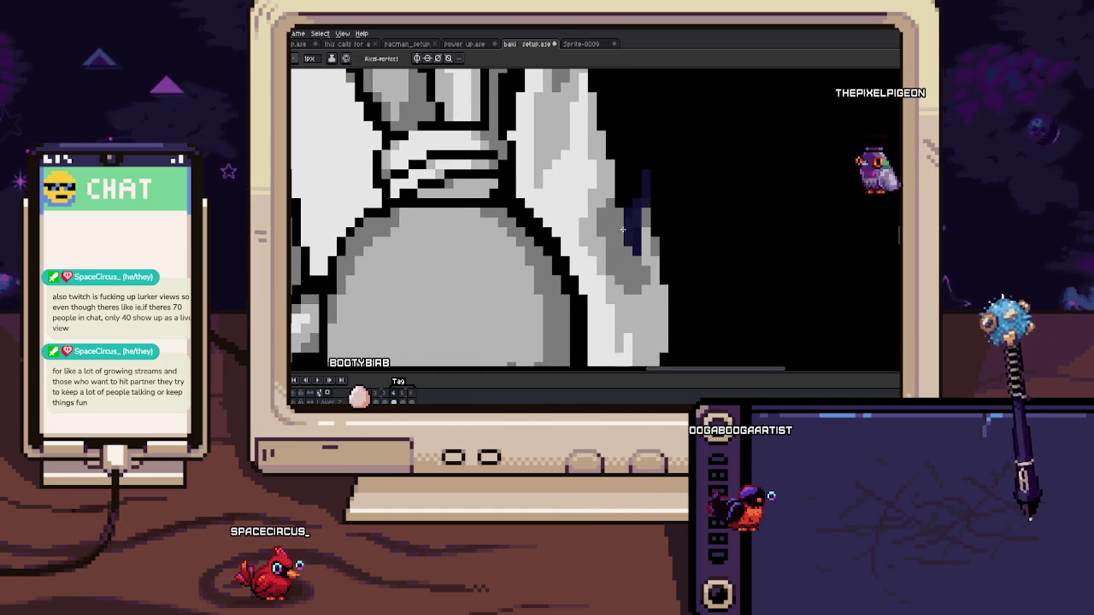
{"action": "key", "text": "ctrl+z"}
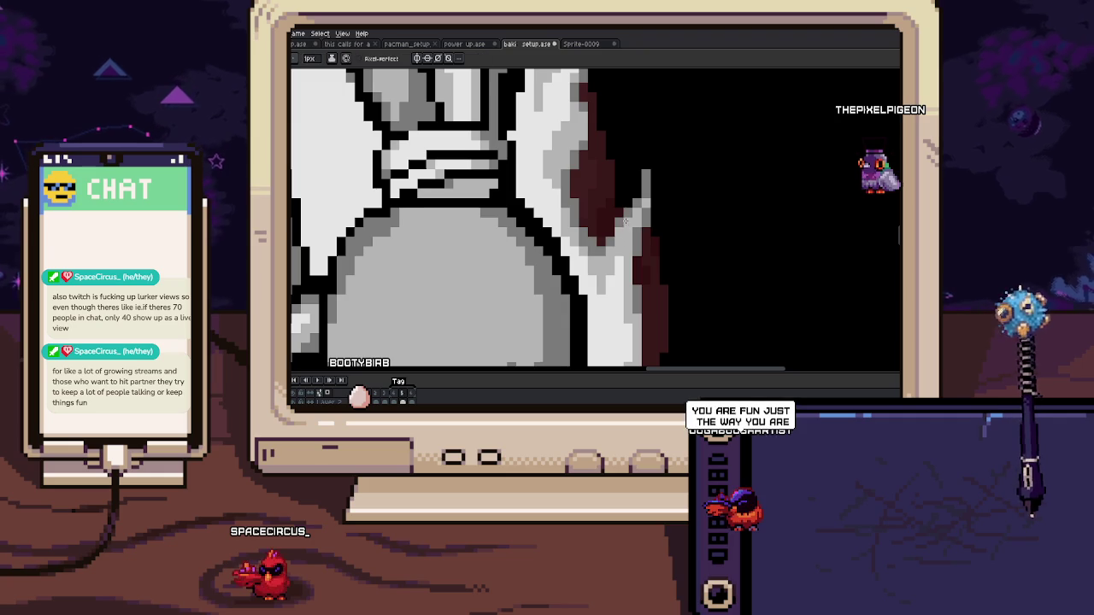
{"action": "key", "text": "ctrl+y"}
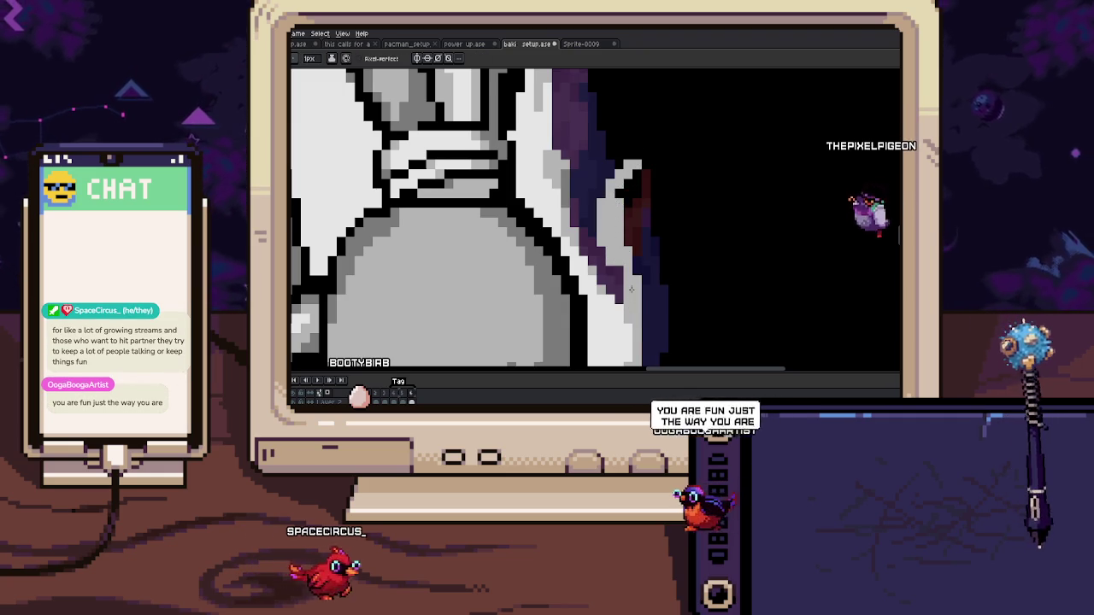
{"action": "key", "text": "Right"}
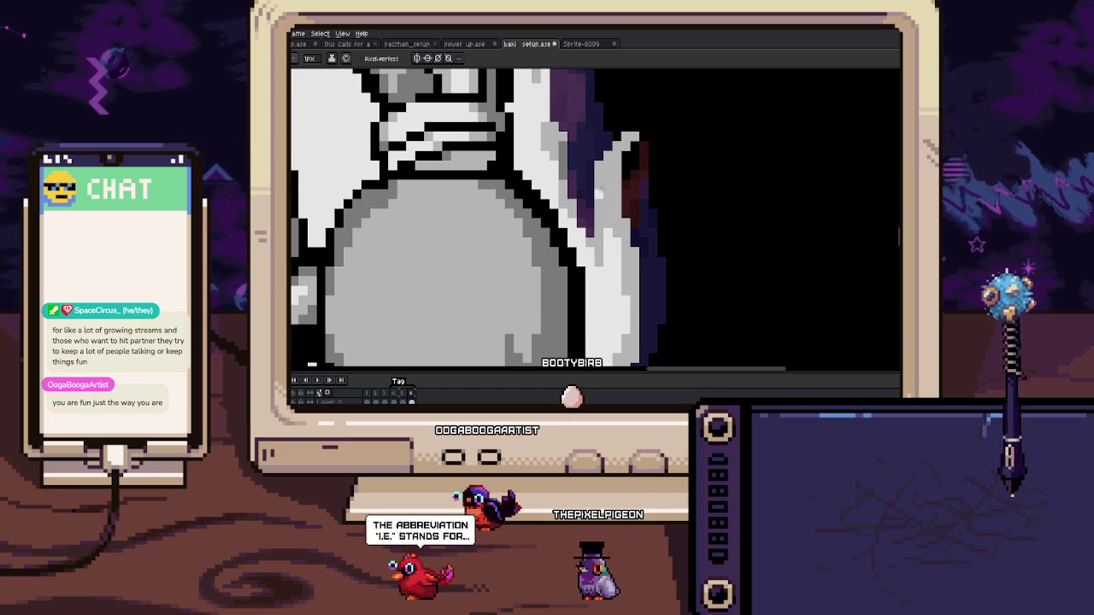
{"action": "left_click_drag", "start_coordinate": [599, 193], "coordinate": [605, 219]}
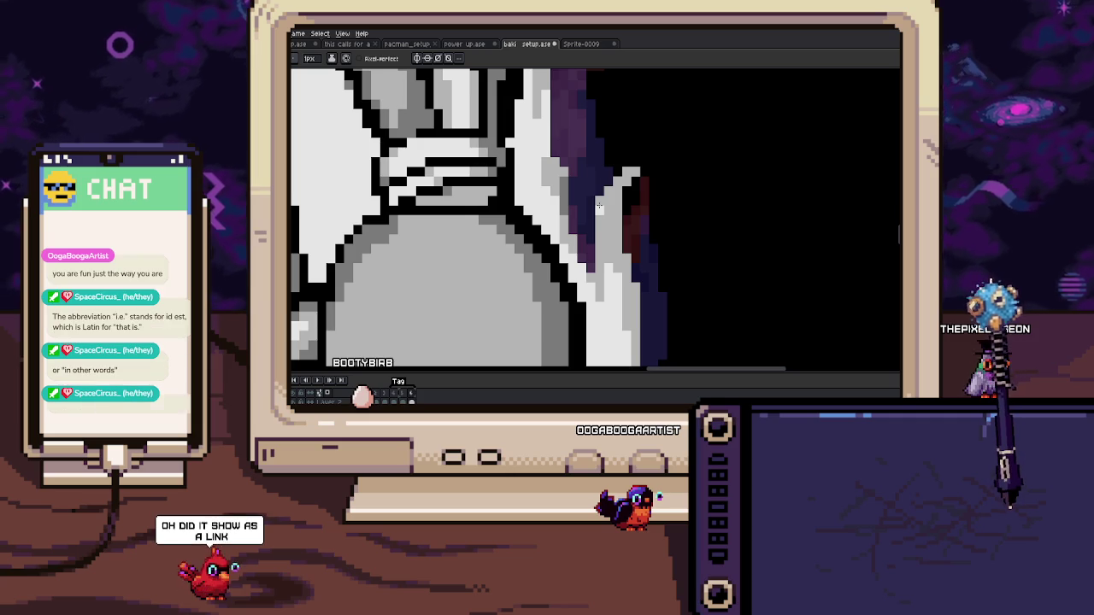
{"action": "key", "text": "Left"}
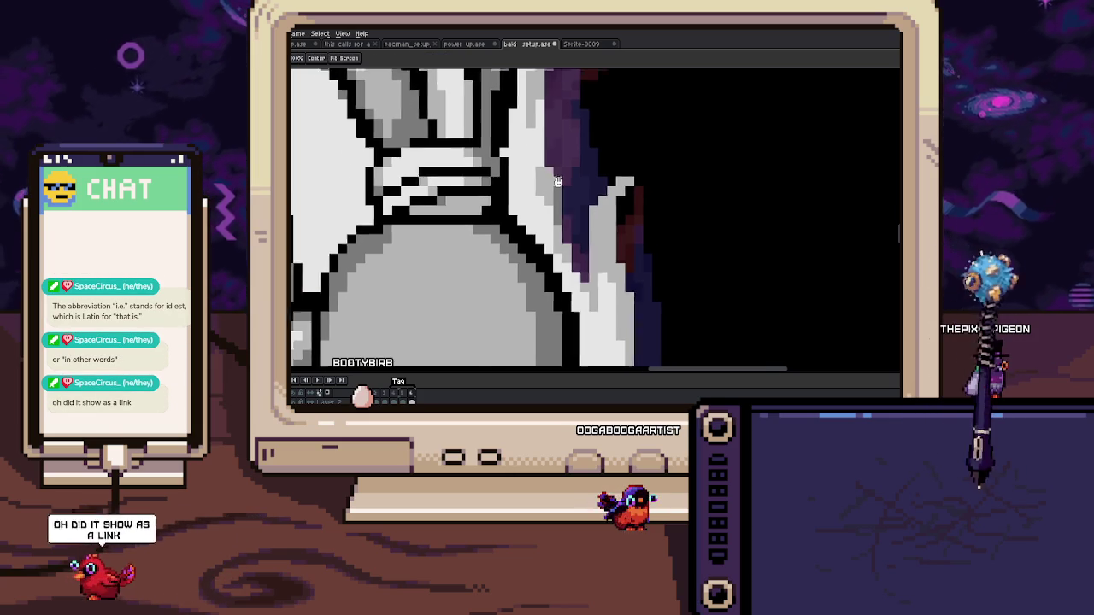
{"action": "key", "text": "Right"}
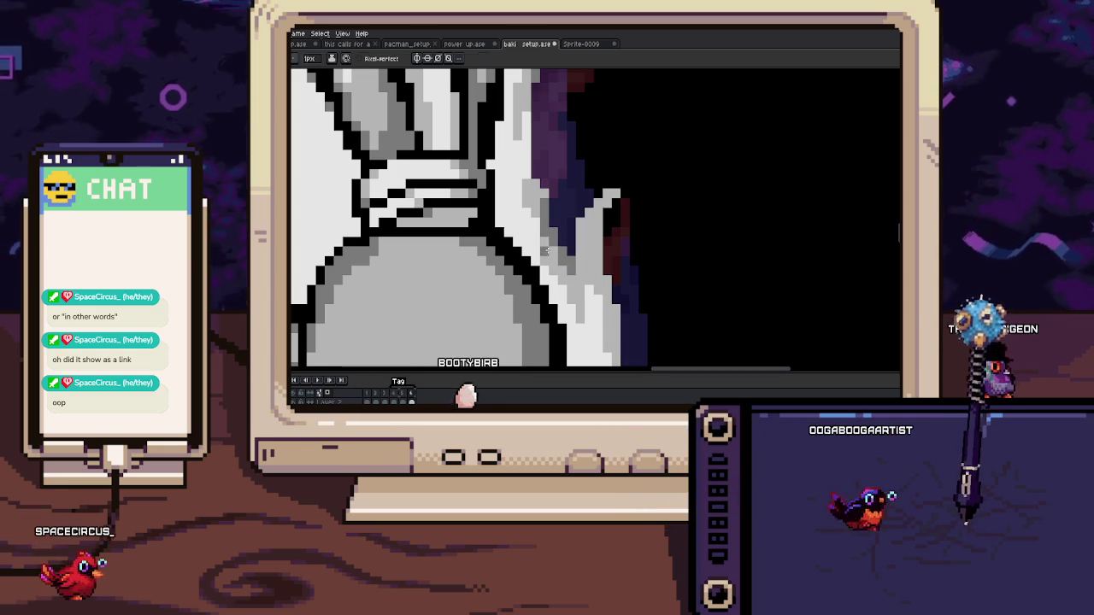
Step: Zoom in and out around the glove to inspect the aura along the arm
{"action": "scroll", "coordinate": [532, 225], "scroll_direction": "down", "scroll_amount": 1}
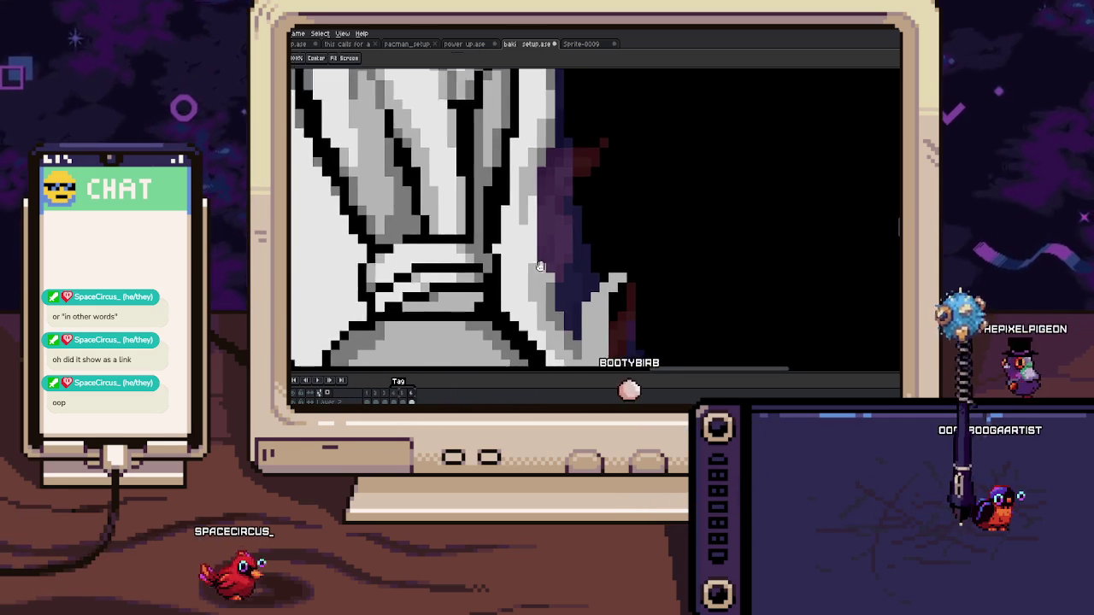
{"action": "scroll", "coordinate": [547, 247], "scroll_direction": "down", "scroll_amount": 2}
{"action": "scroll", "coordinate": [559, 268], "scroll_direction": "up", "scroll_amount": 1}
{"action": "scroll", "coordinate": [557, 260], "scroll_direction": "up", "scroll_amount": 1}
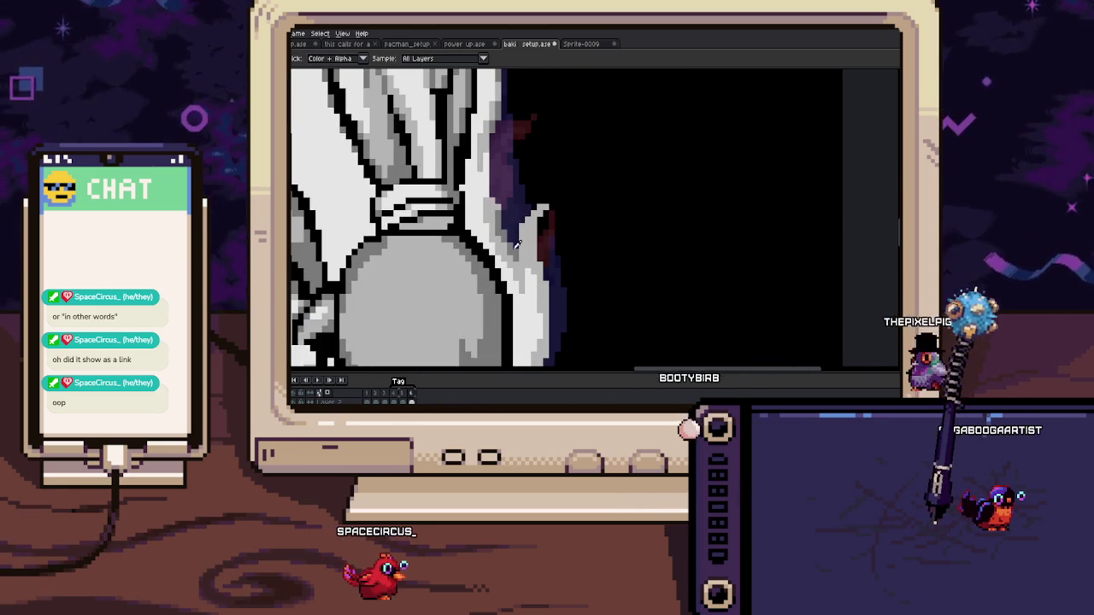
{"action": "scroll", "coordinate": [556, 252], "scroll_direction": "up", "scroll_amount": 1}
{"action": "scroll", "coordinate": [554, 239], "scroll_direction": "up", "scroll_amount": 1}
{"action": "scroll", "coordinate": [553, 226], "scroll_direction": "up", "scroll_amount": 1}
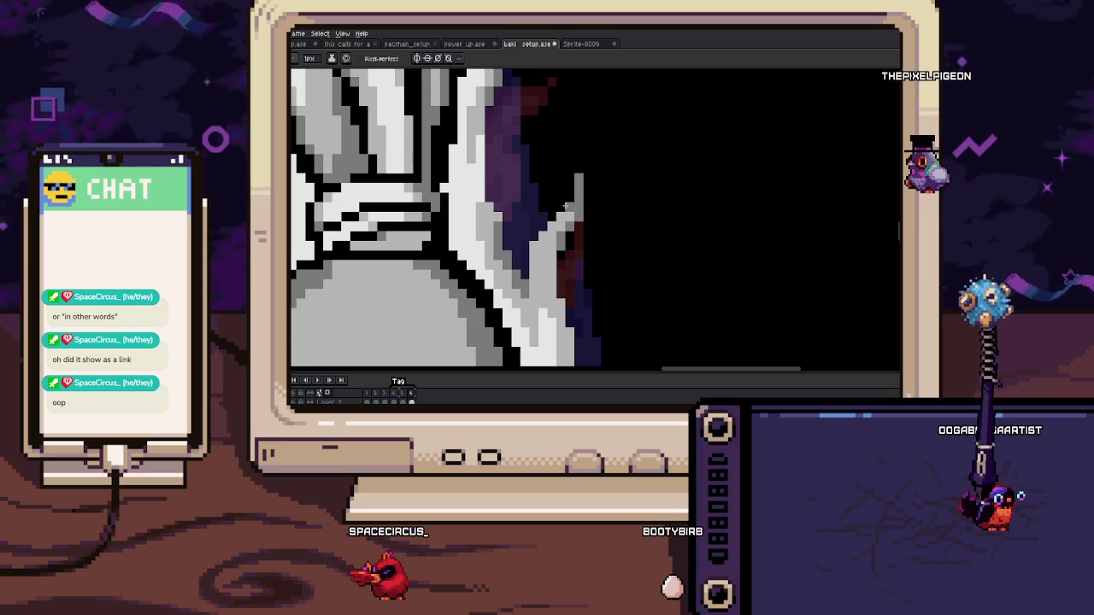
{"action": "scroll", "coordinate": [536, 250], "scroll_direction": "down", "scroll_amount": 2}
{"action": "scroll", "coordinate": [535, 222], "scroll_direction": "down", "scroll_amount": 2}
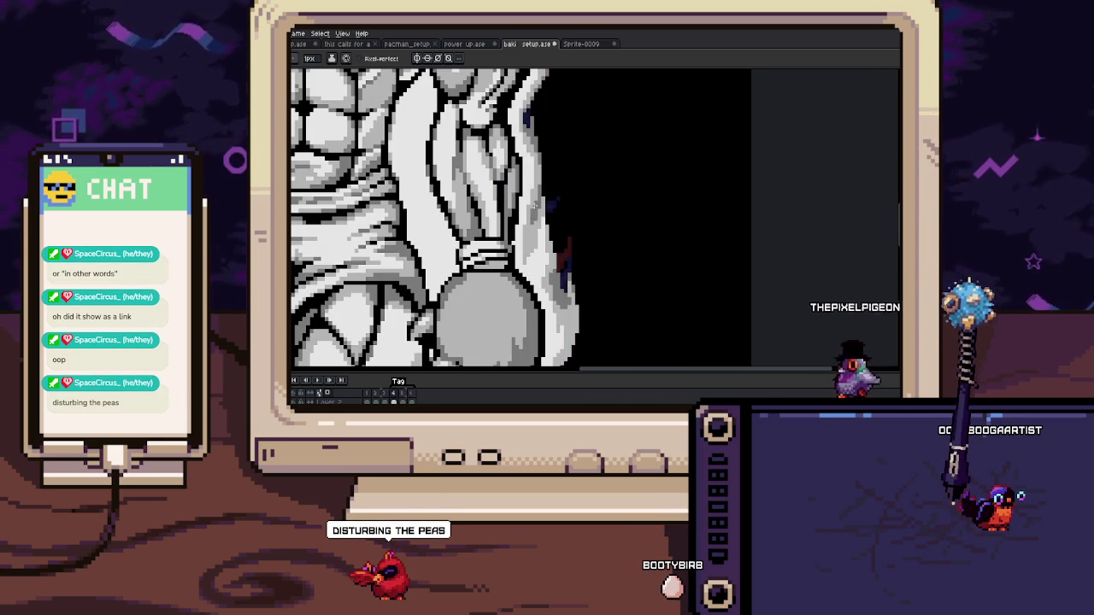
{"action": "scroll", "coordinate": [538, 222], "scroll_direction": "up", "scroll_amount": 2}
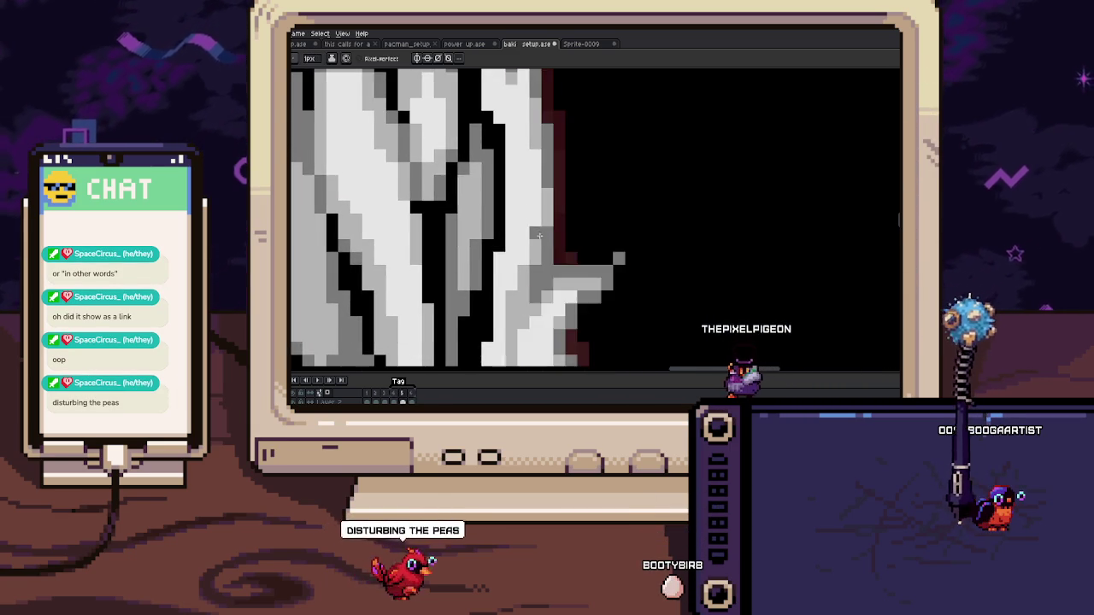
{"action": "scroll", "coordinate": [541, 238], "scroll_direction": "down", "scroll_amount": 1}
{"action": "scroll", "coordinate": [541, 238], "scroll_direction": "down", "scroll_amount": 1}
Step: Marquee-select the aura pixels beside the glove, deselect, and touch them up with the pencil
{"action": "key", "text": "m"}
{"action": "left_click_drag", "start_coordinate": [527, 184], "coordinate": [566, 303]}
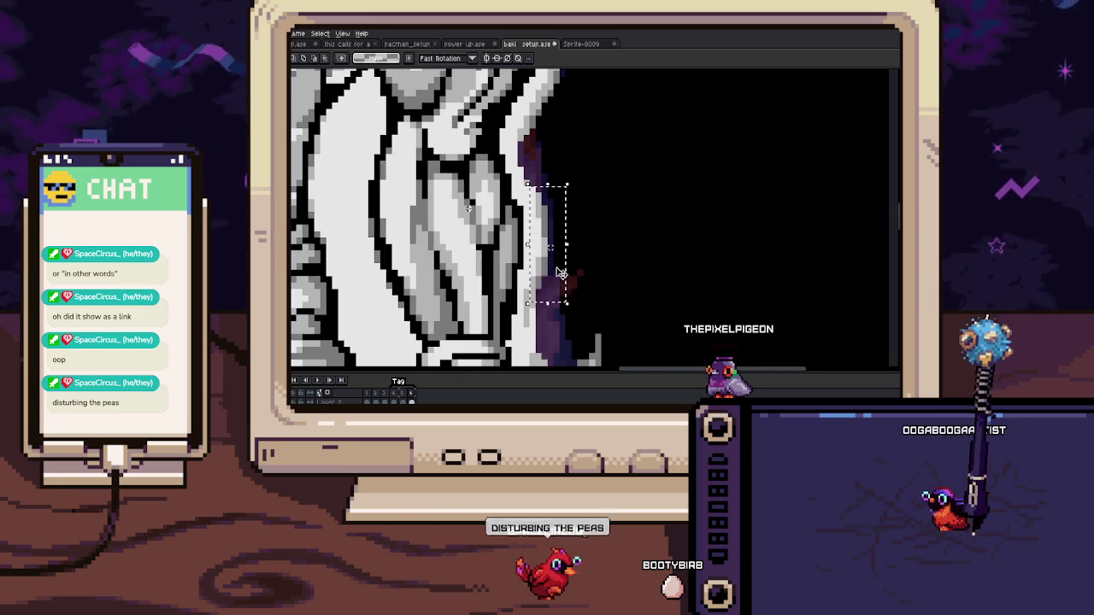
{"action": "key", "text": "ctrl+d"}
{"action": "scroll", "coordinate": [570, 250], "scroll_direction": "up", "scroll_amount": 1}
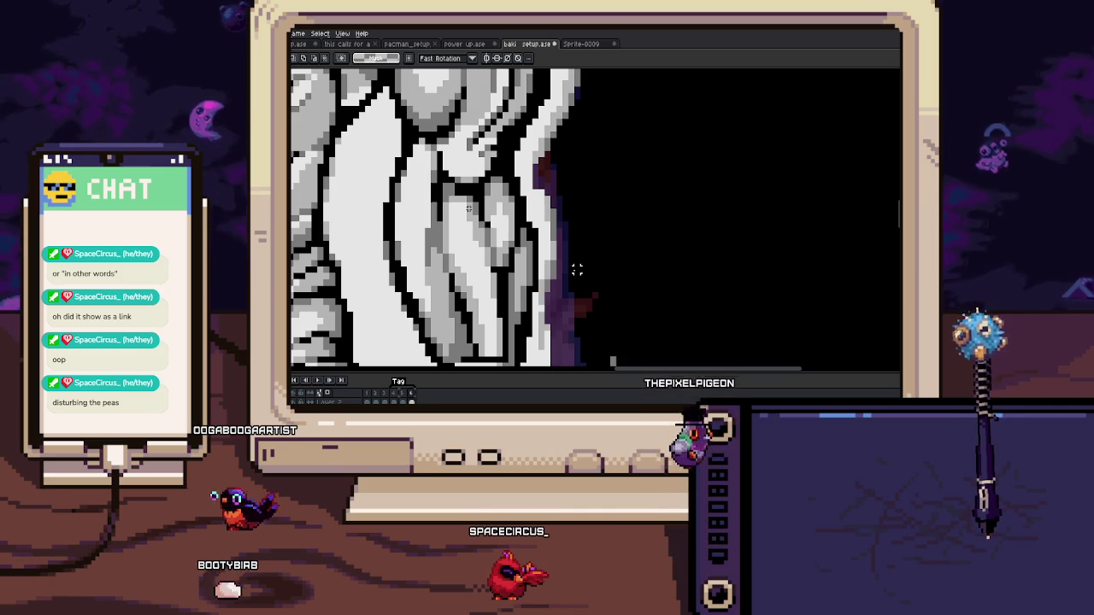
{"action": "scroll", "coordinate": [561, 216], "scroll_direction": "up", "scroll_amount": 2}
{"action": "key", "text": "b"}
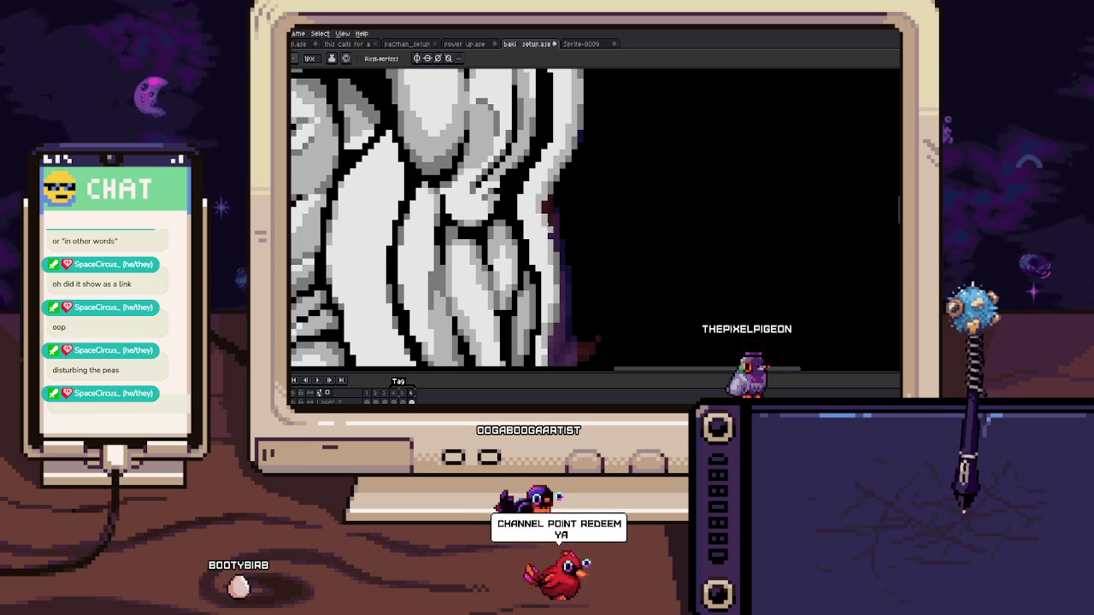
{"action": "scroll", "coordinate": [547, 222], "scroll_direction": "up", "scroll_amount": 2}
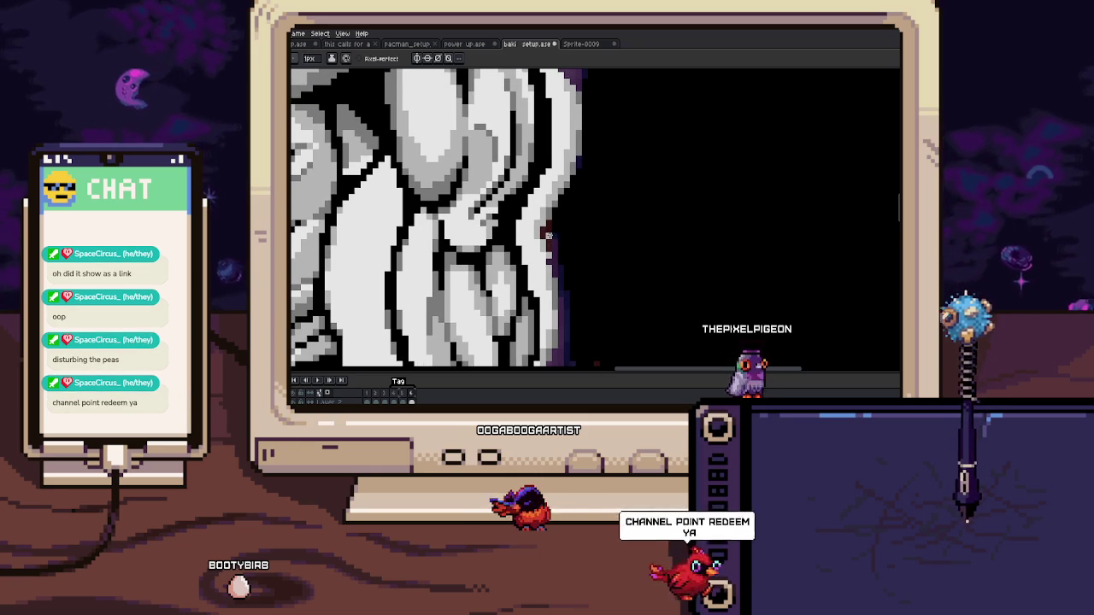
{"action": "scroll", "coordinate": [551, 230], "scroll_direction": "down", "scroll_amount": 2}
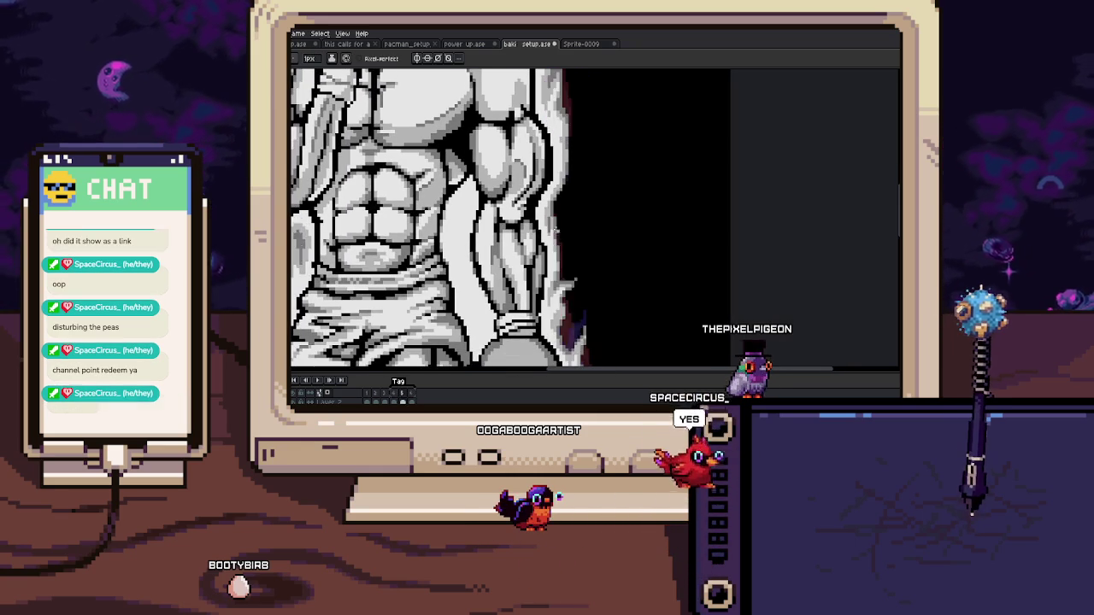
Step: Paint purple aura pixels along the upper right edge of the bear's arm
{"action": "scroll", "coordinate": [557, 188], "scroll_direction": "up", "scroll_amount": 2}
{"action": "scroll", "coordinate": [557, 165], "scroll_direction": "down", "scroll_amount": 2}
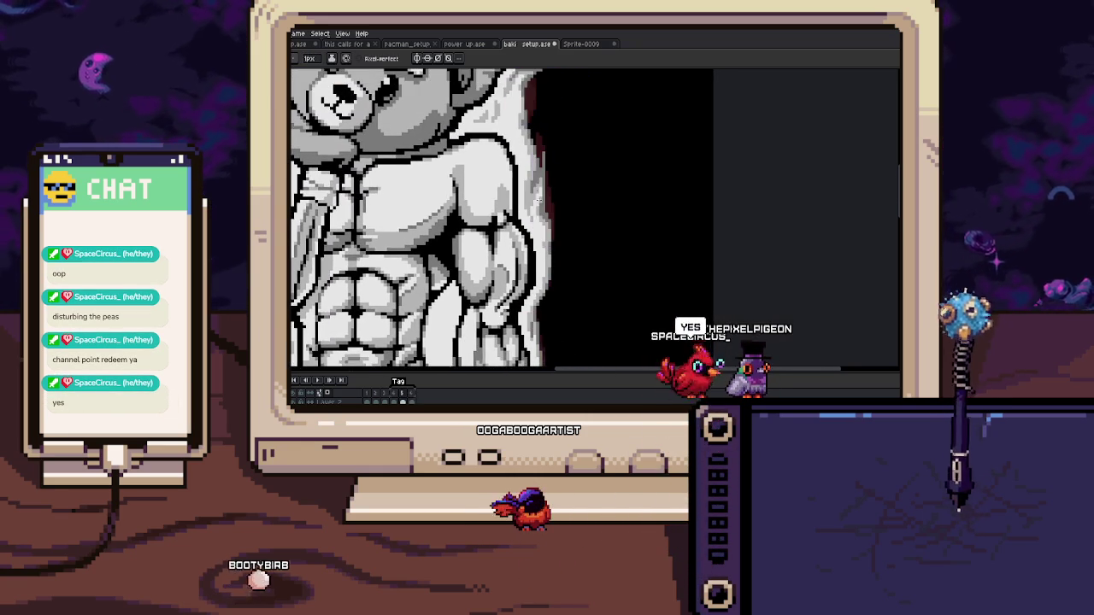
{"action": "scroll", "coordinate": [552, 188], "scroll_direction": "up", "scroll_amount": 2}
{"action": "scroll", "coordinate": [544, 207], "scroll_direction": "up", "scroll_amount": 1}
{"action": "left_click_drag", "start_coordinate": [544, 207], "coordinate": [546, 167]}
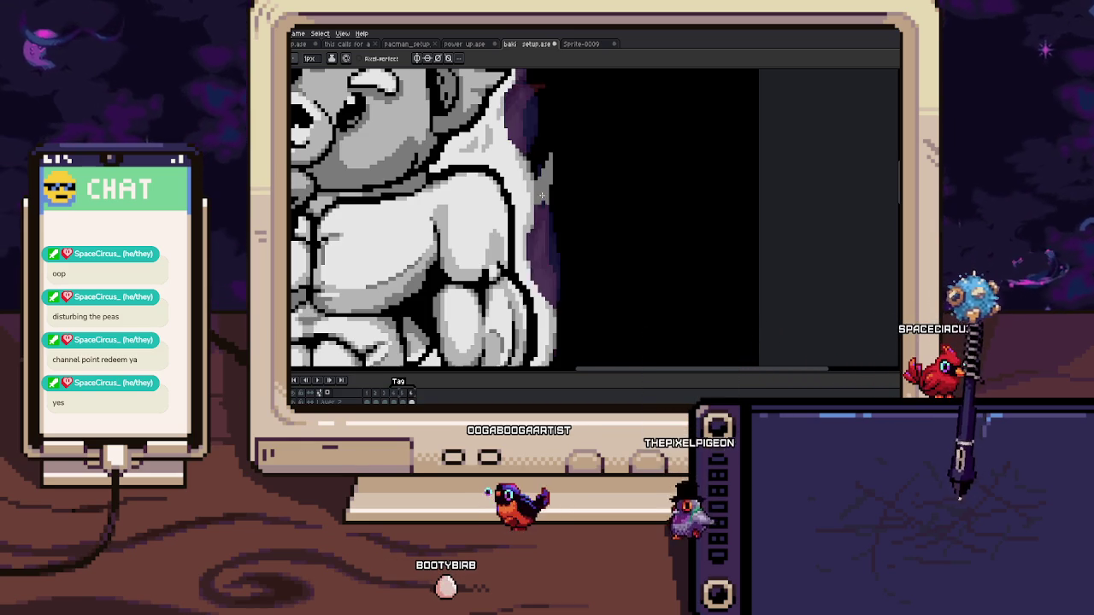
{"action": "scroll", "coordinate": [542, 189], "scroll_direction": "up", "scroll_amount": 1}
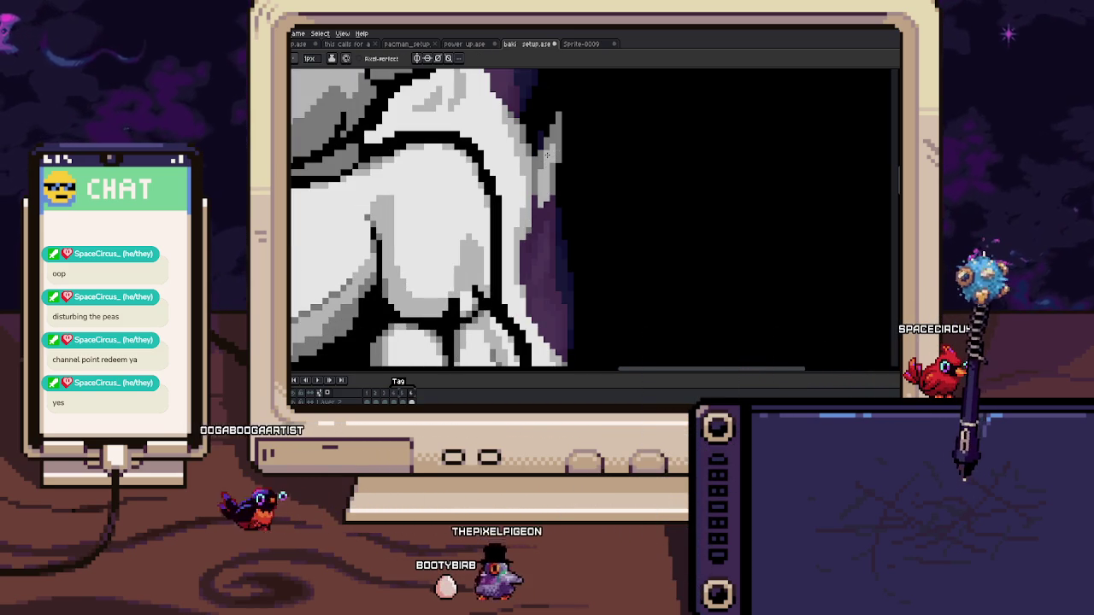
{"action": "key", "text": "i"}
{"action": "key", "text": "b"}
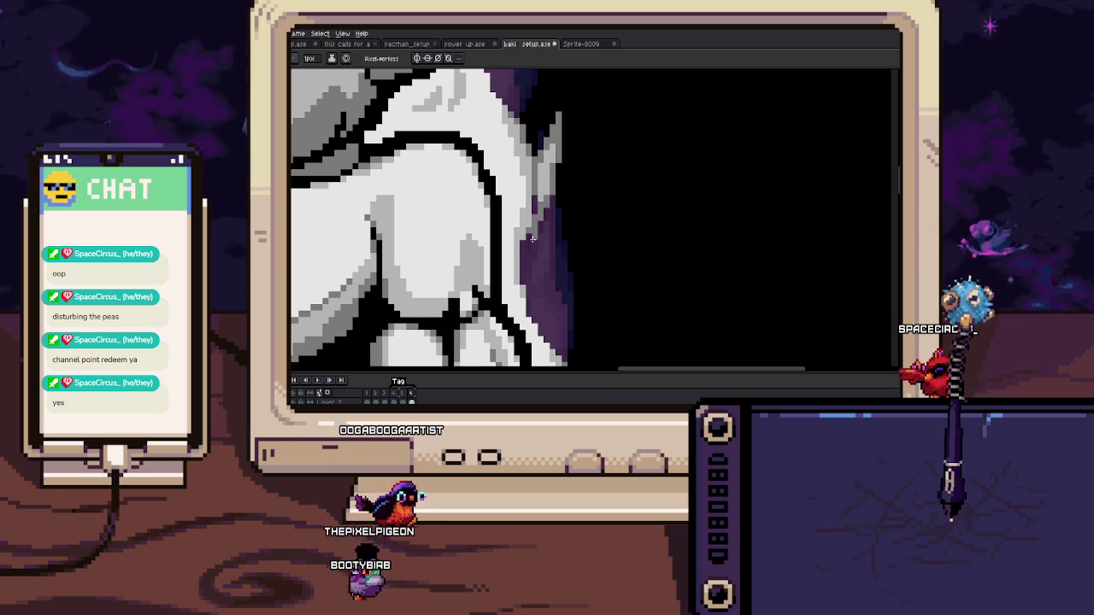
Step: Continue the purple shading further down the arm's right edge
{"action": "left_click_drag", "start_coordinate": [522, 276], "coordinate": [527, 219]}
{"action": "key", "text": "b"}
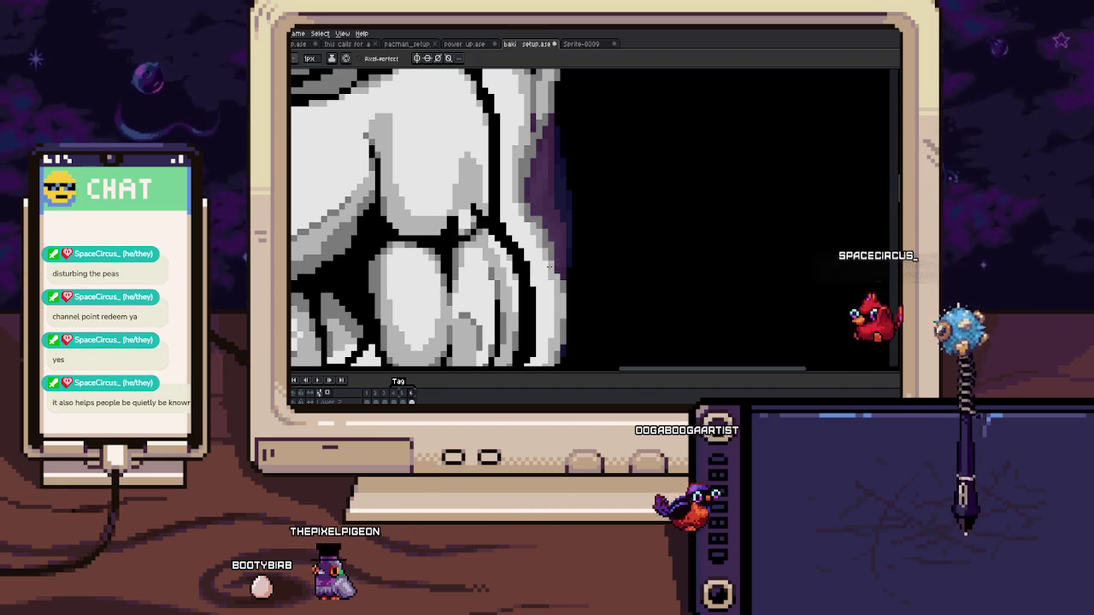
{"action": "scroll", "coordinate": [543, 246], "scroll_direction": "up", "scroll_amount": 1}
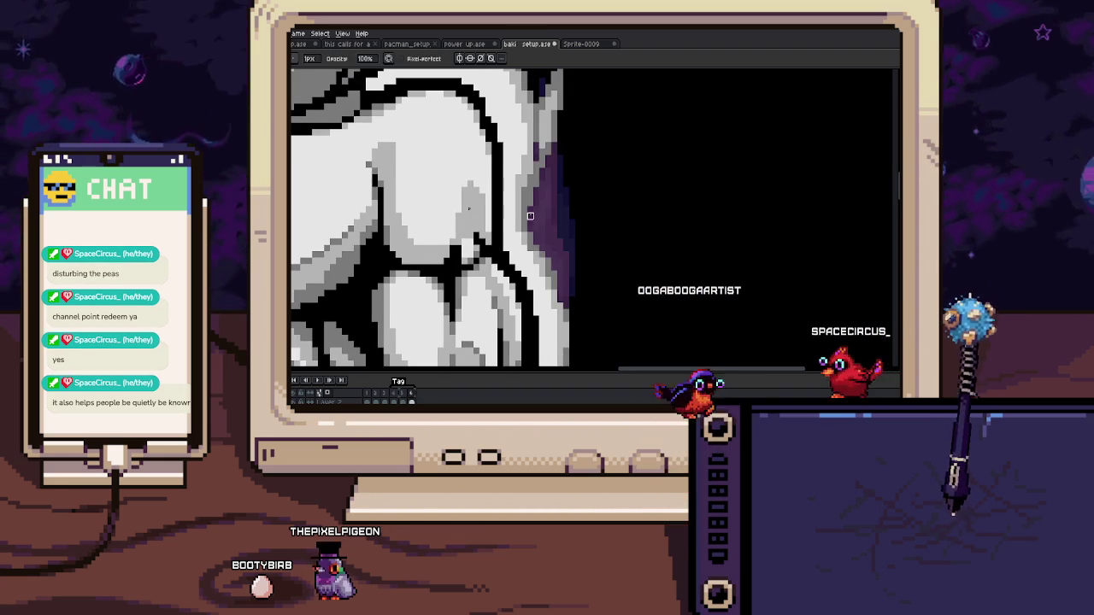
{"action": "scroll", "coordinate": [535, 255], "scroll_direction": "up", "scroll_amount": 1}
{"action": "key", "text": "e"}
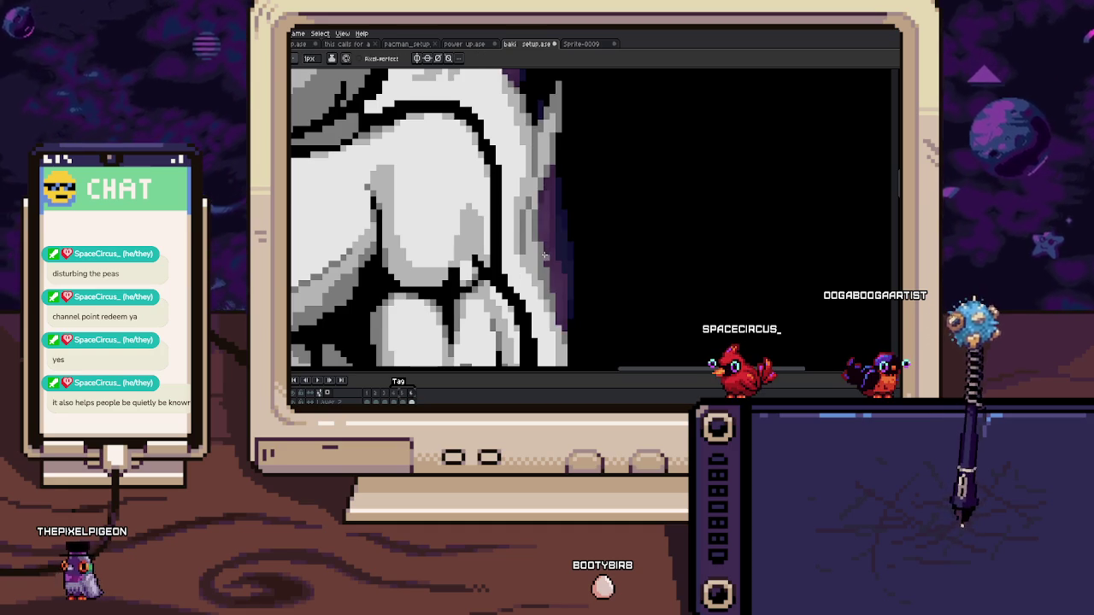
{"action": "scroll", "coordinate": [544, 254], "scroll_direction": "down", "scroll_amount": 3}
{"action": "scroll", "coordinate": [539, 257], "scroll_direction": "up", "scroll_amount": 3}
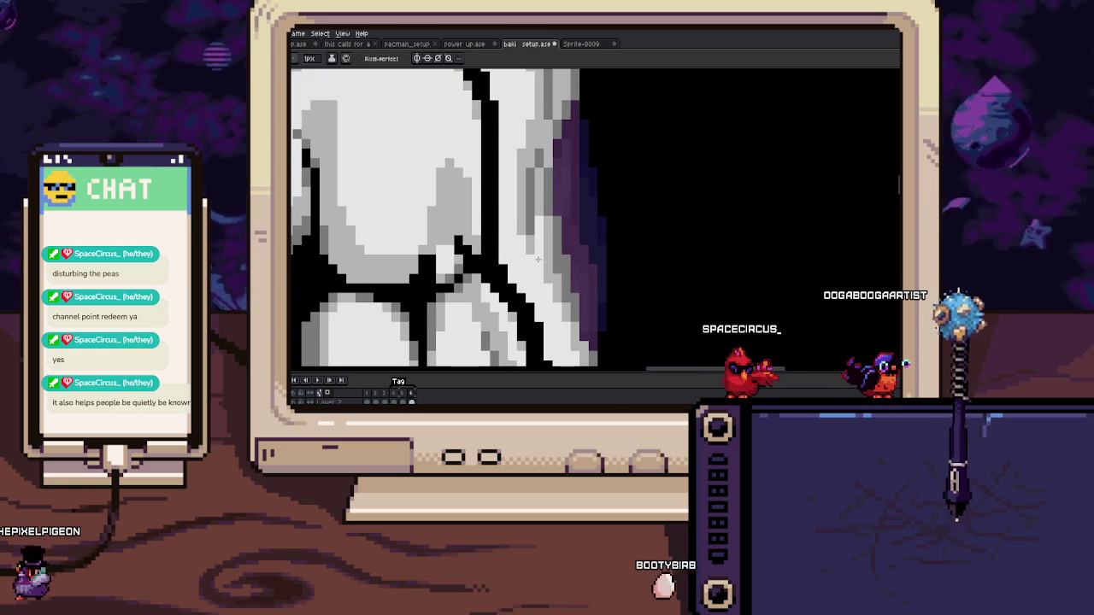
{"action": "scroll", "coordinate": [541, 263], "scroll_direction": "down", "scroll_amount": 3}
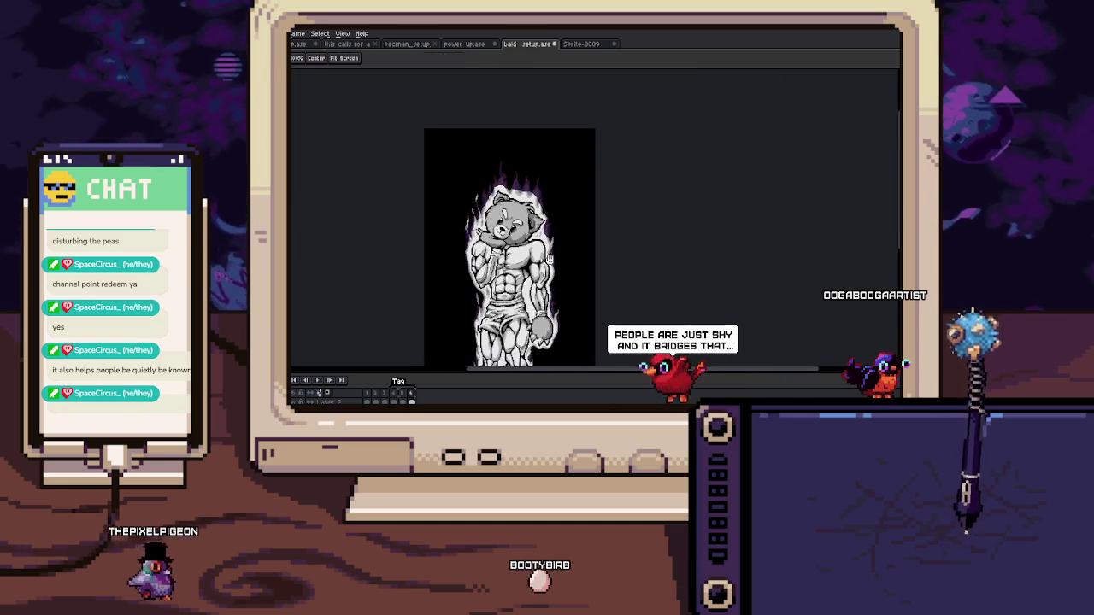
{"action": "scroll", "coordinate": [507, 256], "scroll_direction": "down", "scroll_amount": 2}
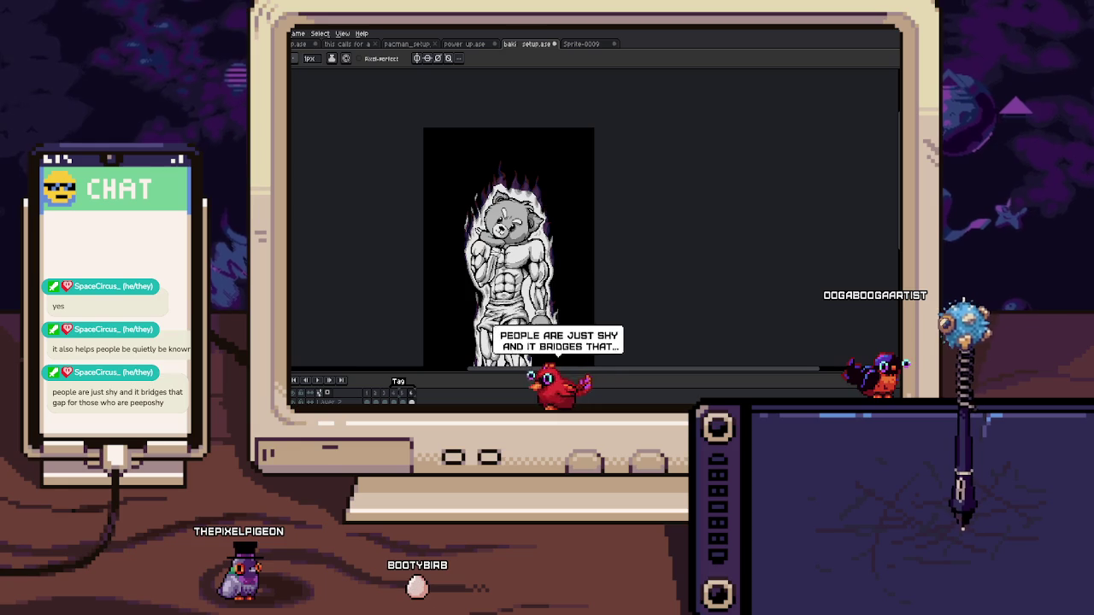
{"action": "key", "text": "Right"}
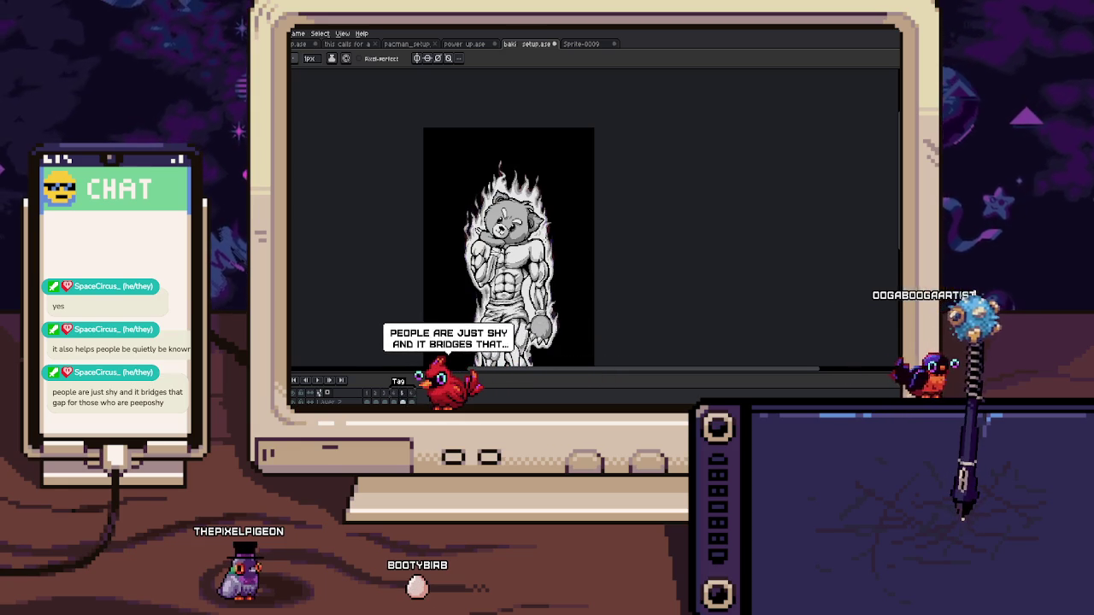
{"action": "scroll", "coordinate": [520, 227], "scroll_direction": "up", "scroll_amount": 3}
{"action": "scroll", "coordinate": [520, 227], "scroll_direction": "up", "scroll_amount": 2}
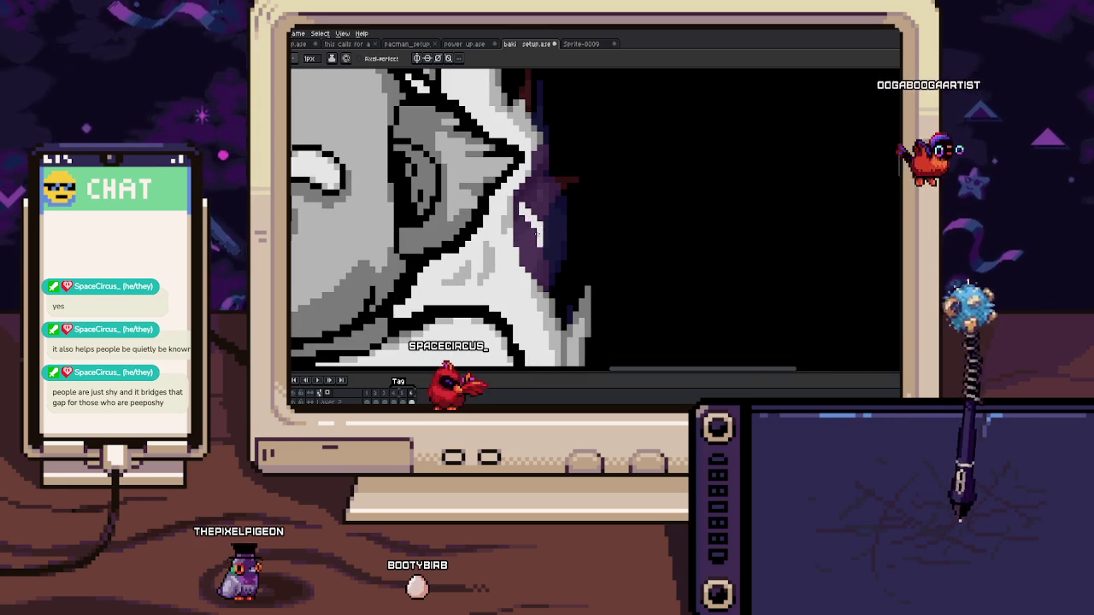
{"action": "key", "text": "Right"}
{"action": "key", "text": "Left"}
{"action": "key", "text": "i"}
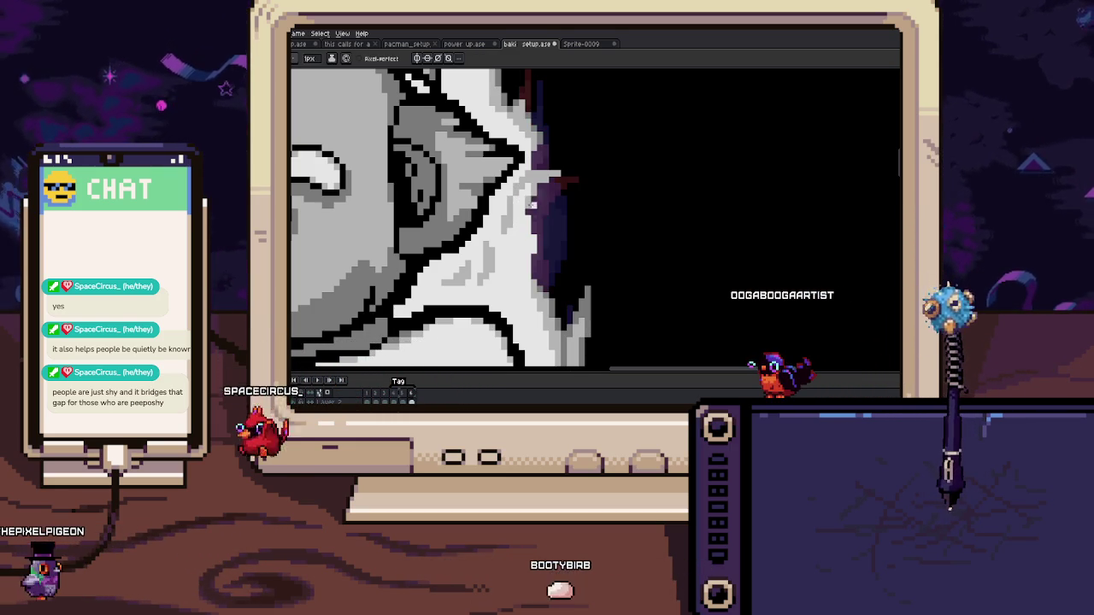
{"action": "key", "text": "e"}
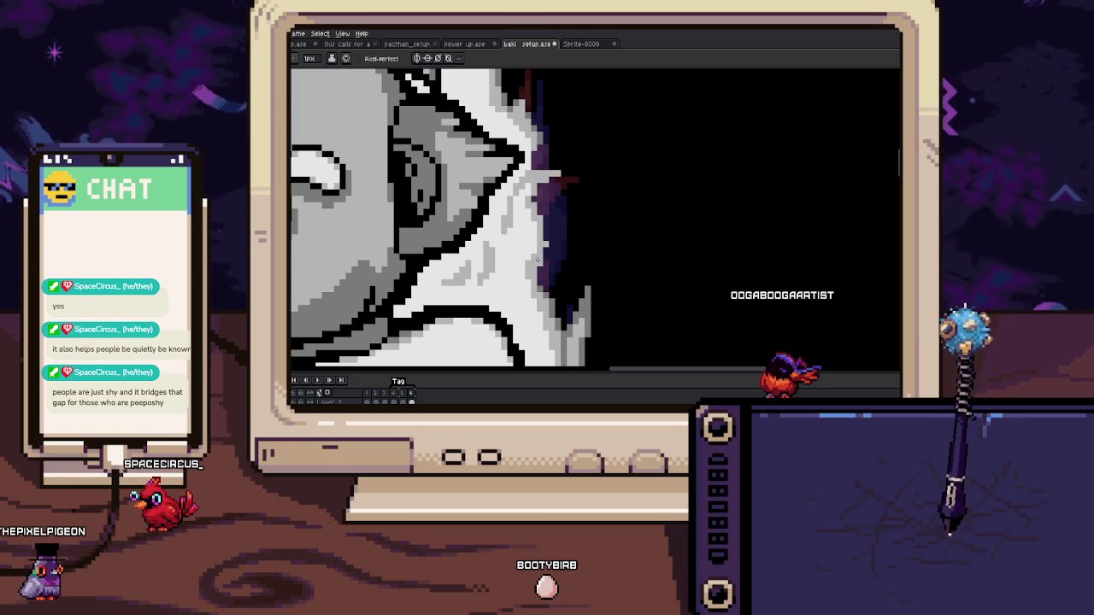
{"action": "left_click_drag", "start_coordinate": [528, 250], "coordinate": [514, 231]}
{"action": "key", "text": "b"}
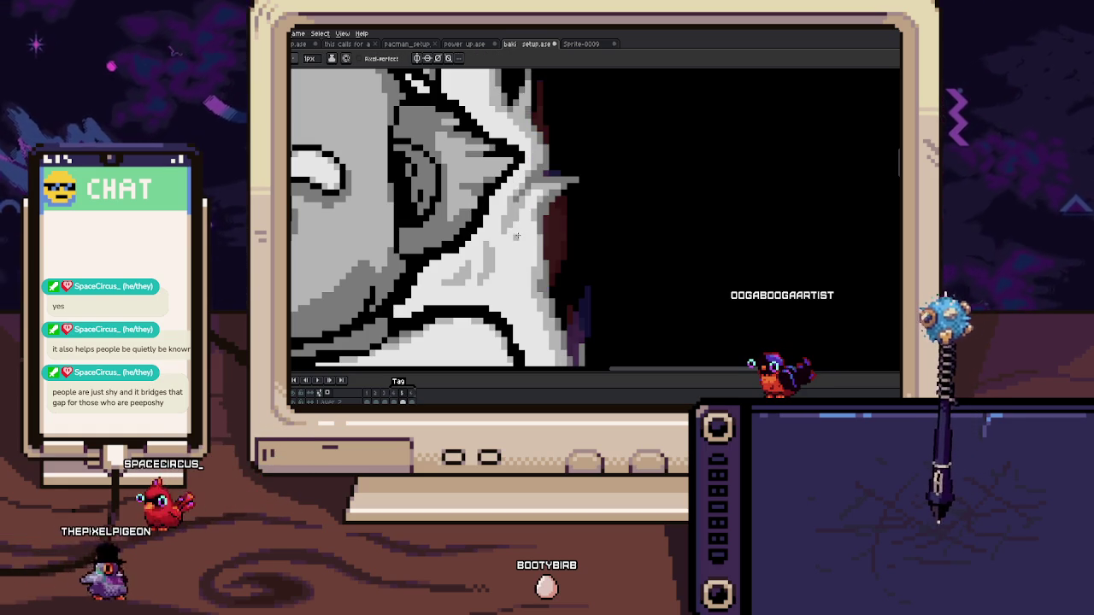
{"action": "key", "text": "ctrl+z"}
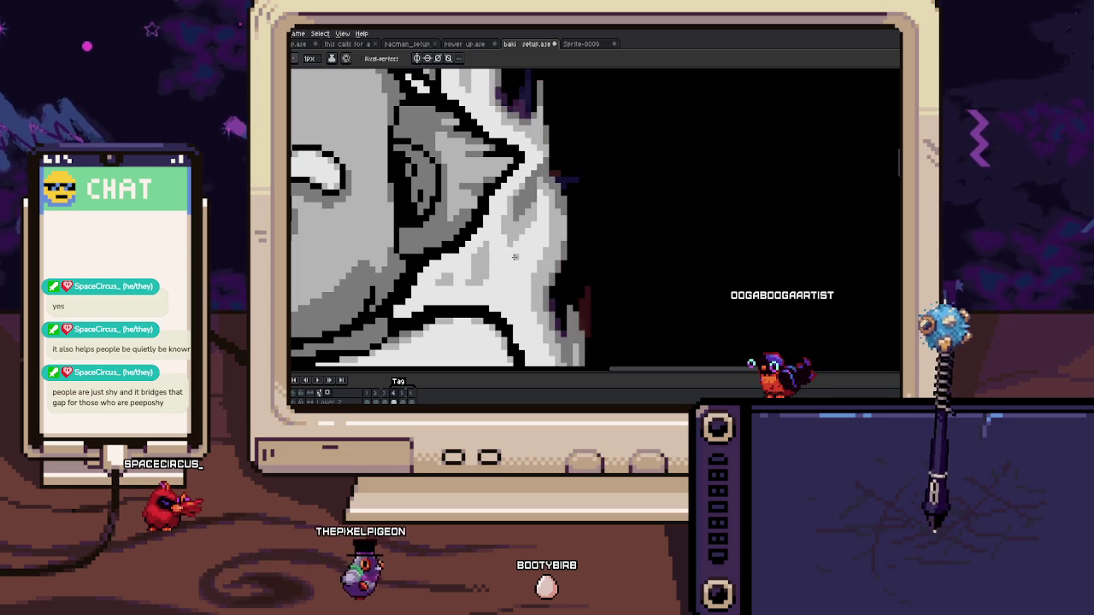
{"action": "left_click_drag", "start_coordinate": [509, 231], "coordinate": [534, 209]}
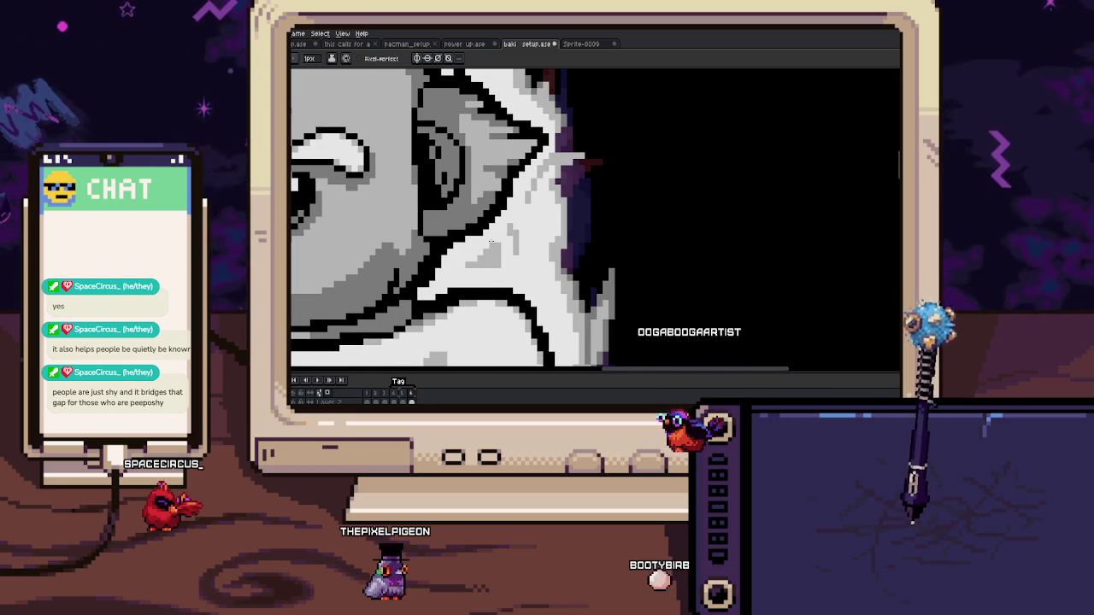
{"action": "scroll", "coordinate": [474, 257], "scroll_direction": "down", "scroll_amount": 2}
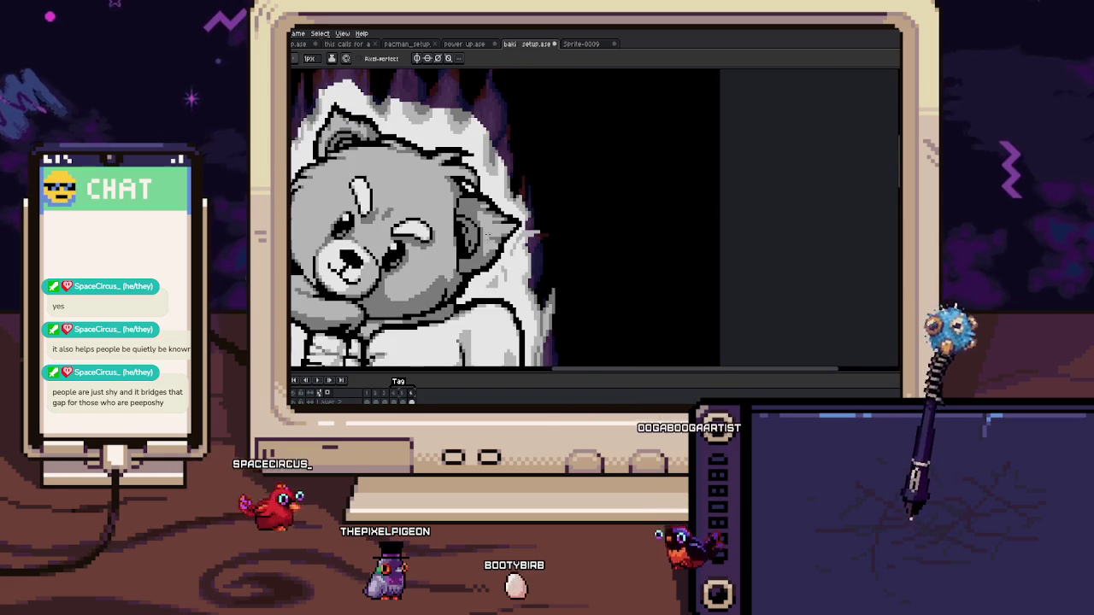
Step: Zoom in on the ear and repaint the pixels by the dark-red column in light grey
{"action": "scroll", "coordinate": [531, 266], "scroll_direction": "up", "scroll_amount": 1}
{"action": "scroll", "coordinate": [532, 268], "scroll_direction": "up", "scroll_amount": 1}
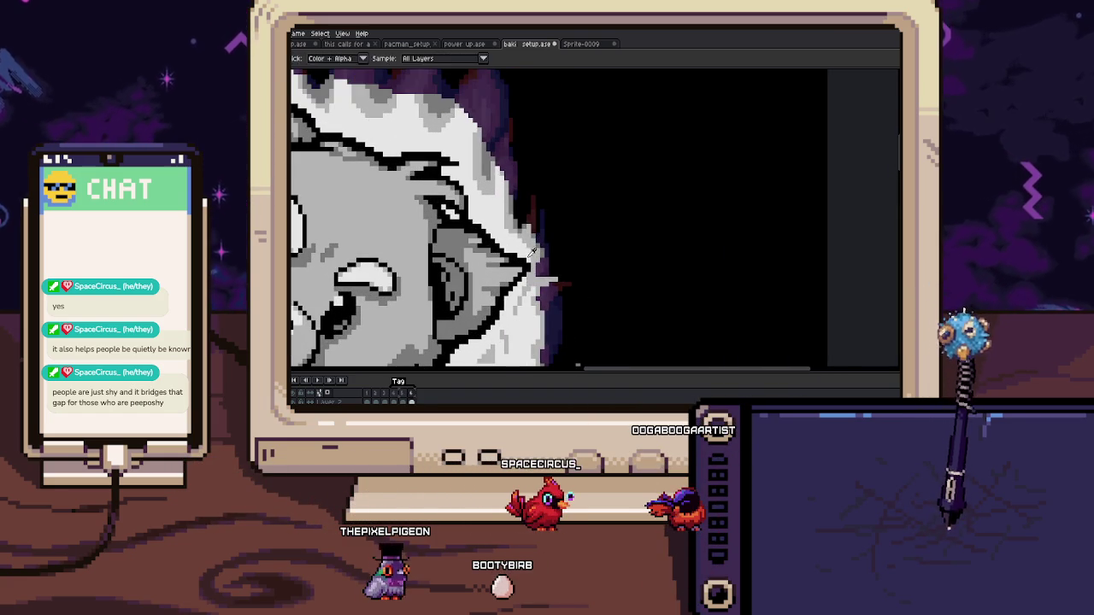
{"action": "scroll", "coordinate": [531, 255], "scroll_direction": "up", "scroll_amount": 1}
{"action": "scroll", "coordinate": [532, 258], "scroll_direction": "up", "scroll_amount": 1}
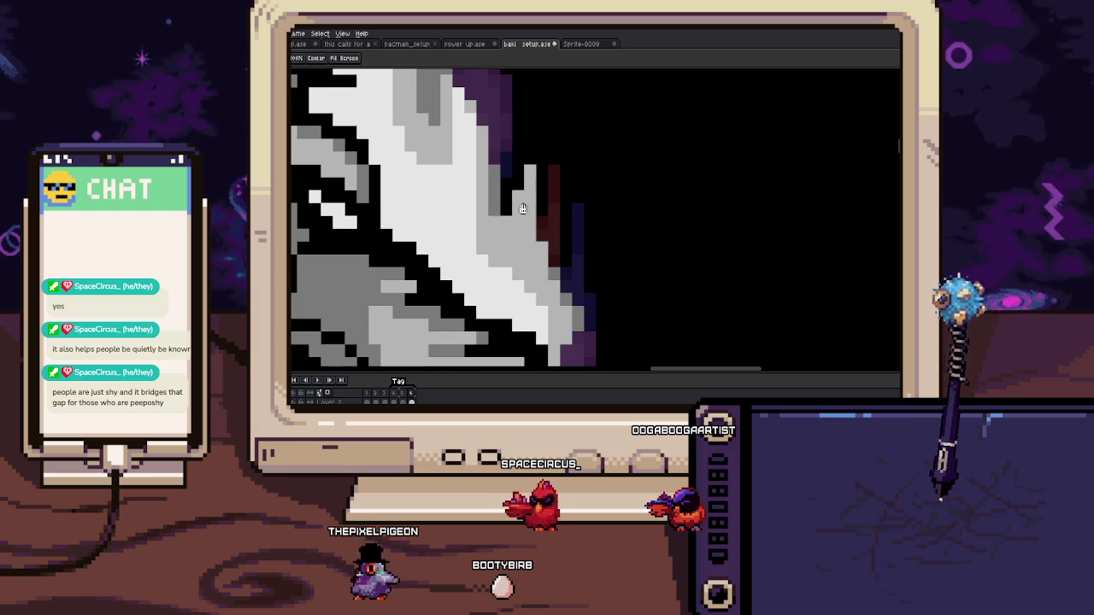
{"action": "left_click_drag", "start_coordinate": [522, 200], "coordinate": [531, 205]}
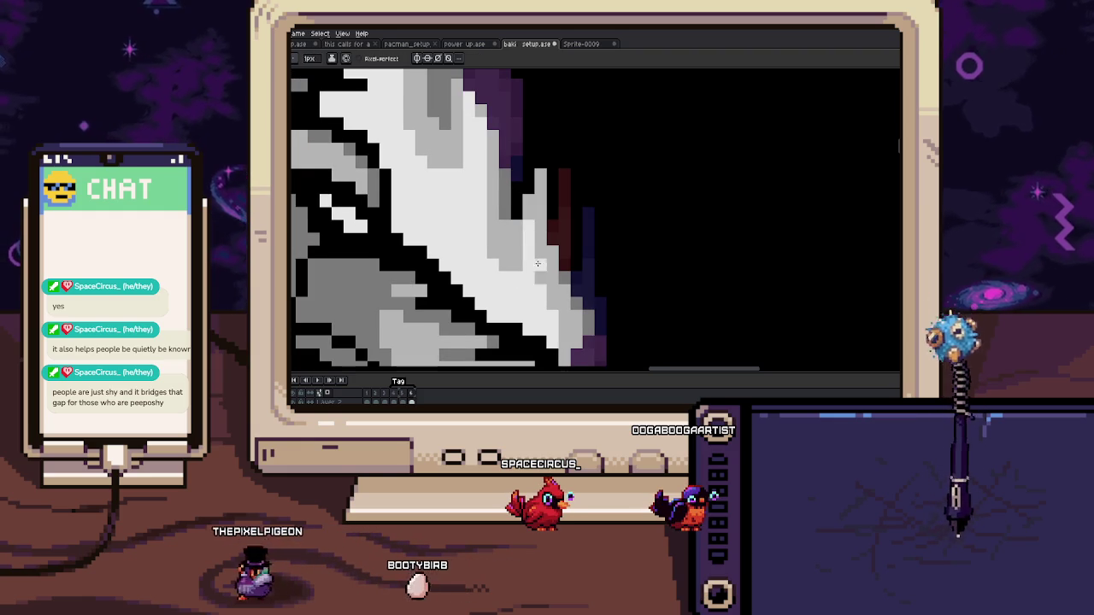
{"action": "left_click", "coordinate": [560, 255]}
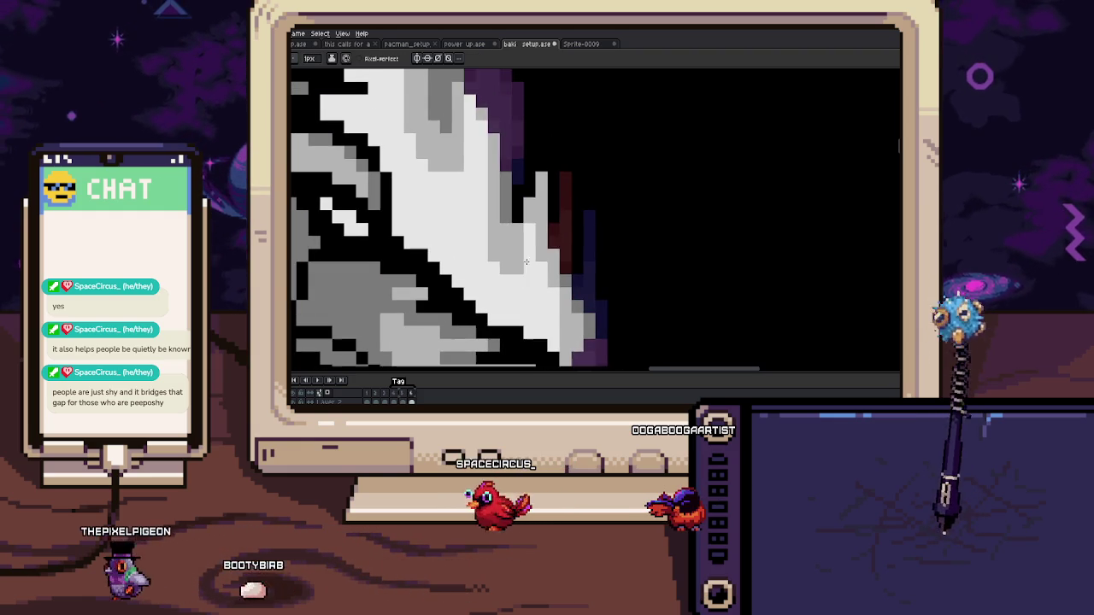
{"action": "mouse_move", "coordinate": [560, 255]}
{"action": "left_mouse_down"}
{"action": "mouse_move", "coordinate": [542, 195]}
{"action": "mouse_move", "coordinate": [513, 276]}
{"action": "mouse_move", "coordinate": [525, 273]}
{"action": "left_mouse_up"}
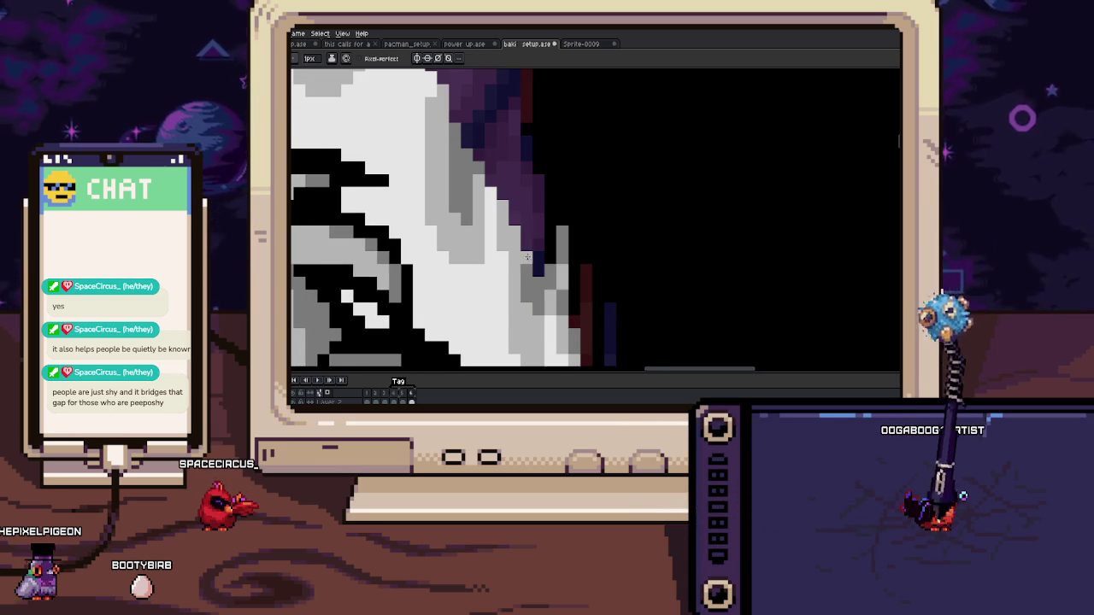
Step: Paint light grey down through the purple hair spots beside the aura edge
{"action": "mouse_move", "coordinate": [515, 238]}
{"action": "left_mouse_down"}
{"action": "mouse_move", "coordinate": [521, 252]}
{"action": "mouse_move", "coordinate": [508, 240]}
{"action": "left_mouse_up"}
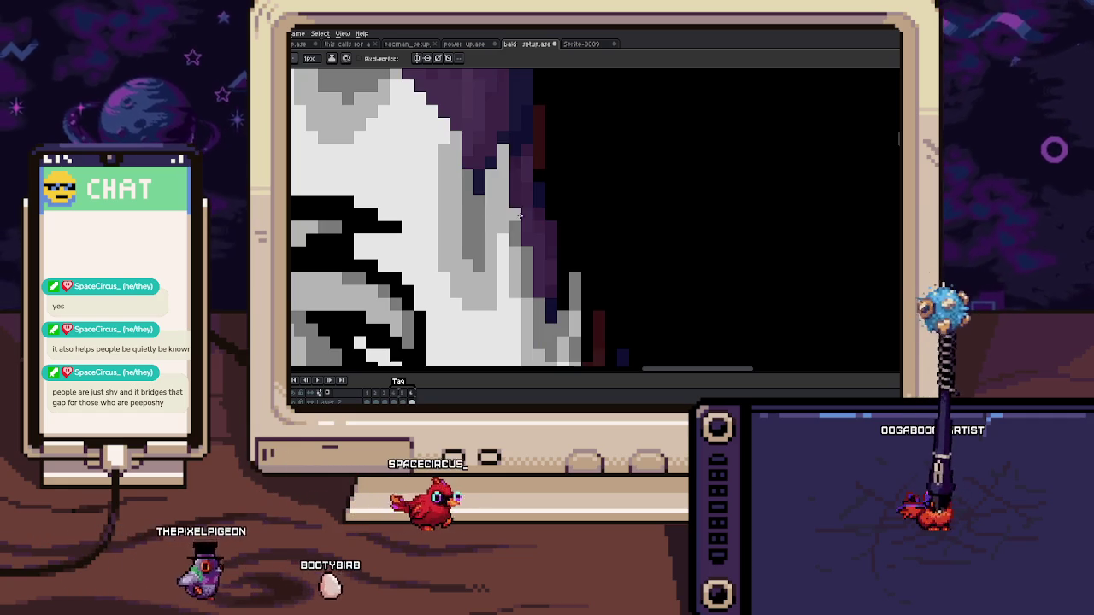
{"action": "left_click_drag", "start_coordinate": [518, 210], "coordinate": [528, 259]}
{"action": "left_click", "coordinate": [524, 172]}
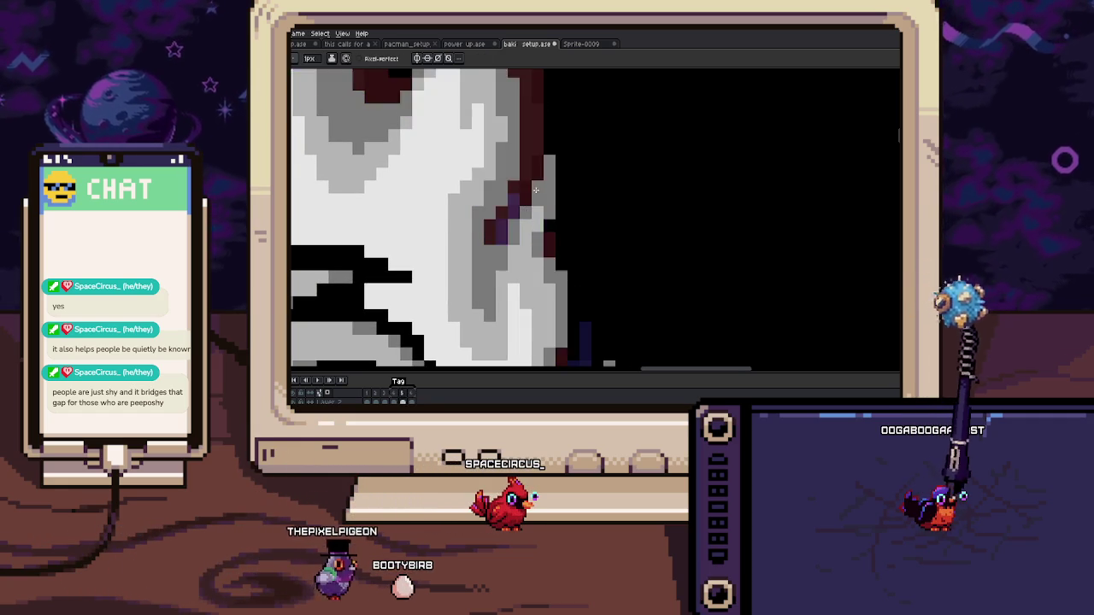
{"action": "left_click_drag", "start_coordinate": [511, 185], "coordinate": [507, 245]}
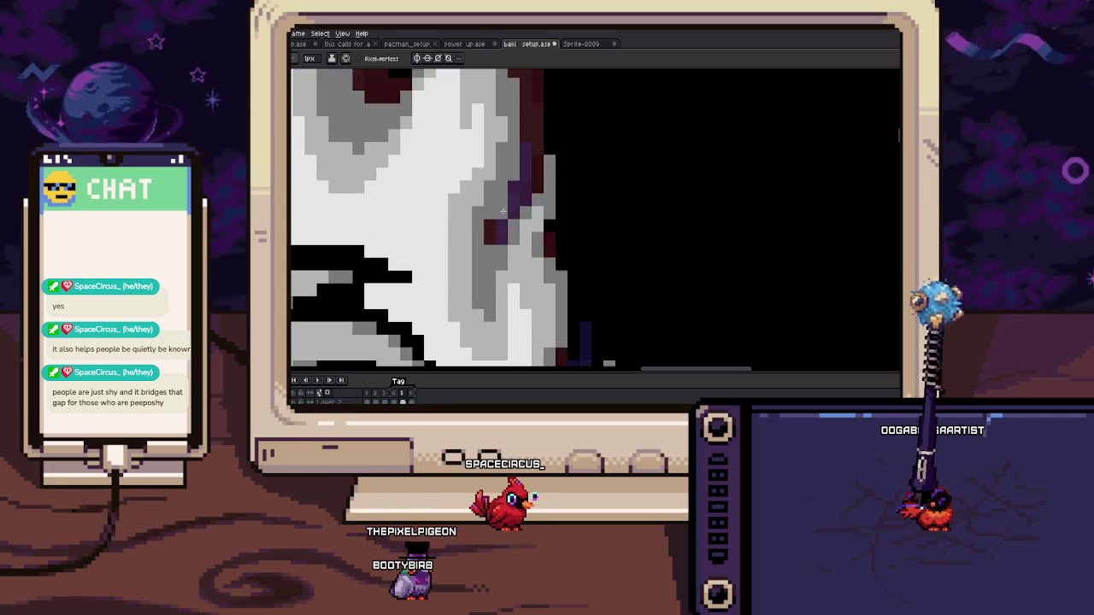
{"action": "scroll", "coordinate": [508, 247], "scroll_direction": "down", "scroll_amount": 2}
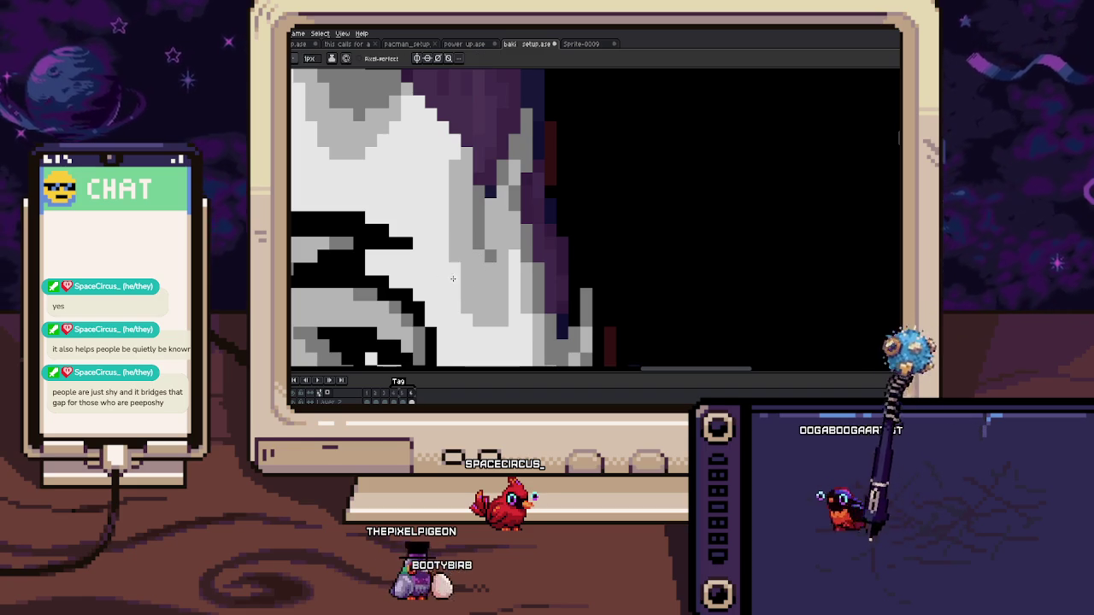
{"action": "scroll", "coordinate": [494, 309], "scroll_direction": "down", "scroll_amount": 2}
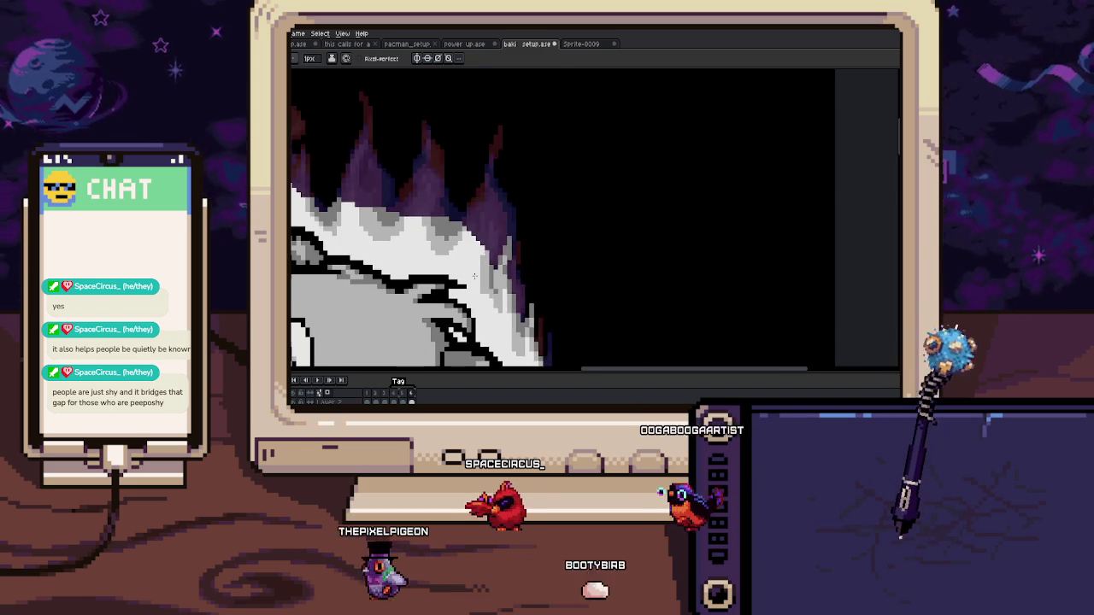
{"action": "scroll", "coordinate": [494, 308], "scroll_direction": "down", "scroll_amount": 3}
{"action": "scroll", "coordinate": [462, 256], "scroll_direction": "down", "scroll_amount": 3}
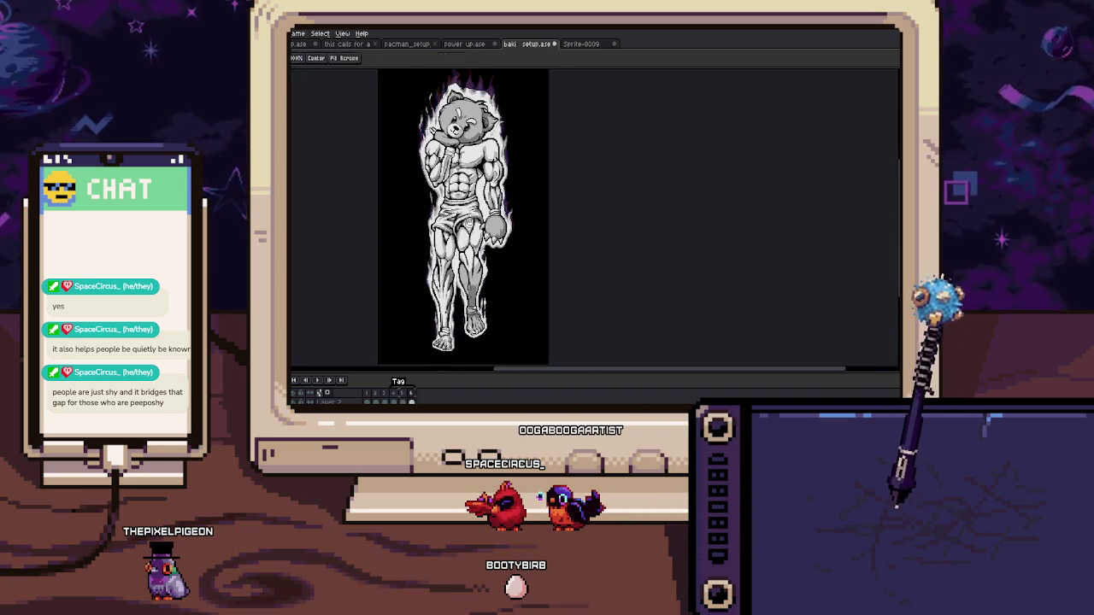
Step: Zoom into the flames and draw a grey curl stroke from above the head down to the vertical bar
{"action": "scroll", "coordinate": [465, 214], "scroll_direction": "down", "scroll_amount": 1}
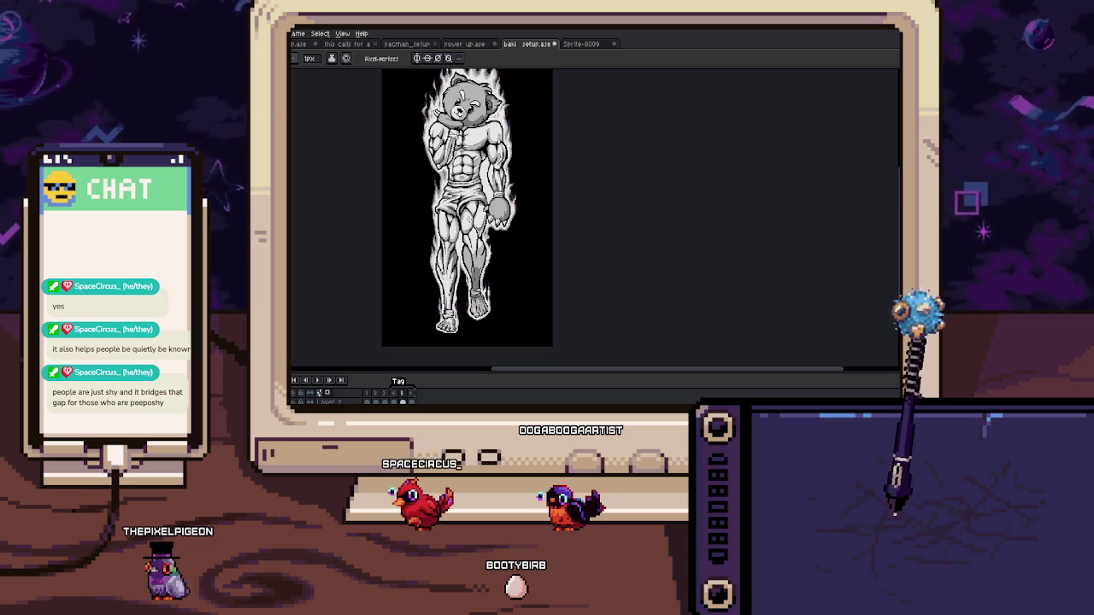
{"action": "scroll", "coordinate": [474, 220], "scroll_direction": "up", "scroll_amount": 1}
{"action": "scroll", "coordinate": [487, 227], "scroll_direction": "up", "scroll_amount": 2}
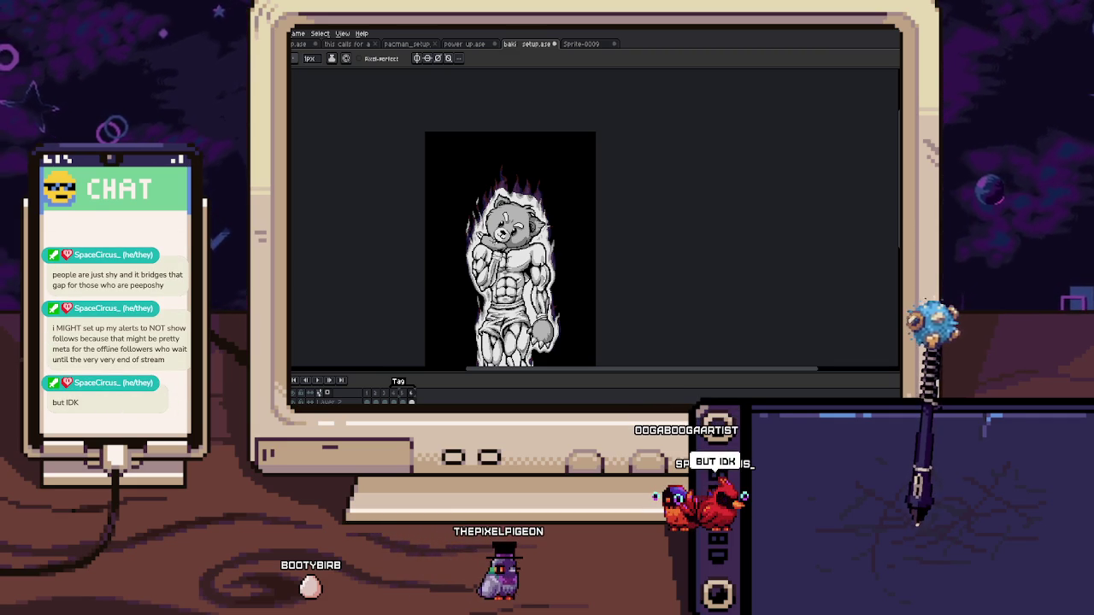
{"action": "key", "text": "plus"}
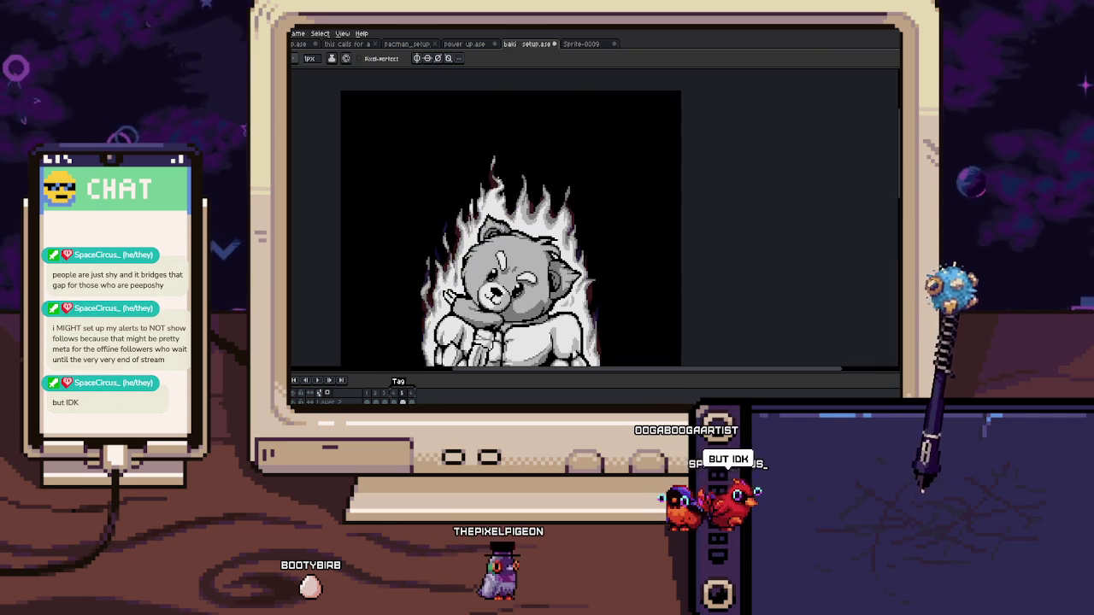
{"action": "scroll", "coordinate": [490, 209], "scroll_direction": "up", "scroll_amount": 3}
{"action": "key", "text": "i"}
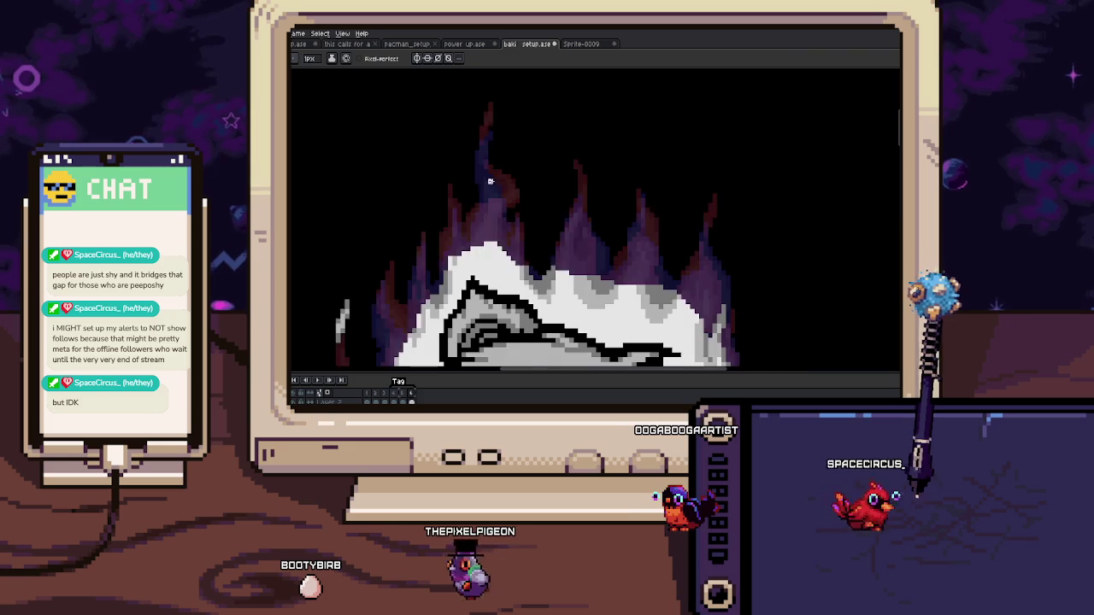
{"action": "key", "text": "b"}
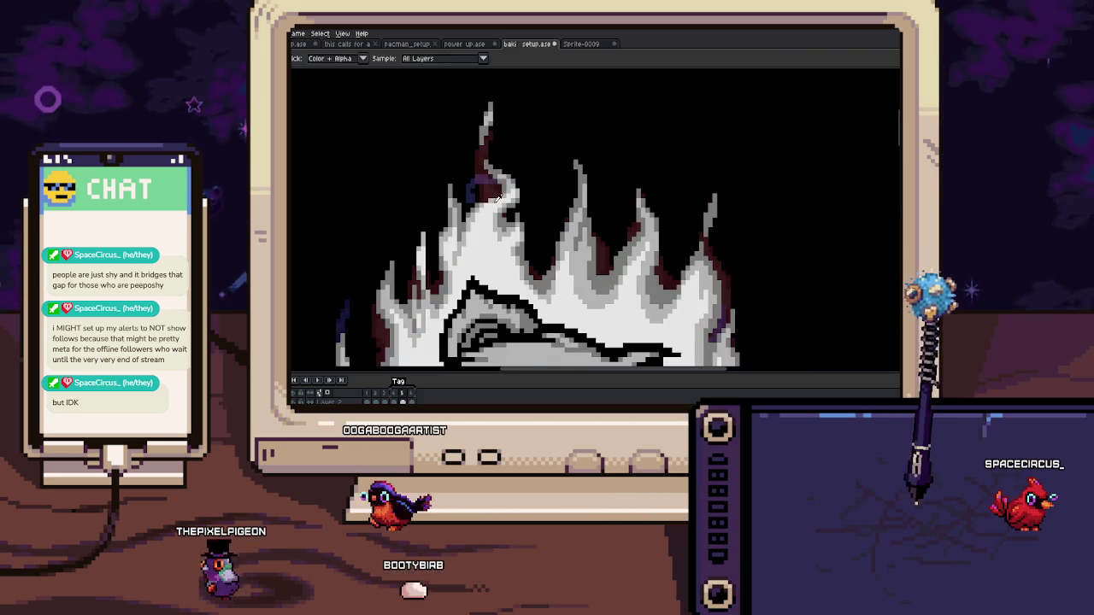
{"action": "scroll", "coordinate": [481, 179], "scroll_direction": "up", "scroll_amount": 1}
{"action": "key", "text": "g"}
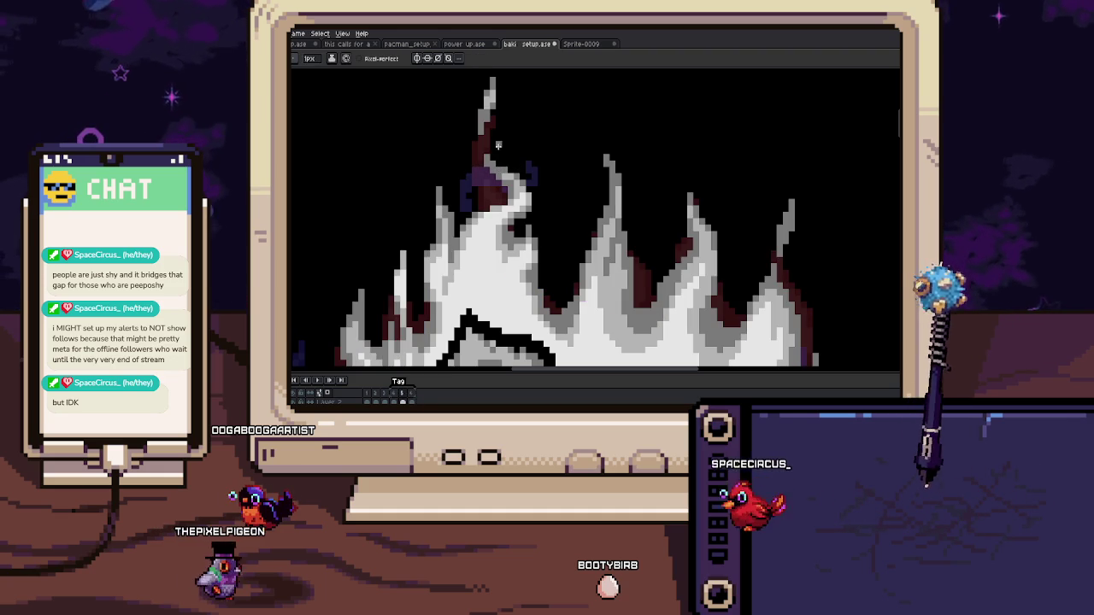
{"action": "key", "text": "b"}
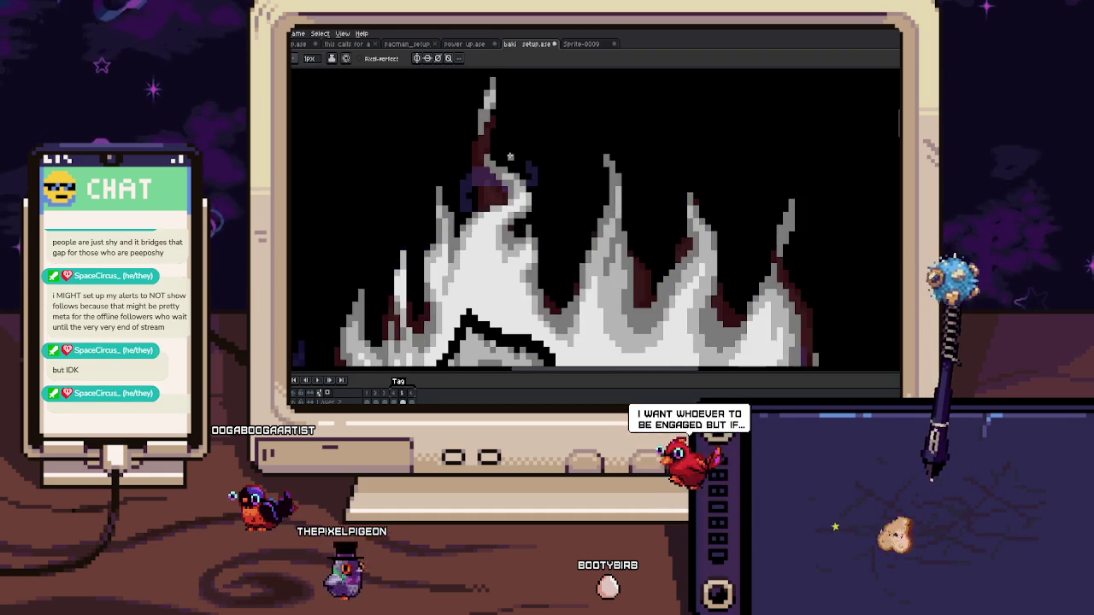
{"action": "mouse_move", "coordinate": [527, 150]}
{"action": "left_mouse_down"}
{"action": "mouse_move", "coordinate": [548, 178]}
{"action": "mouse_move", "coordinate": [552, 226]}
{"action": "mouse_move", "coordinate": [567, 218]}
{"action": "left_mouse_up"}
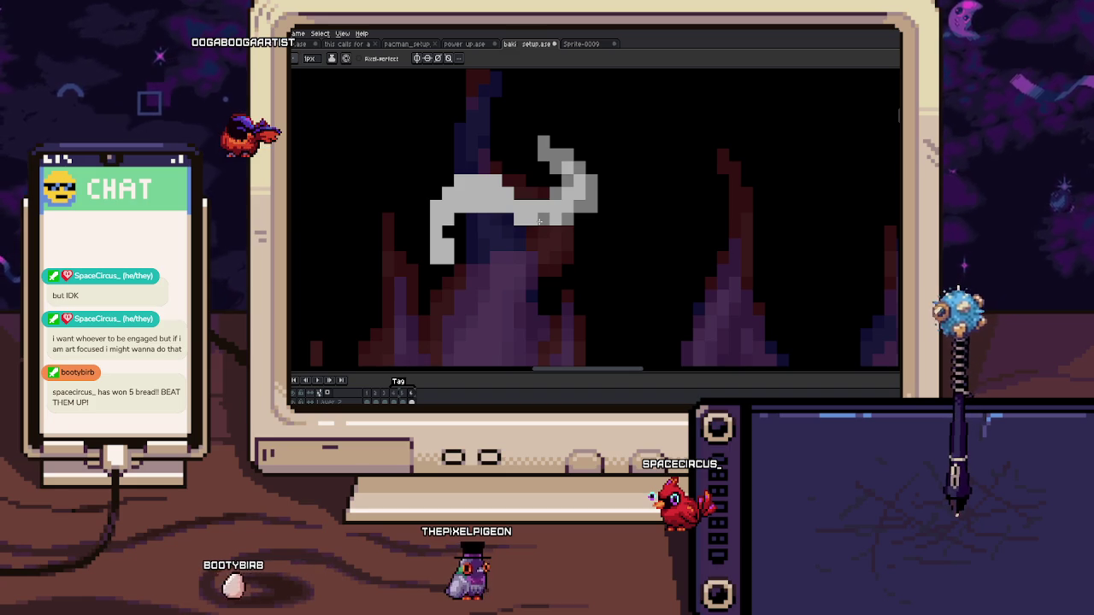
Step: Extend the grey wisp downward into the flames on the current frame
{"action": "key", "text": "Right"}
{"action": "key", "text": "Left"}
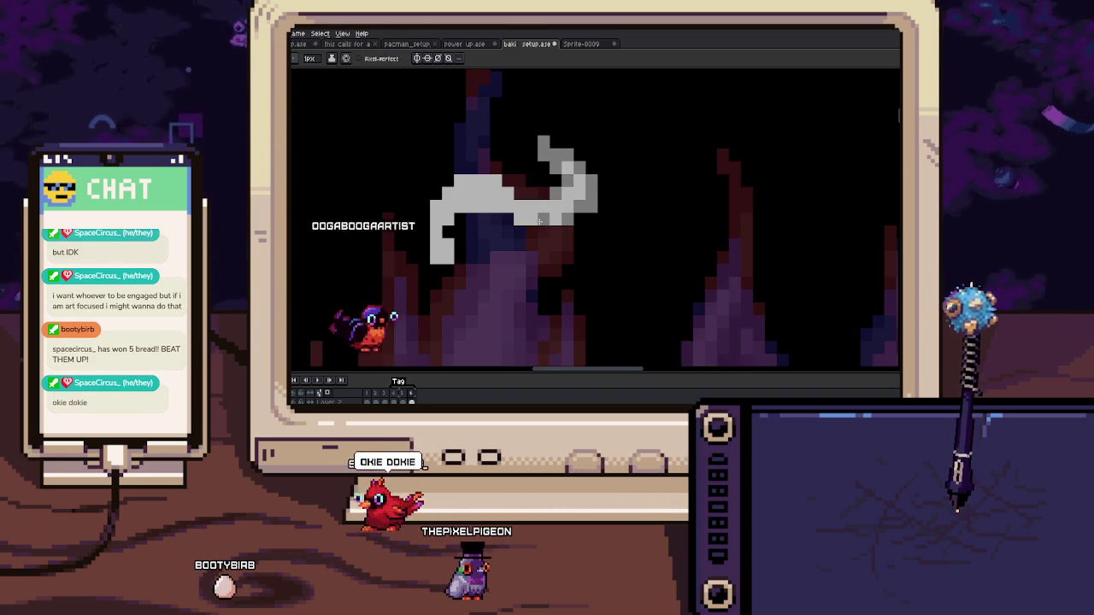
{"action": "left_click_drag", "start_coordinate": [444, 189], "coordinate": [497, 188]}
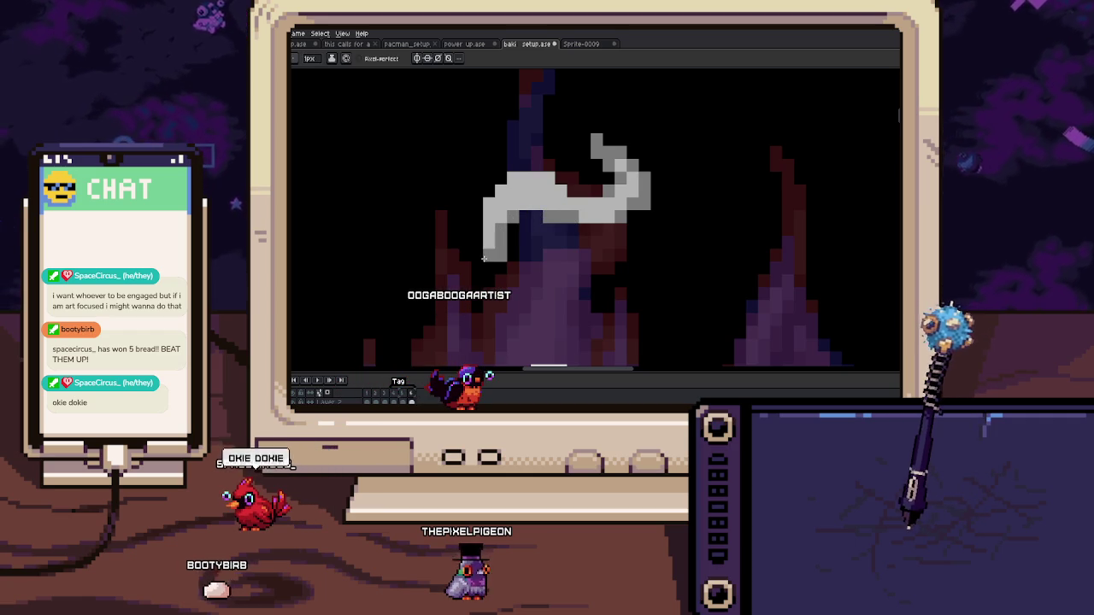
{"action": "left_click_drag", "start_coordinate": [499, 272], "coordinate": [500, 242]}
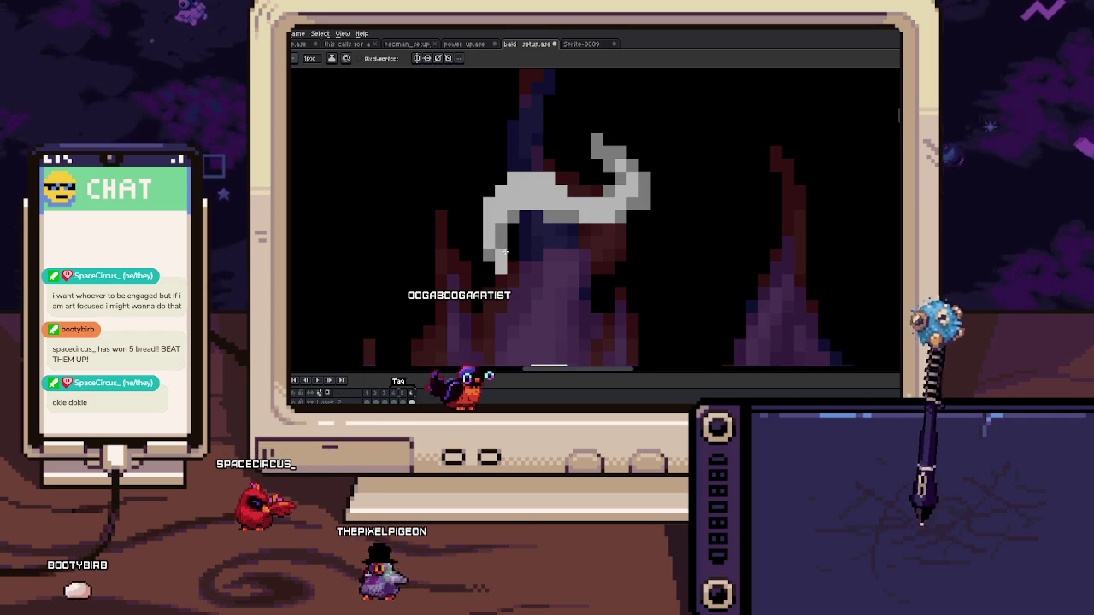
{"action": "scroll", "coordinate": [526, 282], "scroll_direction": "down", "scroll_amount": 3}
{"action": "scroll", "coordinate": [519, 288], "scroll_direction": "up", "scroll_amount": 2}
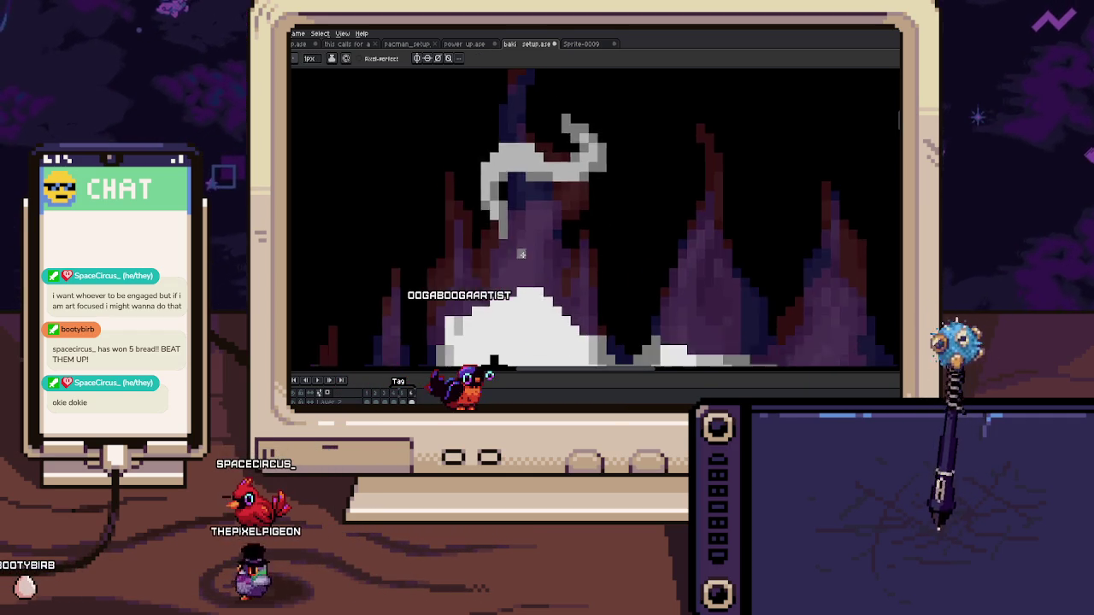
{"action": "scroll", "coordinate": [556, 250], "scroll_direction": "up", "scroll_amount": 1}
Step: On another aura frame, sample grey and draw a diagonal grey wisp stroke
{"action": "key", "text": "Right"}
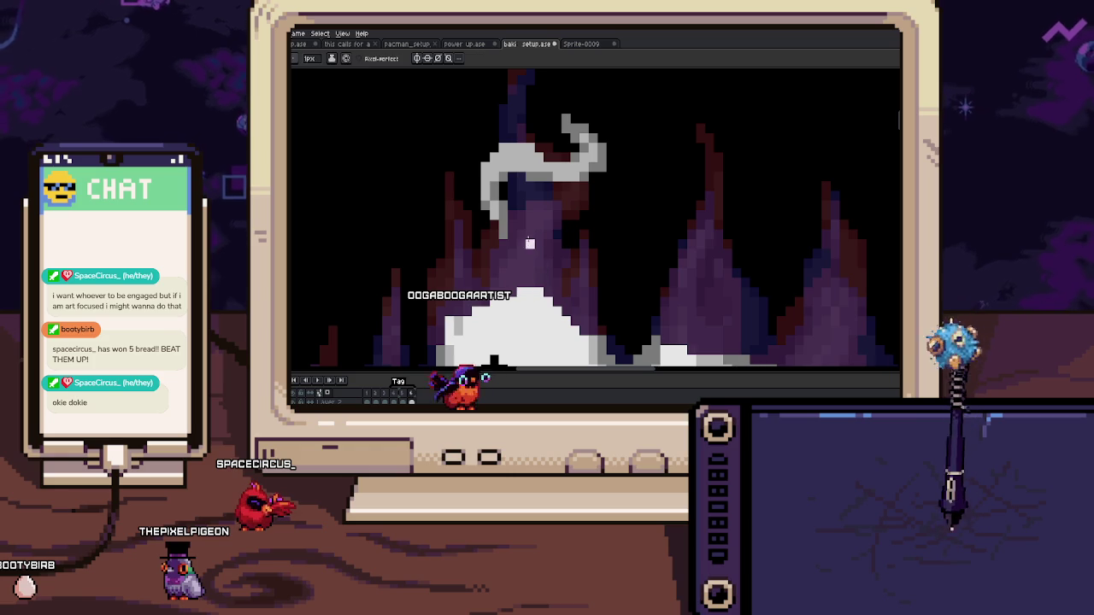
{"action": "mouse_move", "coordinate": [525, 288]}
{"action": "left_mouse_down"}
{"action": "mouse_move", "coordinate": [529, 251]}
{"action": "mouse_move", "coordinate": [526, 260]}
{"action": "left_mouse_up"}
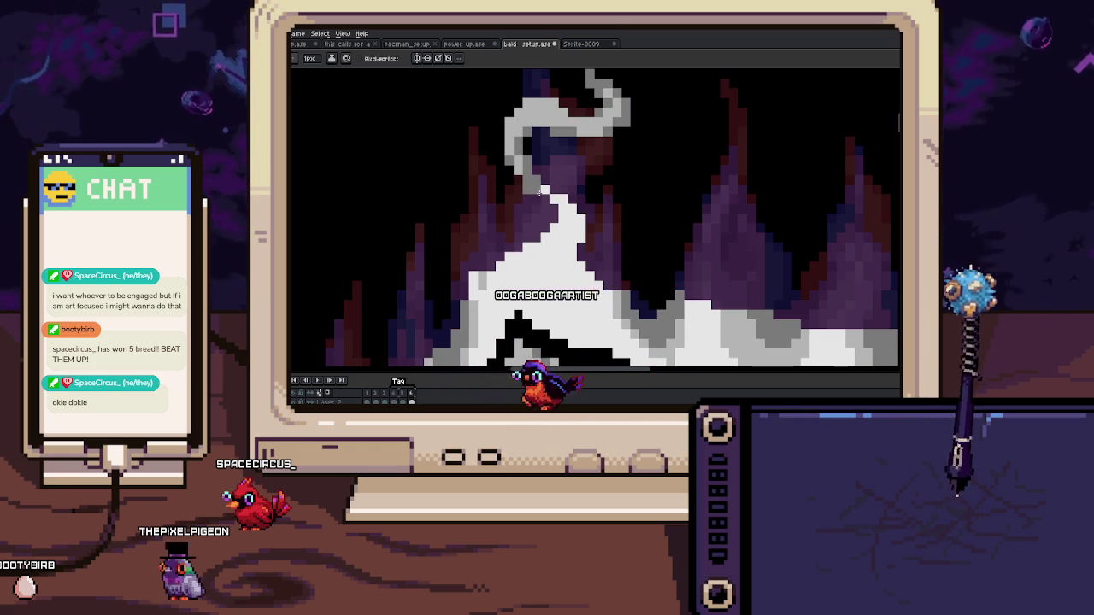
{"action": "left_click", "coordinate": [523, 161], "text": "alt"}
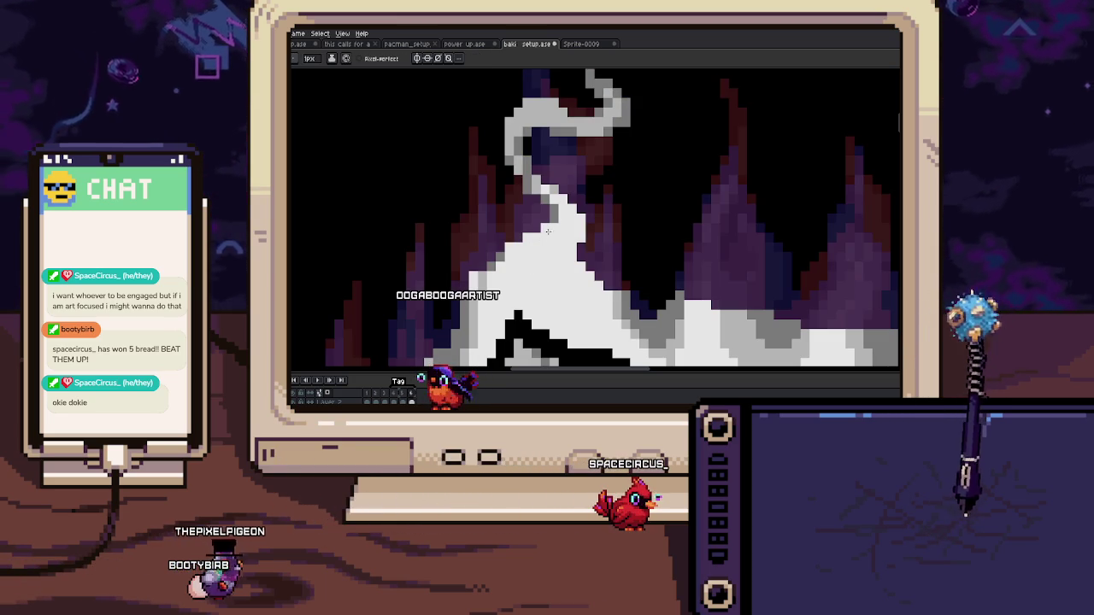
{"action": "key", "text": "alt"}
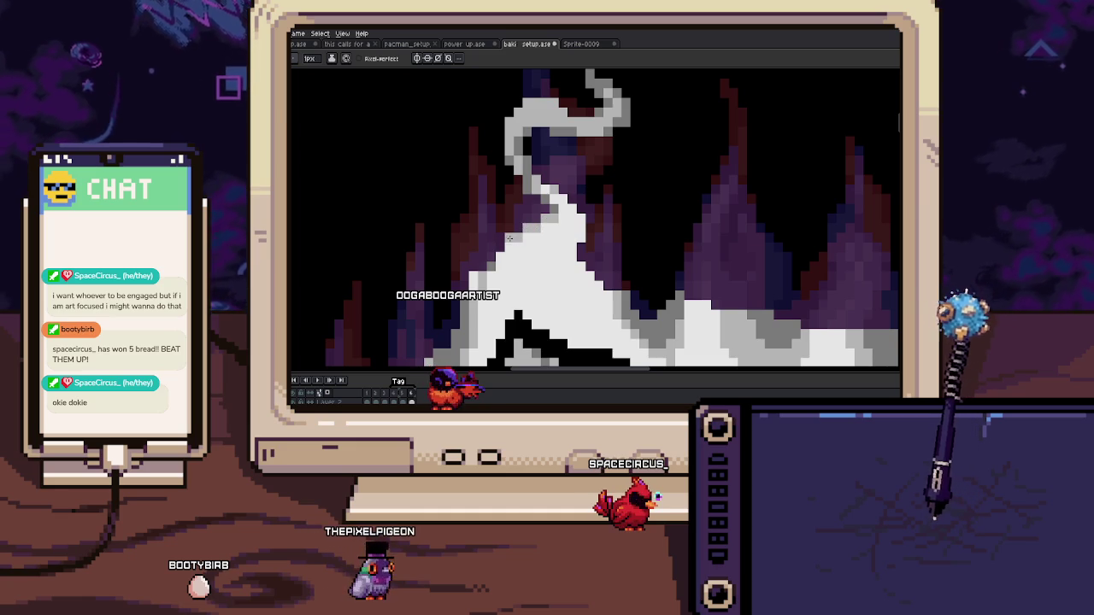
{"action": "key", "text": "Return"}
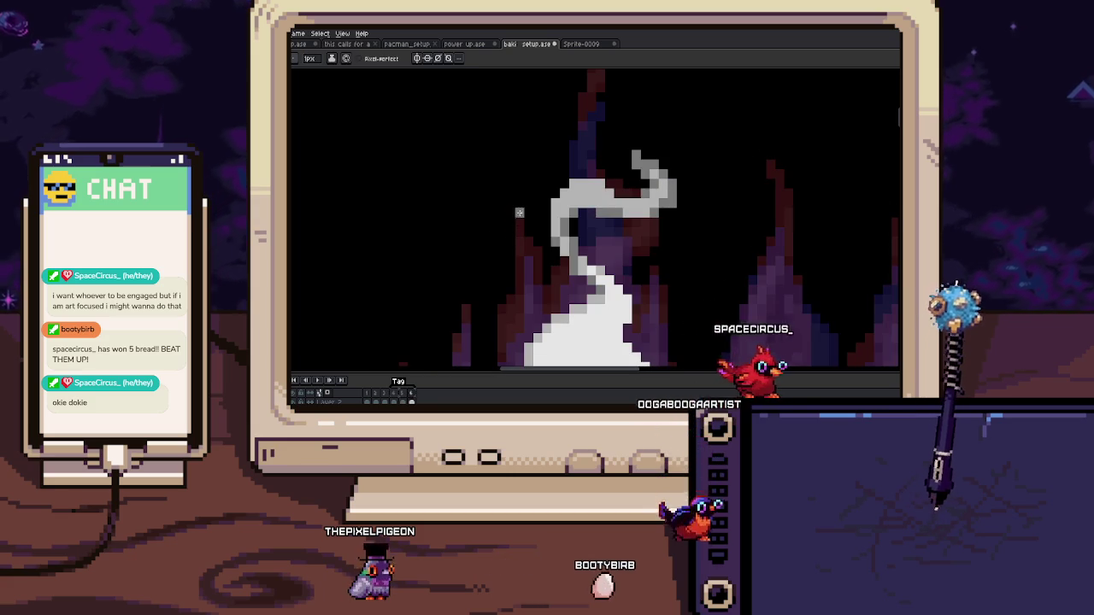
{"action": "left_click_drag", "start_coordinate": [507, 202], "coordinate": [540, 278]}
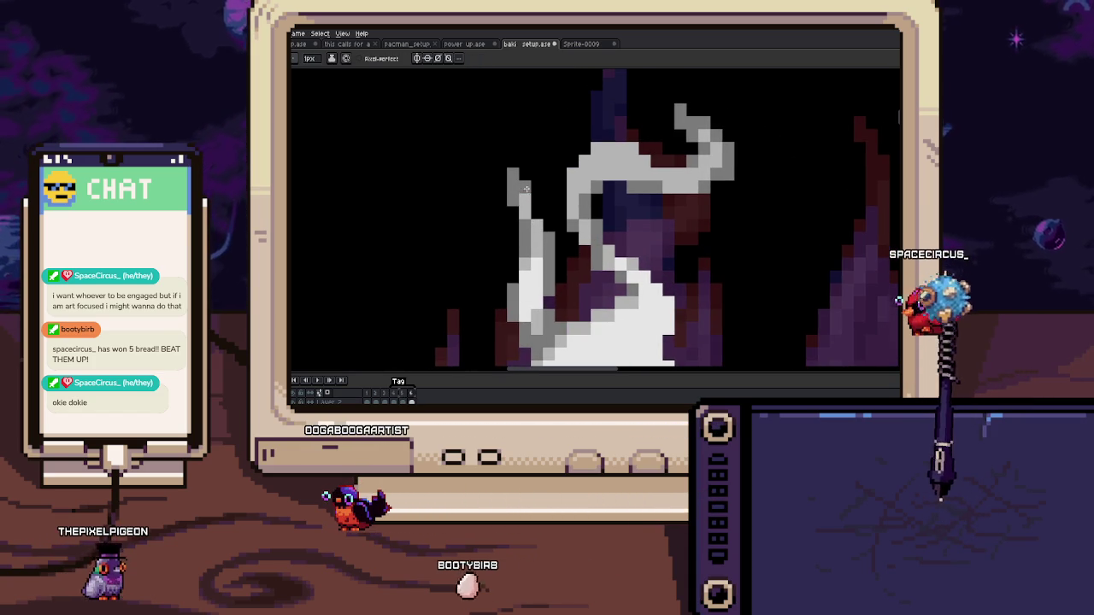
{"action": "scroll", "coordinate": [523, 187], "scroll_direction": "down", "scroll_amount": 3}
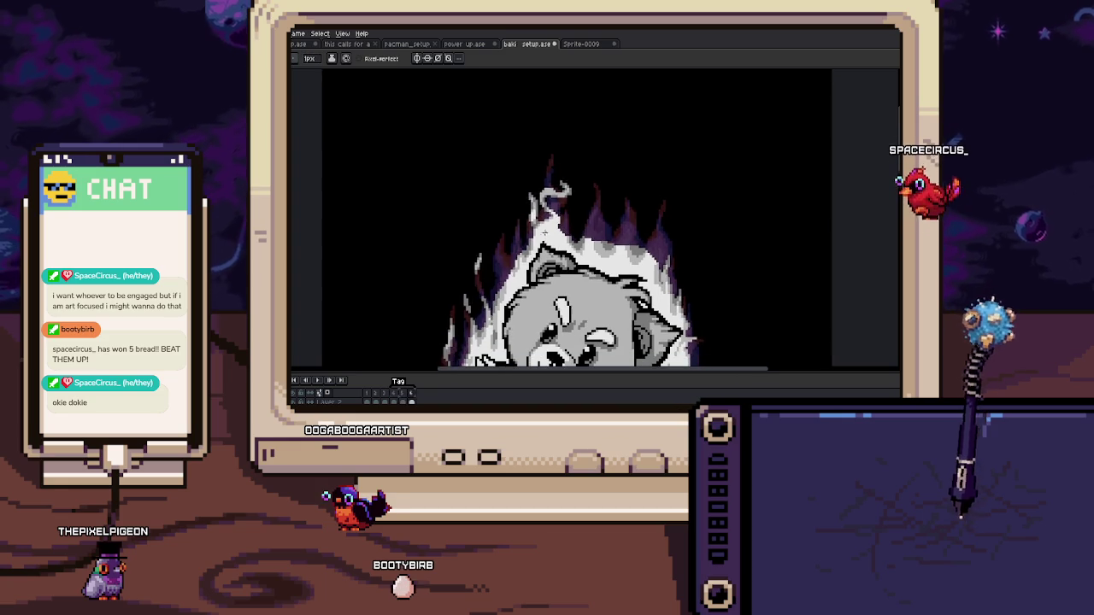
{"action": "scroll", "coordinate": [536, 237], "scroll_direction": "up", "scroll_amount": 1}
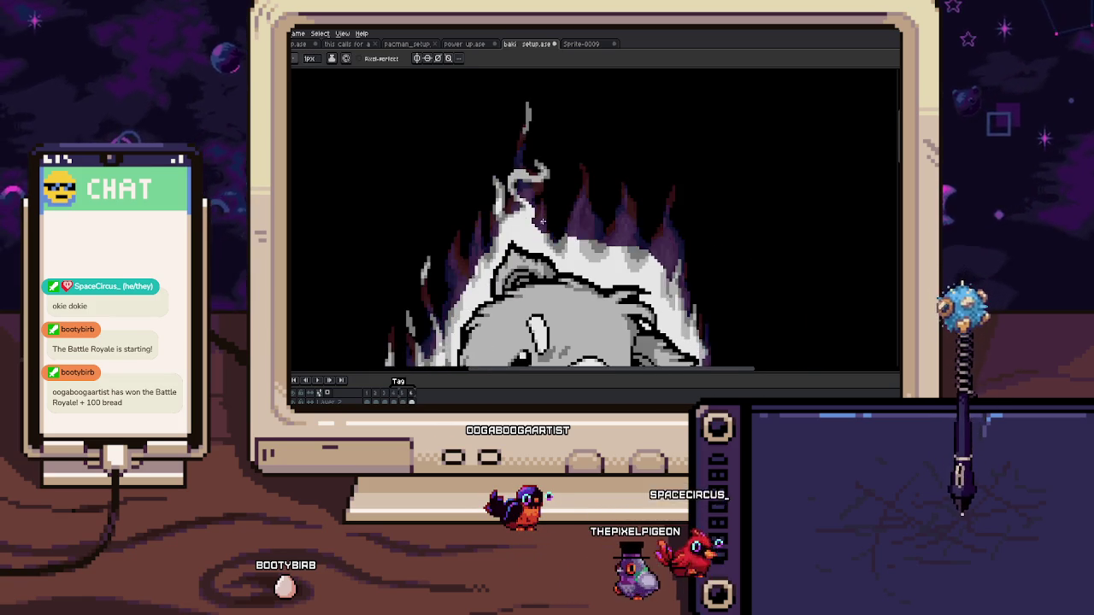
Step: On the next frame, draw a short vertical run of grey pixels along the flame edge
{"action": "scroll", "coordinate": [548, 231], "scroll_direction": "up", "scroll_amount": 1}
{"action": "key", "text": "b"}
{"action": "scroll", "coordinate": [510, 178], "scroll_direction": "up", "scroll_amount": 1}
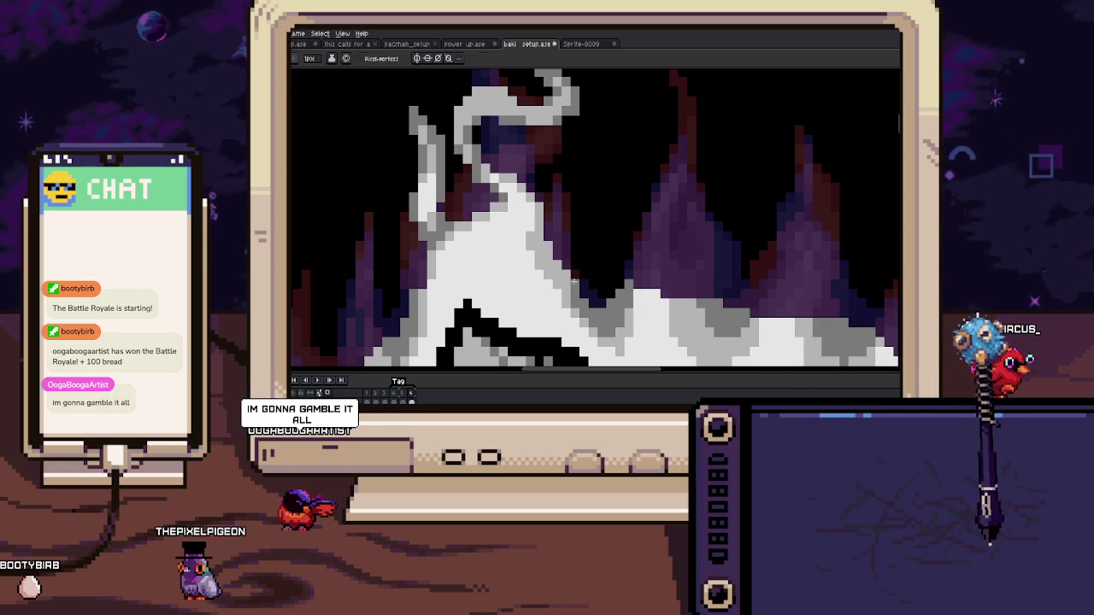
{"action": "key", "text": "b"}
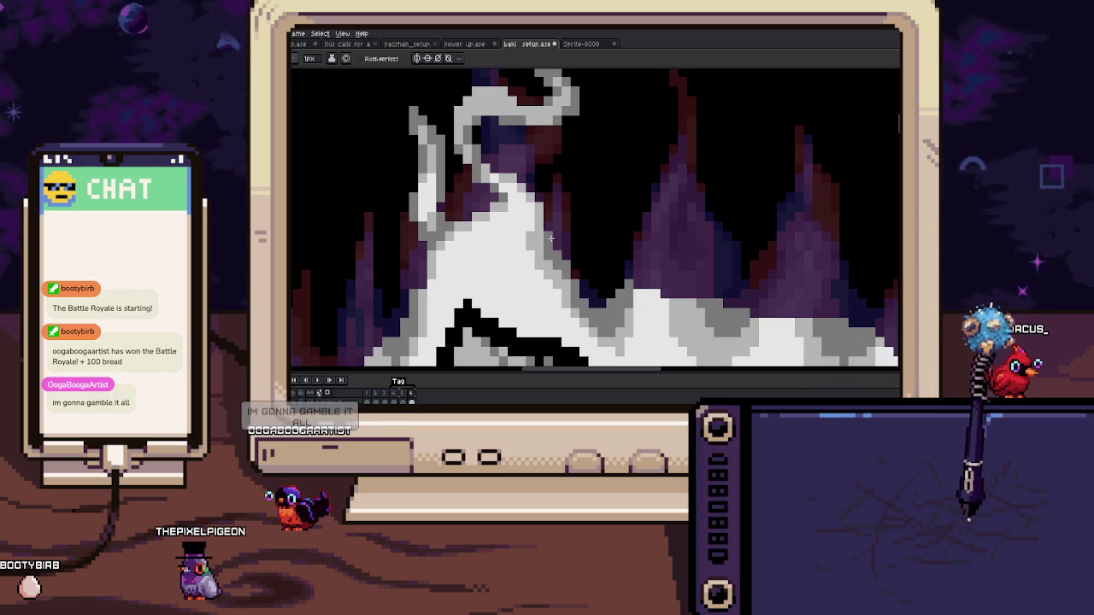
{"action": "scroll", "coordinate": [550, 239], "scroll_direction": "down", "scroll_amount": 2}
{"action": "scroll", "coordinate": [551, 239], "scroll_direction": "down", "scroll_amount": 2}
{"action": "scroll", "coordinate": [503, 223], "scroll_direction": "up", "scroll_amount": 2}
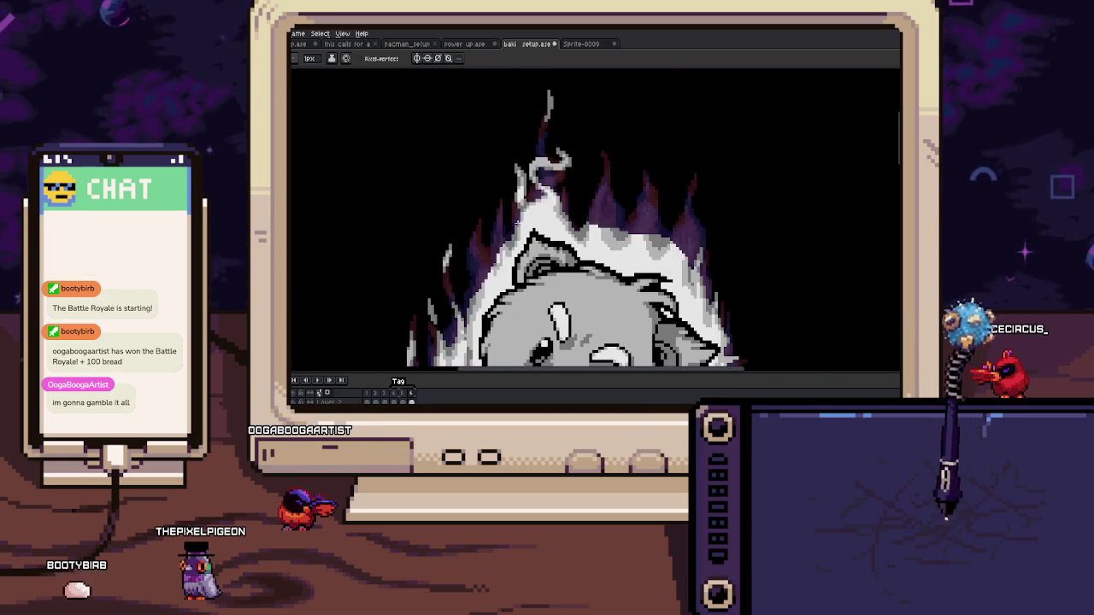
{"action": "scroll", "coordinate": [503, 223], "scroll_direction": "up", "scroll_amount": 2}
{"action": "scroll", "coordinate": [503, 223], "scroll_direction": "up", "scroll_amount": 1}
{"action": "key", "text": "Right"}
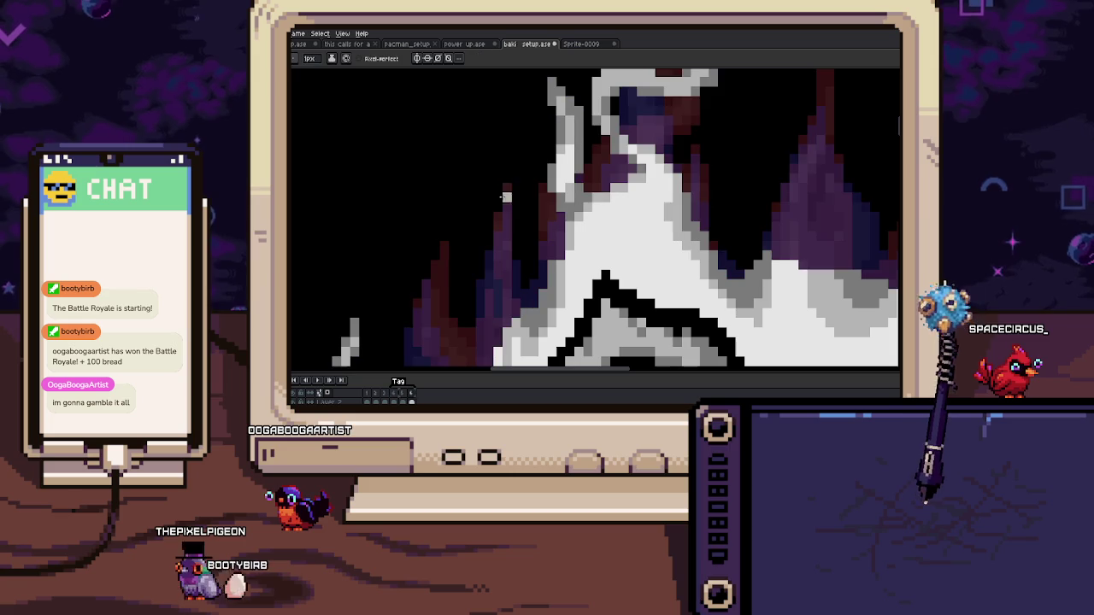
{"action": "left_click_drag", "start_coordinate": [499, 193], "coordinate": [499, 162]}
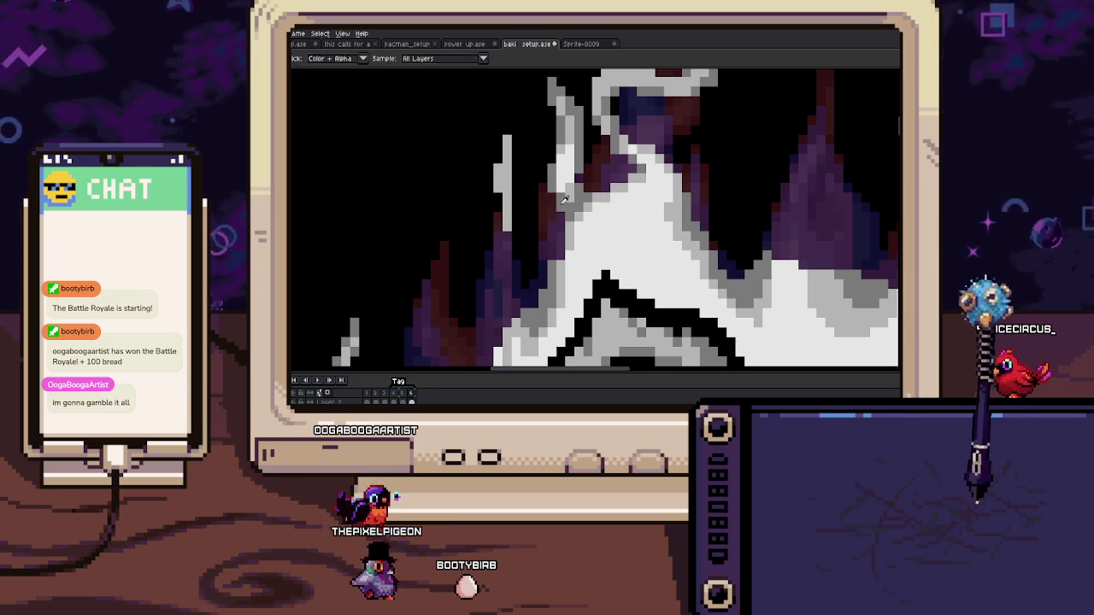
Step: Sample colours from the artwork and compare the adjacent frames around the extended edge
{"action": "scroll", "coordinate": [494, 160], "scroll_direction": "down", "scroll_amount": 2}
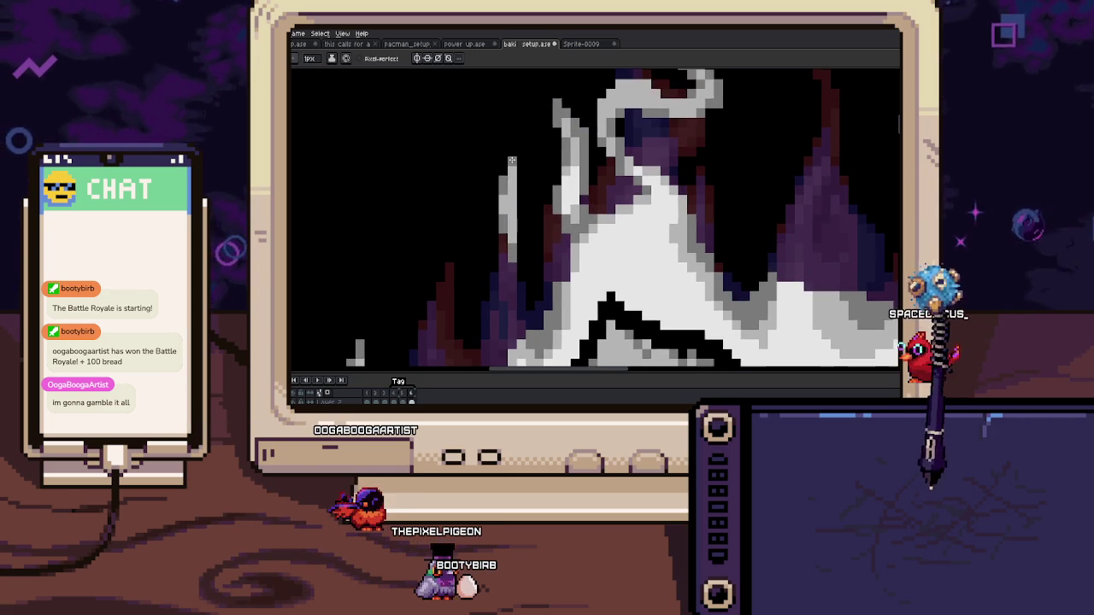
{"action": "scroll", "coordinate": [509, 141], "scroll_direction": "down", "scroll_amount": 2}
{"action": "scroll", "coordinate": [516, 165], "scroll_direction": "up", "scroll_amount": 3}
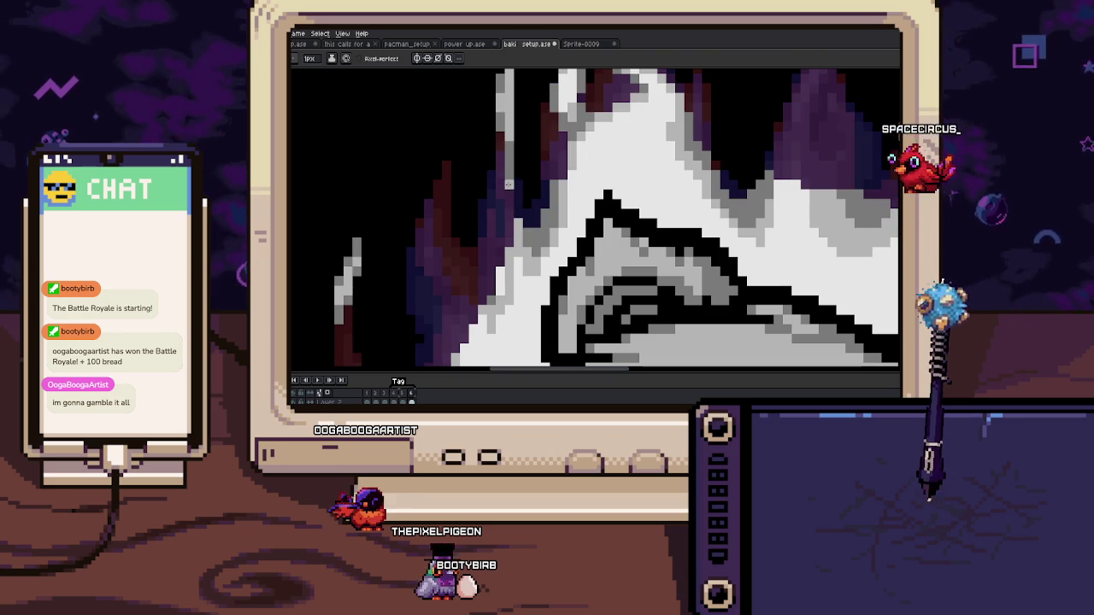
{"action": "key", "text": "alt"}
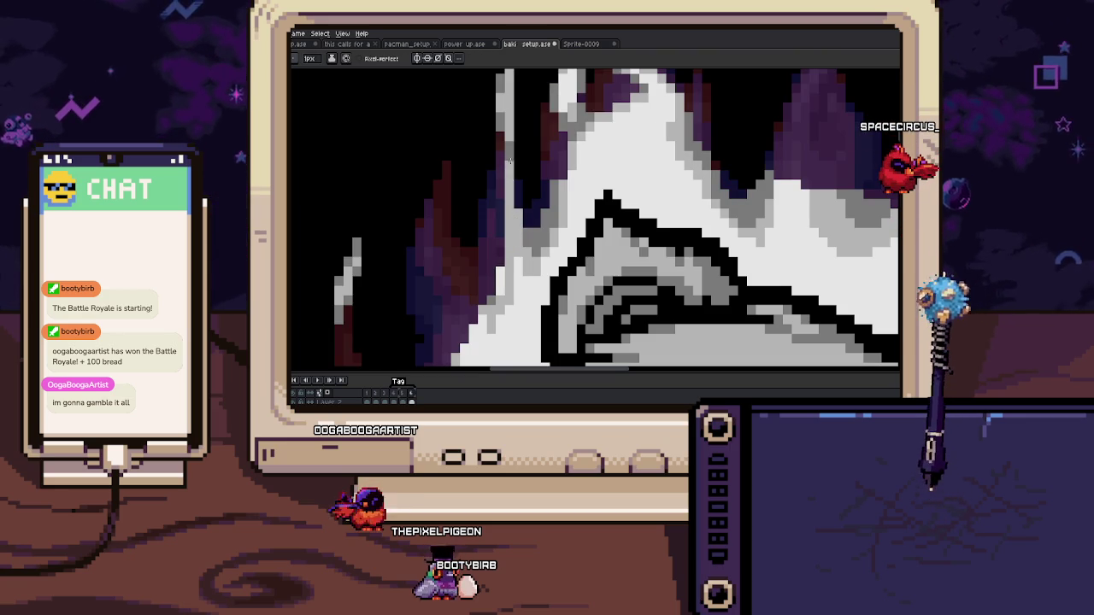
{"action": "key", "text": "alt"}
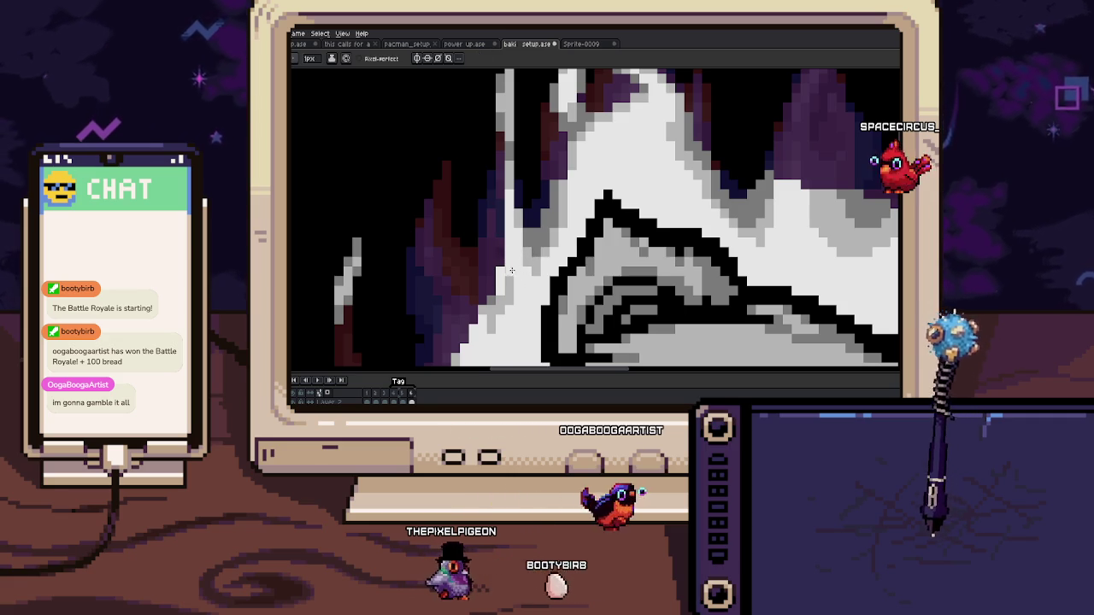
{"action": "key", "text": "comma"}
{"action": "key", "text": "period"}
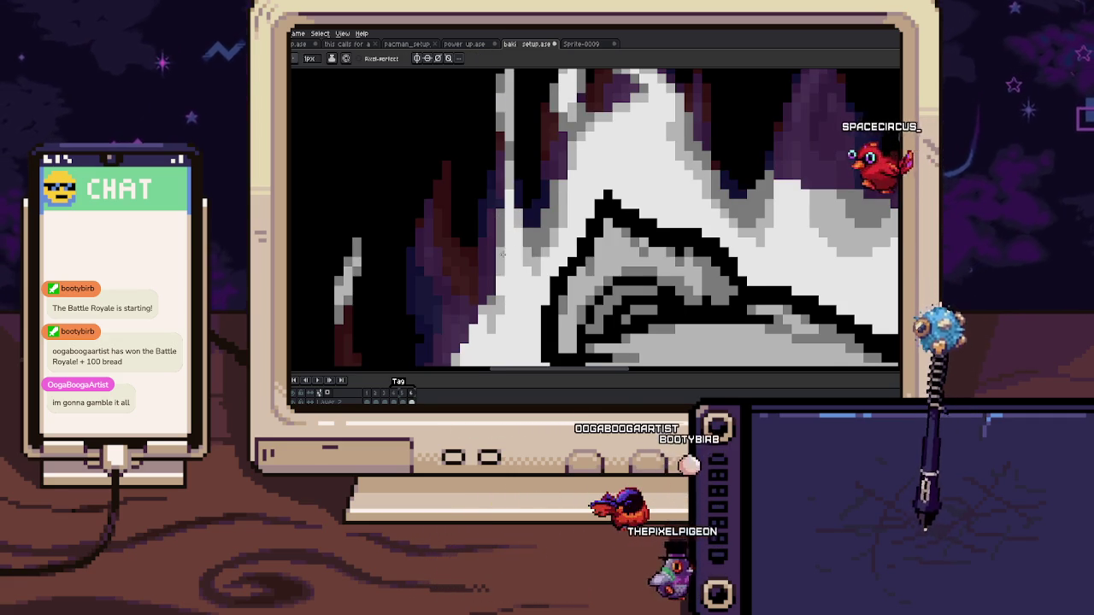
{"action": "key", "text": "alt"}
{"action": "key", "text": "comma"}
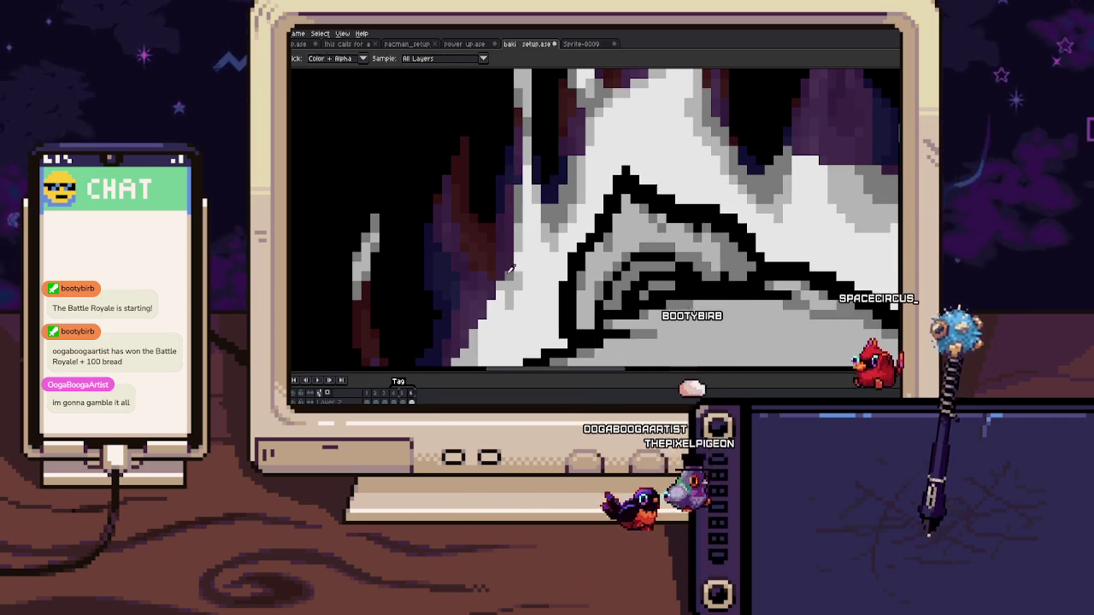
{"action": "left_click_drag", "start_coordinate": [511, 270], "coordinate": [523, 254]}
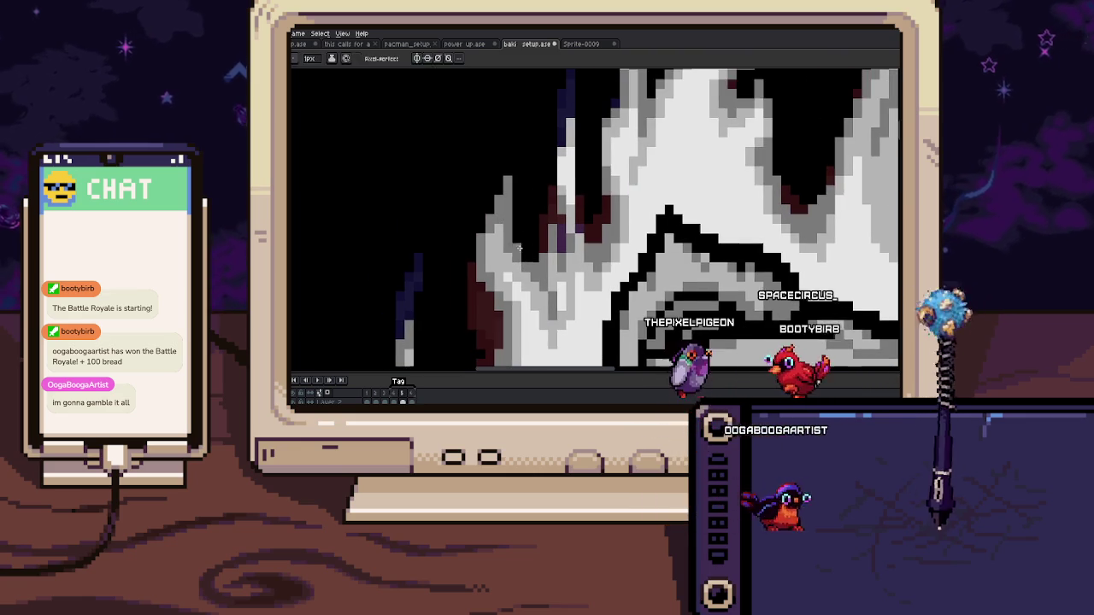
{"action": "scroll", "coordinate": [499, 206], "scroll_direction": "down", "scroll_amount": 2}
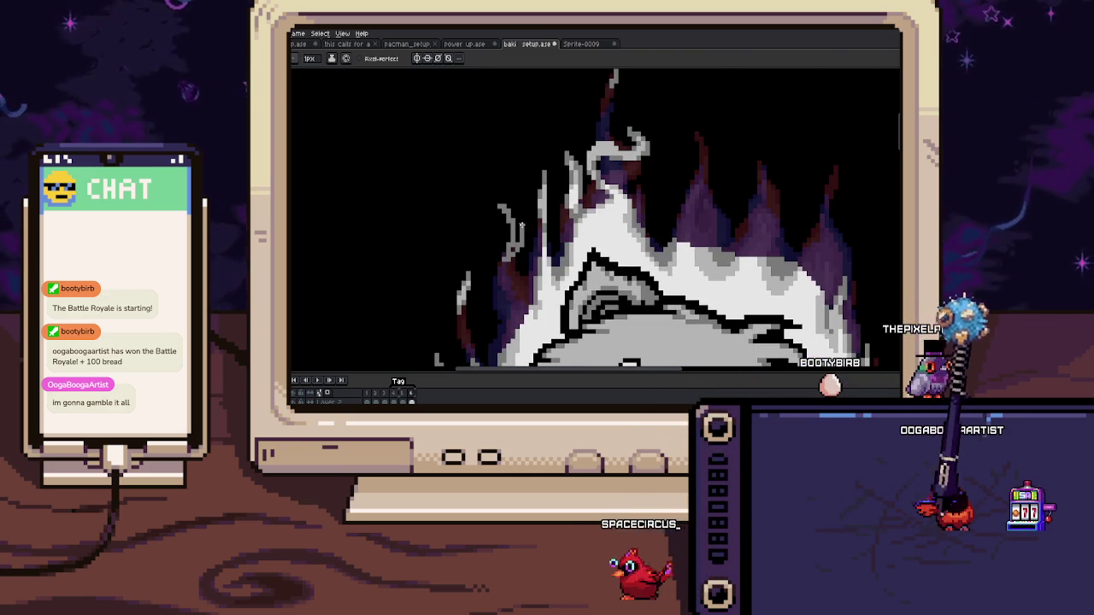
{"action": "scroll", "coordinate": [505, 200], "scroll_direction": "up", "scroll_amount": 1}
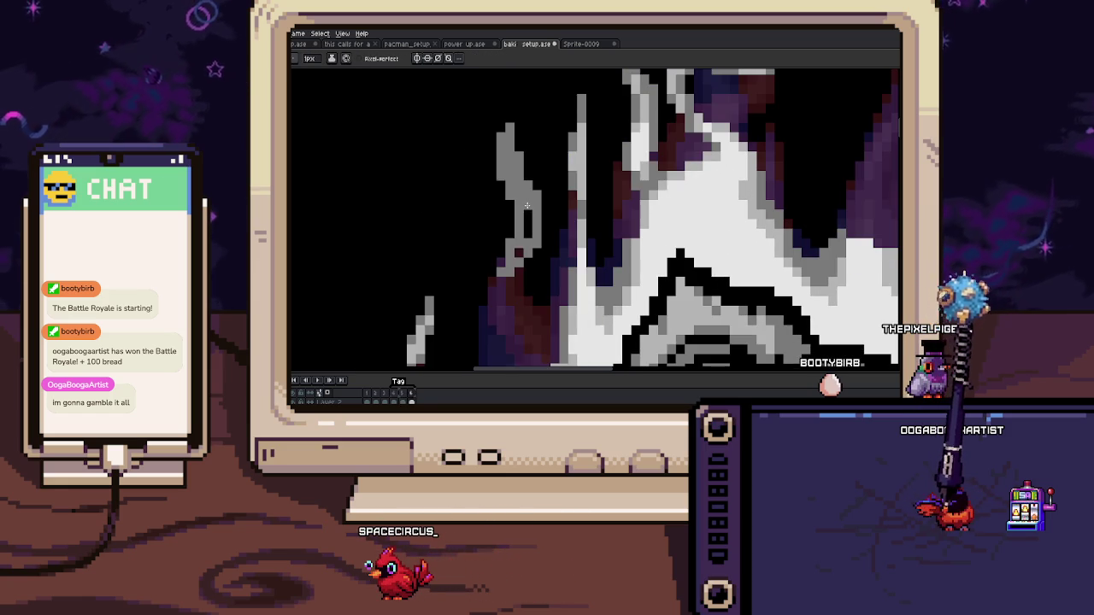
{"action": "scroll", "coordinate": [502, 252], "scroll_direction": "down", "scroll_amount": 2}
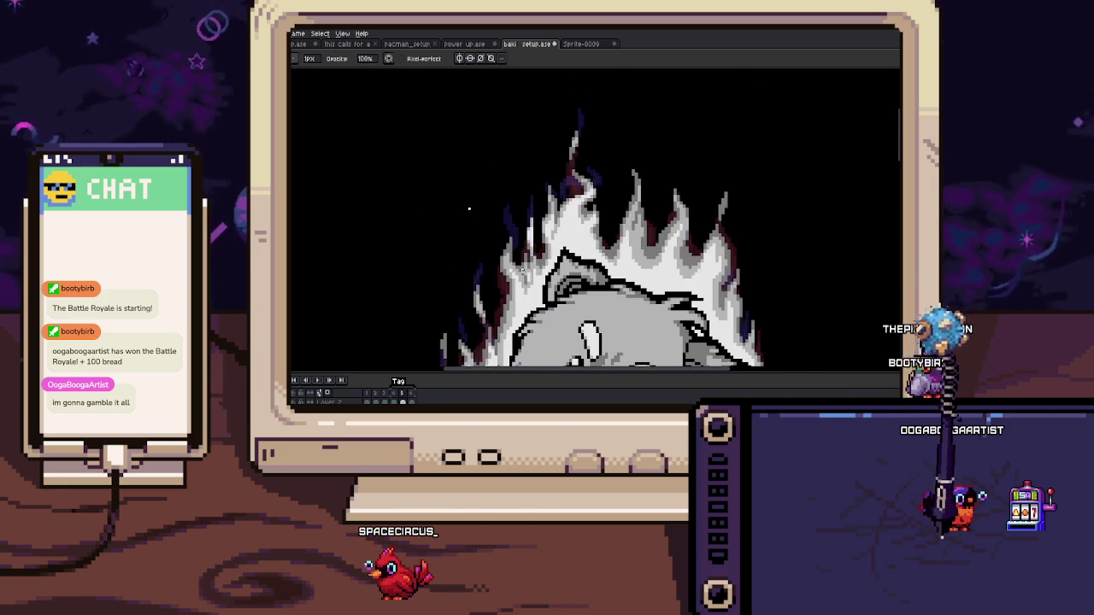
{"action": "key", "text": "e"}
{"action": "scroll", "coordinate": [502, 253], "scroll_direction": "up", "scroll_amount": 2}
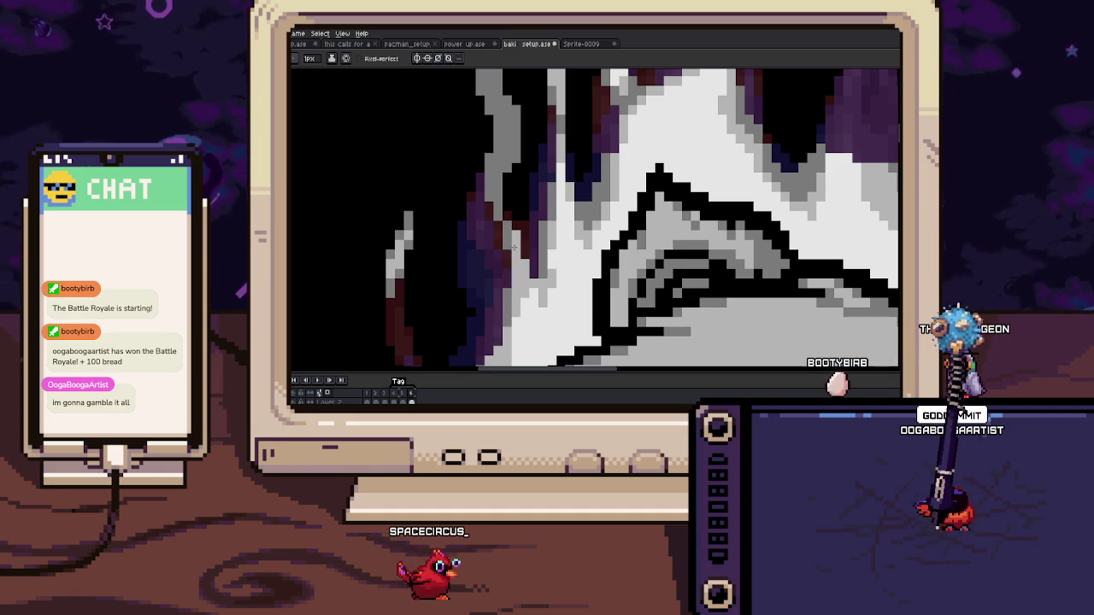
{"action": "key", "text": "i"}
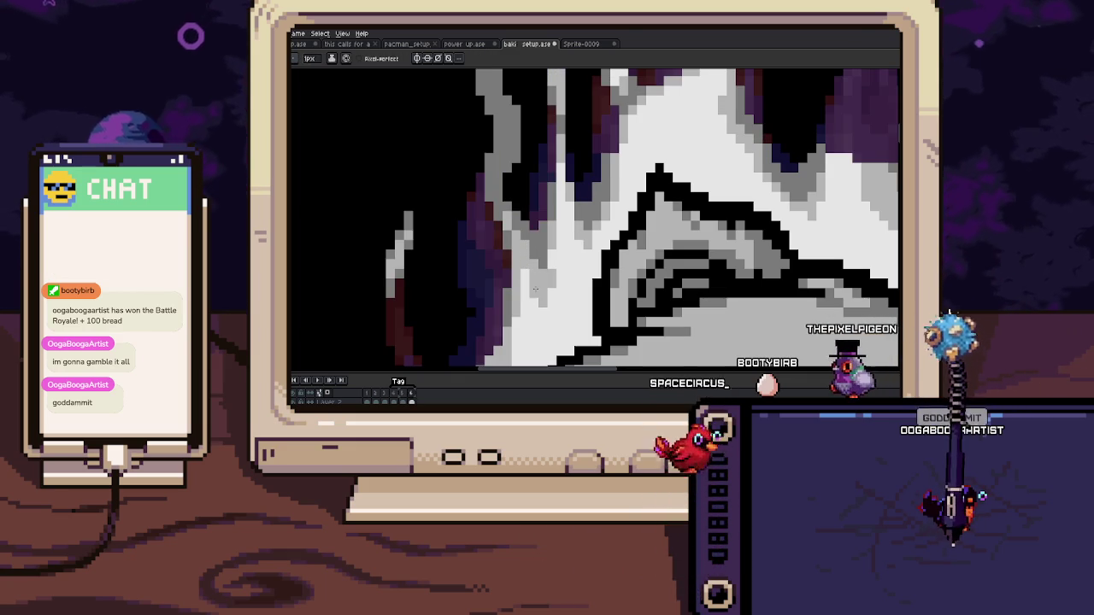
{"action": "scroll", "coordinate": [553, 258], "scroll_direction": "down", "scroll_amount": 2}
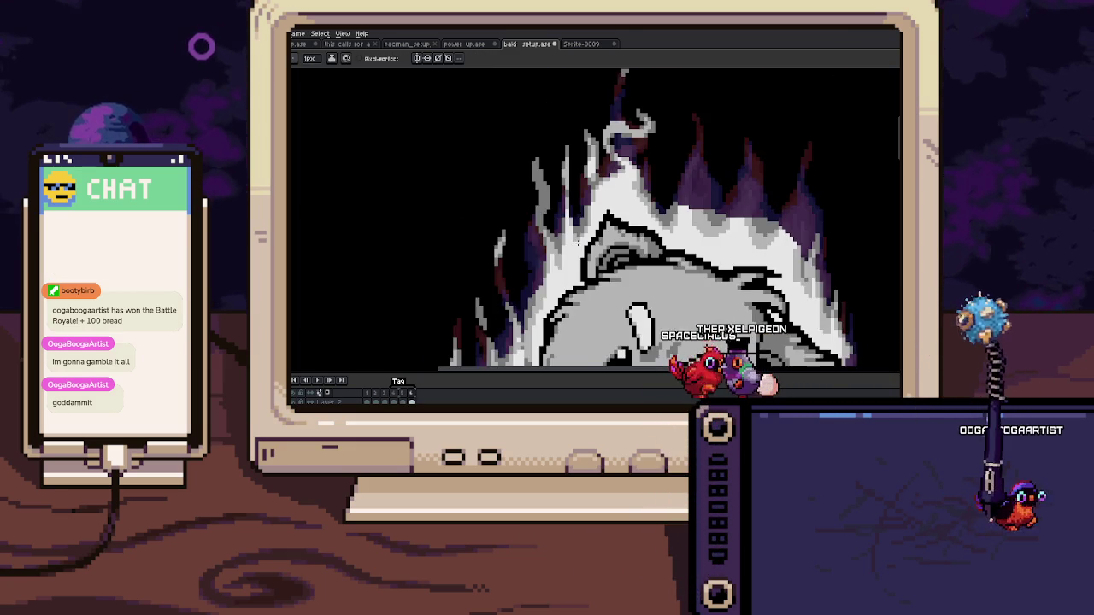
{"action": "scroll", "coordinate": [568, 269], "scroll_direction": "down", "scroll_amount": 1}
{"action": "scroll", "coordinate": [568, 269], "scroll_direction": "down", "scroll_amount": 1}
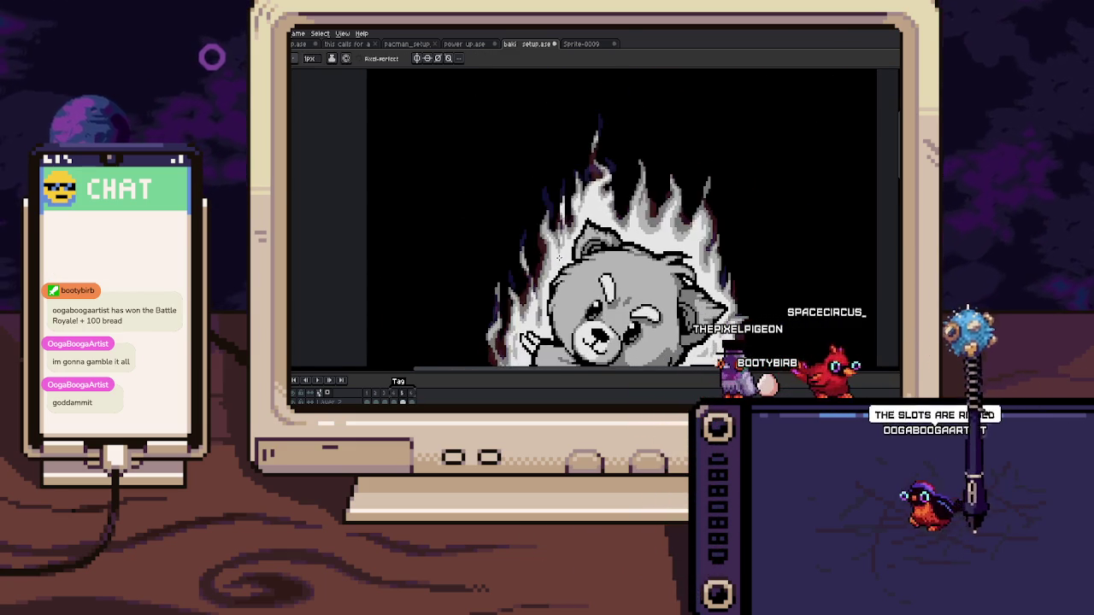
{"action": "scroll", "coordinate": [548, 255], "scroll_direction": "up", "scroll_amount": 2}
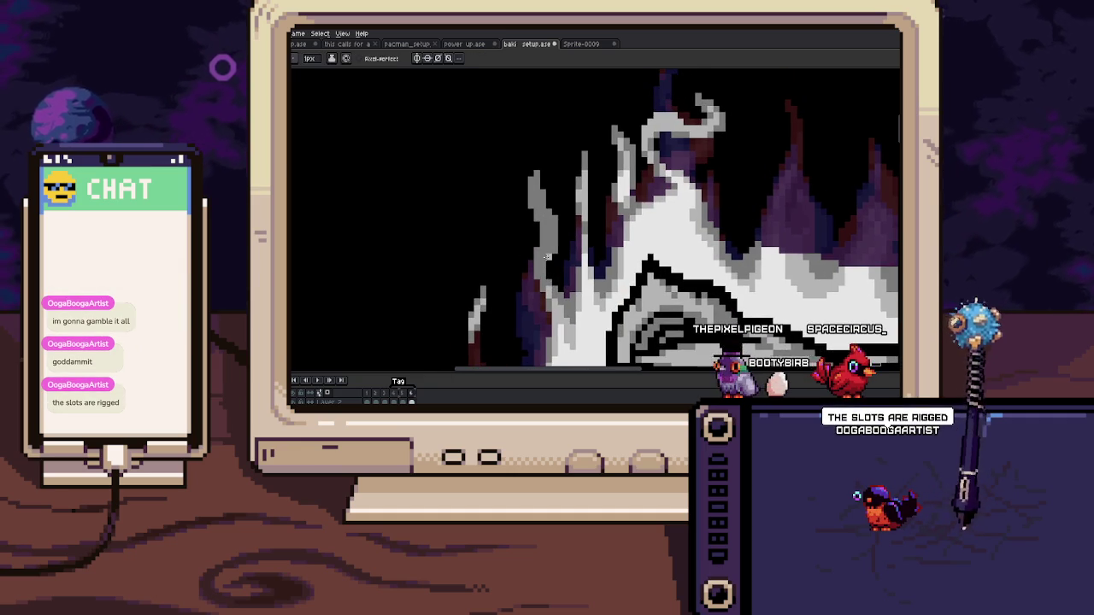
{"action": "scroll", "coordinate": [542, 224], "scroll_direction": "up", "scroll_amount": 2}
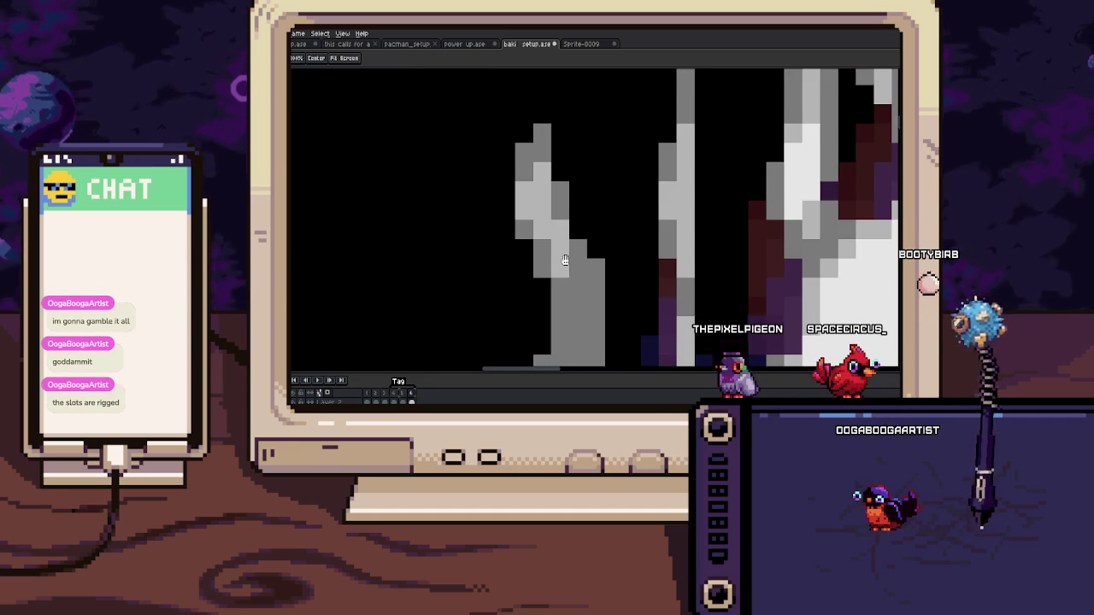
{"action": "scroll", "coordinate": [567, 261], "scroll_direction": "down", "scroll_amount": 1}
{"action": "scroll", "coordinate": [567, 263], "scroll_direction": "down", "scroll_amount": 1}
{"action": "scroll", "coordinate": [569, 265], "scroll_direction": "down", "scroll_amount": 1}
{"action": "scroll", "coordinate": [569, 265], "scroll_direction": "up", "scroll_amount": 1}
{"action": "scroll", "coordinate": [557, 254], "scroll_direction": "up", "scroll_amount": 1}
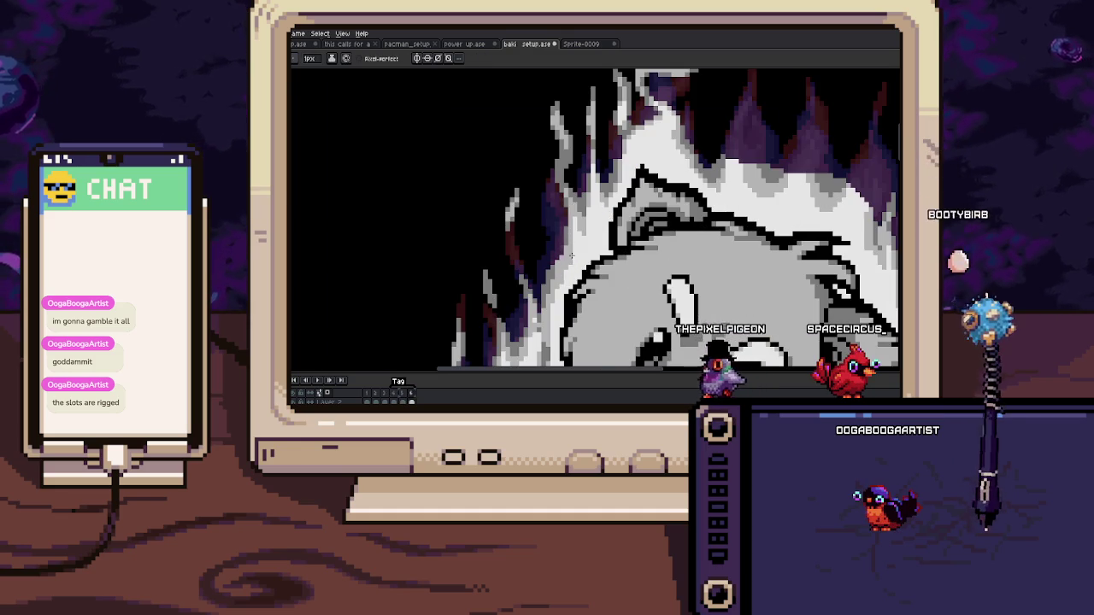
{"action": "scroll", "coordinate": [561, 243], "scroll_direction": "up", "scroll_amount": 1}
{"action": "left_click_drag", "start_coordinate": [563, 273], "coordinate": [556, 239]}
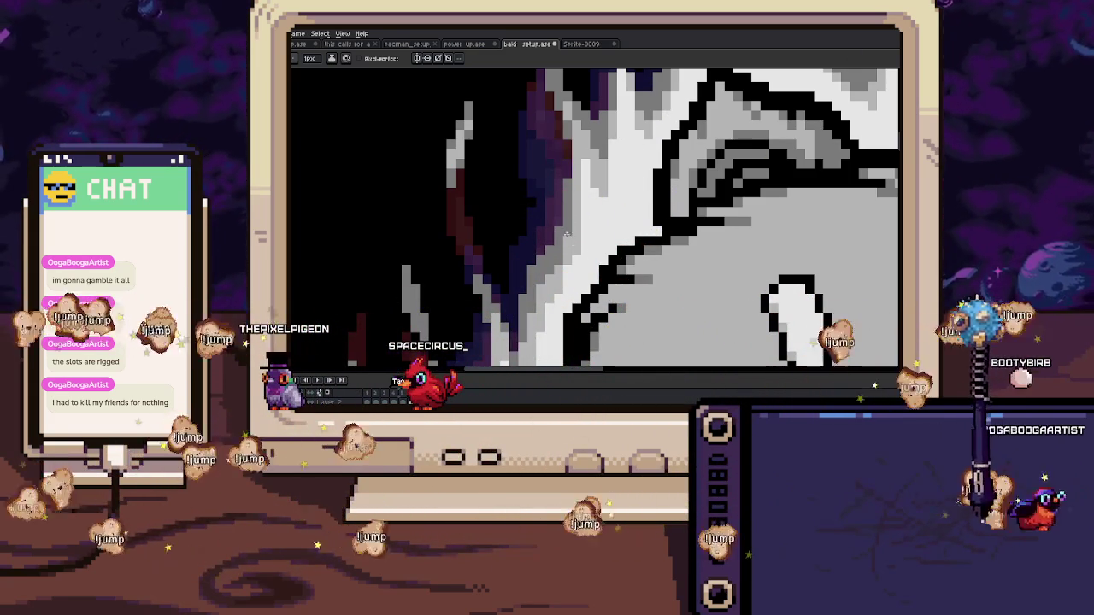
{"action": "key", "text": "h"}
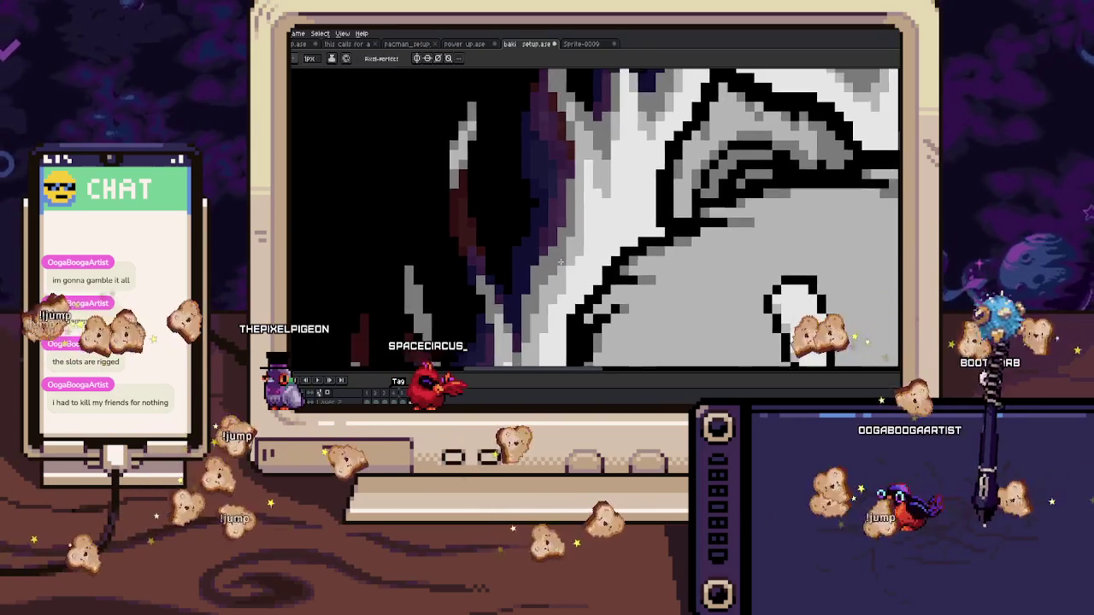
{"action": "scroll", "coordinate": [564, 253], "scroll_direction": "down", "scroll_amount": 3}
{"action": "scroll", "coordinate": [562, 255], "scroll_direction": "up", "scroll_amount": 3}
{"action": "key", "text": "b"}
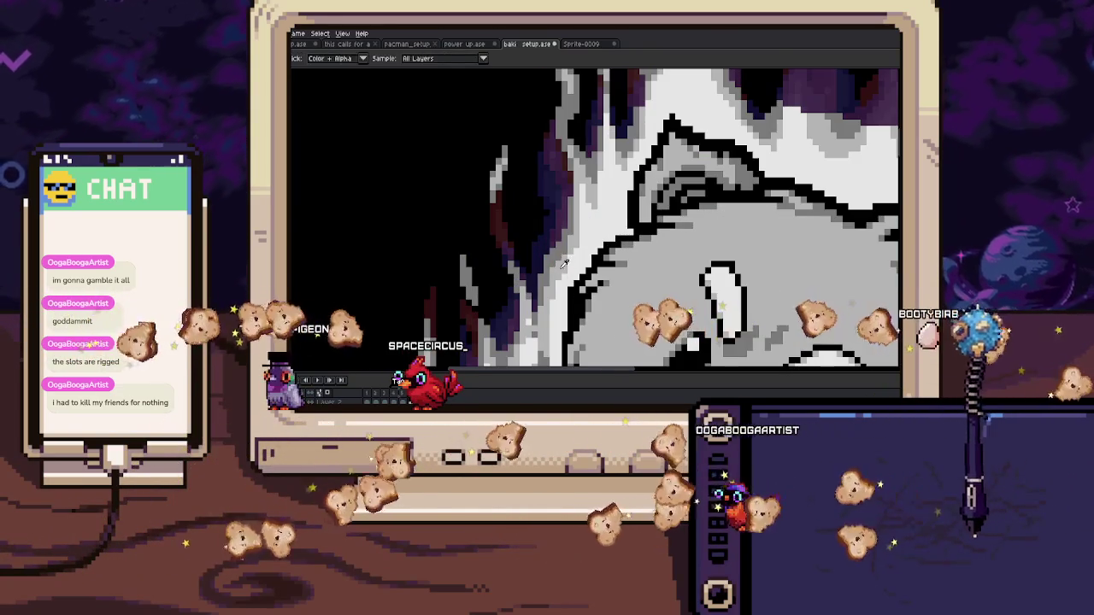
{"action": "scroll", "coordinate": [564, 256], "scroll_direction": "up", "scroll_amount": 2}
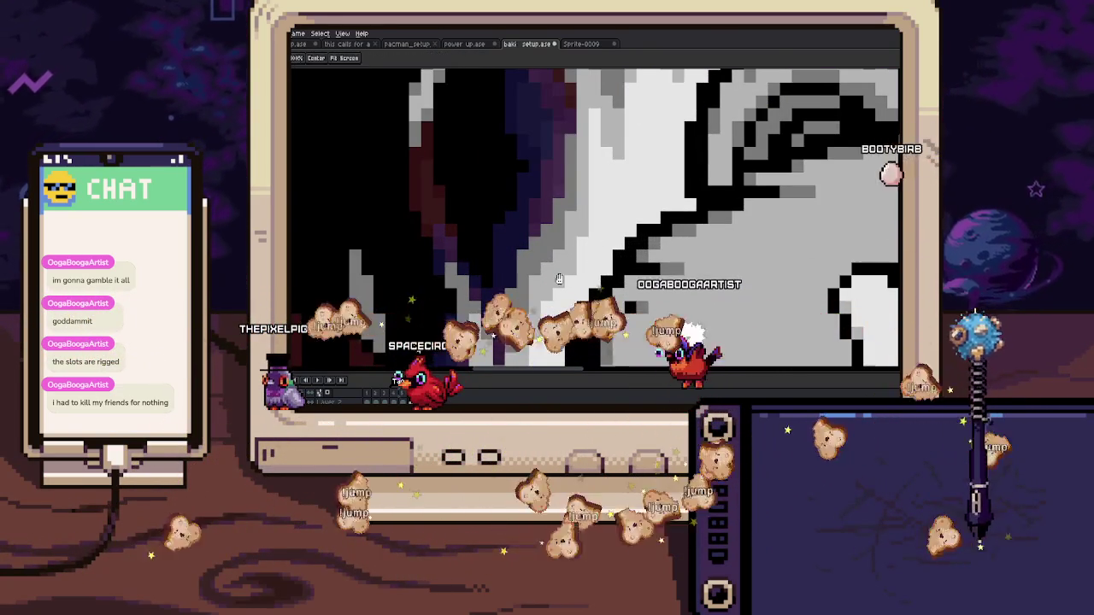
{"action": "key", "text": "i"}
{"action": "key", "text": "b"}
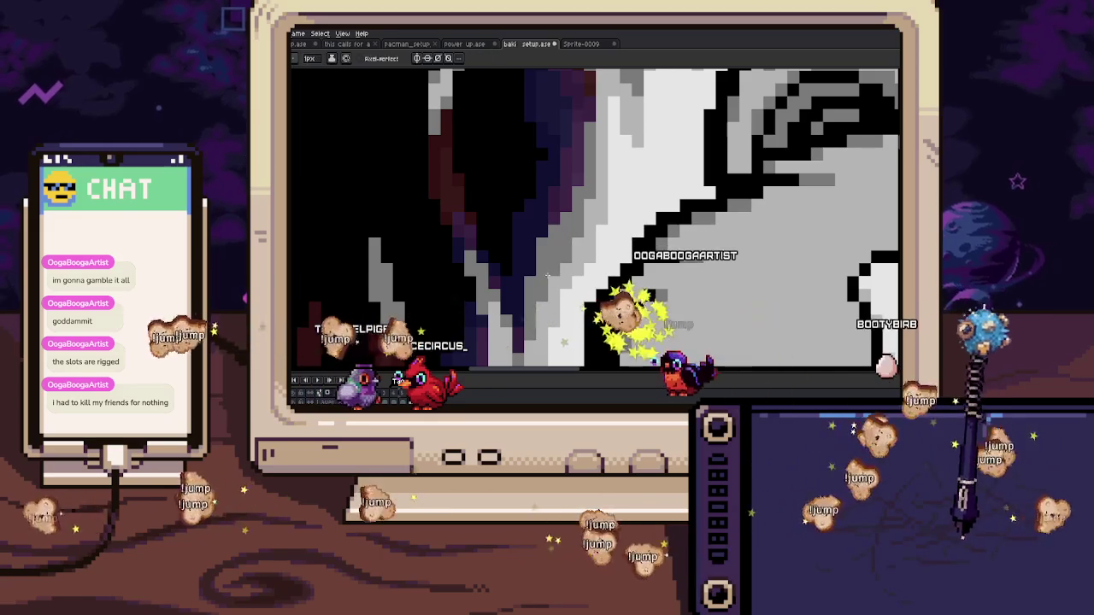
{"action": "scroll", "coordinate": [556, 243], "scroll_direction": "down", "scroll_amount": 2}
{"action": "scroll", "coordinate": [539, 249], "scroll_direction": "down", "scroll_amount": 3}
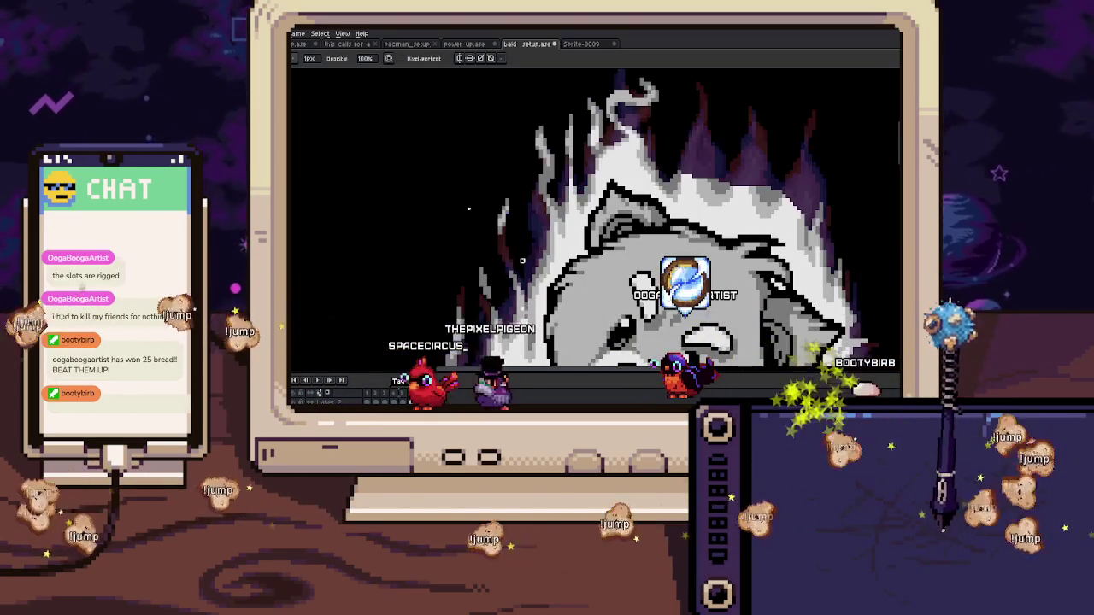
Step: Zoom in on the flames, recentre the bear and move to the flame frame to edit
{"action": "scroll", "coordinate": [532, 255], "scroll_direction": "up", "scroll_amount": 2}
{"action": "scroll", "coordinate": [530, 269], "scroll_direction": "up", "scroll_amount": 3}
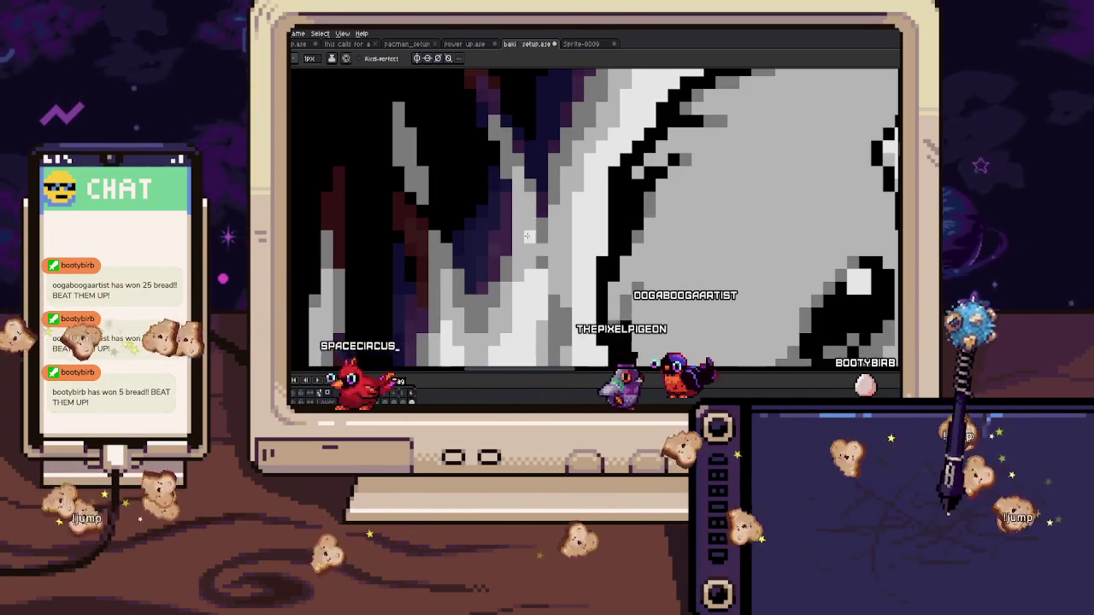
{"action": "scroll", "coordinate": [530, 269], "scroll_direction": "down", "scroll_amount": 3}
{"action": "scroll", "coordinate": [551, 257], "scroll_direction": "down", "scroll_amount": 2}
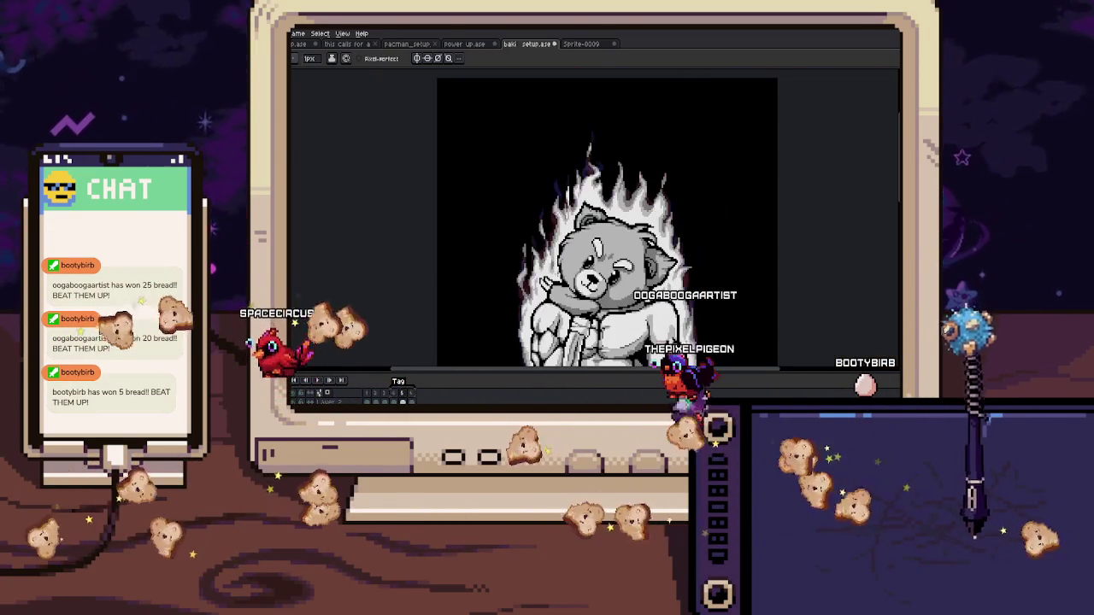
{"action": "scroll", "coordinate": [540, 244], "scroll_direction": "up", "scroll_amount": 3}
{"action": "scroll", "coordinate": [538, 240], "scroll_direction": "up", "scroll_amount": 1}
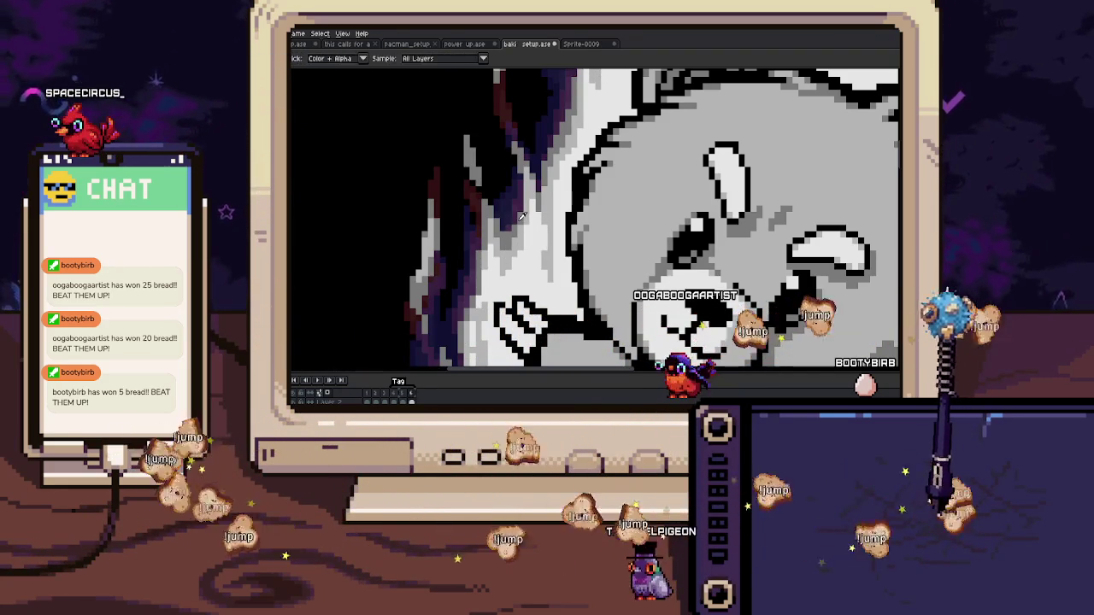
{"action": "scroll", "coordinate": [527, 242], "scroll_direction": "down", "scroll_amount": 3}
{"action": "left_click_drag", "start_coordinate": [527, 242], "coordinate": [603, 242]}
{"action": "key", "text": "b"}
{"action": "key", "text": "Left"}
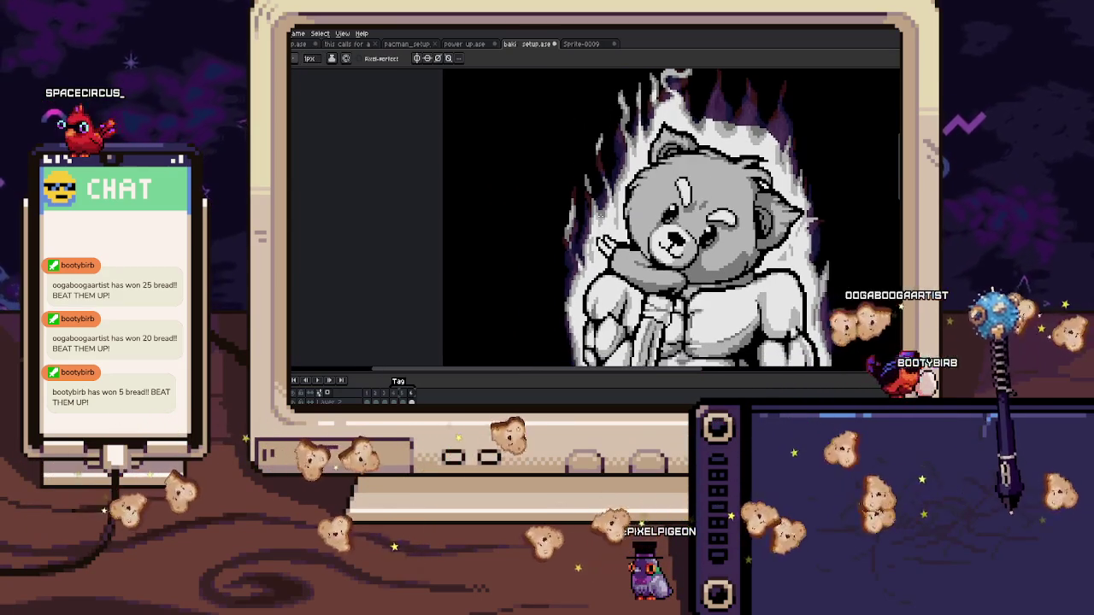
{"action": "key", "text": "Right"}
Step: Extend the flame tip up and right in light grey and turn a dark-red pixel grey
{"action": "scroll", "coordinate": [574, 184], "scroll_direction": "up", "scroll_amount": 3}
{"action": "scroll", "coordinate": [574, 184], "scroll_direction": "up", "scroll_amount": 2}
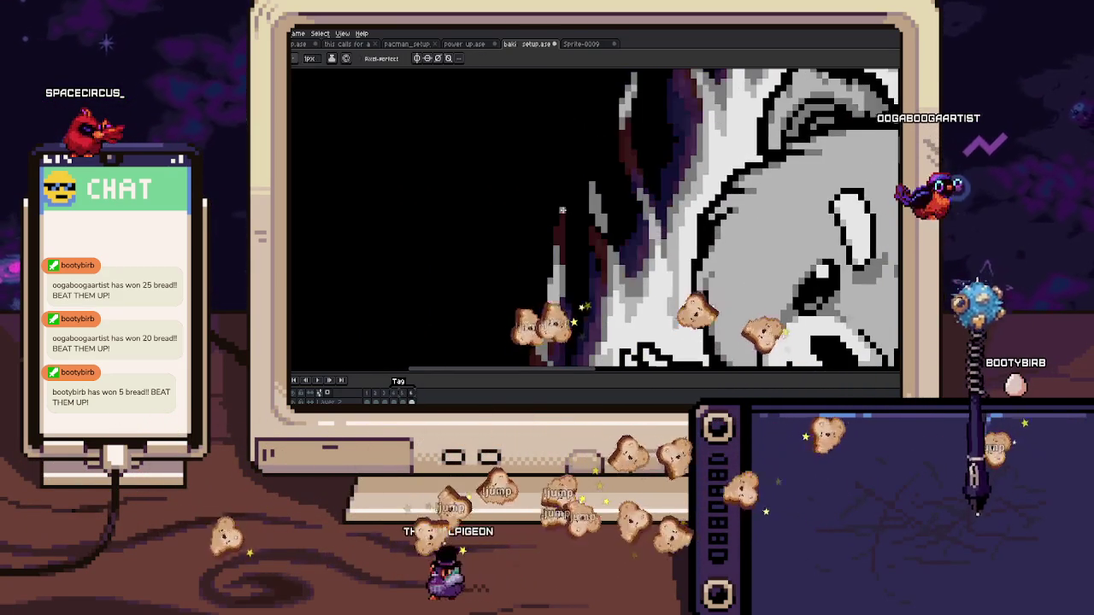
{"action": "scroll", "coordinate": [555, 188], "scroll_direction": "down", "scroll_amount": 3}
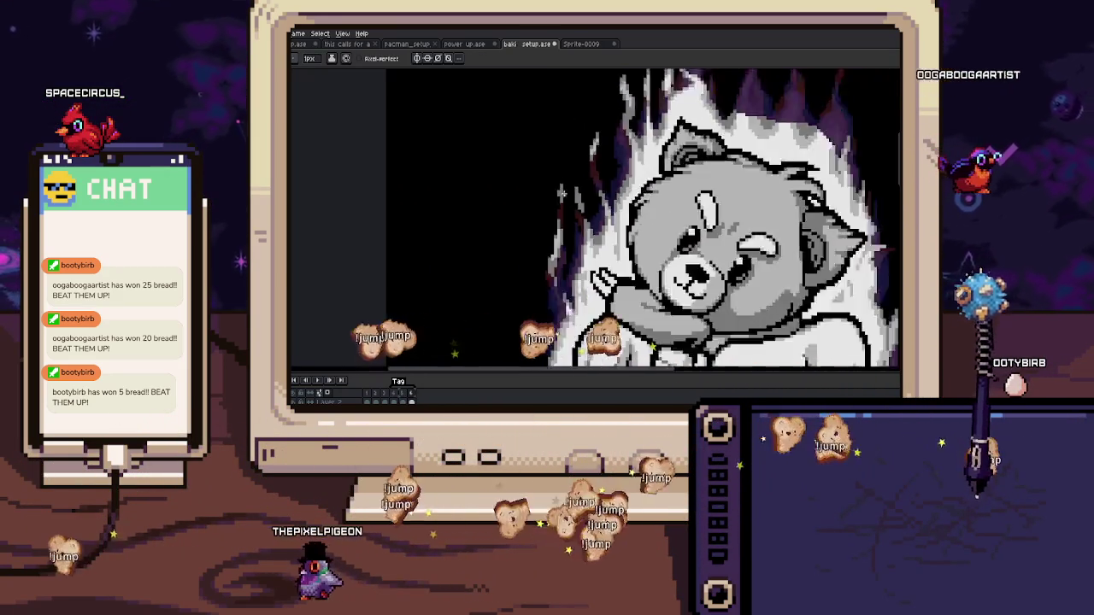
{"action": "scroll", "coordinate": [556, 188], "scroll_direction": "down", "scroll_amount": 2}
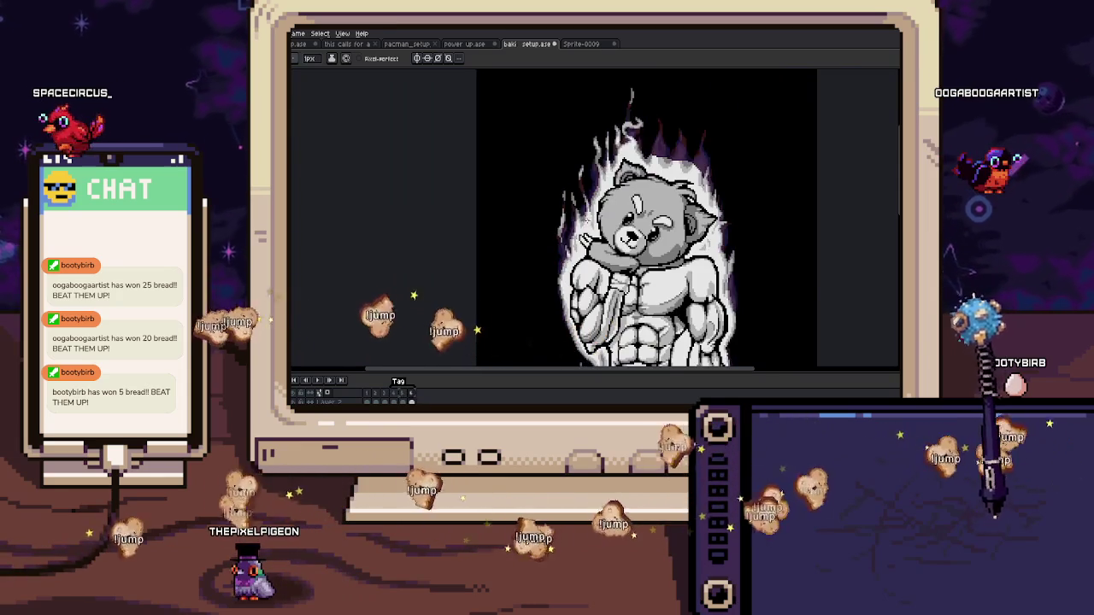
{"action": "scroll", "coordinate": [602, 220], "scroll_direction": "up", "scroll_amount": 1}
{"action": "scroll", "coordinate": [602, 220], "scroll_direction": "up", "scroll_amount": 2}
{"action": "scroll", "coordinate": [572, 213], "scroll_direction": "down", "scroll_amount": 2}
{"action": "scroll", "coordinate": [547, 207], "scroll_direction": "up", "scroll_amount": 3}
{"action": "scroll", "coordinate": [532, 203], "scroll_direction": "up", "scroll_amount": 1}
{"action": "left_click_drag", "start_coordinate": [532, 203], "coordinate": [554, 182]}
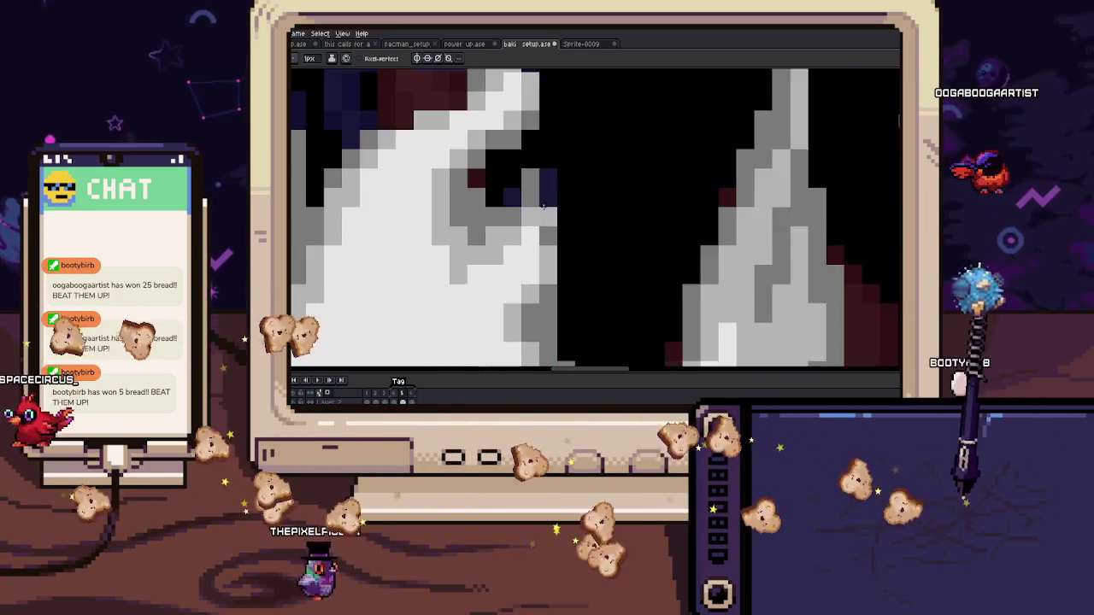
{"action": "left_click", "coordinate": [549, 214]}
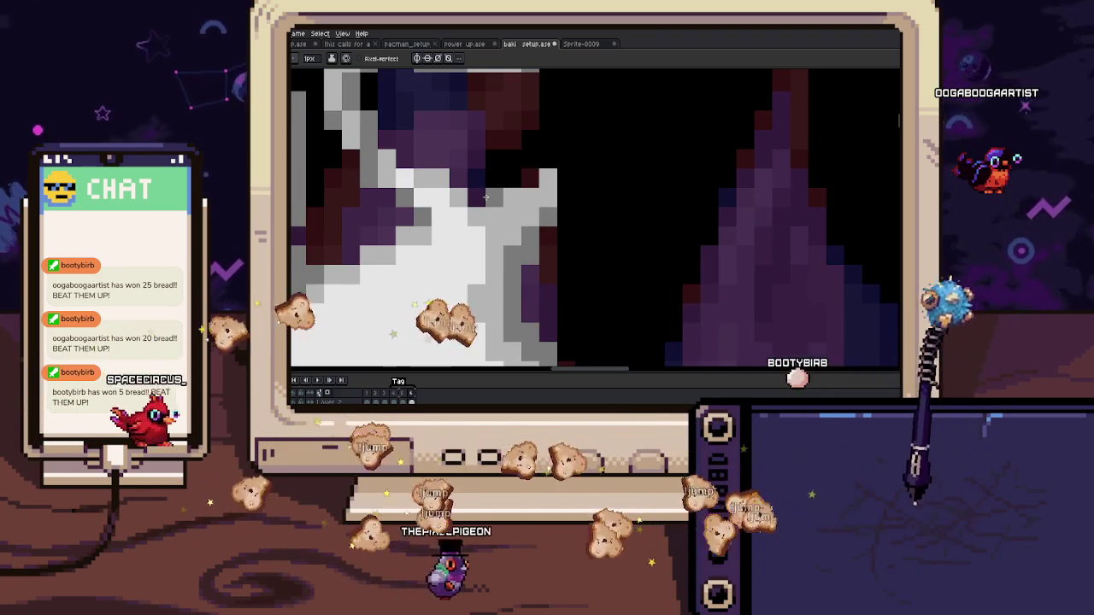
Step: Step between neighbouring frames and sample colours from the canvas
{"action": "scroll", "coordinate": [564, 193], "scroll_direction": "down", "scroll_amount": 3}
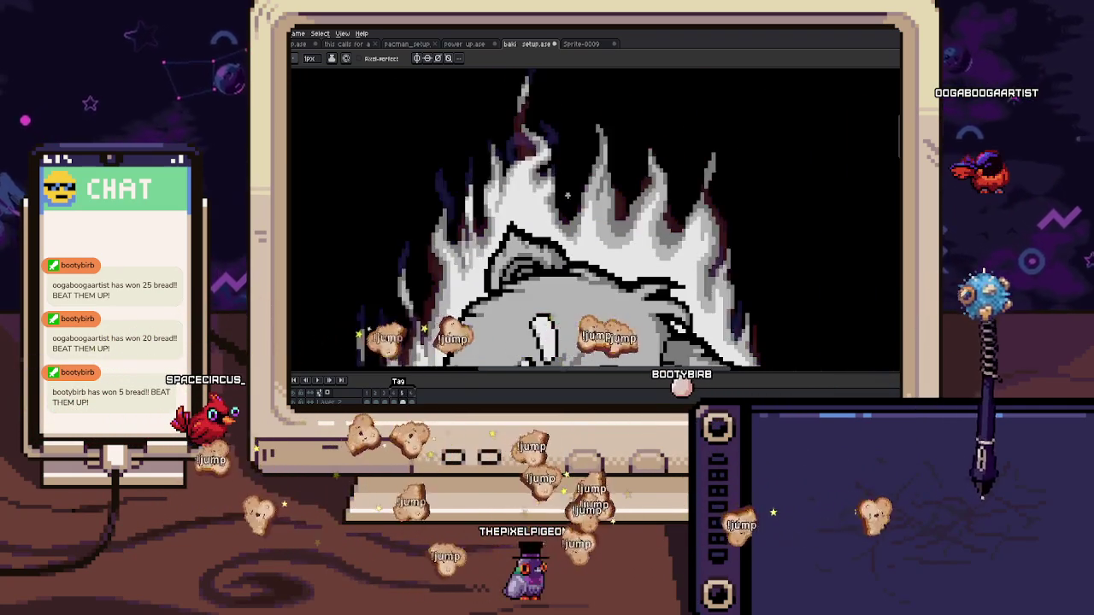
{"action": "scroll", "coordinate": [564, 193], "scroll_direction": "up", "scroll_amount": 3}
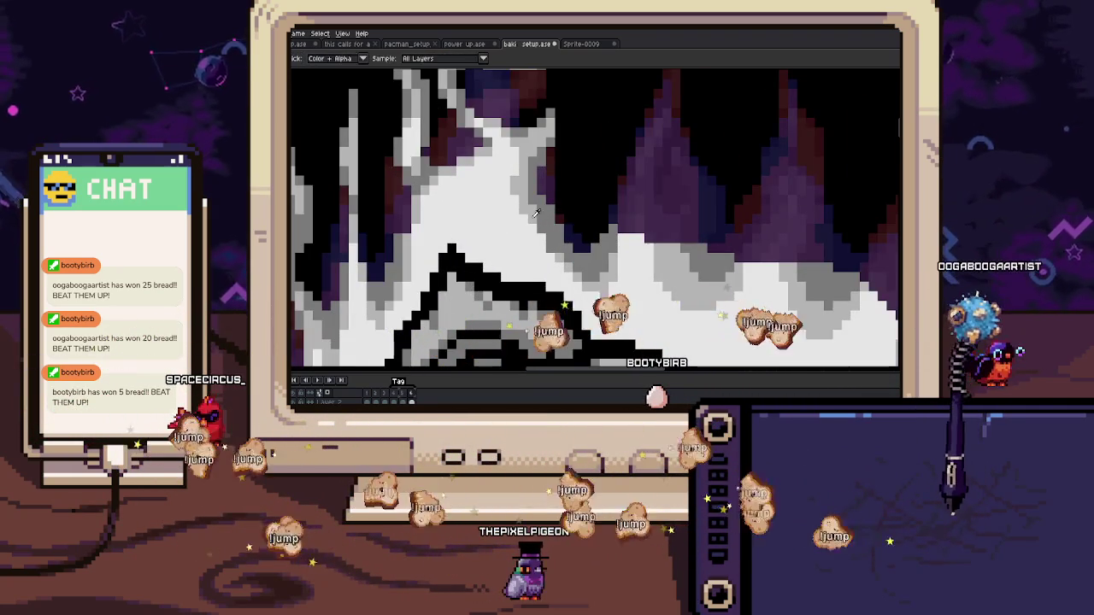
{"action": "key", "text": "Right"}
{"action": "key", "text": "Left"}
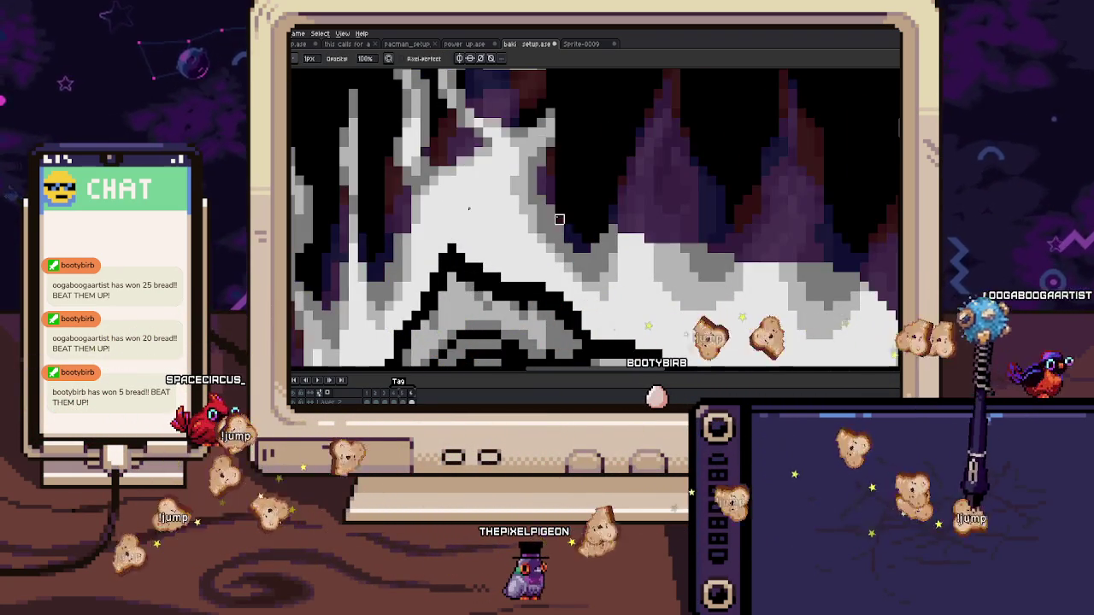
{"action": "key", "text": "i"}
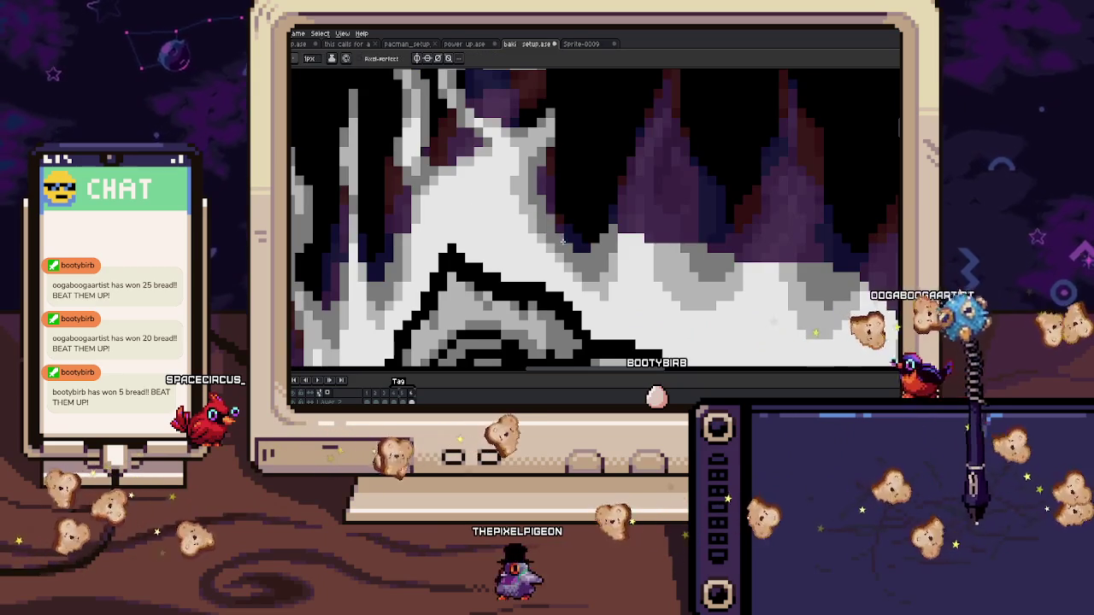
{"action": "key", "text": "b"}
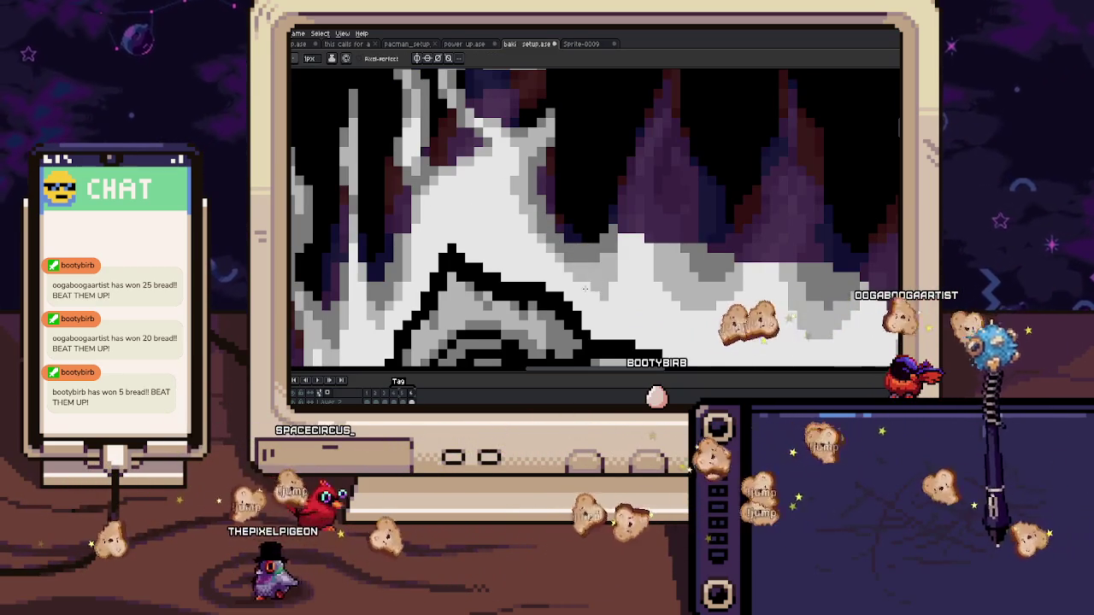
{"action": "key", "text": "Left"}
{"action": "key", "text": "i"}
{"action": "key", "text": "h"}
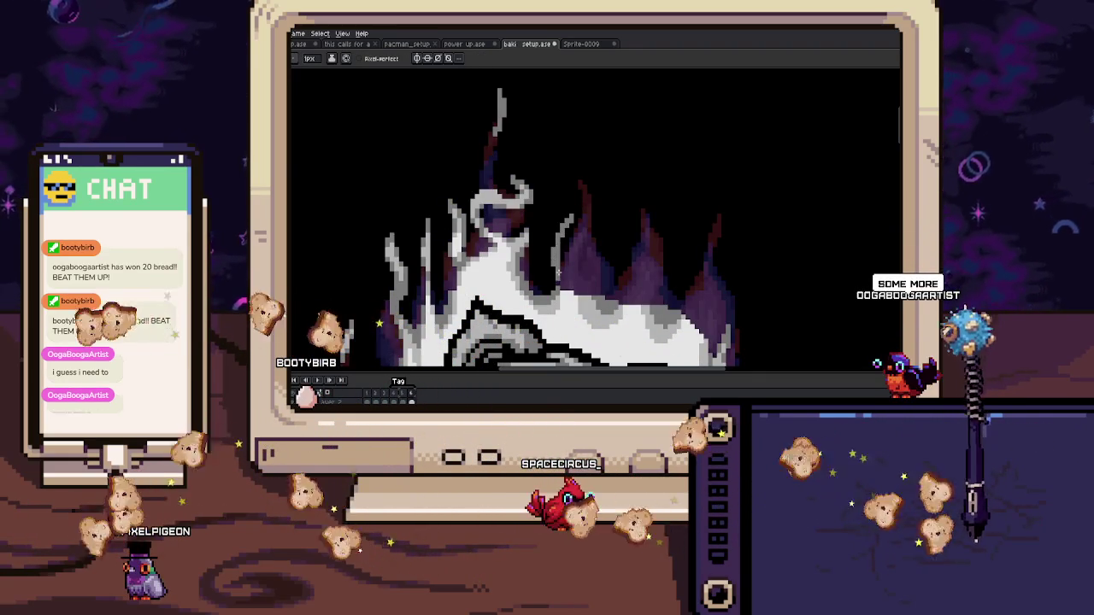
{"action": "scroll", "coordinate": [565, 274], "scroll_direction": "up", "scroll_amount": 1}
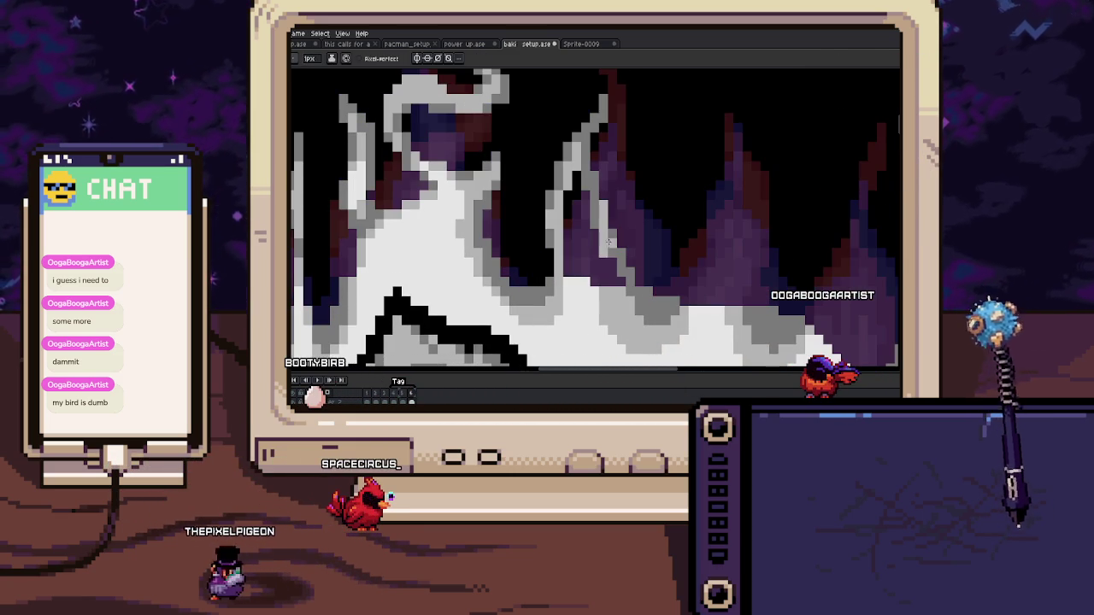
Step: Sample grey and draw a curving stroke down through the flames from above the head
{"action": "key", "text": "i"}
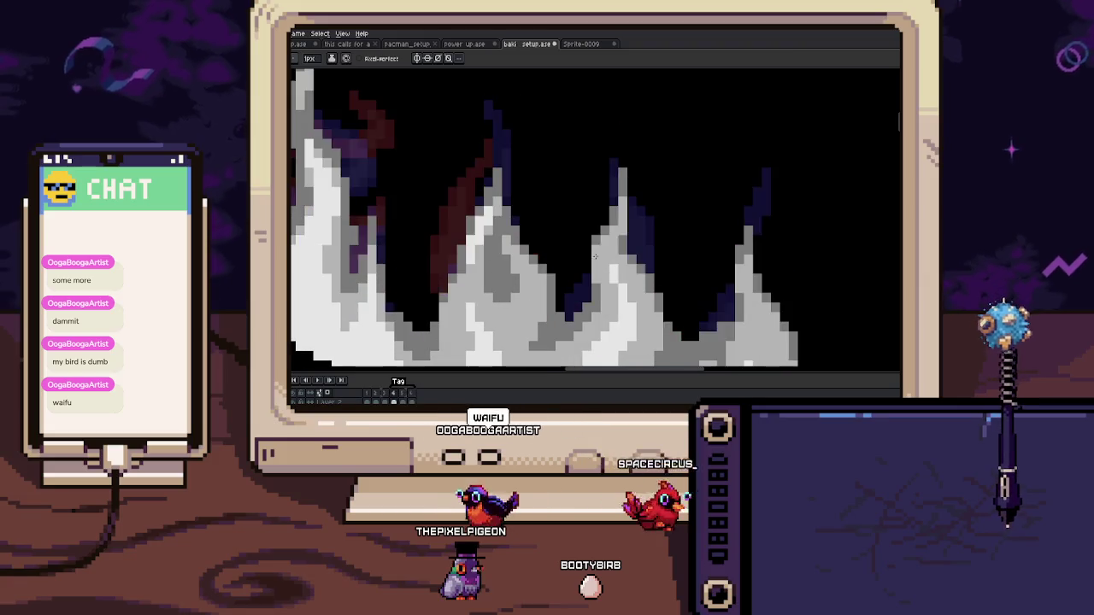
{"action": "left_click_drag", "start_coordinate": [598, 210], "coordinate": [557, 333]}
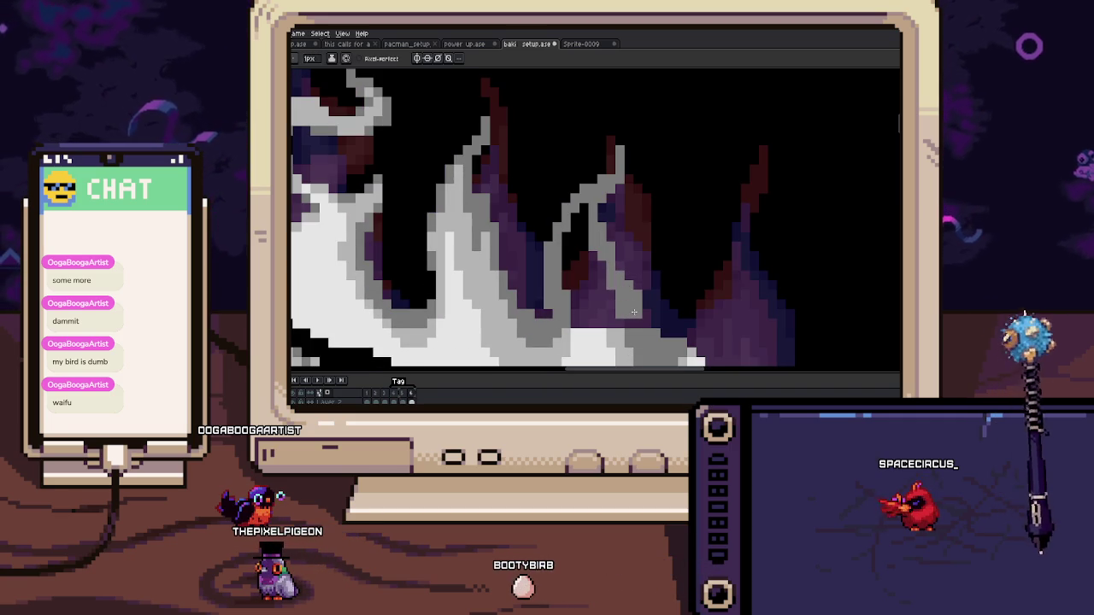
{"action": "key", "text": "g"}
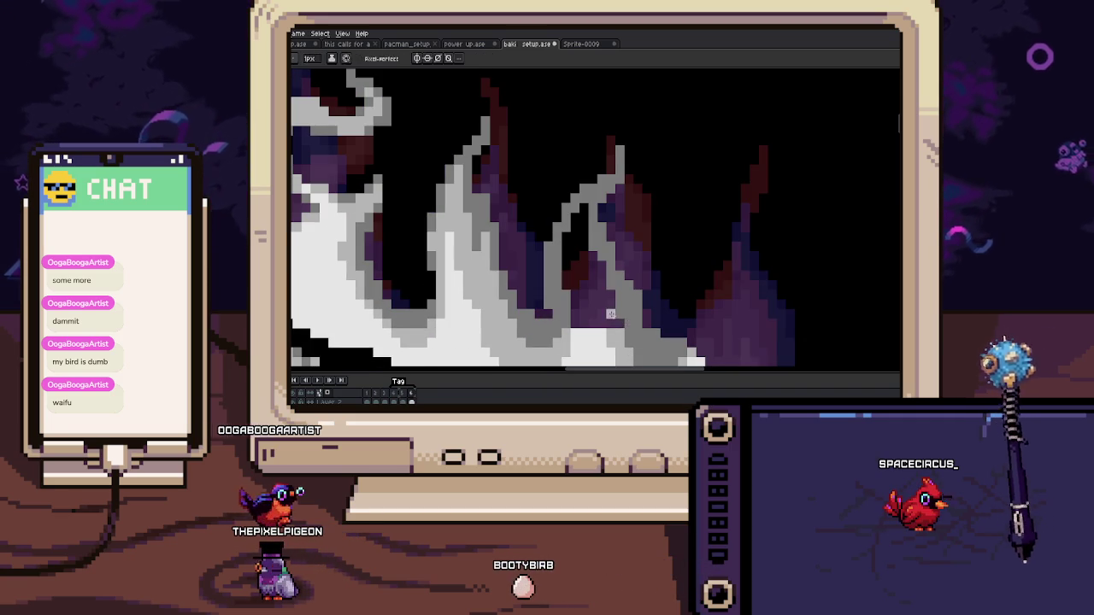
{"action": "key", "text": "b"}
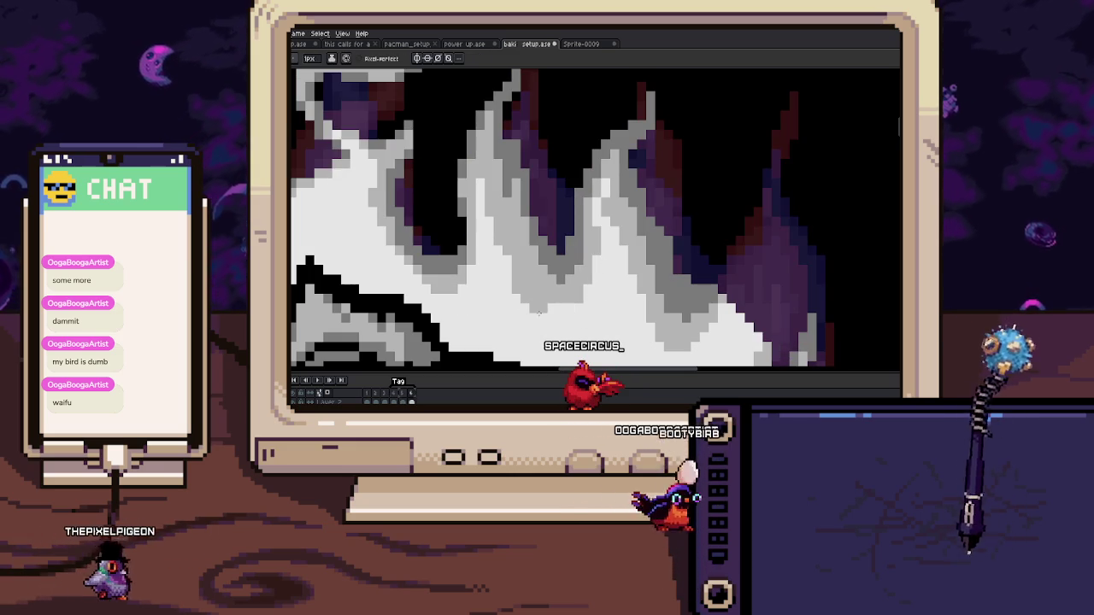
{"action": "scroll", "coordinate": [527, 292], "scroll_direction": "down", "scroll_amount": 2}
{"action": "scroll", "coordinate": [526, 293], "scroll_direction": "down", "scroll_amount": 2}
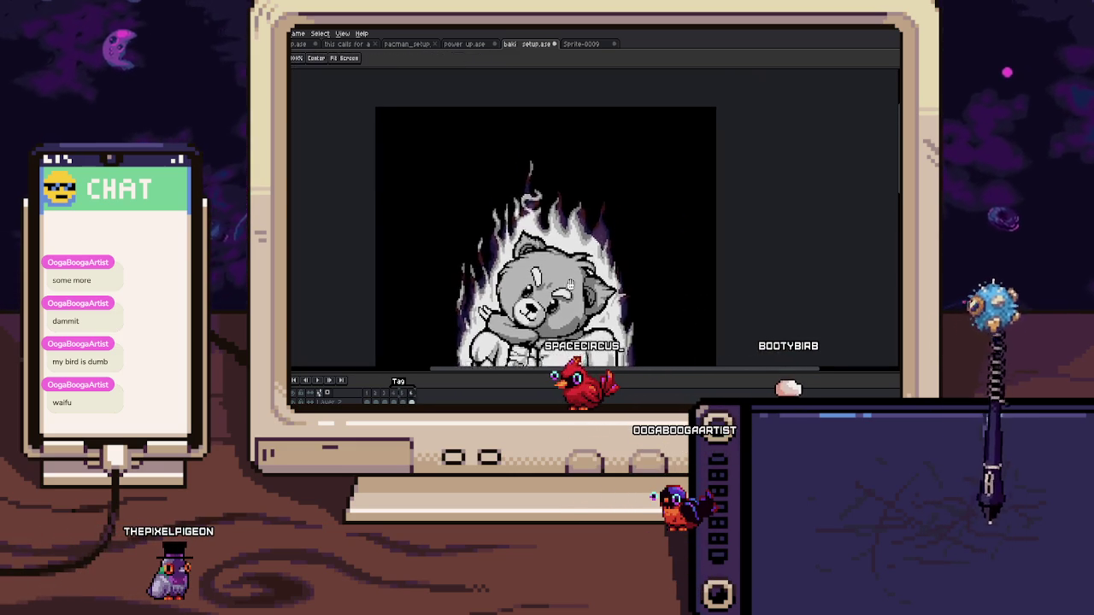
{"action": "scroll", "coordinate": [560, 229], "scroll_direction": "up", "scroll_amount": 2}
{"action": "scroll", "coordinate": [561, 229], "scroll_direction": "up", "scroll_amount": 2}
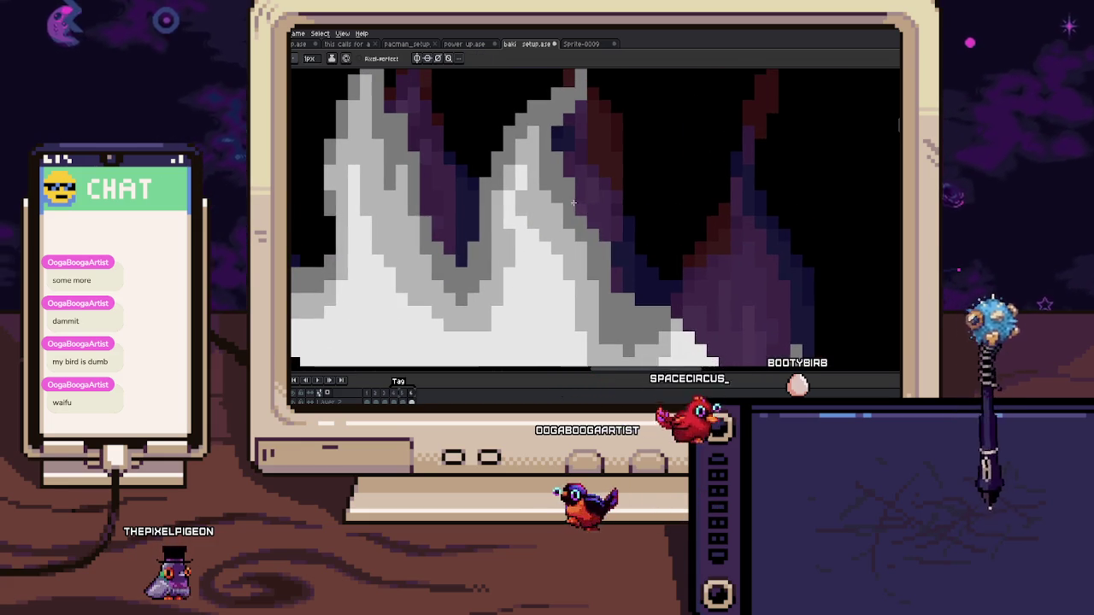
{"action": "scroll", "coordinate": [577, 214], "scroll_direction": "down", "scroll_amount": 2}
{"action": "scroll", "coordinate": [581, 227], "scroll_direction": "down", "scroll_amount": 1}
{"action": "scroll", "coordinate": [587, 244], "scroll_direction": "up", "scroll_amount": 1}
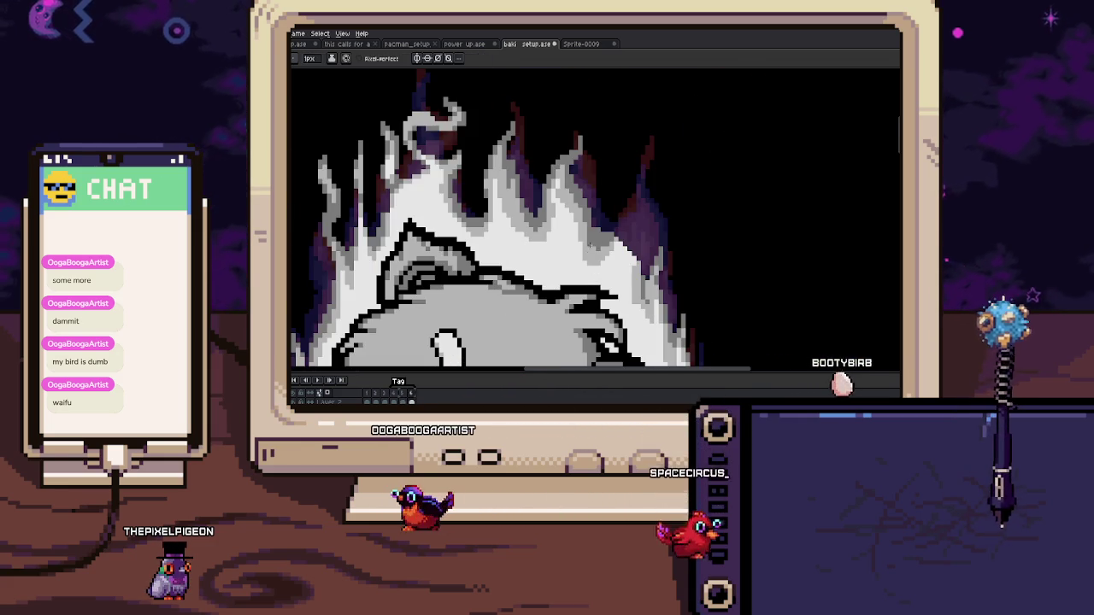
{"action": "scroll", "coordinate": [589, 250], "scroll_direction": "up", "scroll_amount": 2}
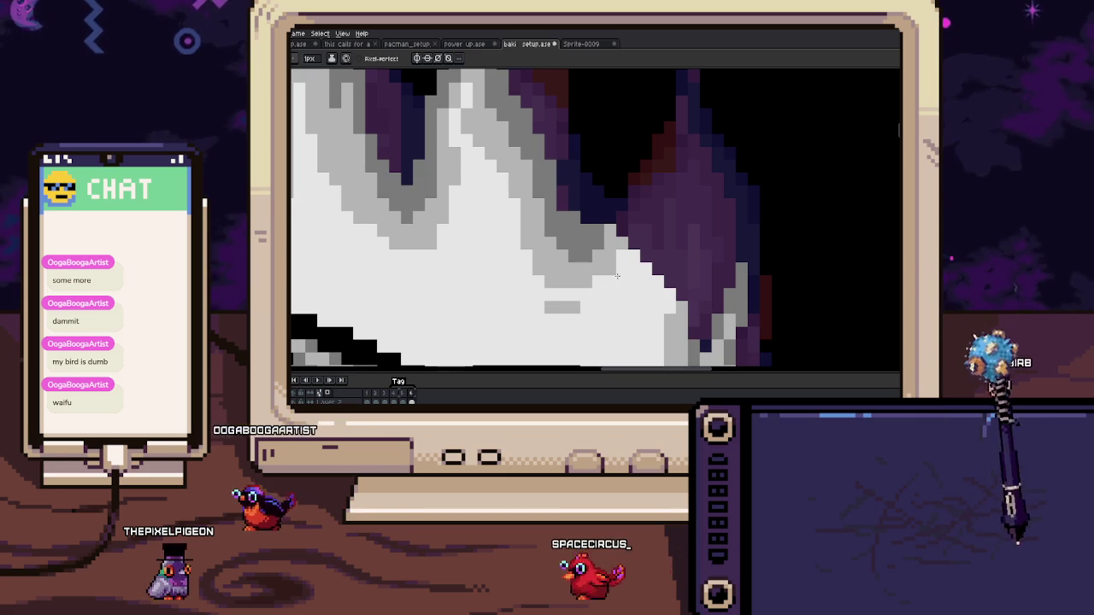
{"action": "scroll", "coordinate": [589, 256], "scroll_direction": "down", "scroll_amount": 1}
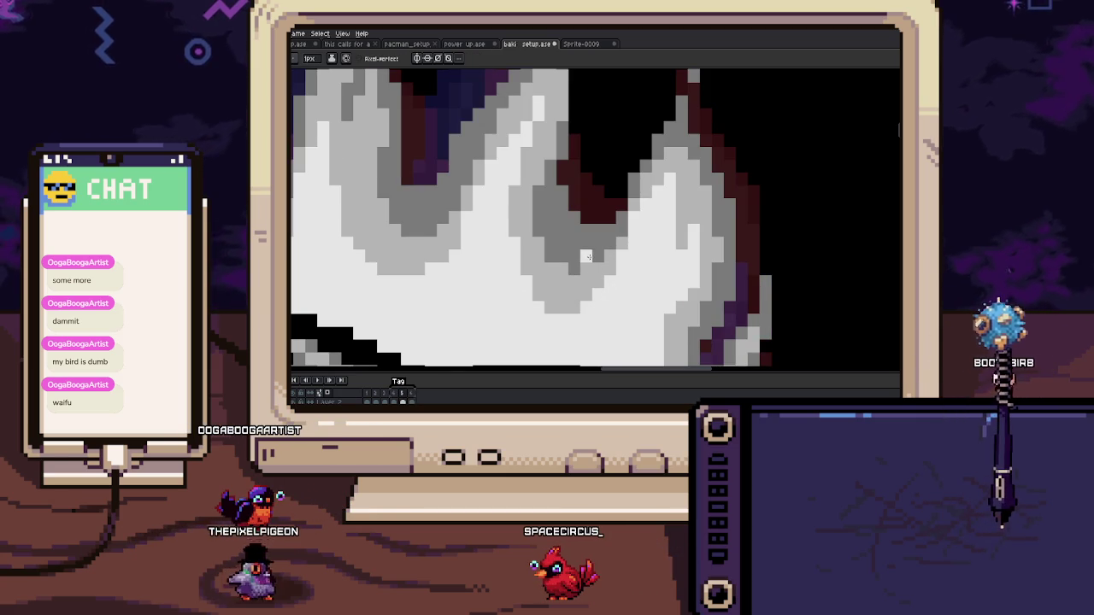
{"action": "scroll", "coordinate": [586, 260], "scroll_direction": "down", "scroll_amount": 1}
{"action": "scroll", "coordinate": [577, 272], "scroll_direction": "down", "scroll_amount": 1}
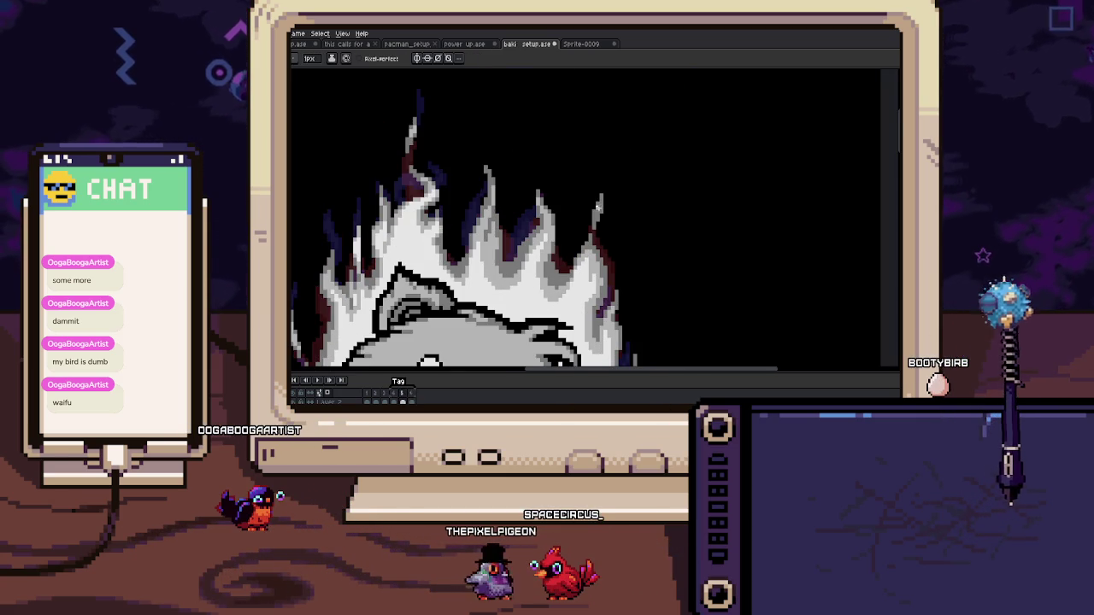
{"action": "scroll", "coordinate": [604, 179], "scroll_direction": "up", "scroll_amount": 1}
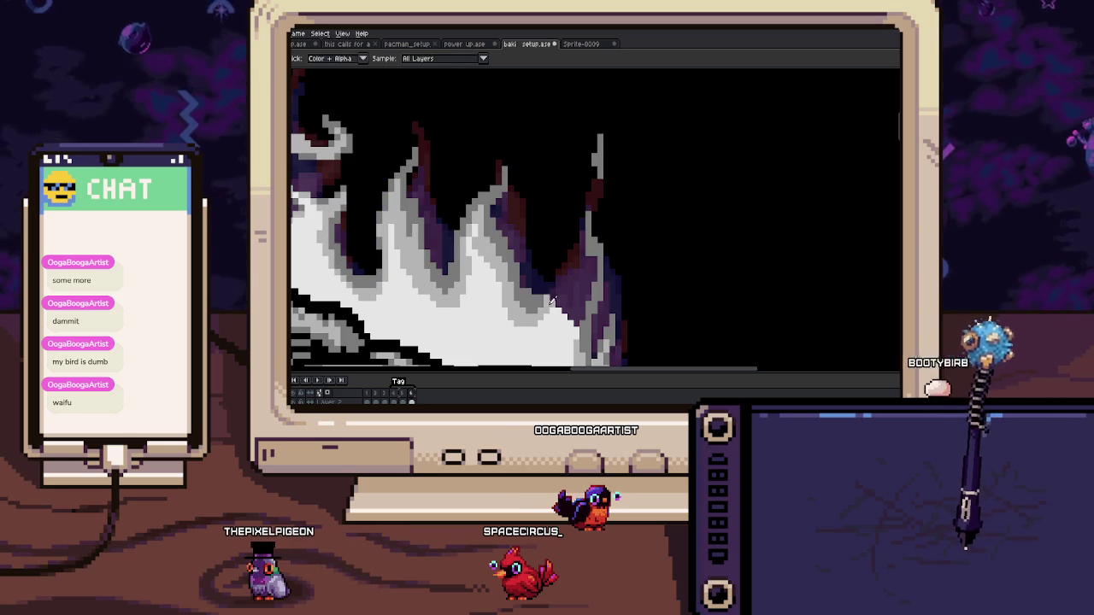
Step: Paint light-grey pixels down the flame tongue, comparing with the neighbouring frame
{"action": "scroll", "coordinate": [583, 230], "scroll_direction": "up", "scroll_amount": 2}
{"action": "mouse_move", "coordinate": [557, 261]}
{"action": "left_mouse_down"}
{"action": "mouse_move", "coordinate": [569, 267]}
{"action": "mouse_move", "coordinate": [565, 225]}
{"action": "left_mouse_up"}
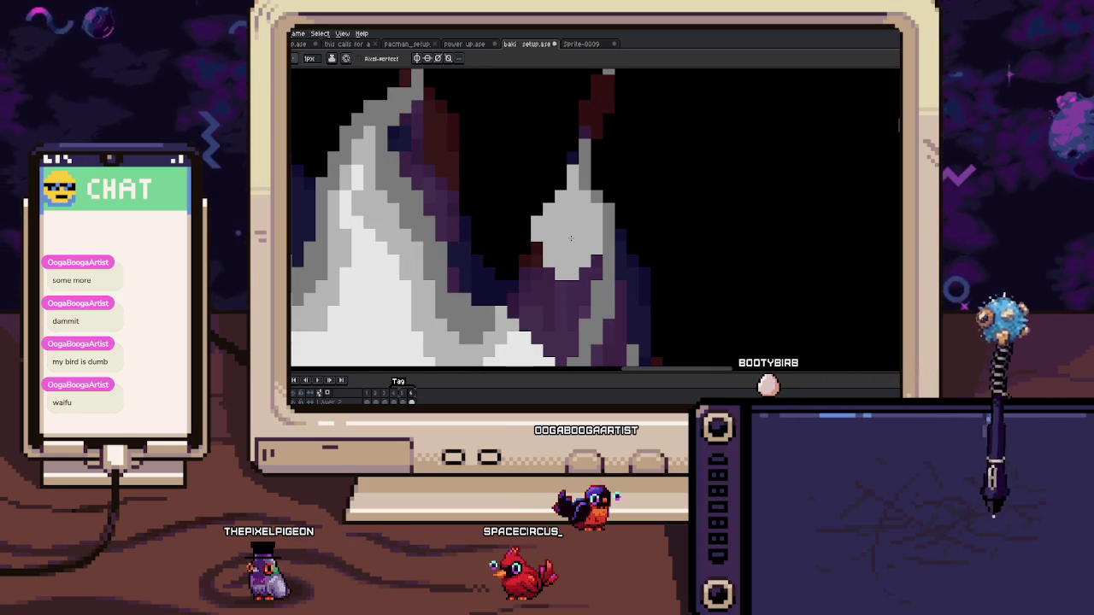
{"action": "key", "text": "Left"}
{"action": "key", "text": "Right"}
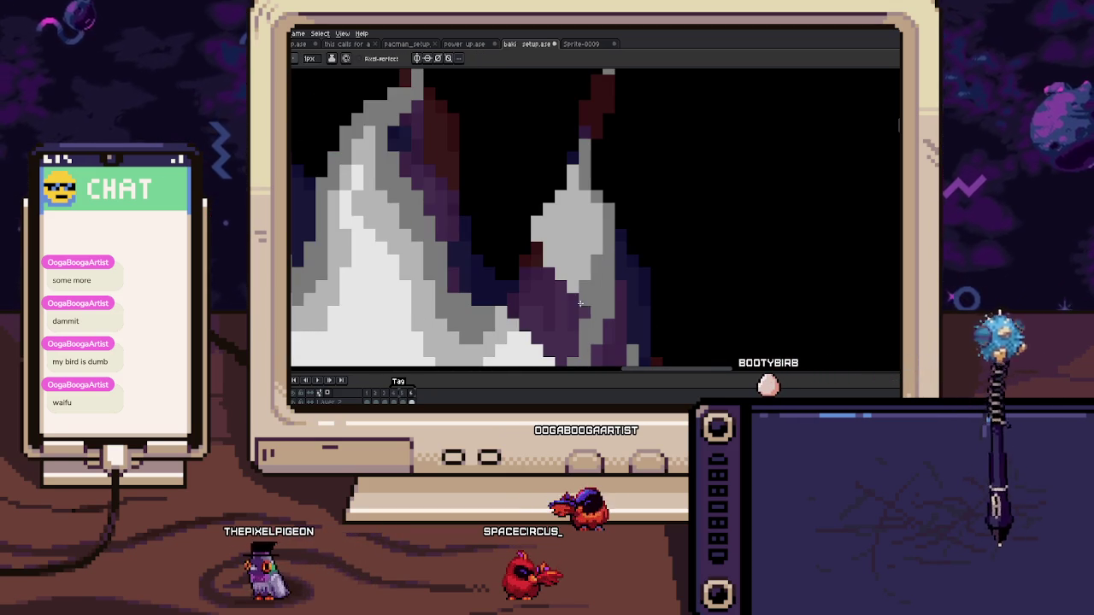
{"action": "left_click_drag", "start_coordinate": [597, 326], "coordinate": [583, 288]}
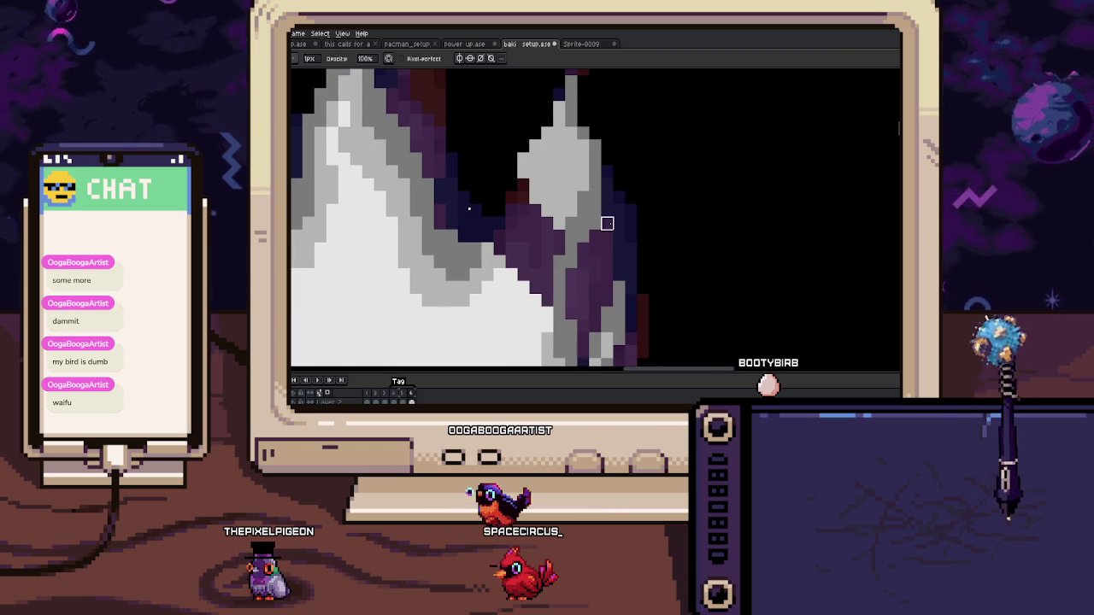
Step: Sample light grey and cover the stray dark-purple pixels along the flame's edge
{"action": "key", "text": "Left"}
{"action": "key", "text": "Right"}
{"action": "key", "text": "alt"}
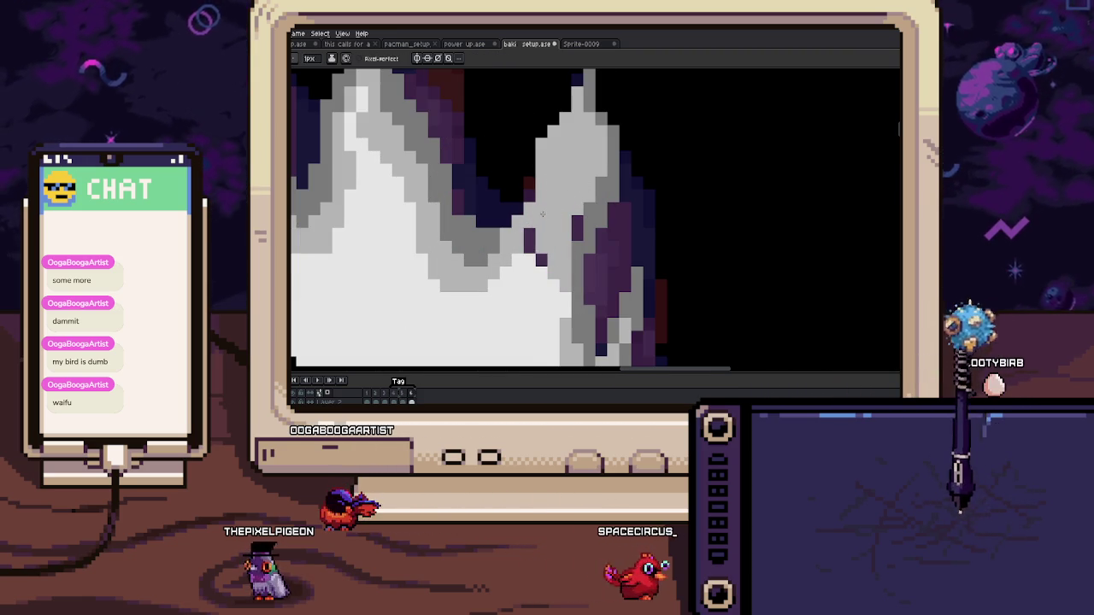
{"action": "left_click_drag", "start_coordinate": [530, 237], "coordinate": [541, 261]}
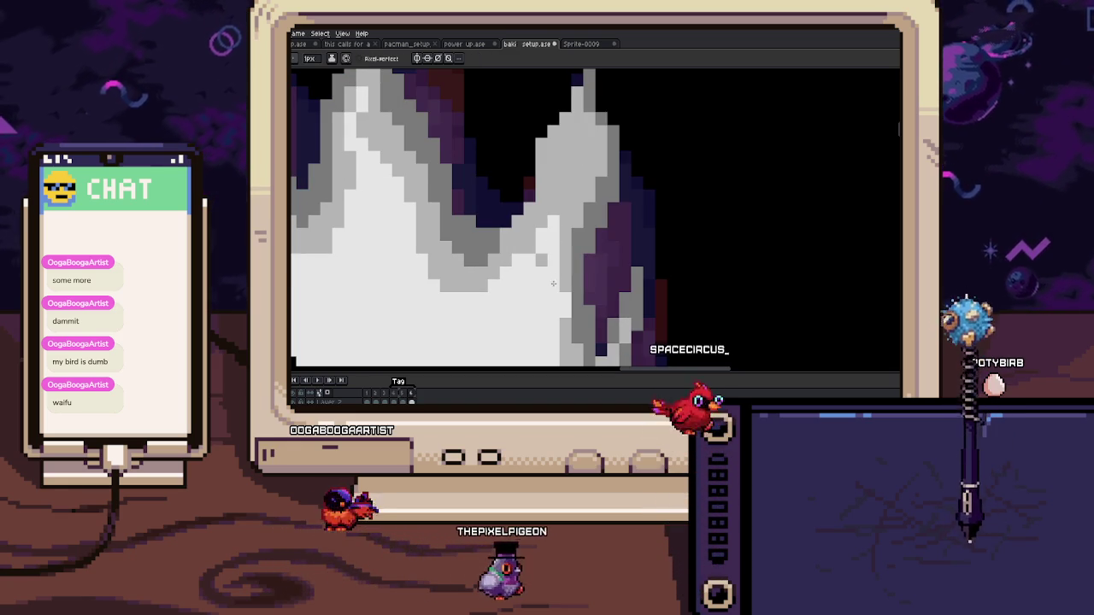
{"action": "left_click_drag", "start_coordinate": [542, 273], "coordinate": [551, 269]}
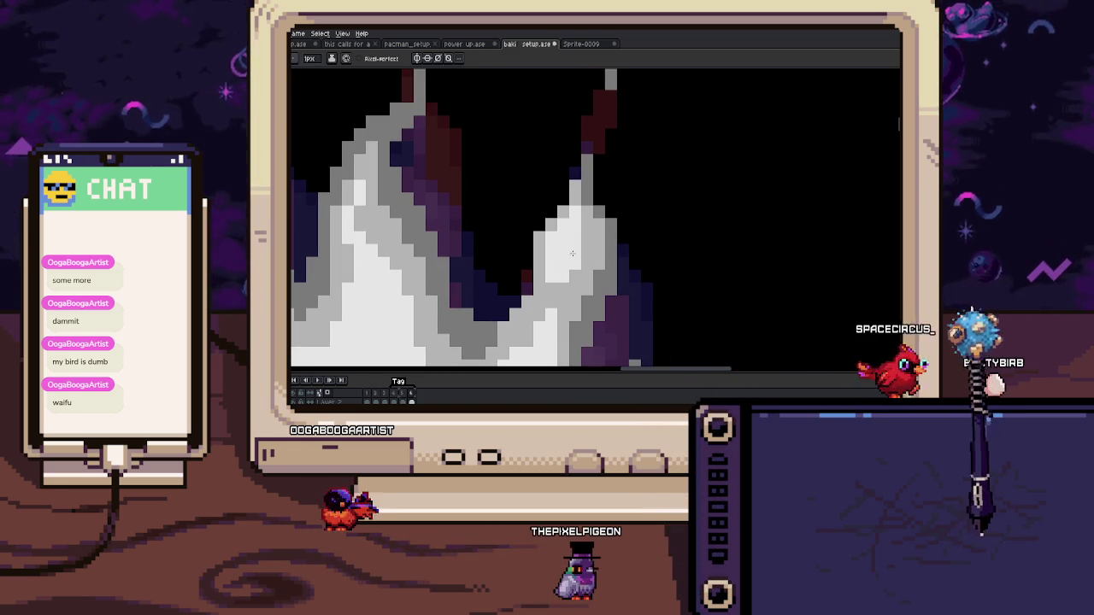
{"action": "key", "text": "i"}
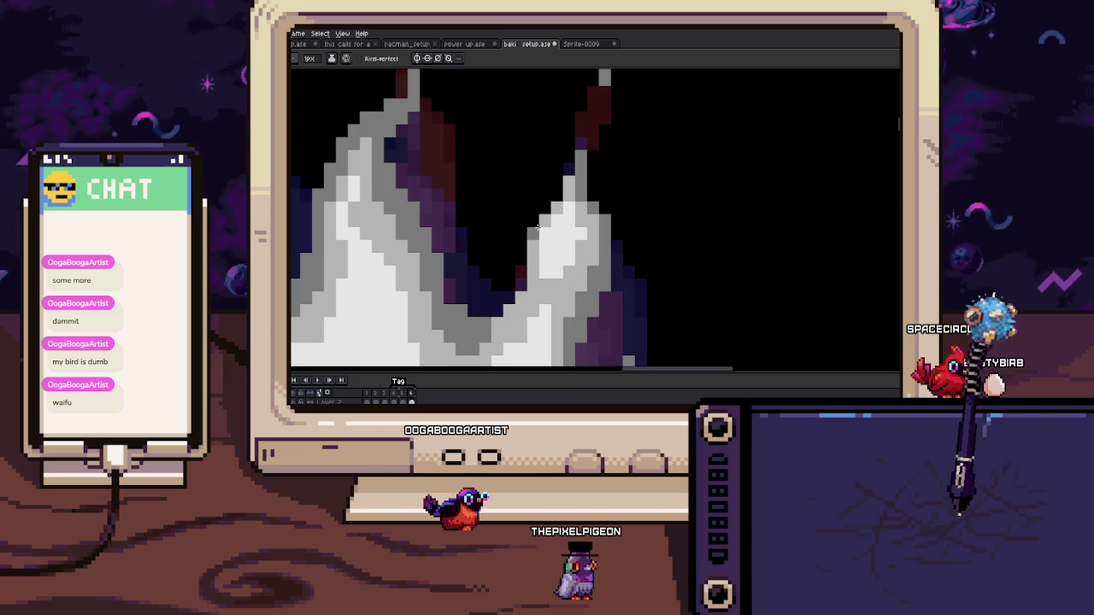
{"action": "left_click_drag", "start_coordinate": [558, 188], "coordinate": [573, 187]}
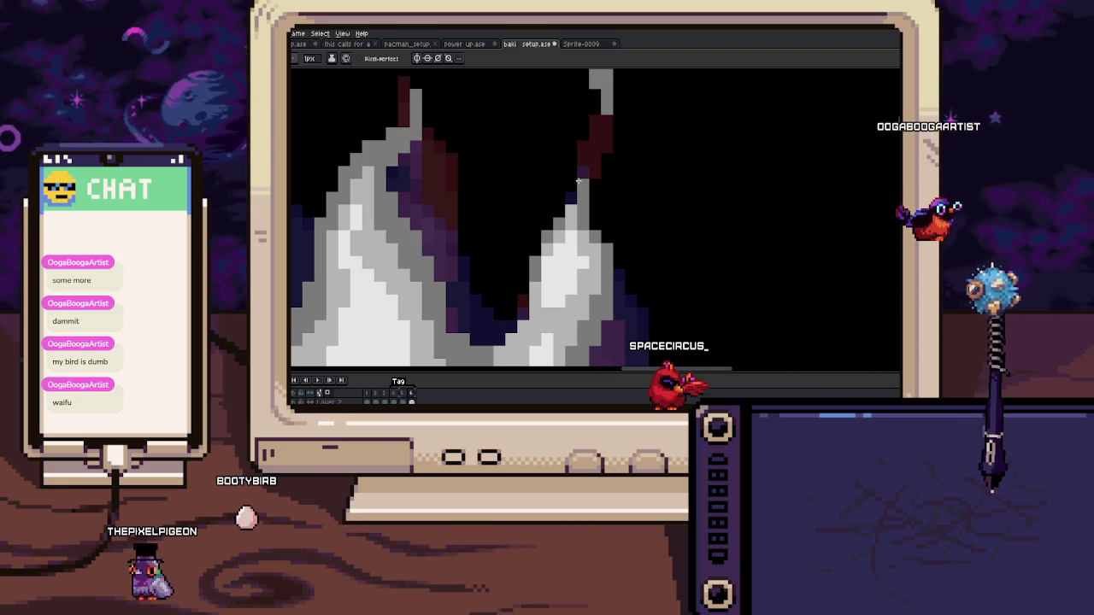
{"action": "key", "text": "h"}
{"action": "scroll", "coordinate": [564, 209], "scroll_direction": "down", "scroll_amount": 3}
{"action": "key", "text": "b"}
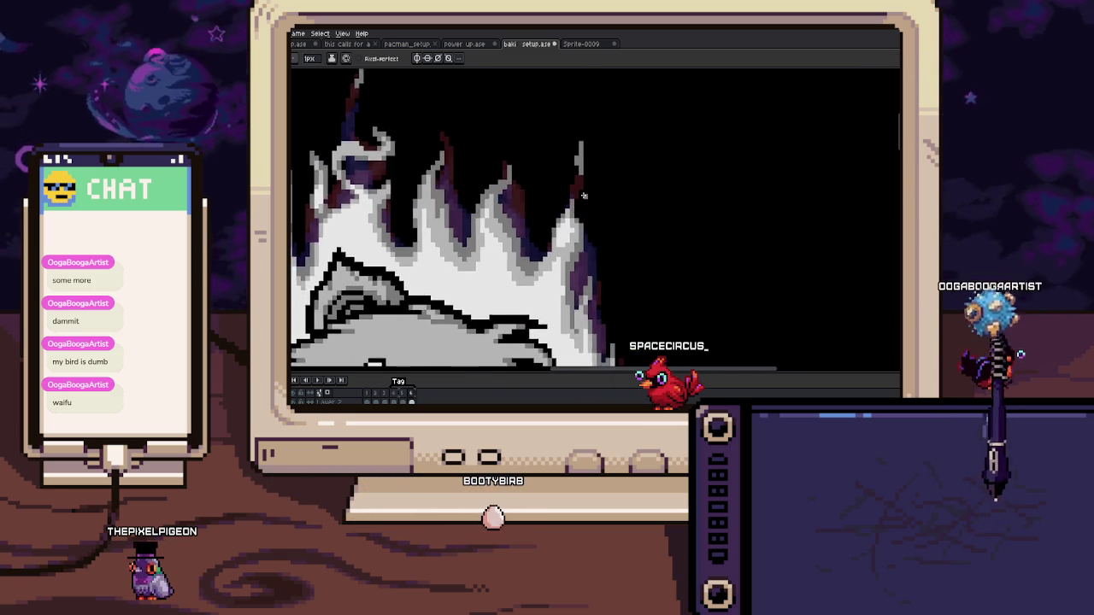
{"action": "key", "text": "h"}
{"action": "left_click_drag", "start_coordinate": [585, 274], "coordinate": [581, 210]}
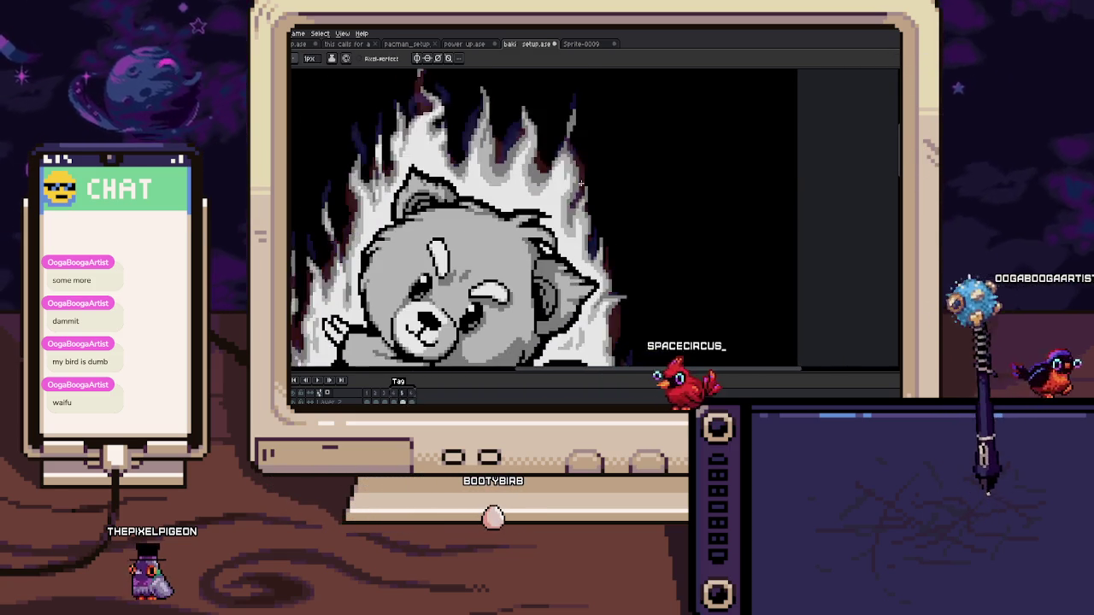
{"action": "scroll", "coordinate": [577, 211], "scroll_direction": "up", "scroll_amount": 1}
{"action": "scroll", "coordinate": [564, 212], "scroll_direction": "up", "scroll_amount": 2}
{"action": "key", "text": "i"}
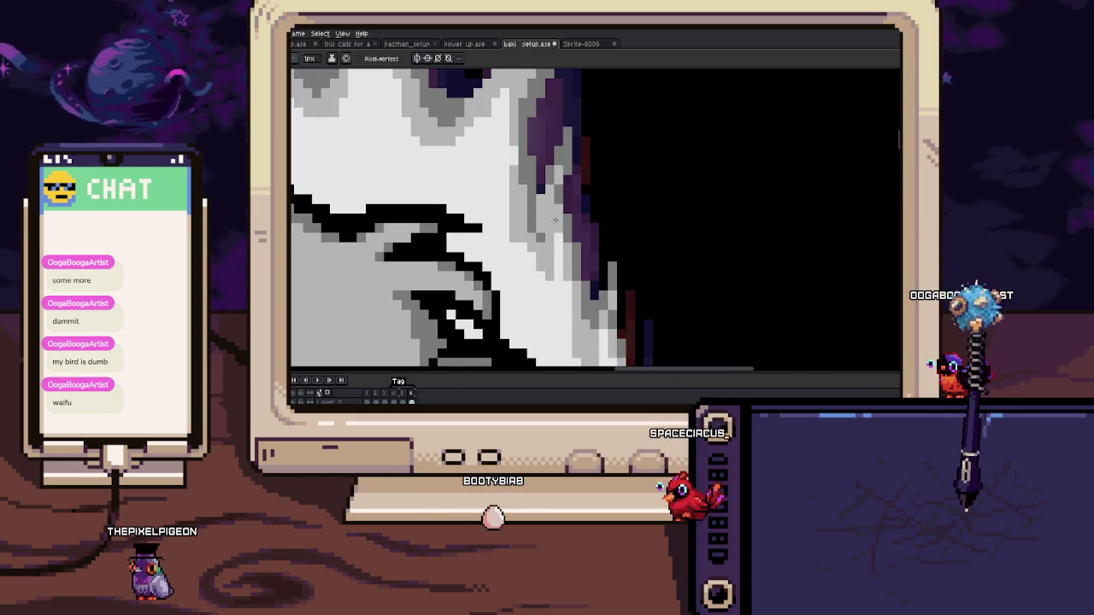
{"action": "scroll", "coordinate": [577, 230], "scroll_direction": "down", "scroll_amount": 2}
{"action": "scroll", "coordinate": [568, 209], "scroll_direction": "up", "scroll_amount": 2}
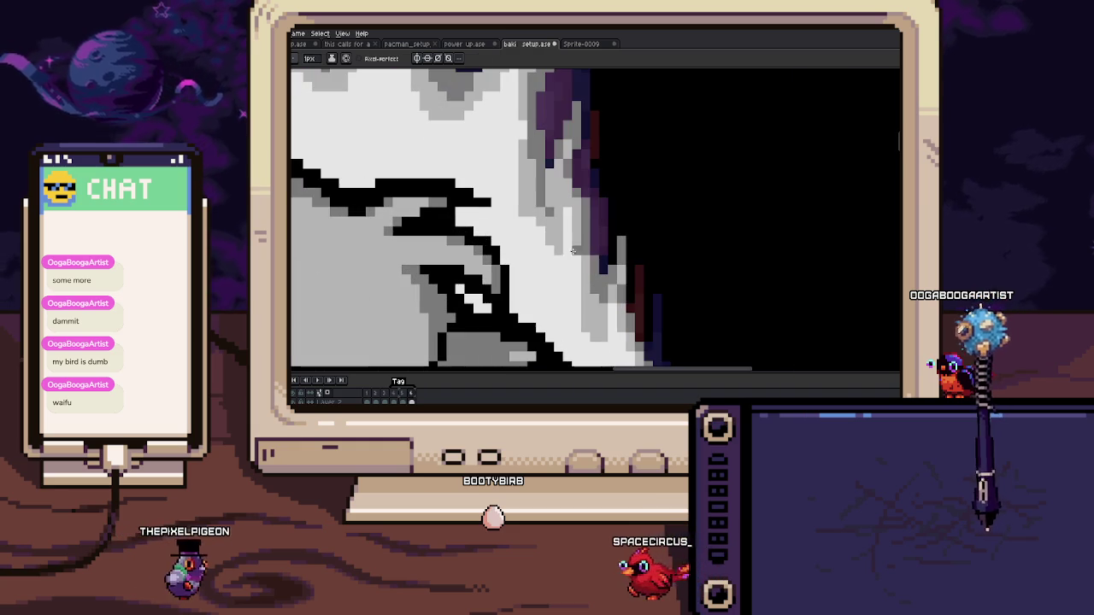
{"action": "scroll", "coordinate": [571, 205], "scroll_direction": "down", "scroll_amount": 2}
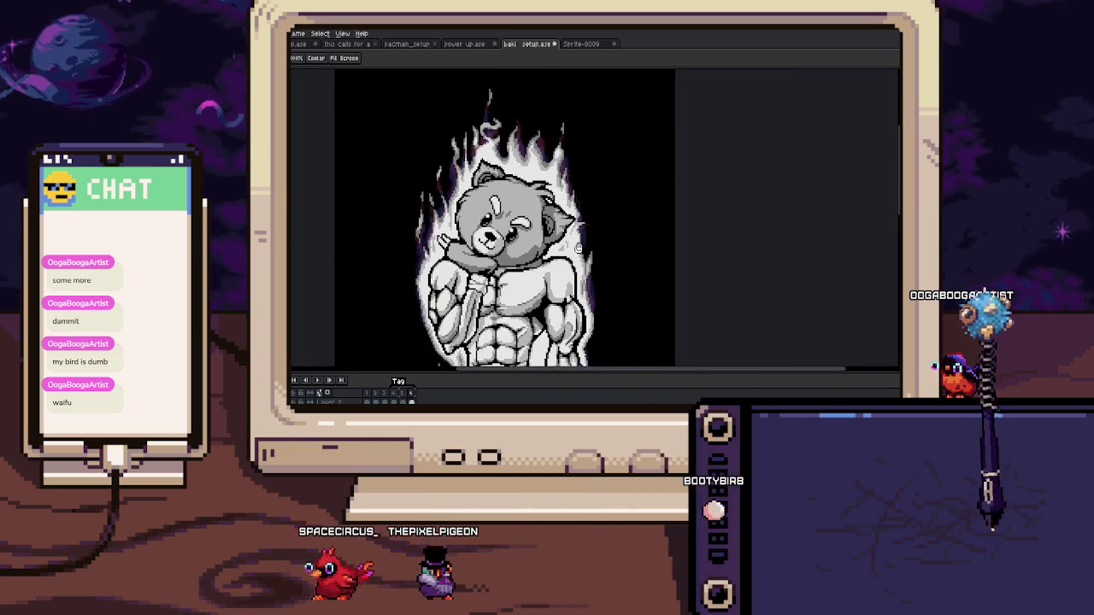
{"action": "left_click_drag", "start_coordinate": [562, 257], "coordinate": [568, 172]}
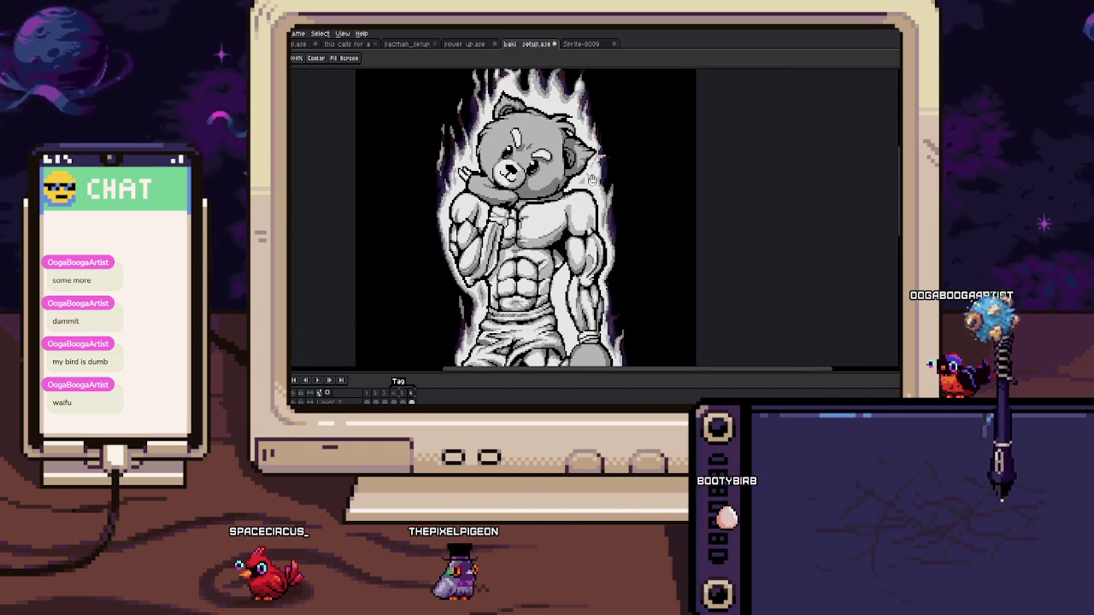
{"action": "left_click_drag", "start_coordinate": [535, 363], "coordinate": [530, 248]}
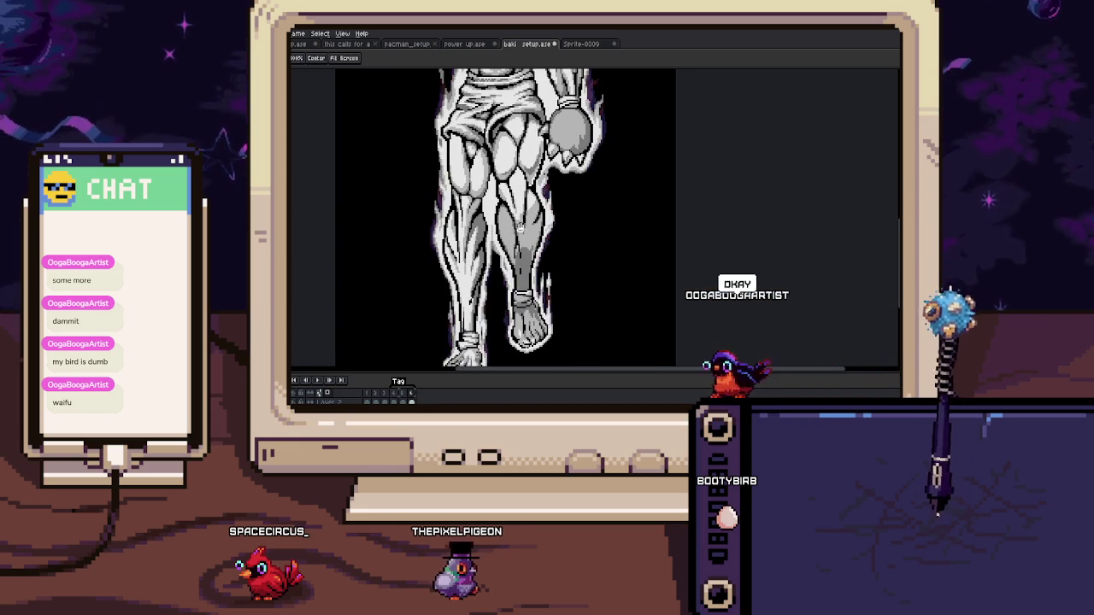
{"action": "scroll", "coordinate": [530, 249], "scroll_direction": "down", "scroll_amount": 3}
{"action": "scroll", "coordinate": [518, 223], "scroll_direction": "up", "scroll_amount": 1}
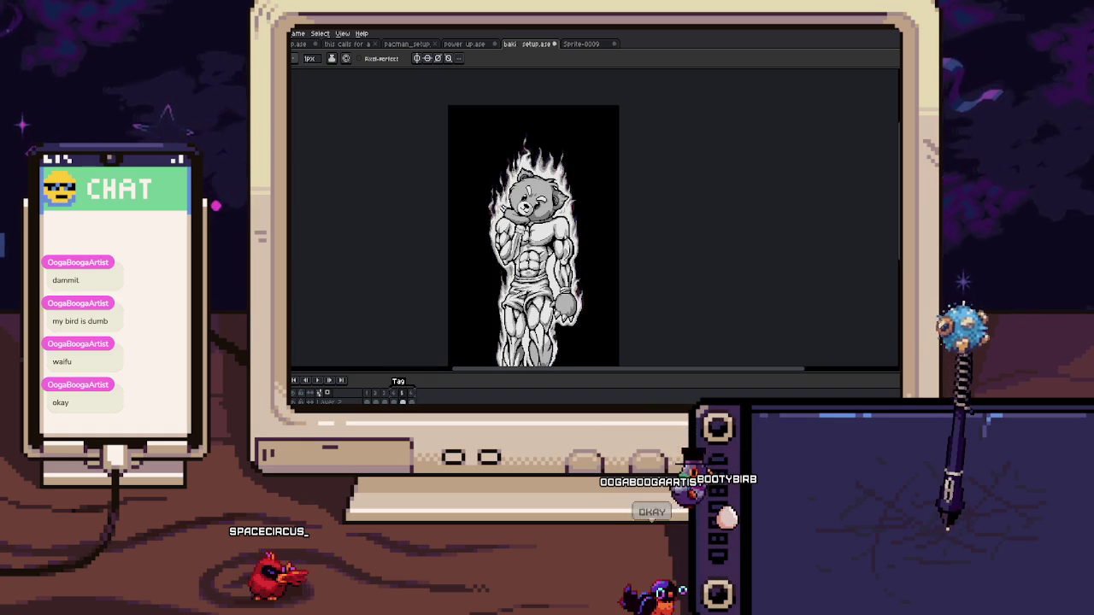
{"action": "scroll", "coordinate": [578, 263], "scroll_direction": "up", "scroll_amount": 3}
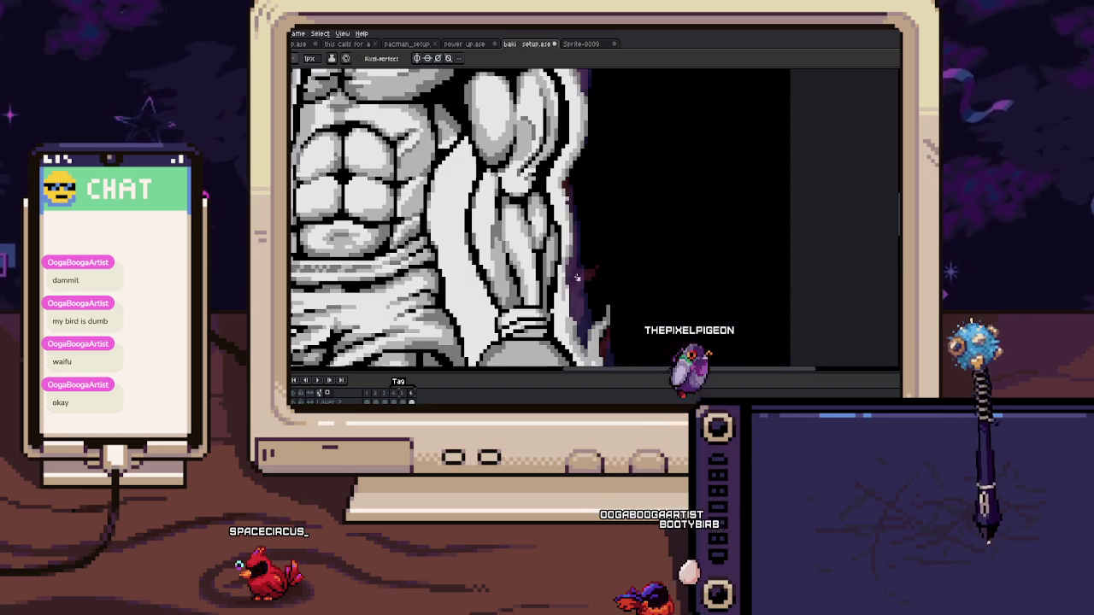
{"action": "scroll", "coordinate": [578, 263], "scroll_direction": "up", "scroll_amount": 2}
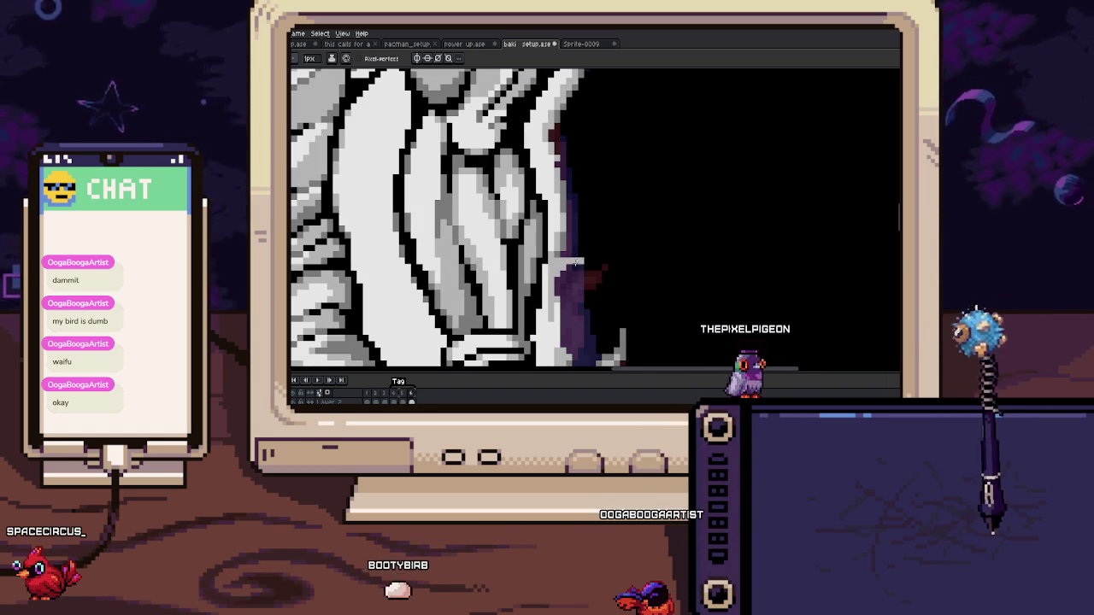
{"action": "scroll", "coordinate": [579, 265], "scroll_direction": "up", "scroll_amount": 2}
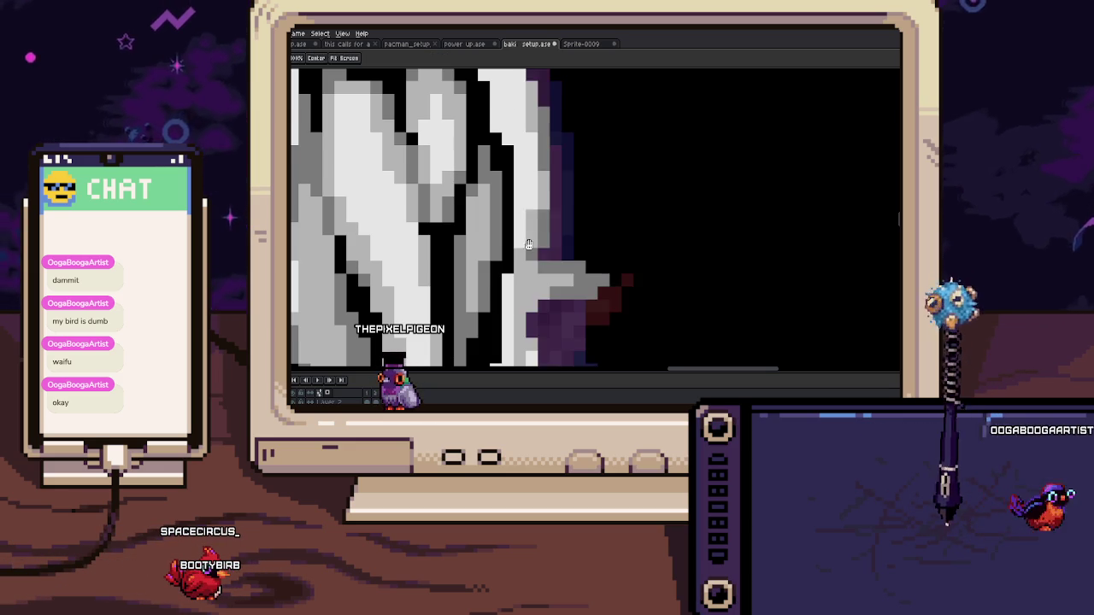
{"action": "left_click_drag", "start_coordinate": [569, 330], "coordinate": [556, 251]}
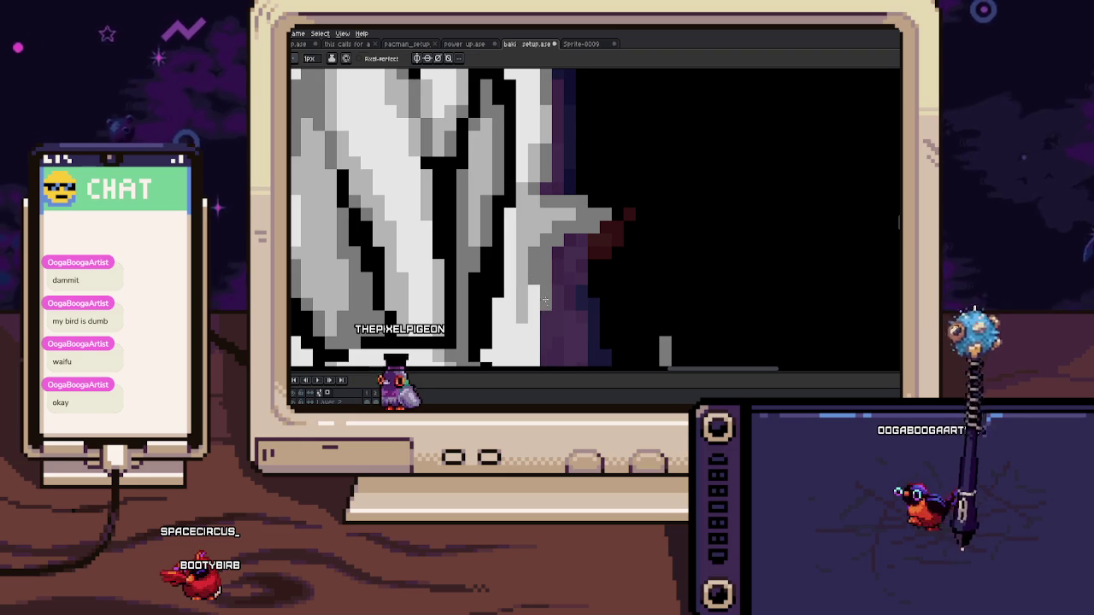
{"action": "left_click_drag", "start_coordinate": [544, 305], "coordinate": [547, 235]}
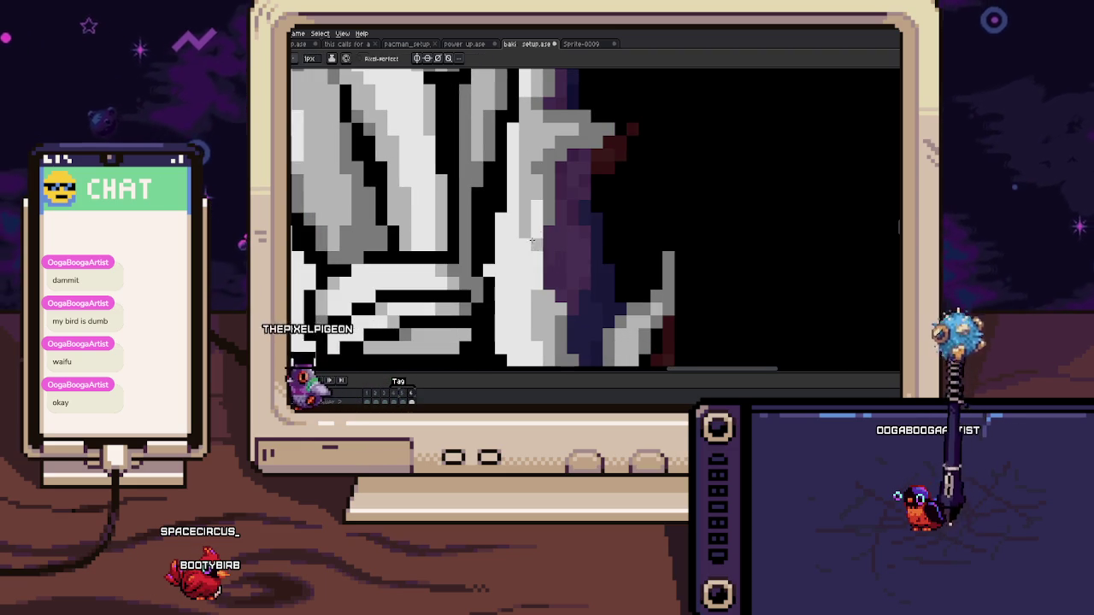
{"action": "key", "text": "i"}
{"action": "key", "text": "b"}
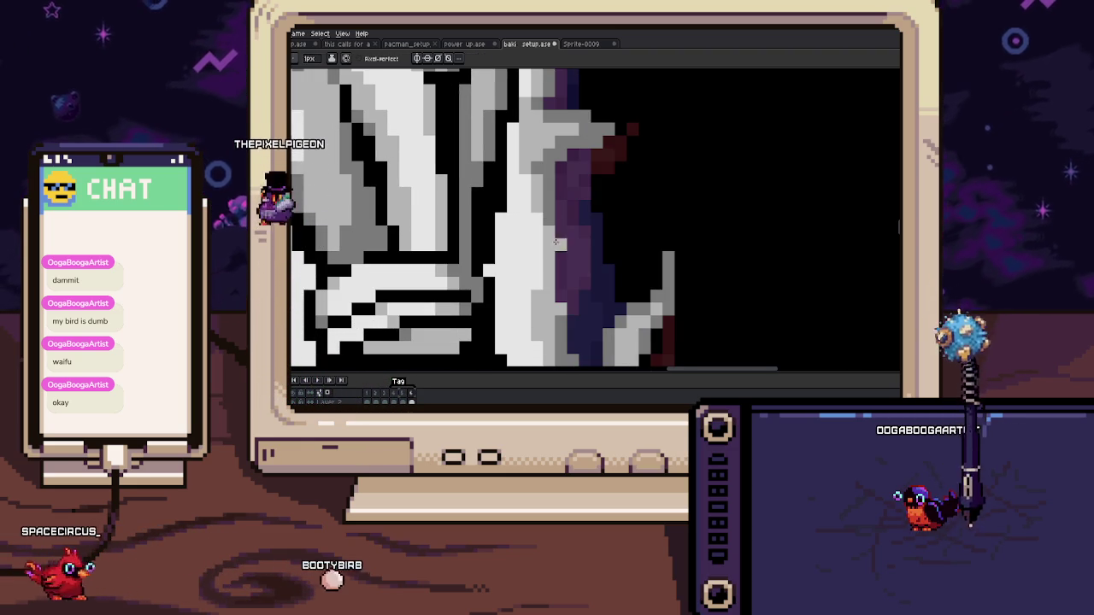
{"action": "left_click_drag", "start_coordinate": [553, 255], "coordinate": [561, 212]}
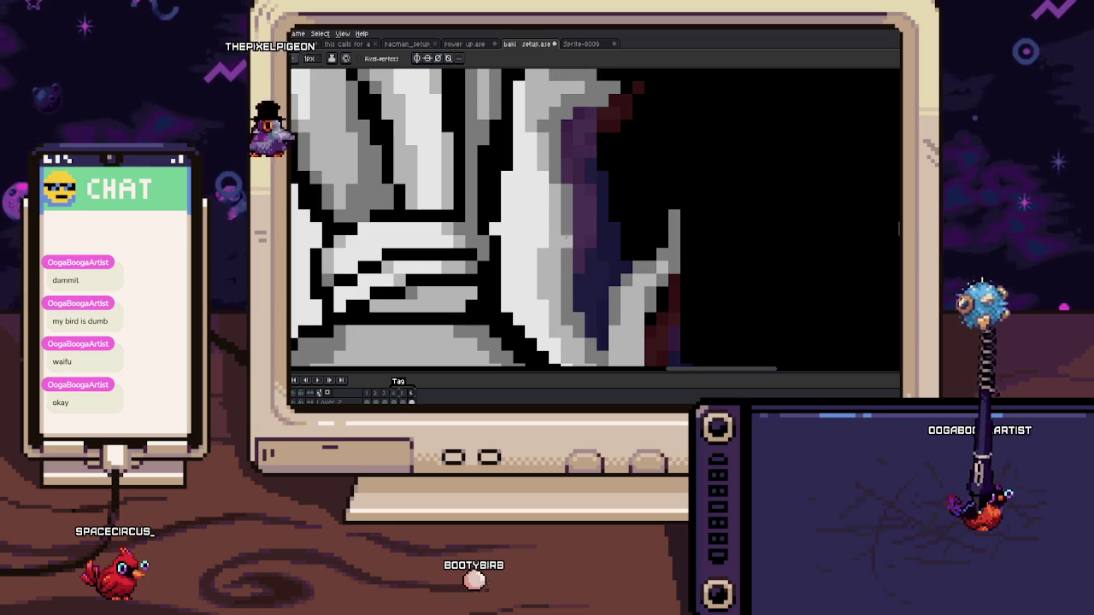
{"action": "scroll", "coordinate": [568, 260], "scroll_direction": "down", "scroll_amount": 2}
{"action": "key", "text": "i"}
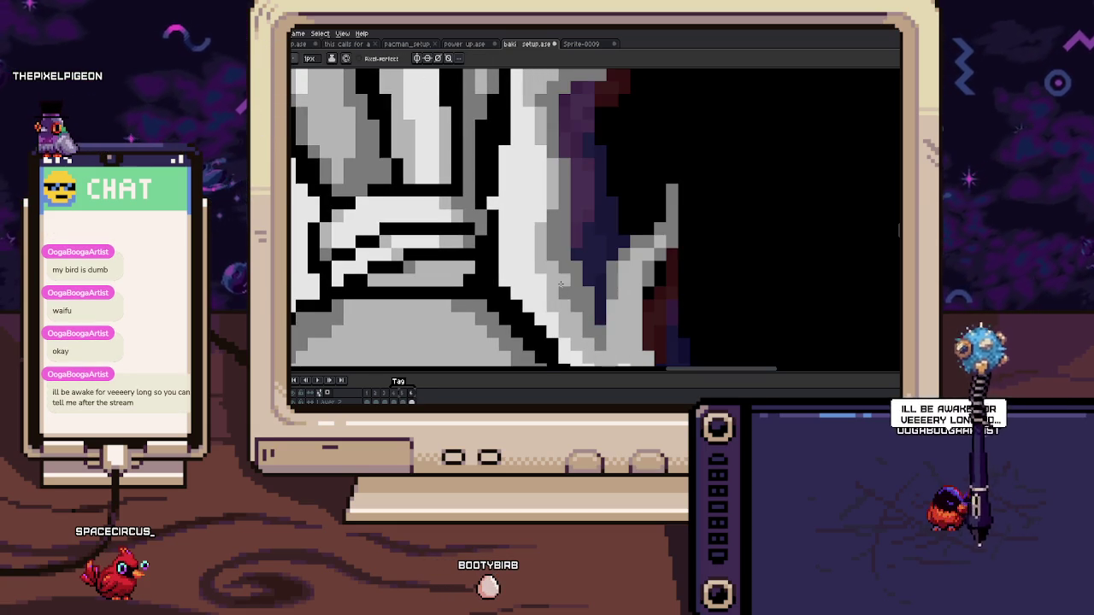
{"action": "scroll", "coordinate": [581, 329], "scroll_direction": "down", "scroll_amount": 2}
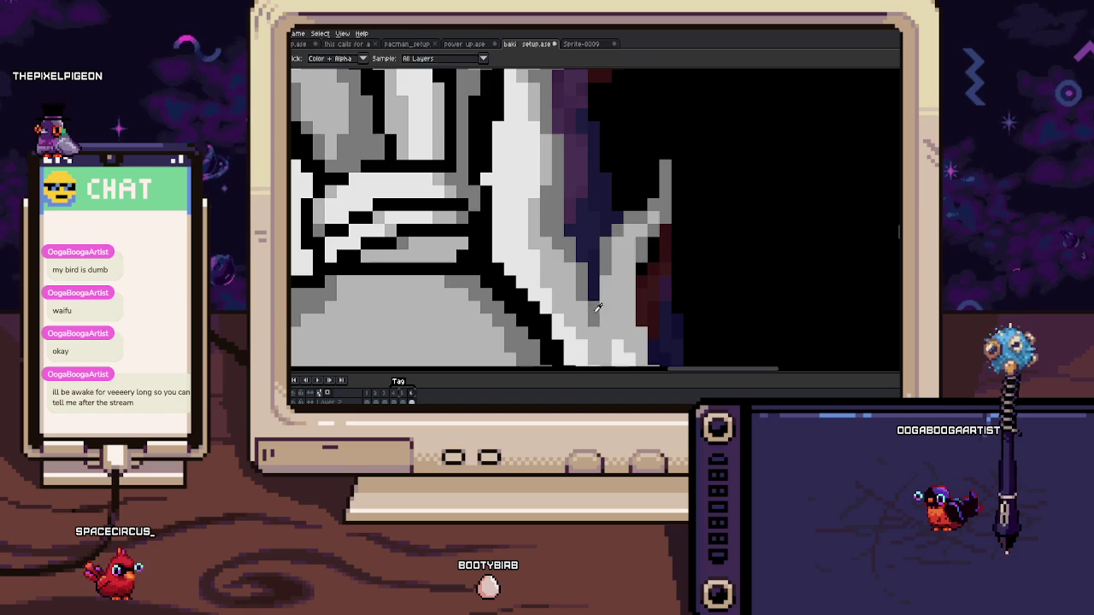
{"action": "key", "text": "b"}
{"action": "scroll", "coordinate": [597, 307], "scroll_direction": "down", "scroll_amount": 3}
{"action": "scroll", "coordinate": [600, 271], "scroll_direction": "down", "scroll_amount": 2}
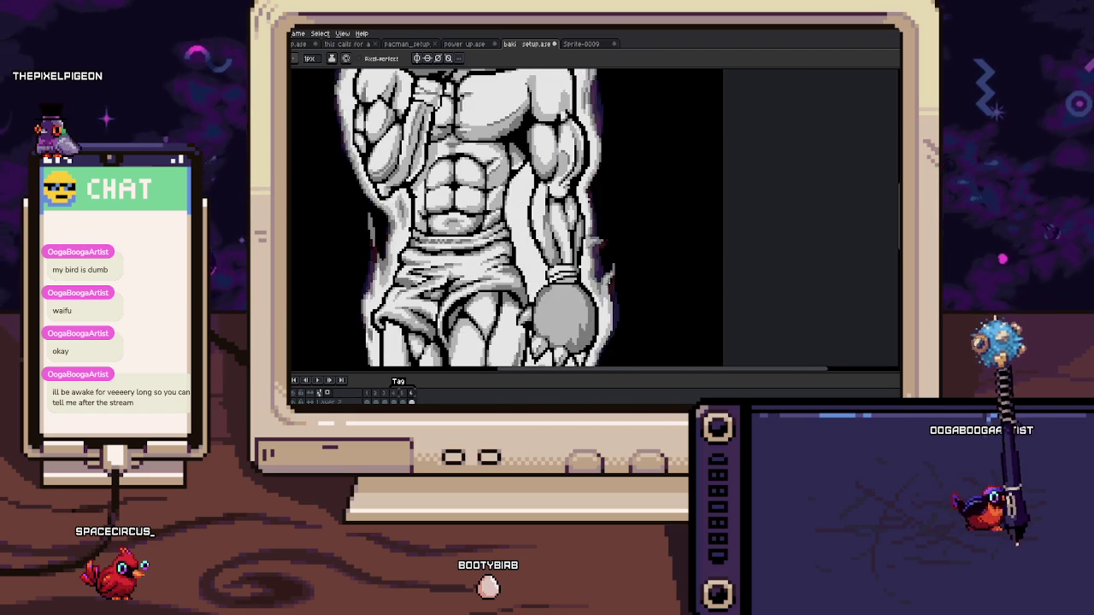
{"action": "scroll", "coordinate": [507, 220], "scroll_direction": "down", "scroll_amount": 3}
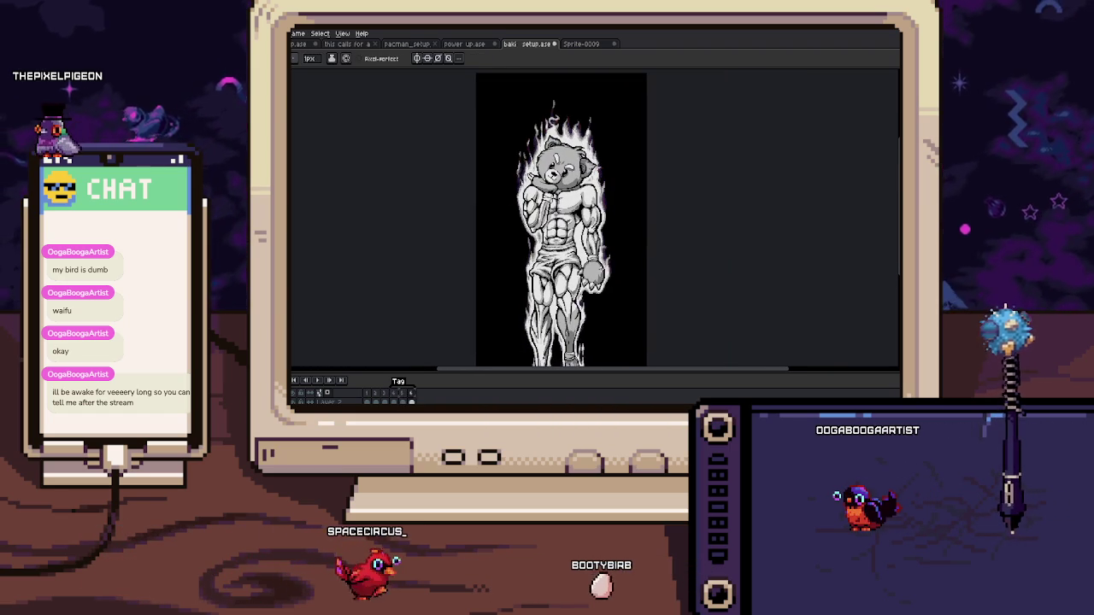
{"action": "scroll", "coordinate": [601, 254], "scroll_direction": "down", "scroll_amount": 1}
{"action": "key", "text": "b"}
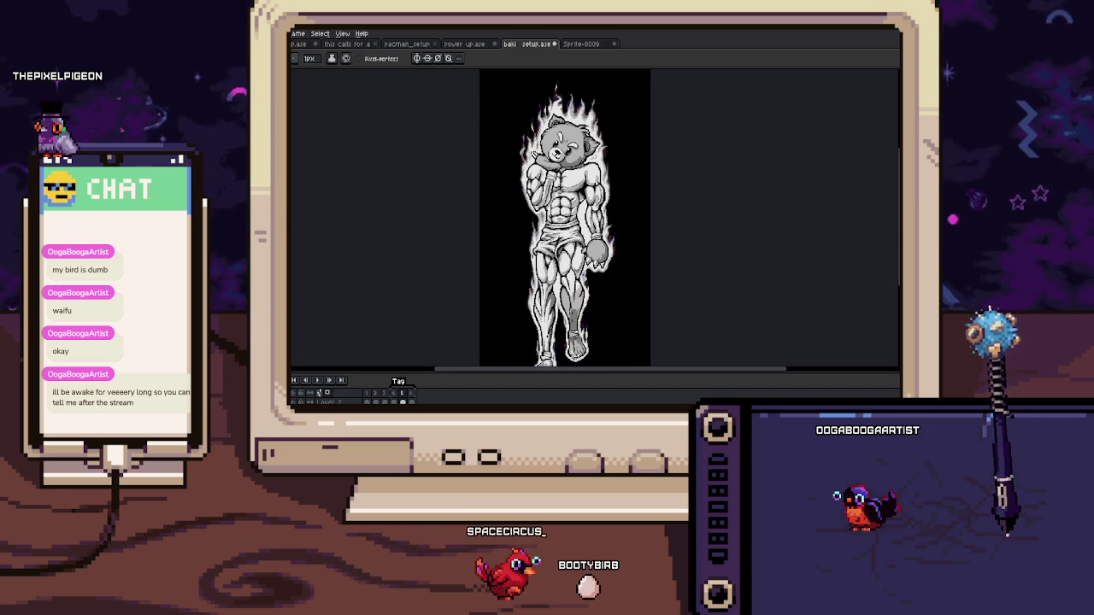
{"action": "scroll", "coordinate": [566, 226], "scroll_direction": "up", "scroll_amount": 1}
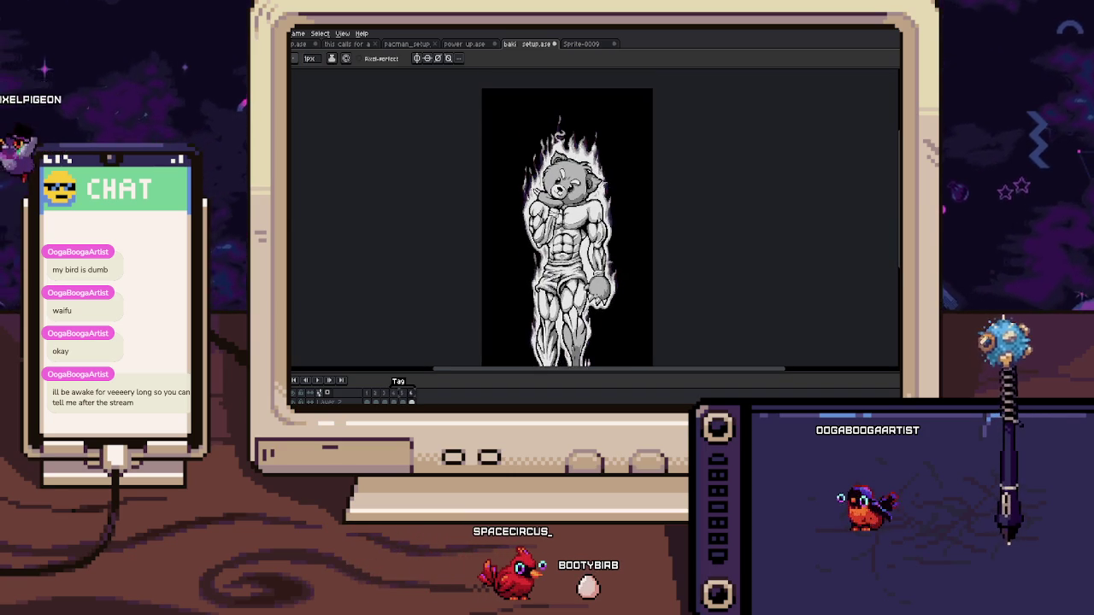
{"action": "scroll", "coordinate": [566, 227], "scroll_direction": "down", "scroll_amount": 1}
{"action": "scroll", "coordinate": [590, 263], "scroll_direction": "down", "scroll_amount": 1}
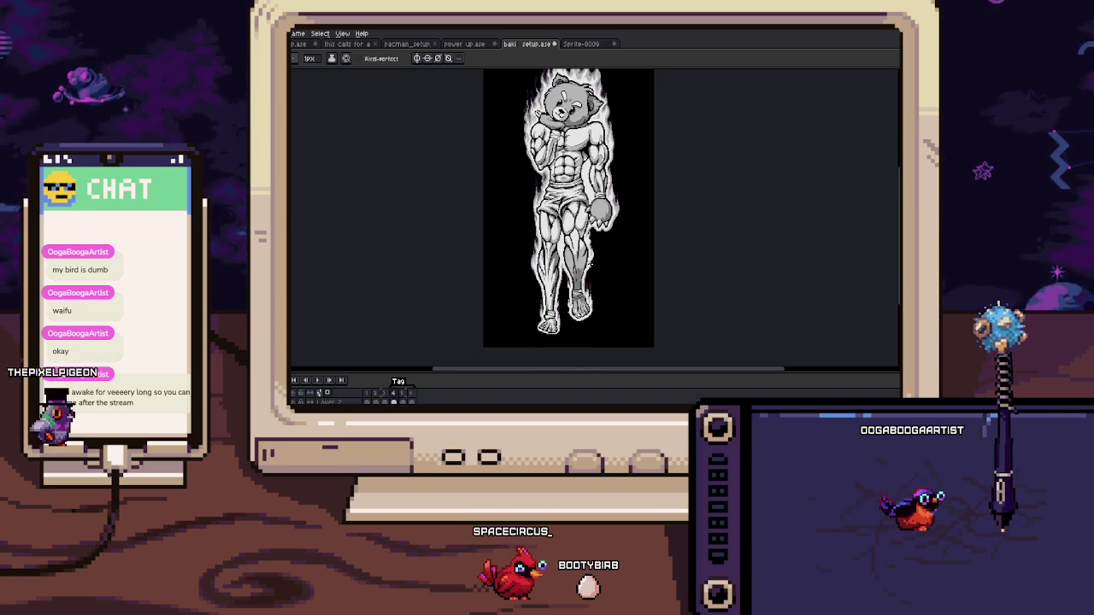
{"action": "left_click_drag", "start_coordinate": [592, 275], "coordinate": [592, 294]}
{"action": "key", "text": "b"}
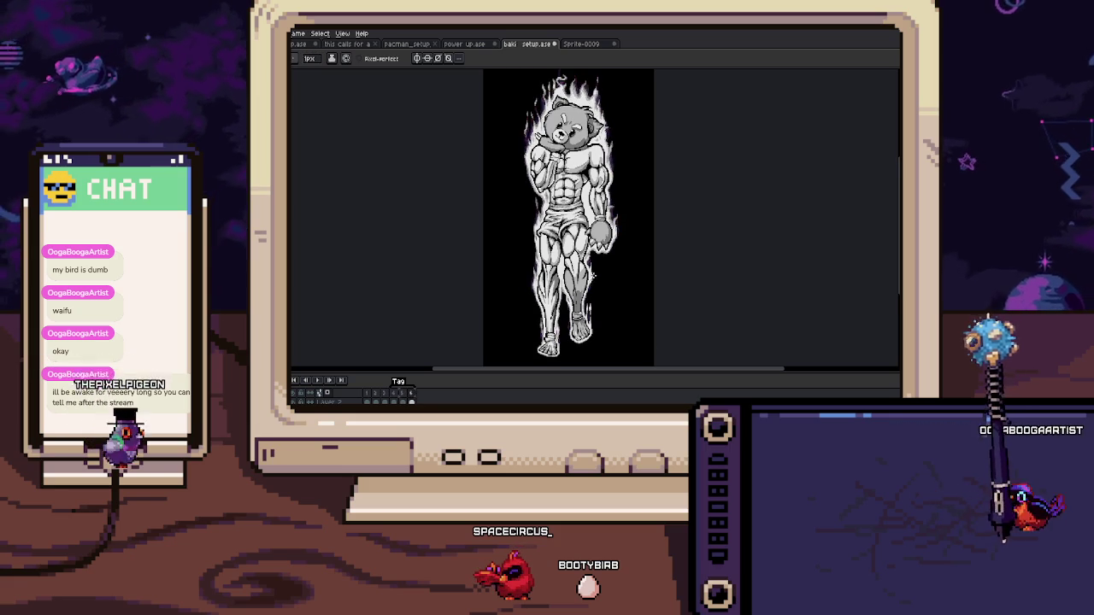
{"action": "scroll", "coordinate": [531, 231], "scroll_direction": "up", "scroll_amount": 3}
Step: Repaint the stray aura pixels on the leg's left edge with the Pencil and compare before/after
{"action": "scroll", "coordinate": [559, 224], "scroll_direction": "up", "scroll_amount": 2}
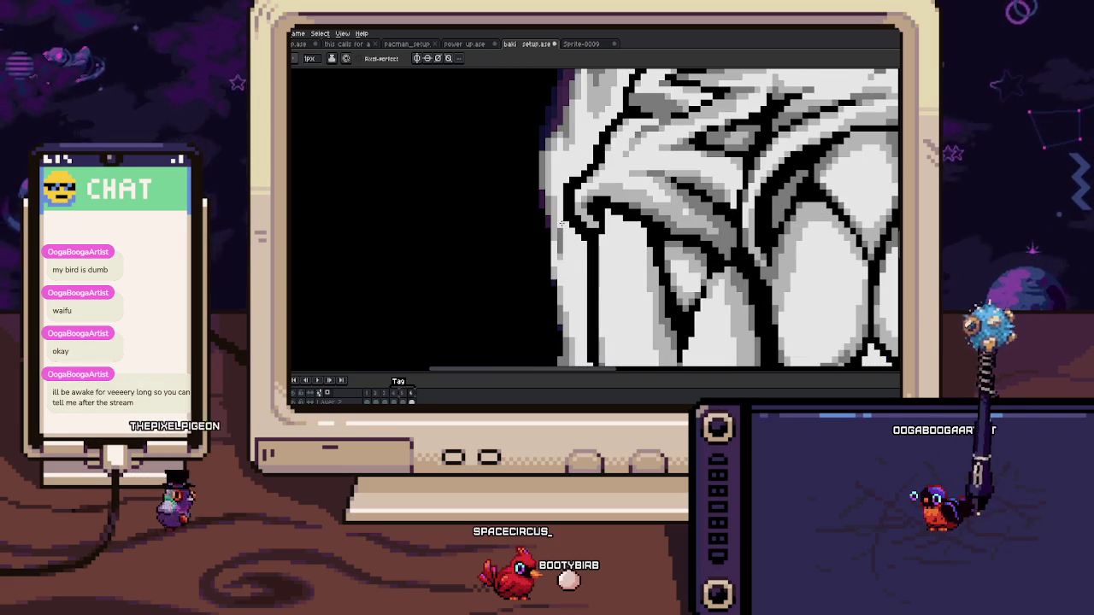
{"action": "key", "text": "e"}
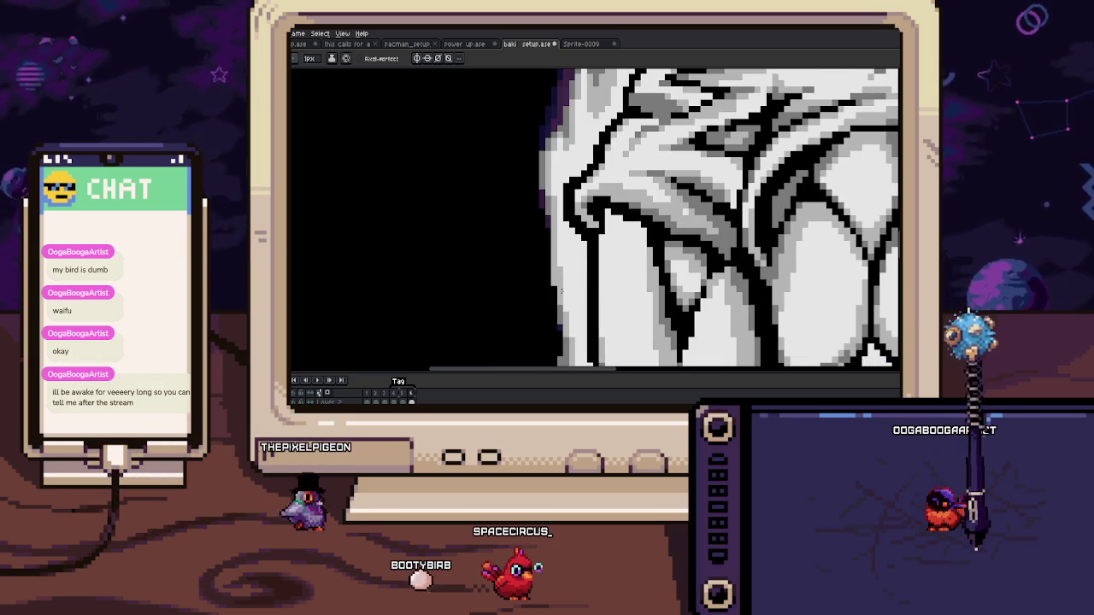
{"action": "key", "text": "b"}
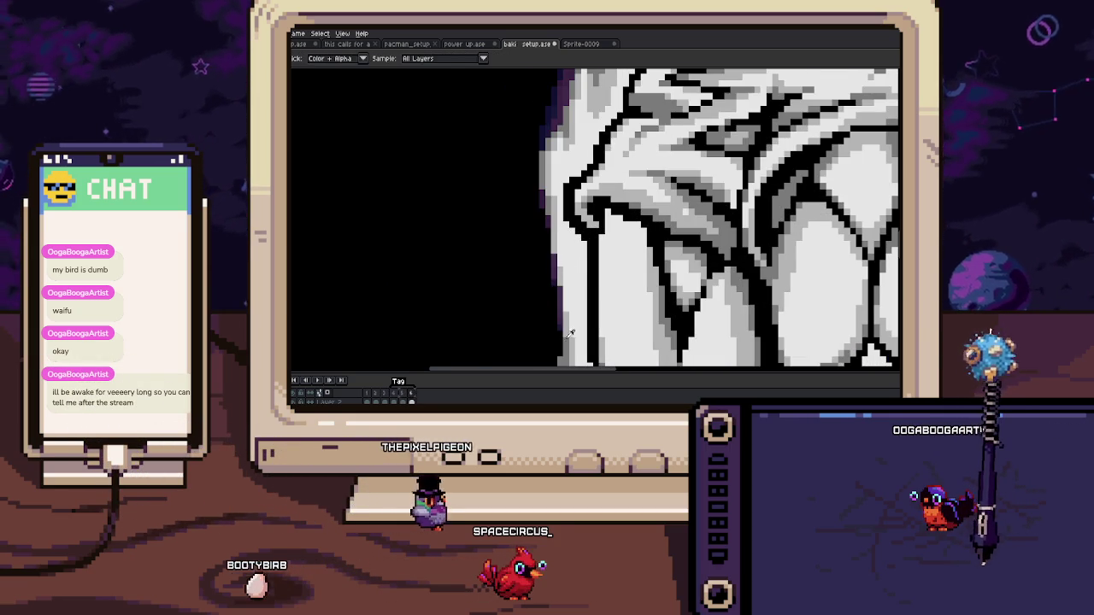
{"action": "scroll", "coordinate": [560, 283], "scroll_direction": "up", "scroll_amount": 1}
{"action": "scroll", "coordinate": [564, 243], "scroll_direction": "up", "scroll_amount": 1}
{"action": "mouse_move", "coordinate": [563, 242]}
{"action": "left_mouse_down"}
{"action": "mouse_move", "coordinate": [553, 220]}
{"action": "mouse_move", "coordinate": [559, 239]}
{"action": "left_mouse_up"}
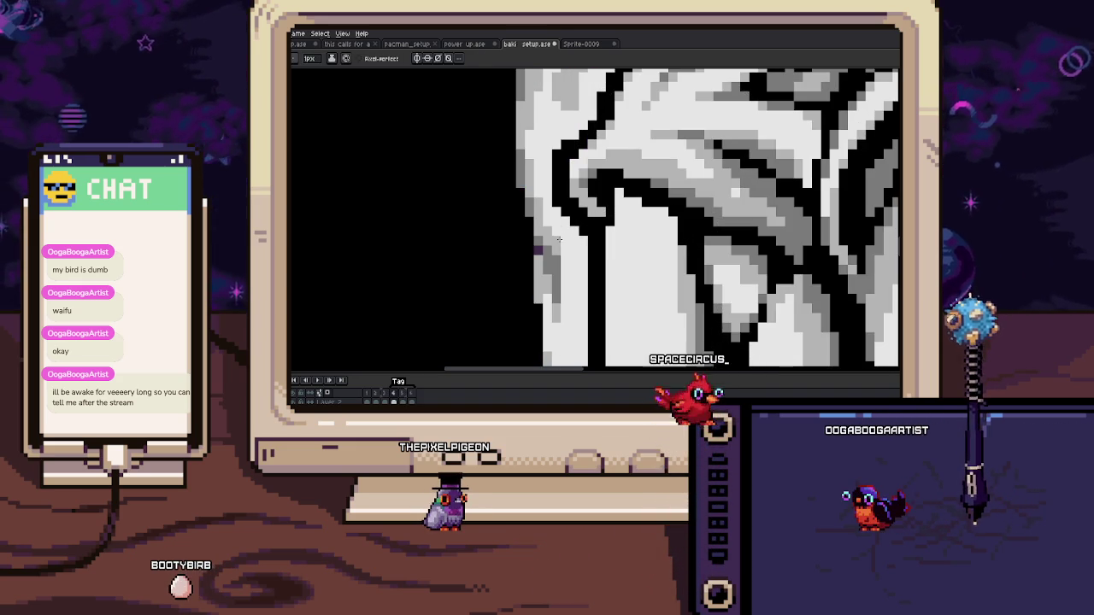
{"action": "key", "text": "ctrl+z"}
{"action": "key", "text": "ctrl+y"}
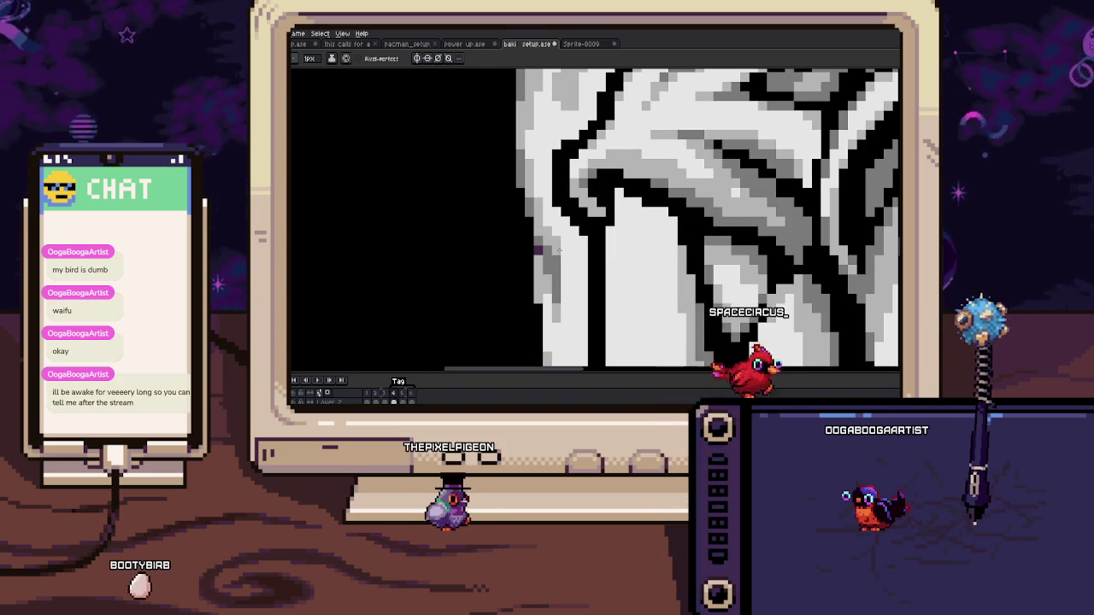
Step: Sample a colour from the drawing, then return to the Pencil while inspecting the leg edge
{"action": "scroll", "coordinate": [558, 250], "scroll_direction": "down", "scroll_amount": 2}
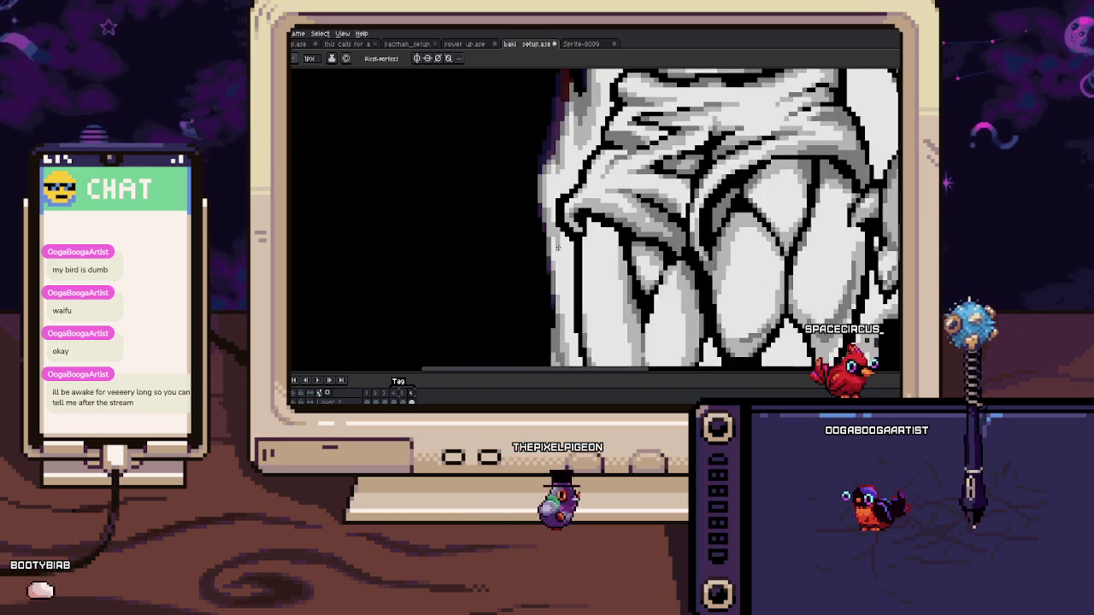
{"action": "scroll", "coordinate": [558, 250], "scroll_direction": "down", "scroll_amount": 2}
{"action": "scroll", "coordinate": [502, 236], "scroll_direction": "up", "scroll_amount": 1}
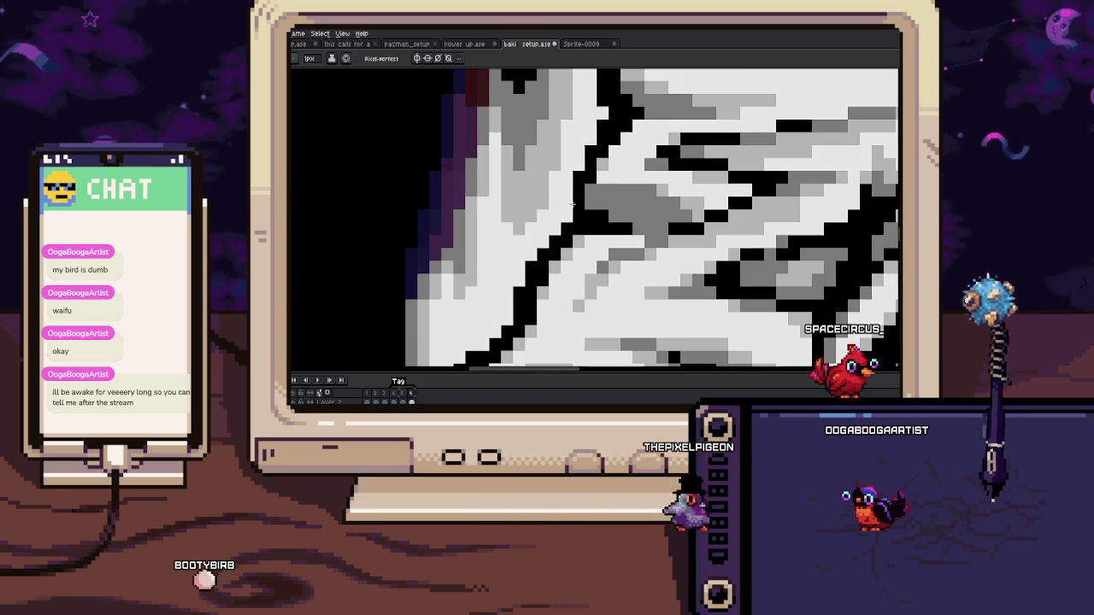
{"action": "scroll", "coordinate": [502, 236], "scroll_direction": "up", "scroll_amount": 3}
{"action": "key", "text": "i"}
{"action": "scroll", "coordinate": [501, 235], "scroll_direction": "down", "scroll_amount": 3}
{"action": "key", "text": "b"}
{"action": "scroll", "coordinate": [520, 237], "scroll_direction": "down", "scroll_amount": 3}
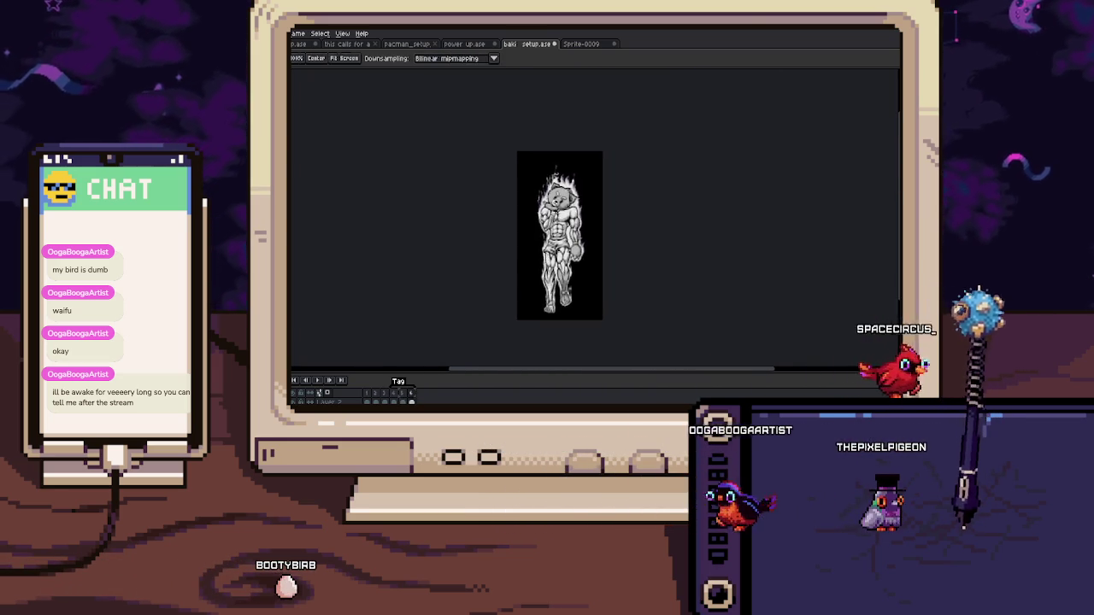
{"action": "scroll", "coordinate": [521, 237], "scroll_direction": "up", "scroll_amount": 3}
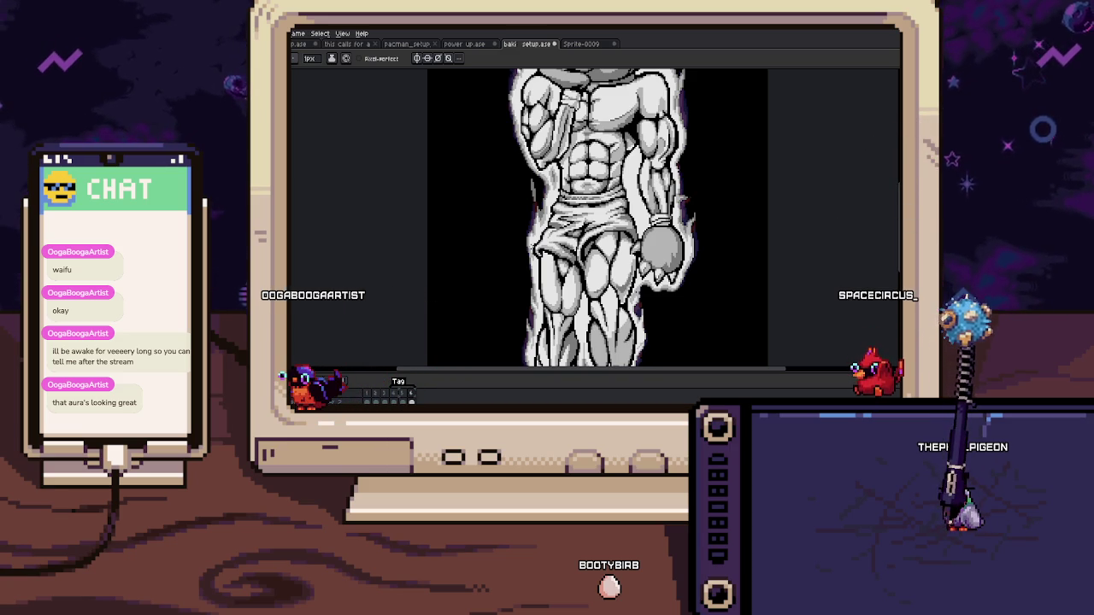
Step: Zoom in on the bear's arm muscles with the Pencil, then zoom out to review the aura
{"action": "key", "text": "minus"}
{"action": "key", "text": "minus"}
{"action": "key", "text": "plus"}
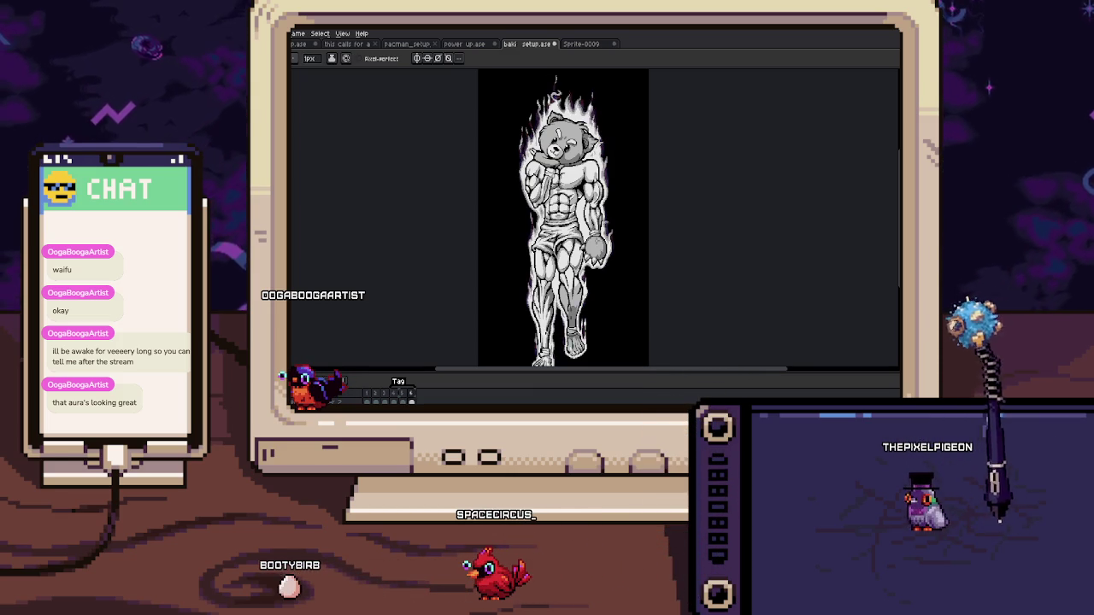
{"action": "left_click", "coordinate": [619, 209]}
{"action": "scroll", "coordinate": [564, 197], "scroll_direction": "up", "scroll_amount": 2}
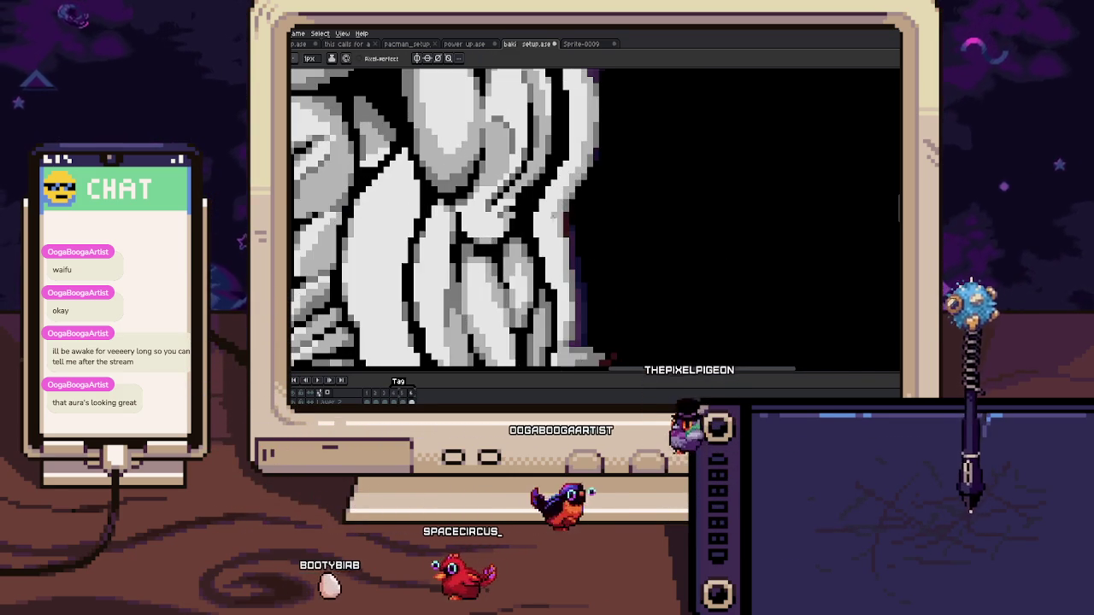
{"action": "scroll", "coordinate": [560, 202], "scroll_direction": "down", "scroll_amount": 3}
{"action": "key", "text": "b"}
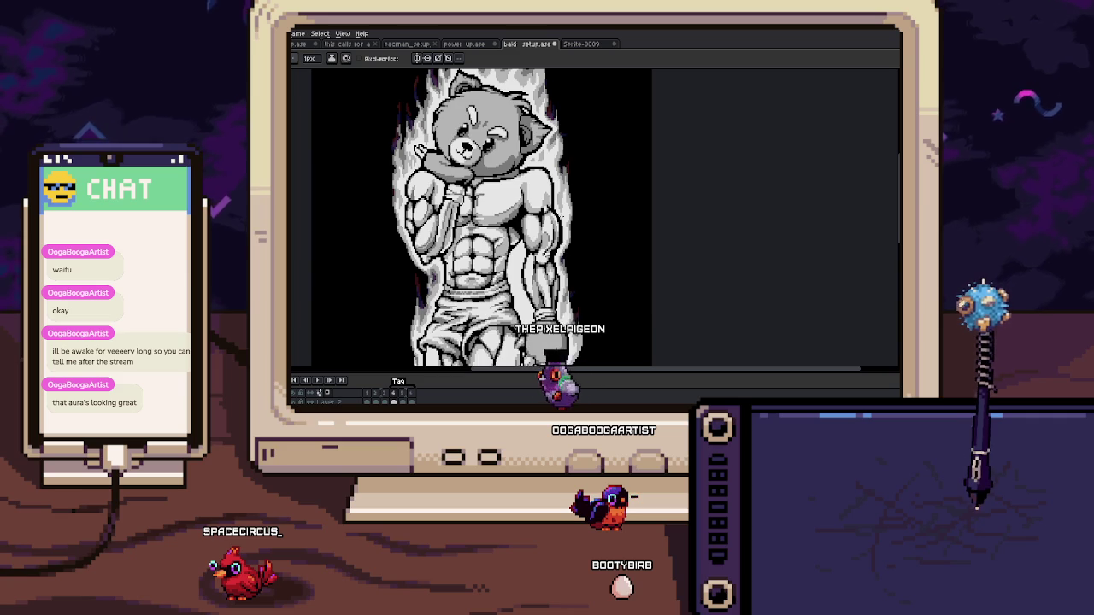
{"action": "scroll", "coordinate": [562, 214], "scroll_direction": "down", "scroll_amount": 2}
{"action": "scroll", "coordinate": [562, 215], "scroll_direction": "up", "scroll_amount": 1}
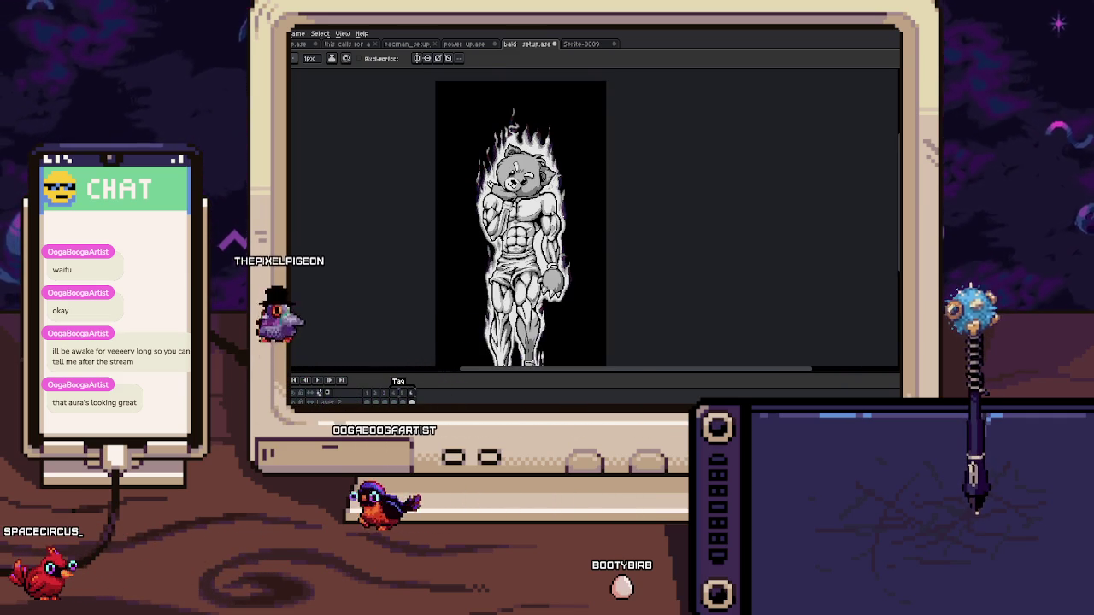
{"action": "scroll", "coordinate": [495, 116], "scroll_direction": "up", "scroll_amount": 2}
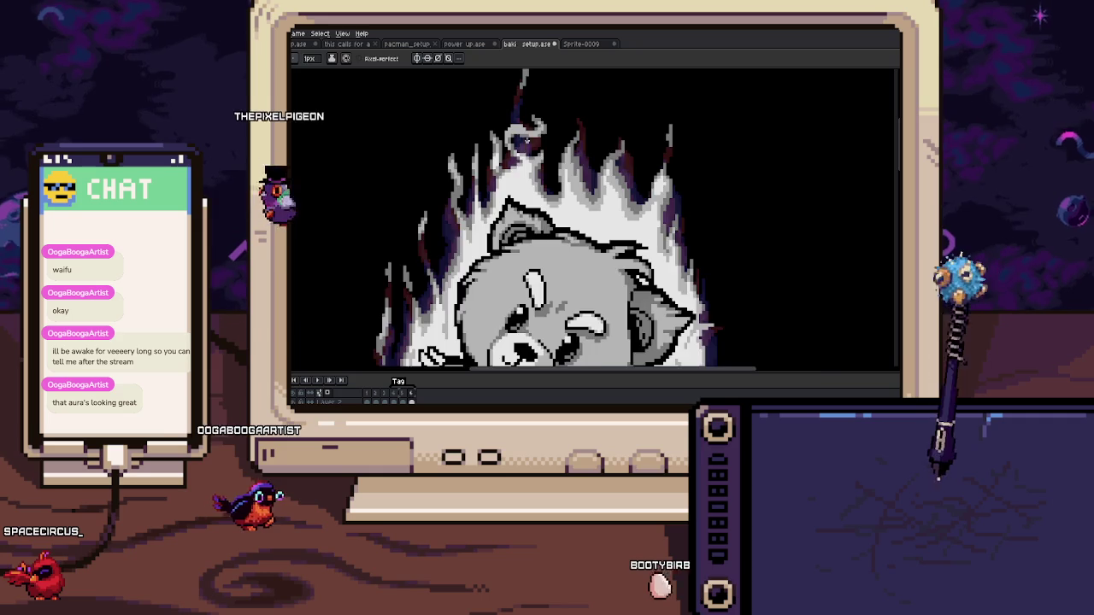
{"action": "scroll", "coordinate": [508, 102], "scroll_direction": "down", "scroll_amount": 2}
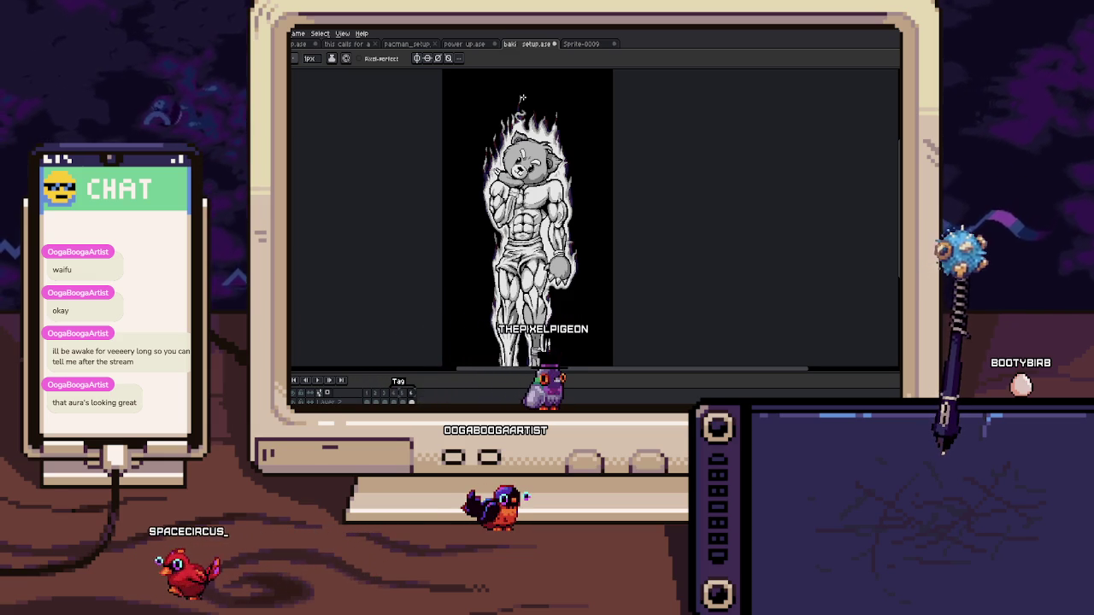
{"action": "left_click_drag", "start_coordinate": [522, 97], "coordinate": [533, 51]}
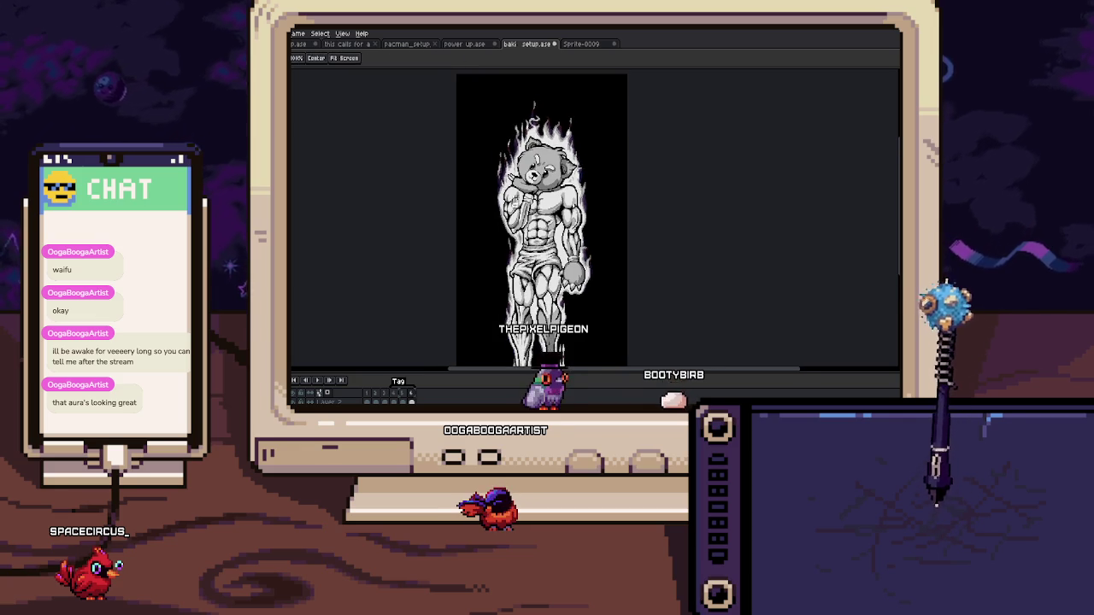
{"action": "scroll", "coordinate": [527, 141], "scroll_direction": "up", "scroll_amount": 5}
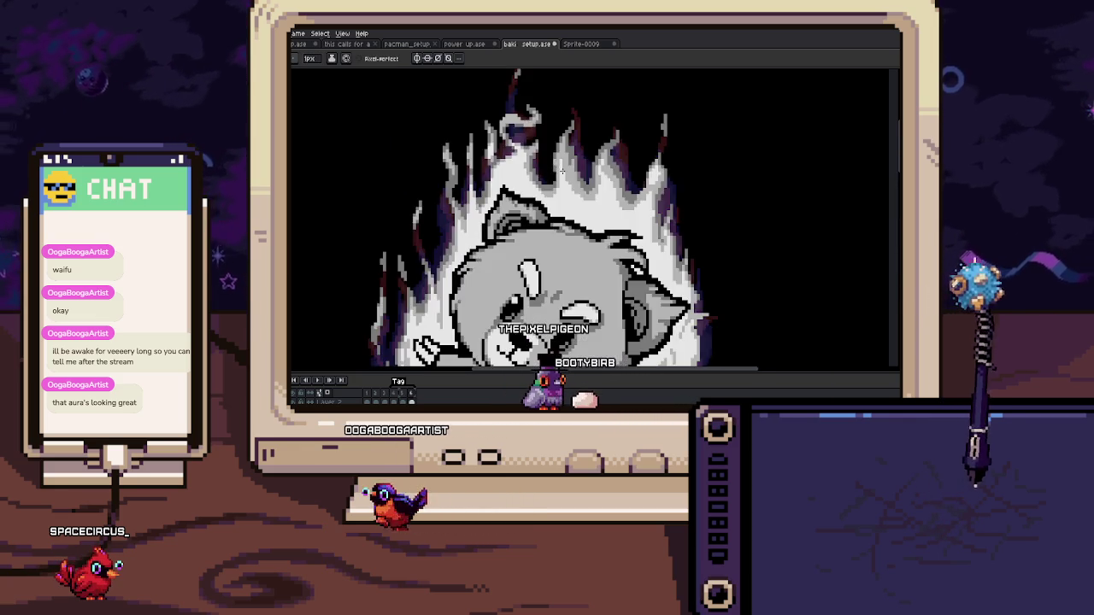
{"action": "scroll", "coordinate": [536, 158], "scroll_direction": "up", "scroll_amount": 3}
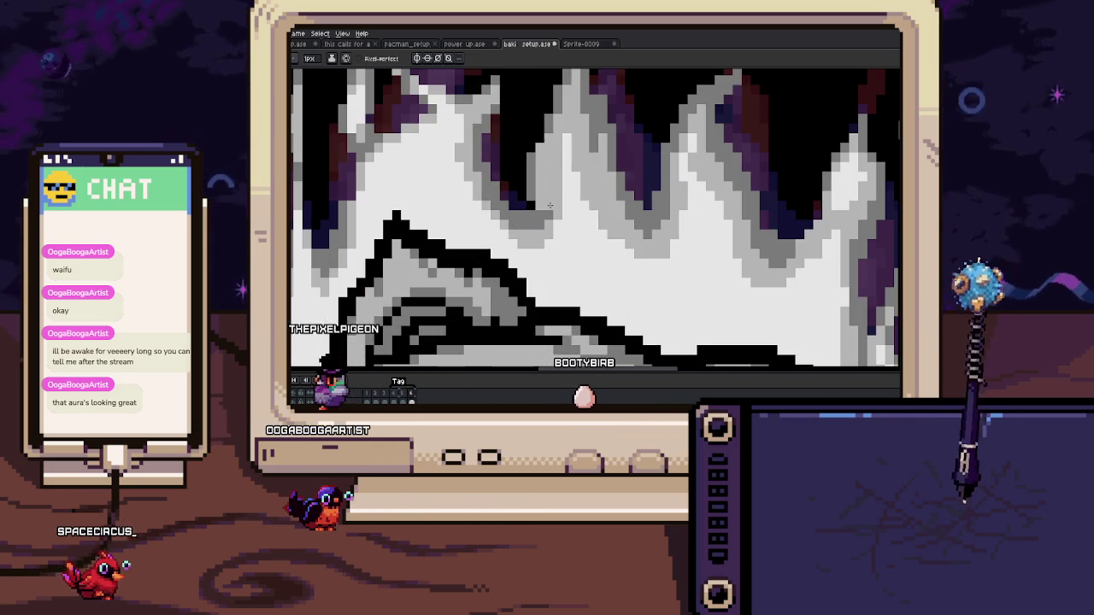
{"action": "scroll", "coordinate": [549, 206], "scroll_direction": "down", "scroll_amount": 8}
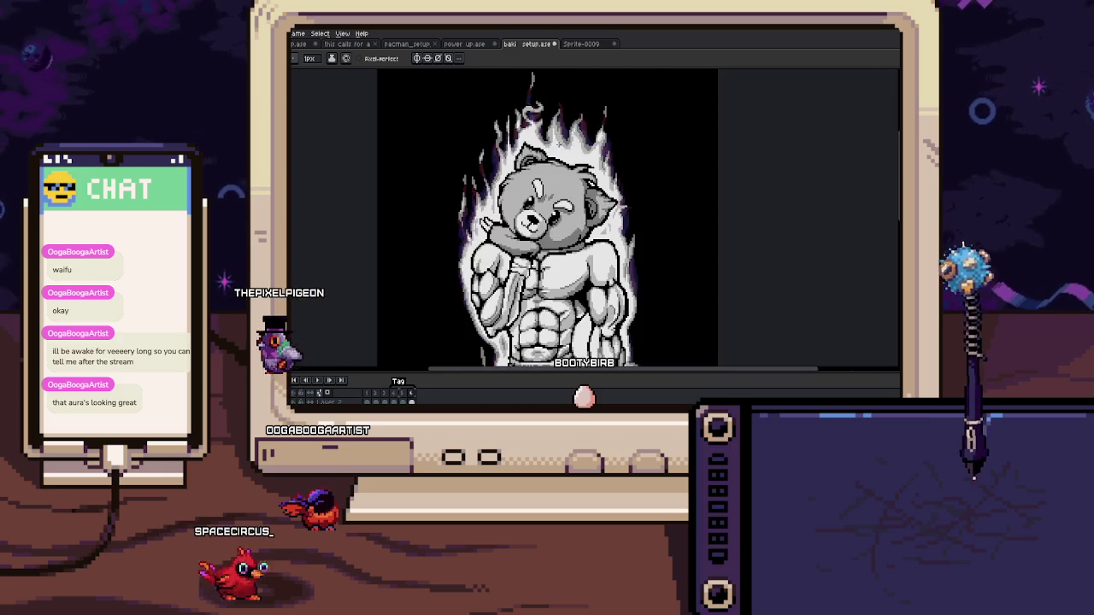
{"action": "scroll", "coordinate": [538, 115], "scroll_direction": "up", "scroll_amount": 5}
{"action": "scroll", "coordinate": [538, 115], "scroll_direction": "down", "scroll_amount": 4}
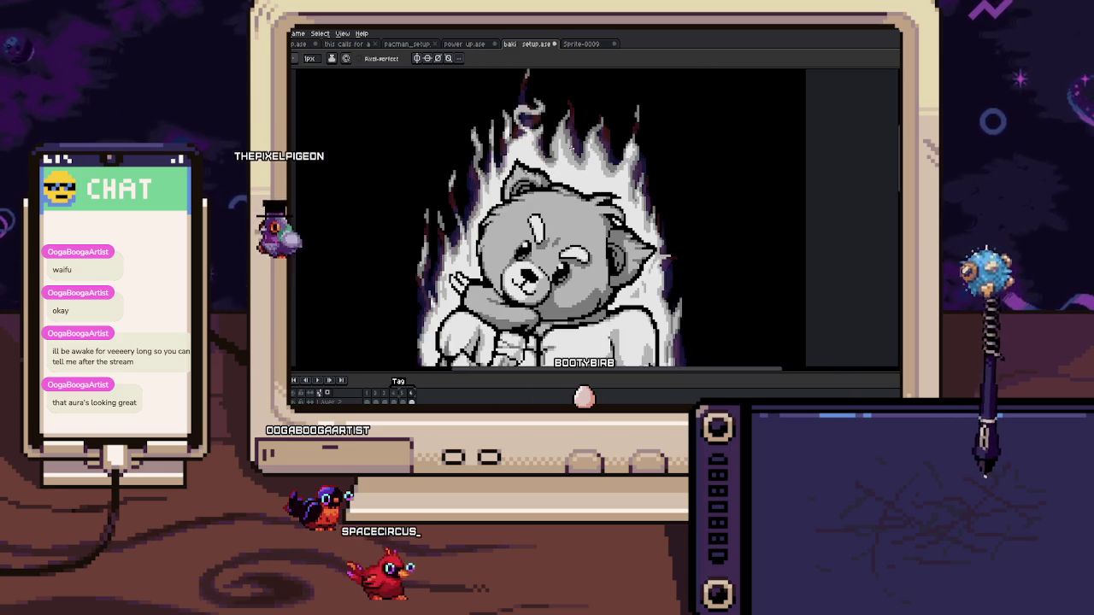
{"action": "scroll", "coordinate": [530, 79], "scroll_direction": "down", "scroll_amount": 1}
{"action": "scroll", "coordinate": [534, 82], "scroll_direction": "down", "scroll_amount": 1}
{"action": "scroll", "coordinate": [542, 90], "scroll_direction": "down", "scroll_amount": 2}
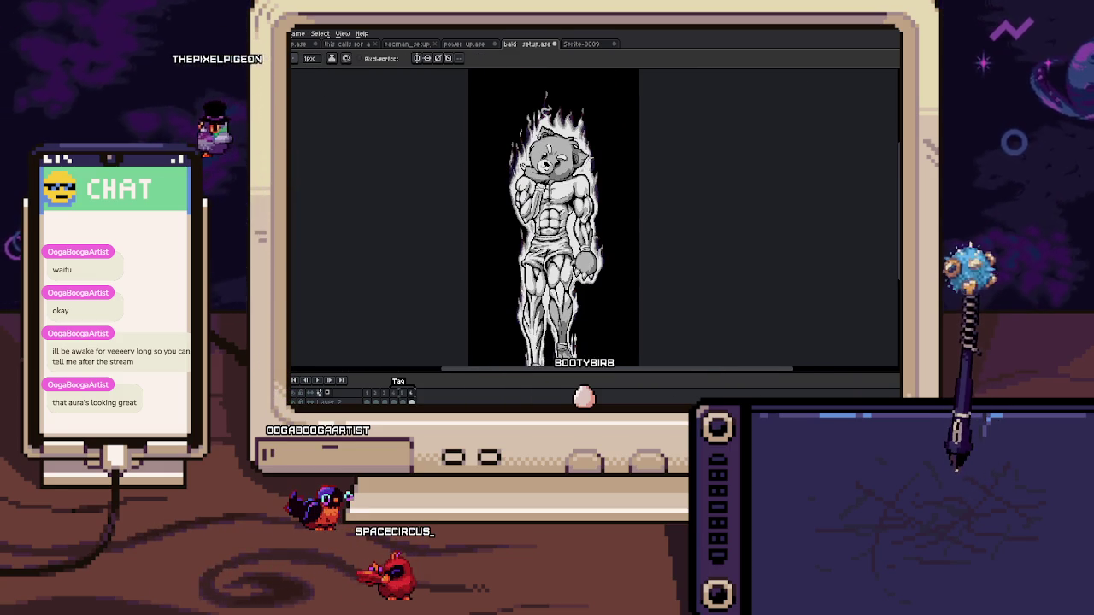
{"action": "key", "text": "b"}
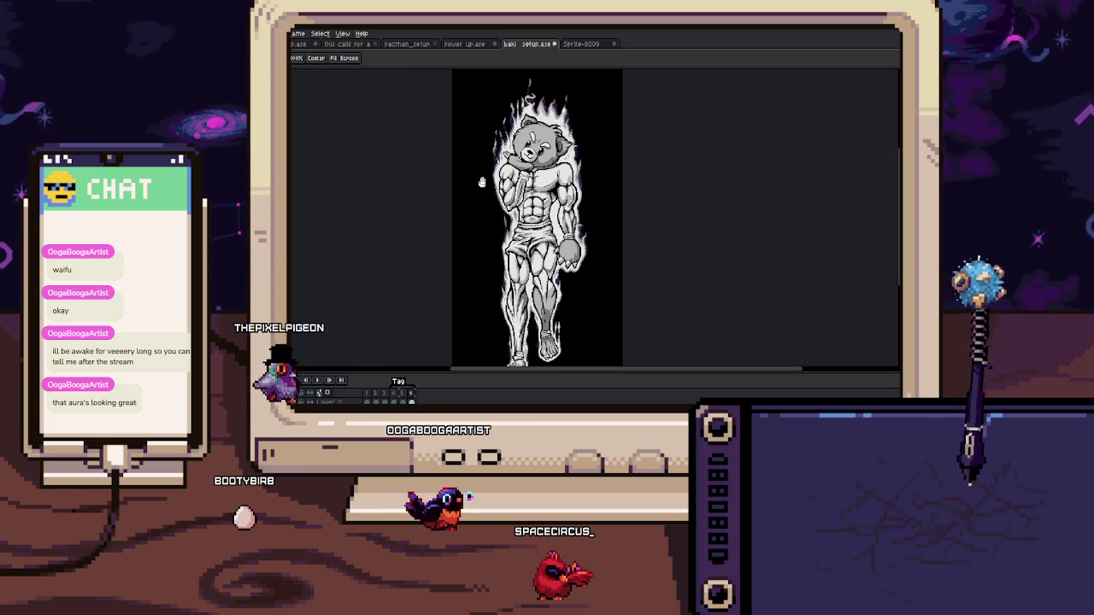
{"action": "key", "text": "b"}
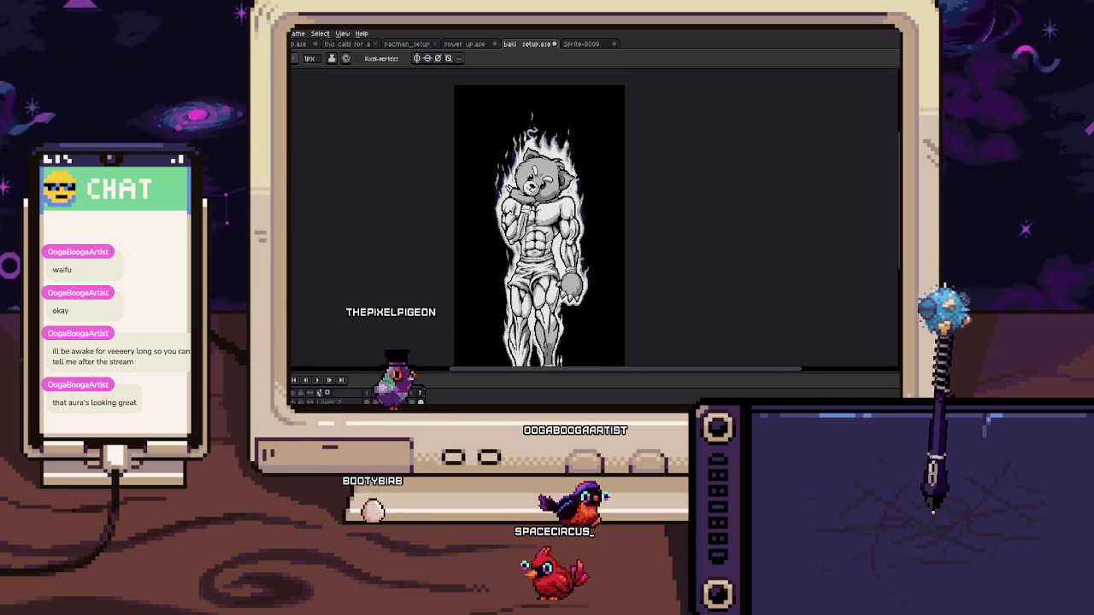
Step: Erase the dark flame tips above the bear's head with the Eraser
{"action": "scroll", "coordinate": [531, 115], "scroll_direction": "up", "scroll_amount": 3}
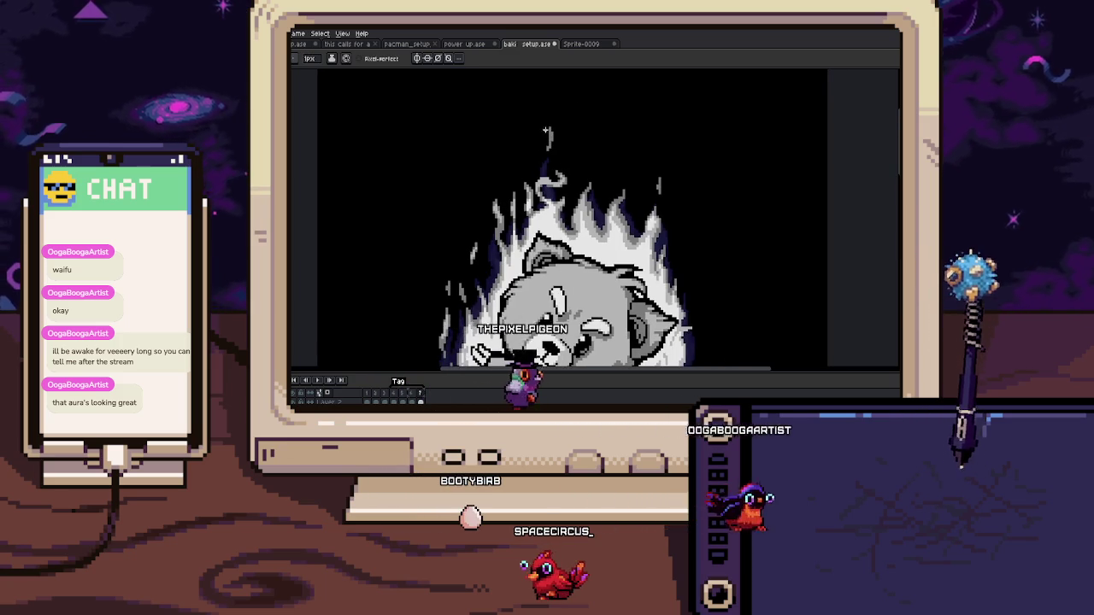
{"action": "scroll", "coordinate": [545, 128], "scroll_direction": "up", "scroll_amount": 2}
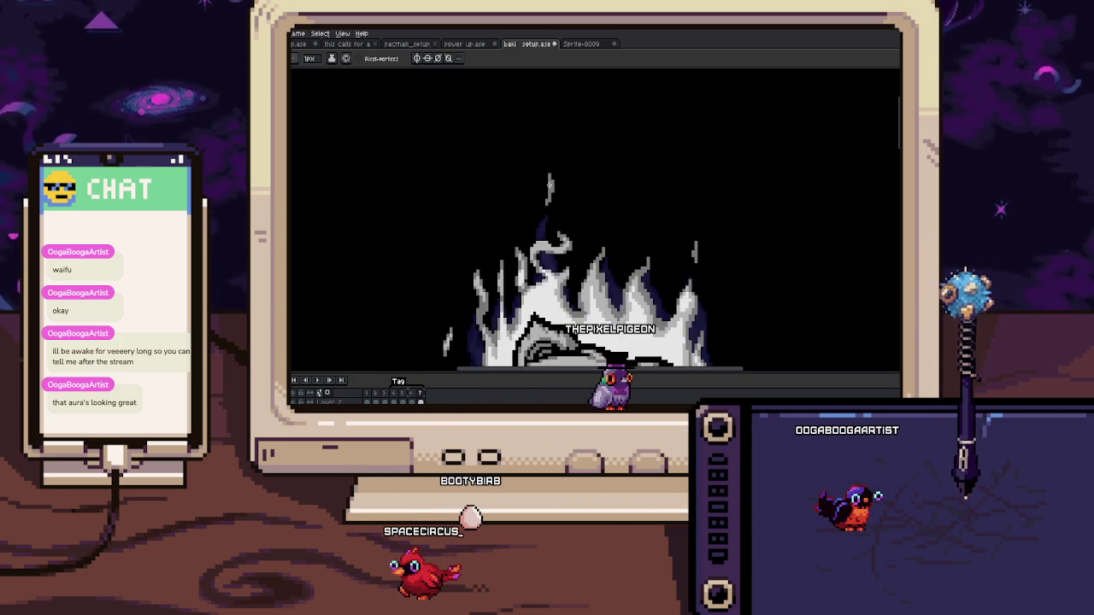
{"action": "scroll", "coordinate": [550, 183], "scroll_direction": "down", "scroll_amount": 2}
{"action": "key", "text": "e"}
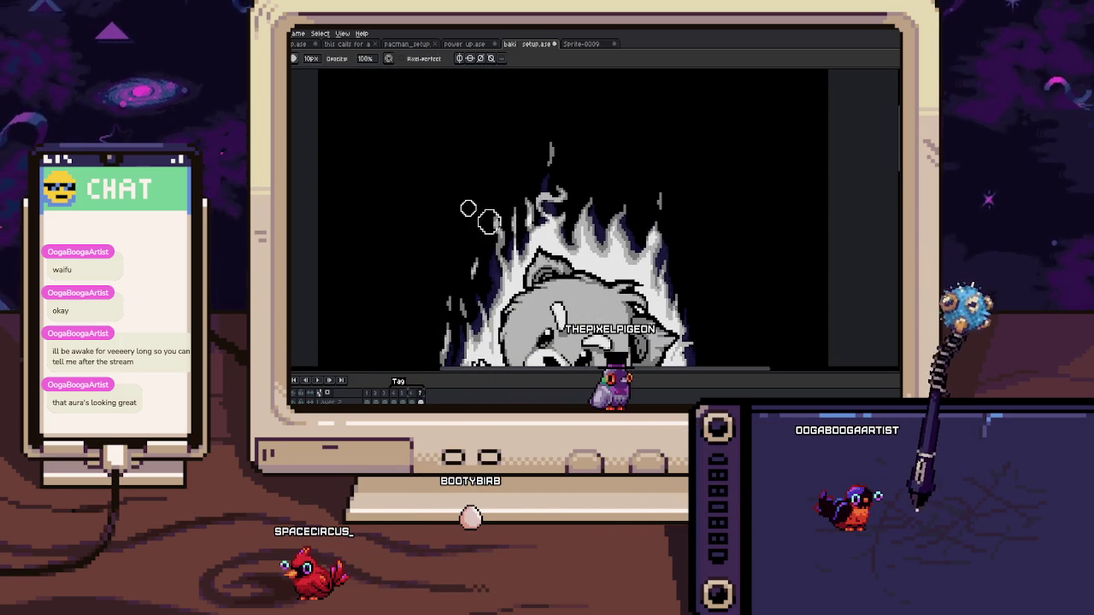
{"action": "mouse_move", "coordinate": [534, 213]}
{"action": "left_mouse_down"}
{"action": "mouse_move", "coordinate": [556, 179]}
{"action": "mouse_move", "coordinate": [527, 192]}
{"action": "mouse_move", "coordinate": [530, 147]}
{"action": "left_mouse_up"}
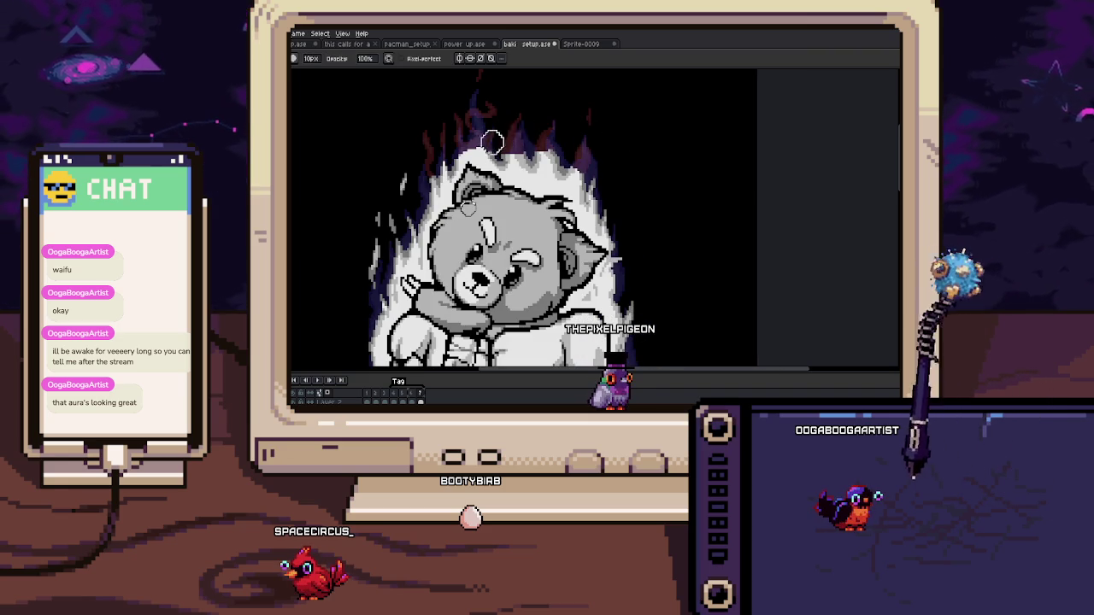
Step: Scroll around the canvas to check the shortened purple-tinged aura over the whole figure
{"action": "scroll", "coordinate": [564, 145], "scroll_direction": "down", "scroll_amount": 2}
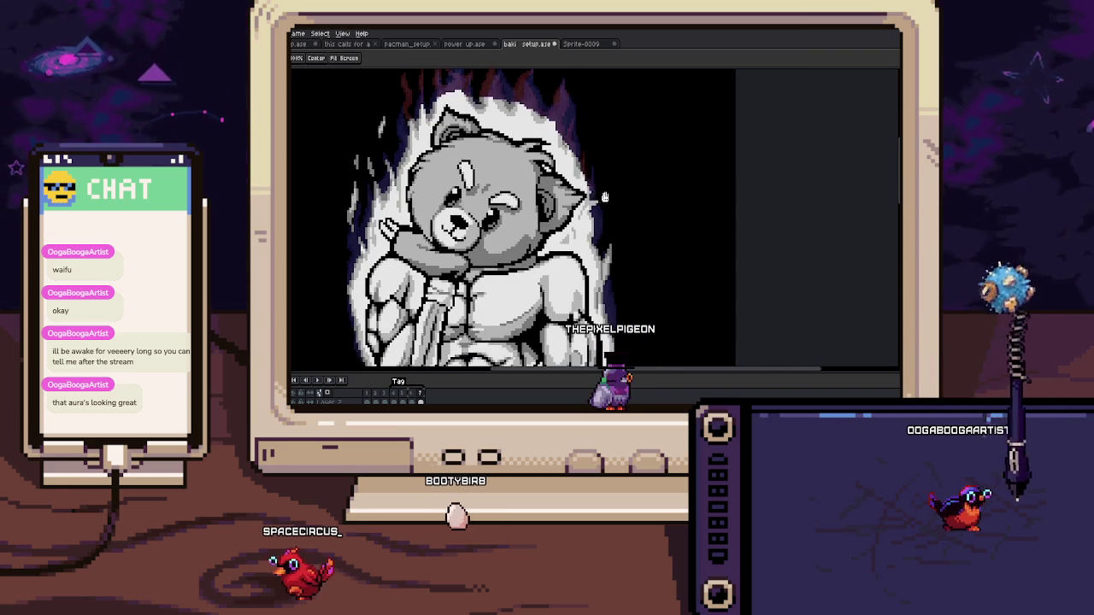
{"action": "scroll", "coordinate": [586, 134], "scroll_direction": "down", "scroll_amount": 2}
{"action": "scroll", "coordinate": [594, 221], "scroll_direction": "down", "scroll_amount": 2}
{"action": "scroll", "coordinate": [601, 229], "scroll_direction": "down", "scroll_amount": 2}
{"action": "scroll", "coordinate": [613, 278], "scroll_direction": "down", "scroll_amount": 2}
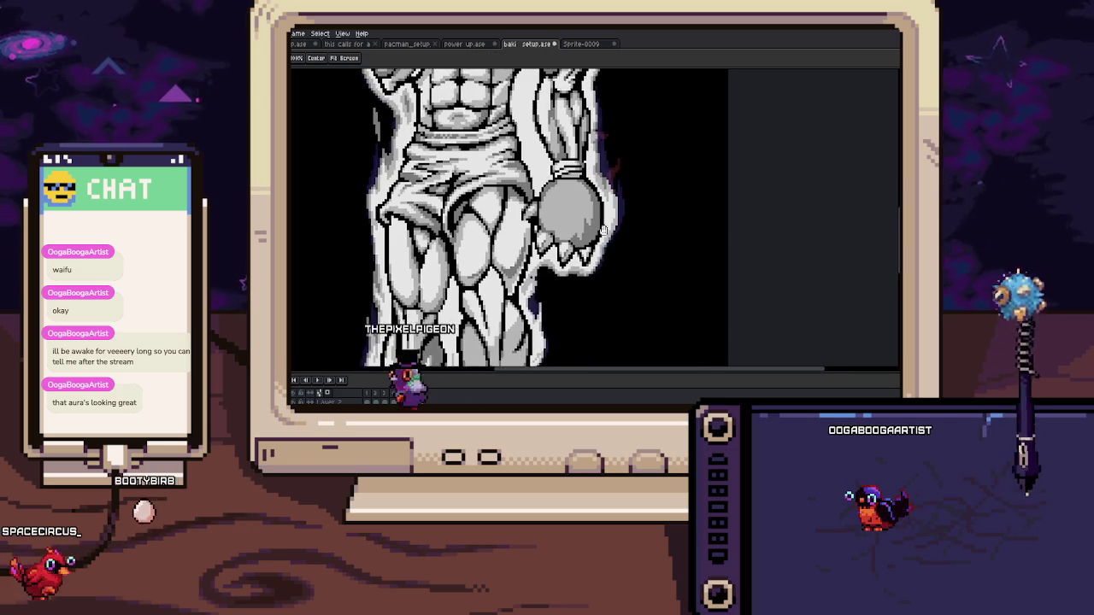
{"action": "scroll", "coordinate": [581, 266], "scroll_direction": "down", "scroll_amount": 2}
{"action": "scroll", "coordinate": [570, 265], "scroll_direction": "down", "scroll_amount": 2}
{"action": "scroll", "coordinate": [569, 282], "scroll_direction": "down", "scroll_amount": 2}
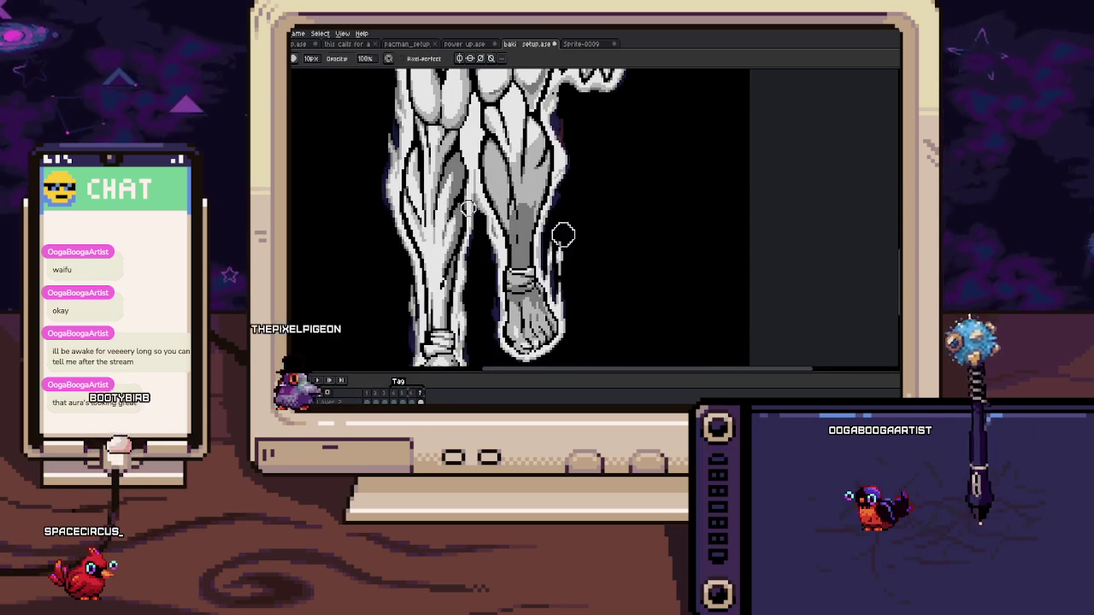
{"action": "scroll", "coordinate": [570, 287], "scroll_direction": "down", "scroll_amount": 2}
{"action": "scroll", "coordinate": [569, 248], "scroll_direction": "left", "scroll_amount": 1}
{"action": "scroll", "coordinate": [563, 252], "scroll_direction": "left", "scroll_amount": 2}
{"action": "scroll", "coordinate": [469, 207], "scroll_direction": "up", "scroll_amount": 1}
{"action": "scroll", "coordinate": [465, 222], "scroll_direction": "up", "scroll_amount": 1}
{"action": "scroll", "coordinate": [464, 242], "scroll_direction": "up", "scroll_amount": 2}
{"action": "scroll", "coordinate": [461, 218], "scroll_direction": "up", "scroll_amount": 1}
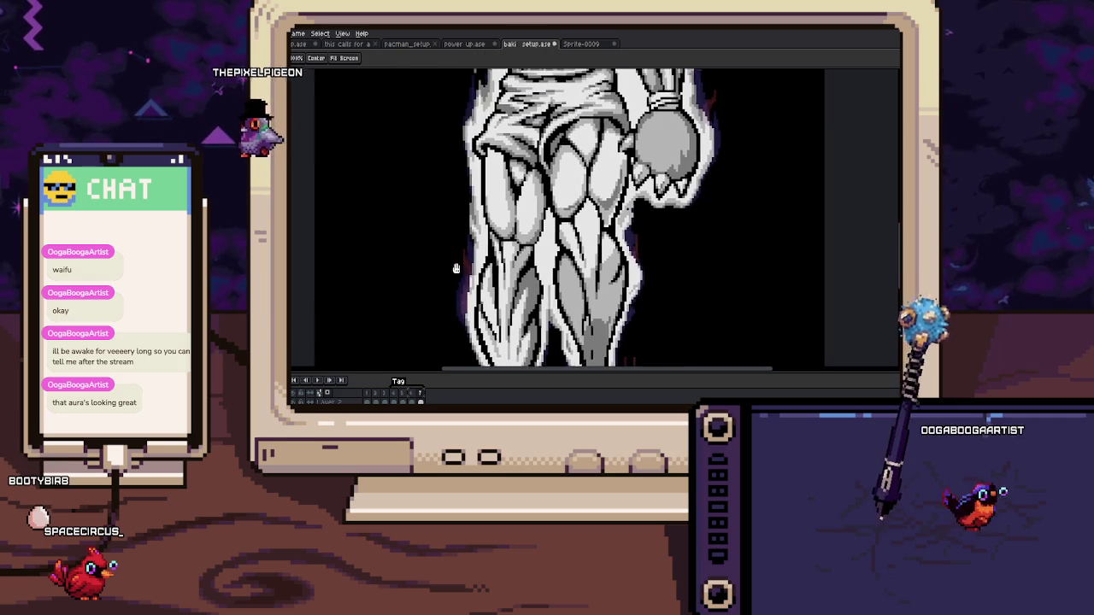
{"action": "scroll", "coordinate": [464, 224], "scroll_direction": "up", "scroll_amount": 1}
{"action": "scroll", "coordinate": [465, 218], "scroll_direction": "up", "scroll_amount": 1}
{"action": "scroll", "coordinate": [461, 239], "scroll_direction": "up", "scroll_amount": 1}
{"action": "scroll", "coordinate": [456, 256], "scroll_direction": "up", "scroll_amount": 2}
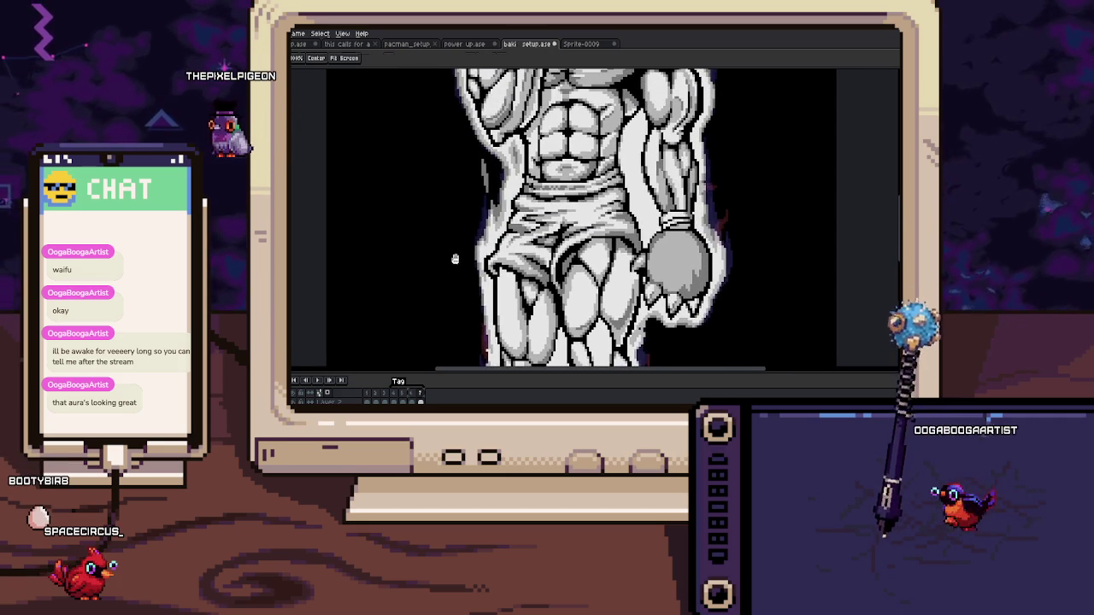
{"action": "scroll", "coordinate": [472, 222], "scroll_direction": "up", "scroll_amount": 5}
{"action": "scroll", "coordinate": [453, 252], "scroll_direction": "up", "scroll_amount": 2}
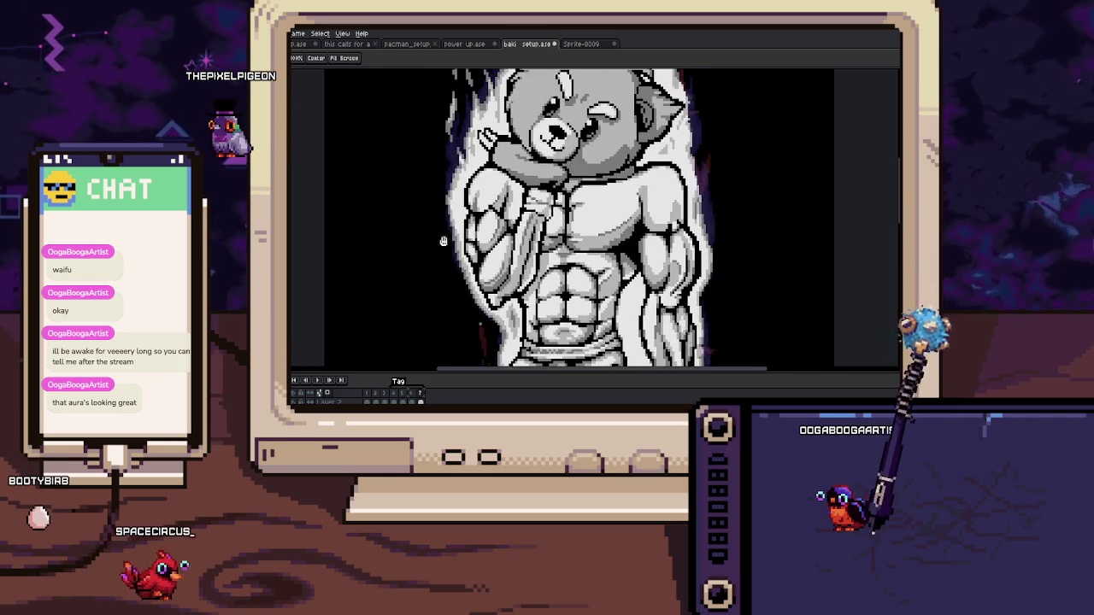
{"action": "scroll", "coordinate": [435, 235], "scroll_direction": "up", "scroll_amount": 2}
{"action": "scroll", "coordinate": [451, 136], "scroll_direction": "up", "scroll_amount": 2}
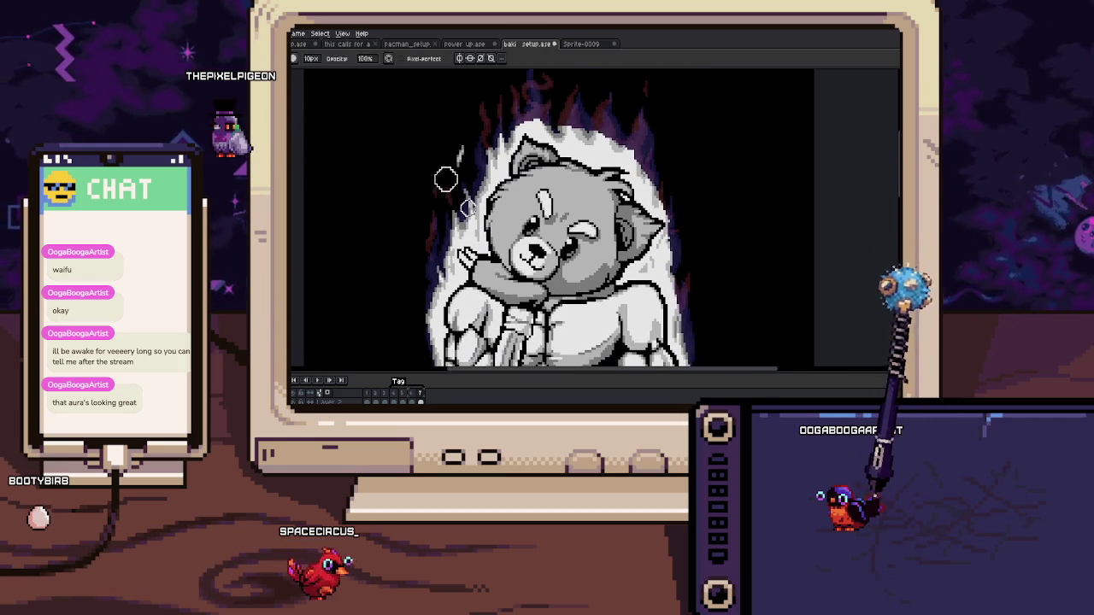
{"action": "scroll", "coordinate": [453, 198], "scroll_direction": "down", "scroll_amount": 1}
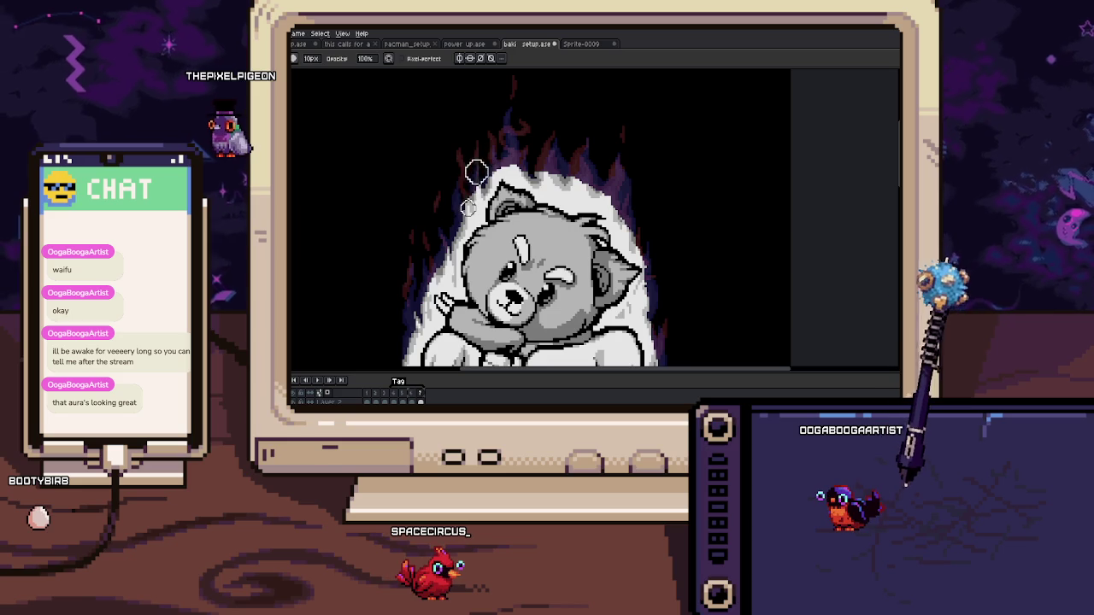
{"action": "scroll", "coordinate": [483, 162], "scroll_direction": "down", "scroll_amount": 2}
{"action": "scroll", "coordinate": [483, 161], "scroll_direction": "down", "scroll_amount": 1}
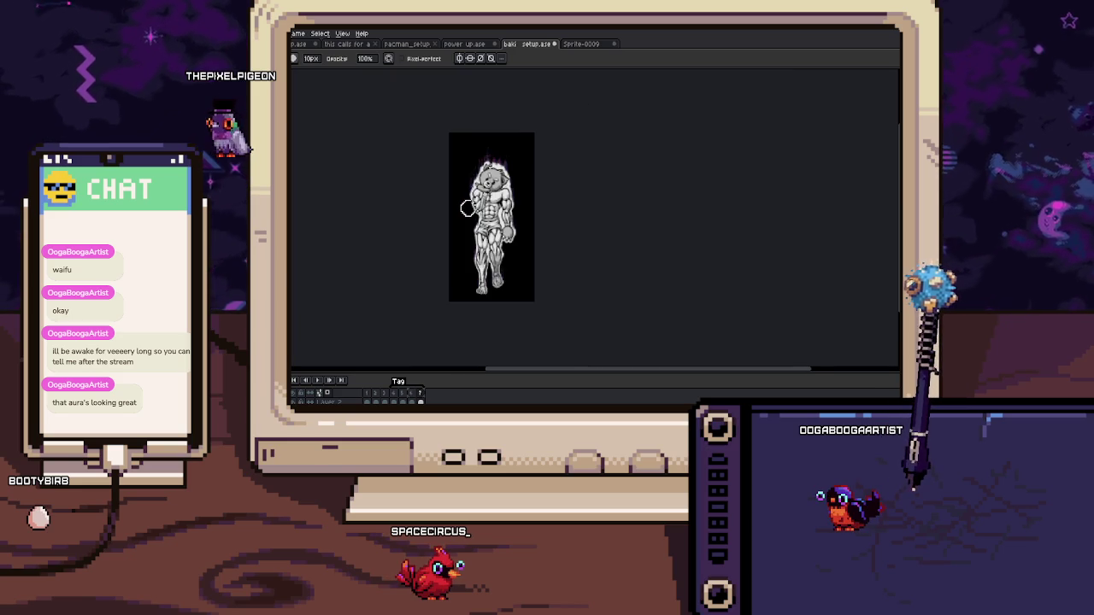
{"action": "scroll", "coordinate": [466, 209], "scroll_direction": "up", "scroll_amount": 1}
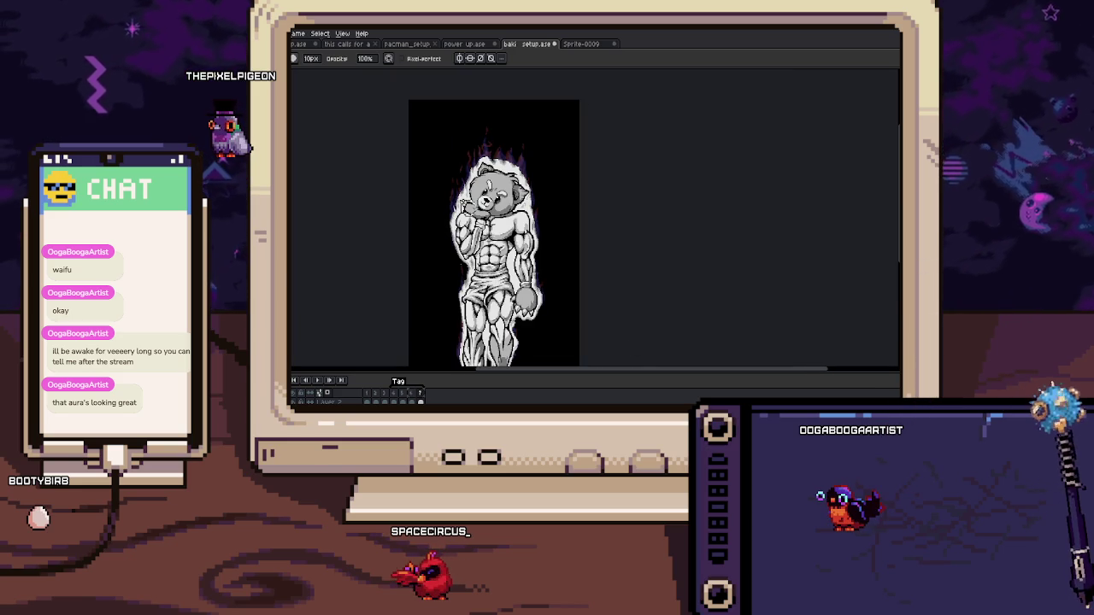
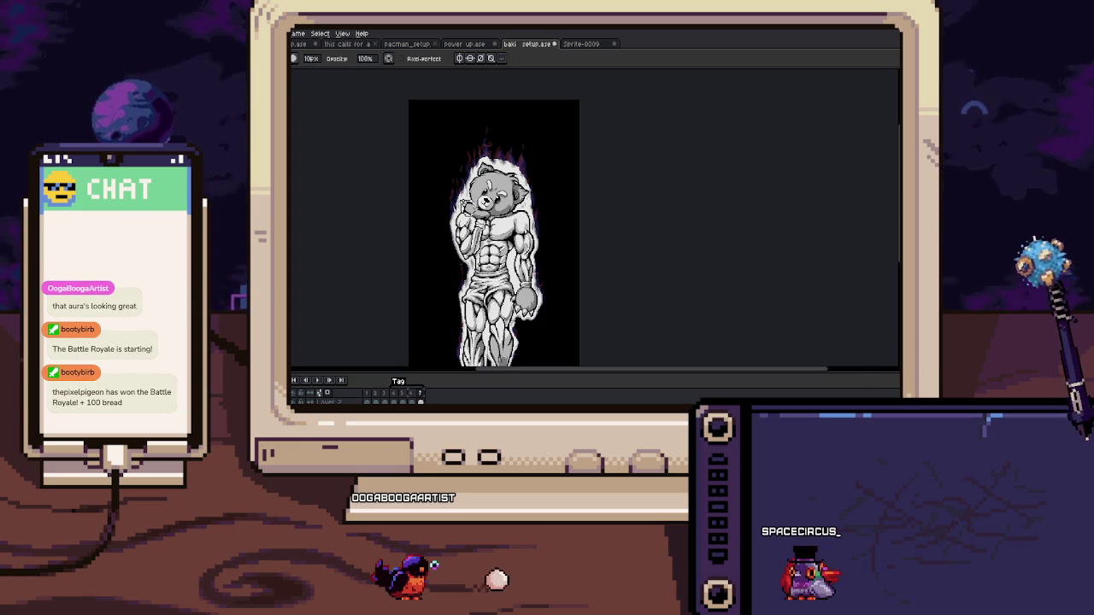
Step: Draw a wavy grey wisp curling above the bear's head and preview the animation
{"action": "scroll", "coordinate": [468, 209], "scroll_direction": "up", "scroll_amount": 2}
{"action": "scroll", "coordinate": [468, 209], "scroll_direction": "up", "scroll_amount": 2}
{"action": "scroll", "coordinate": [468, 208], "scroll_direction": "up", "scroll_amount": 1}
{"action": "key", "text": "b"}
{"action": "key", "text": "Right"}
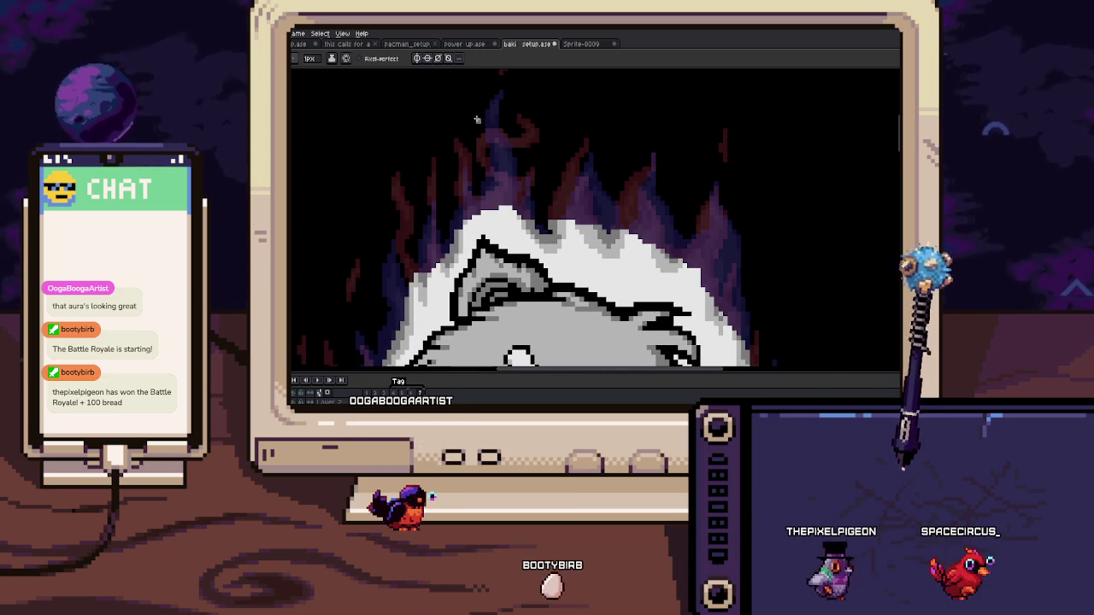
{"action": "left_click_drag", "start_coordinate": [477, 114], "coordinate": [542, 121]}
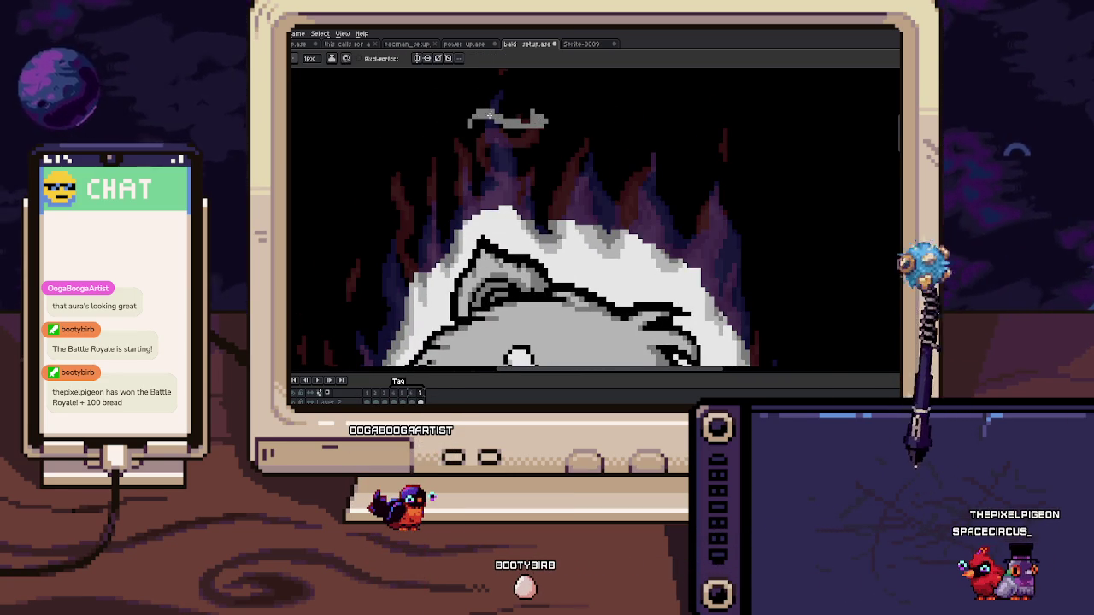
{"action": "key", "text": "Return"}
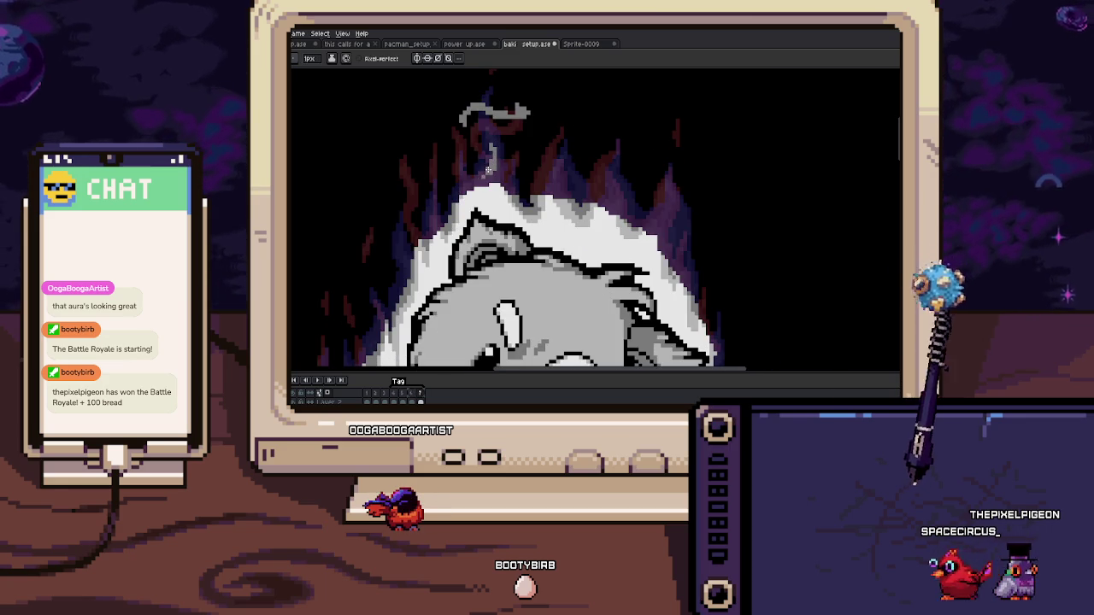
Step: Eyedrop a lighter colour and repaint the grey patch on the bear's head with it
{"action": "key", "text": "i"}
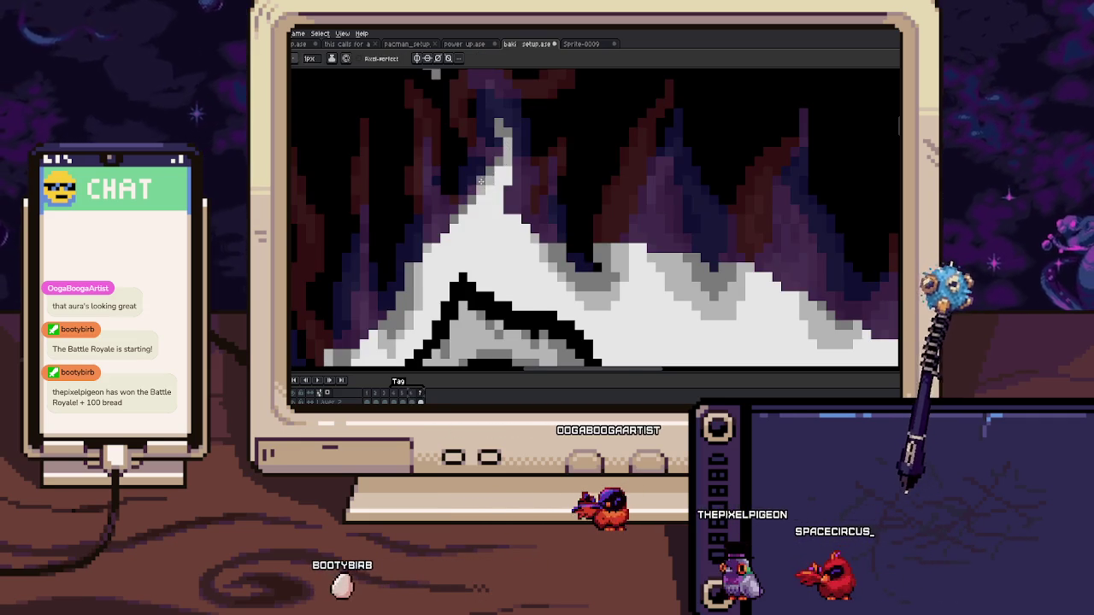
{"action": "key", "text": "i"}
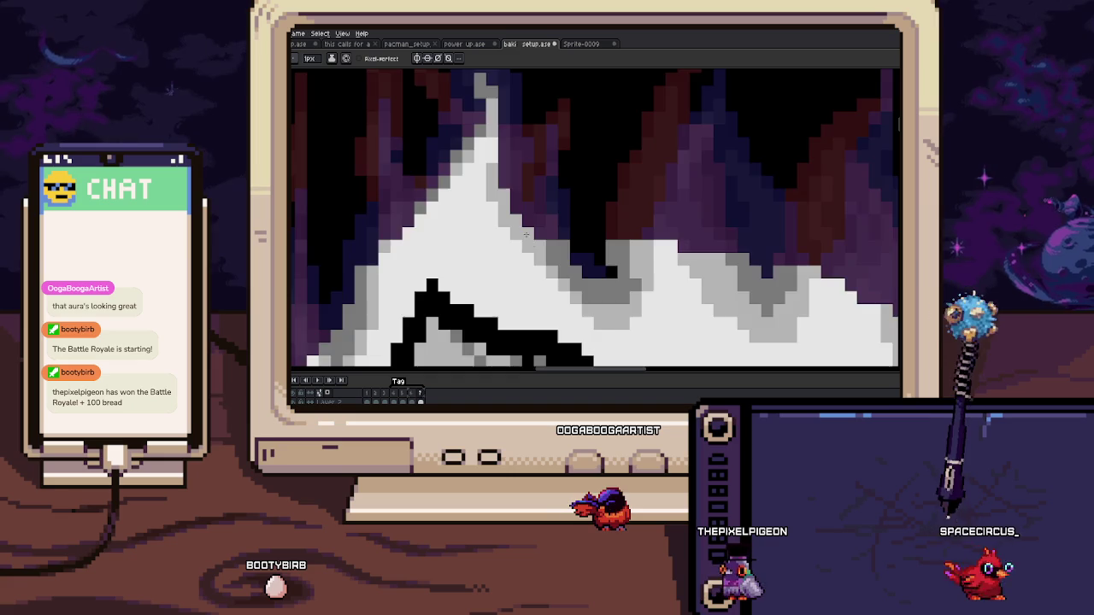
{"action": "scroll", "coordinate": [528, 234], "scroll_direction": "down", "scroll_amount": 3}
{"action": "scroll", "coordinate": [557, 258], "scroll_direction": "up", "scroll_amount": 3}
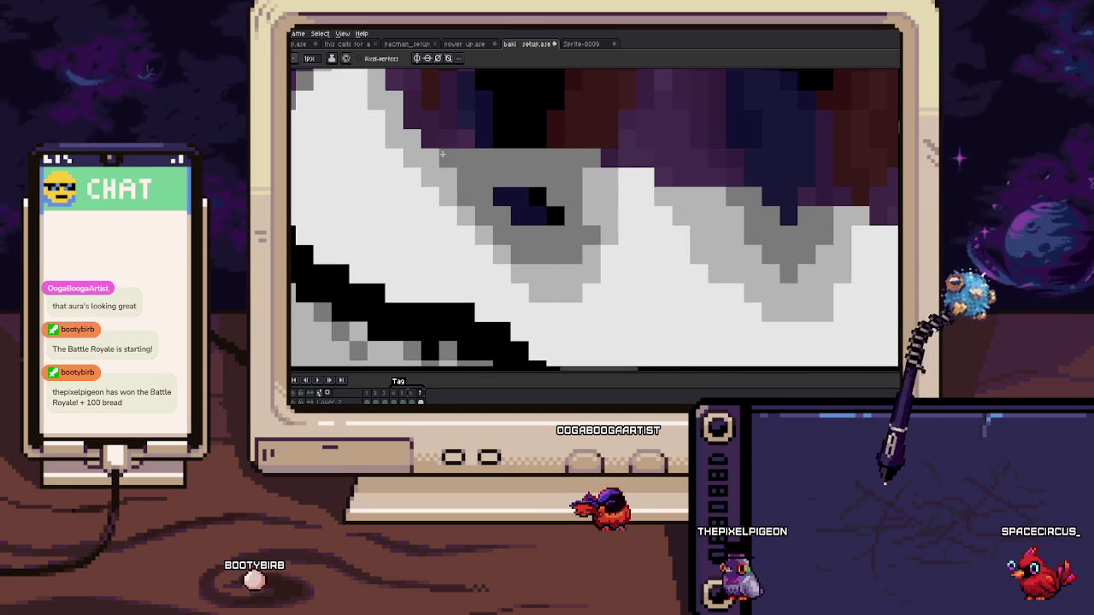
{"action": "key", "text": "i"}
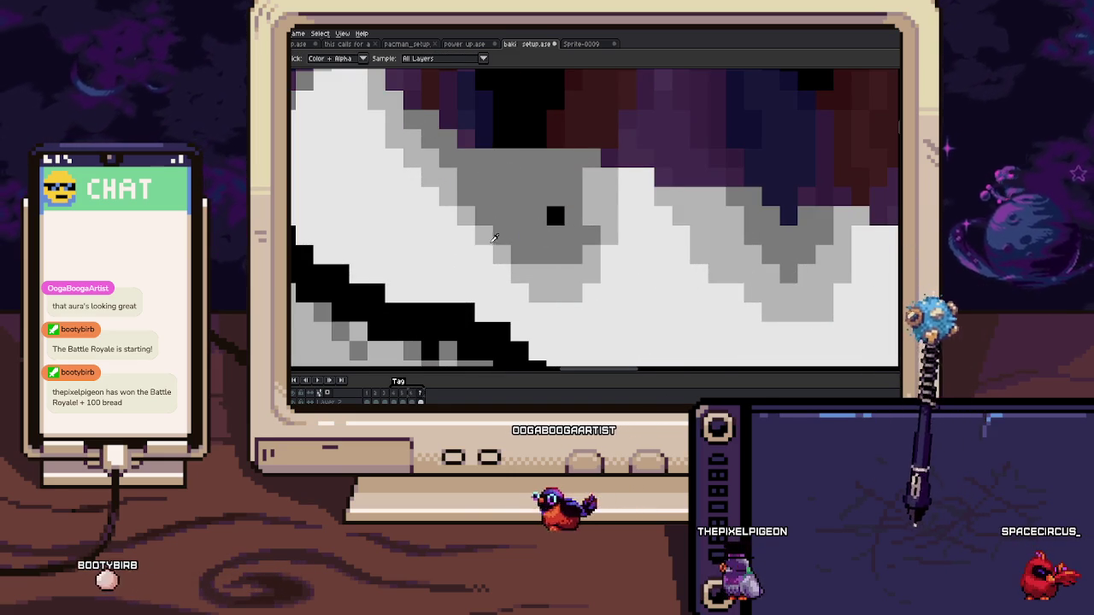
{"action": "key", "text": "b"}
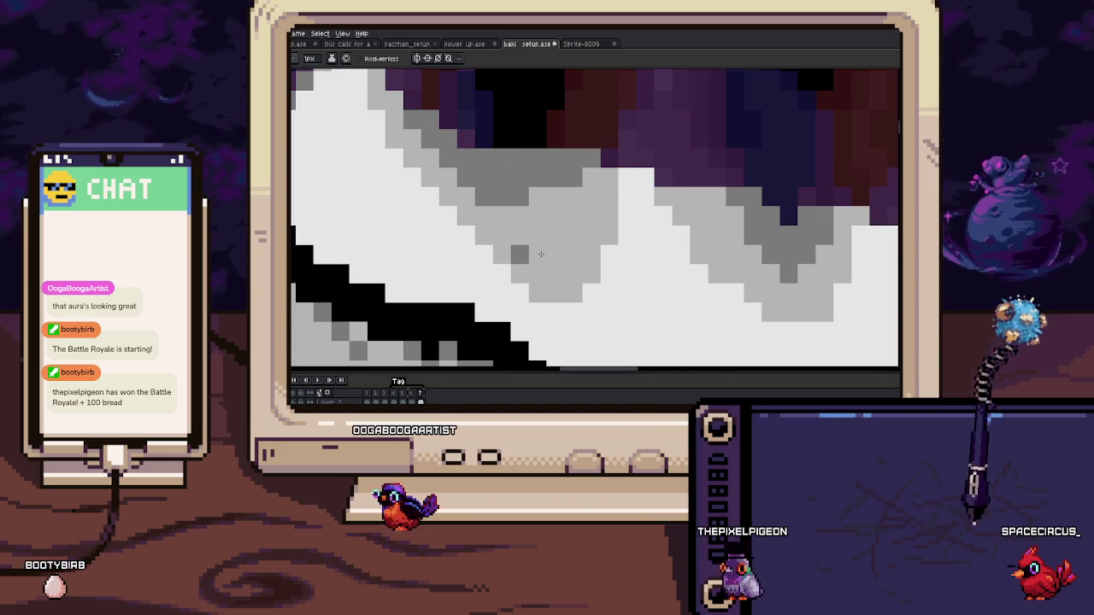
{"action": "left_click_drag", "start_coordinate": [484, 248], "coordinate": [588, 237]}
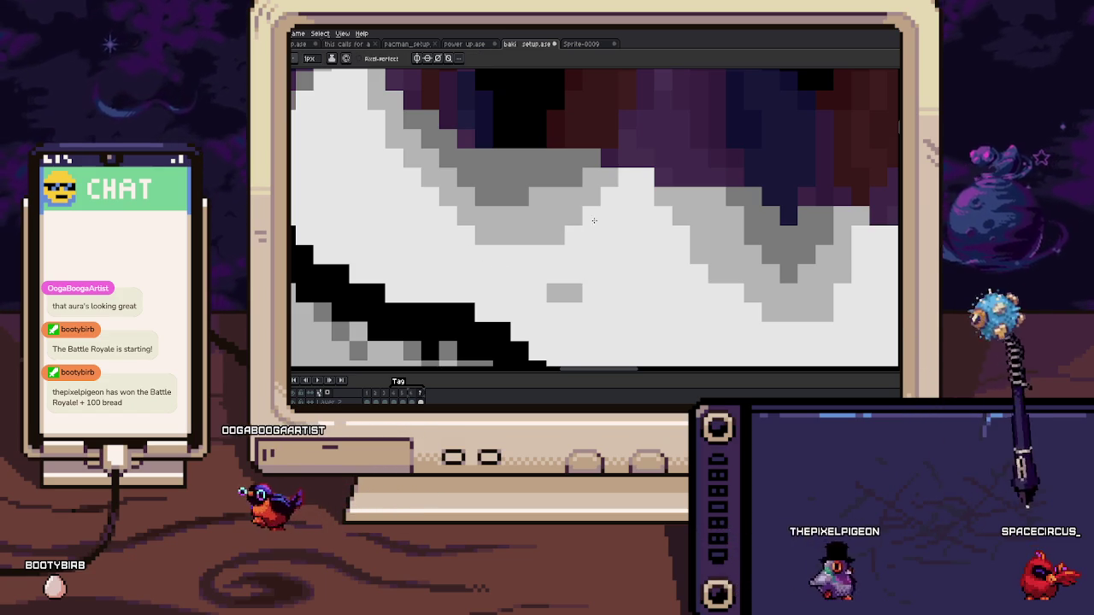
{"action": "scroll", "coordinate": [541, 231], "scroll_direction": "down", "scroll_amount": 2}
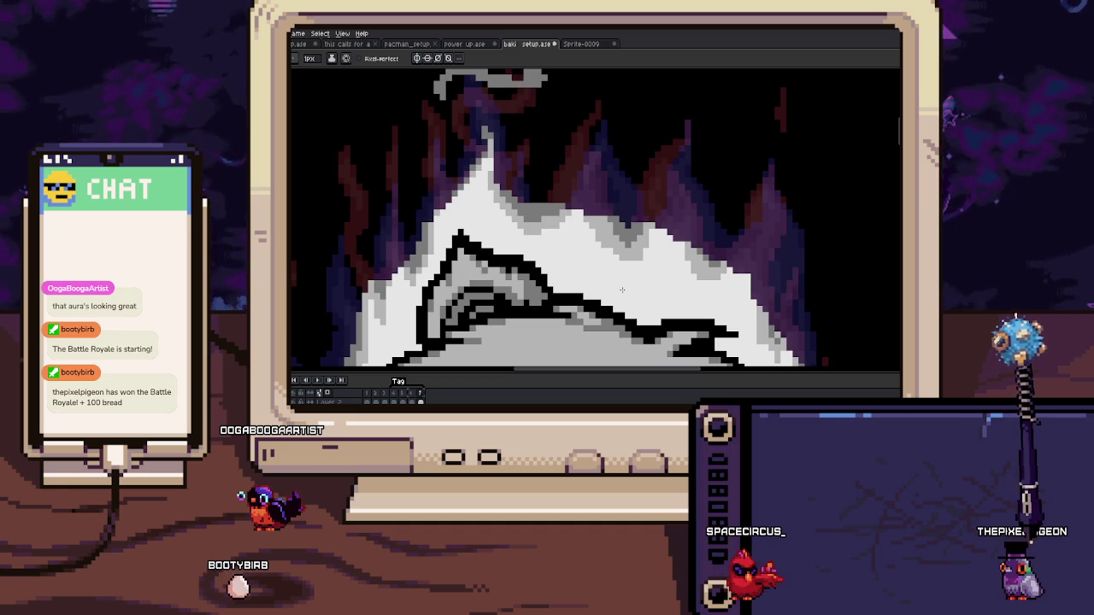
{"action": "scroll", "coordinate": [622, 290], "scroll_direction": "up", "scroll_amount": 2}
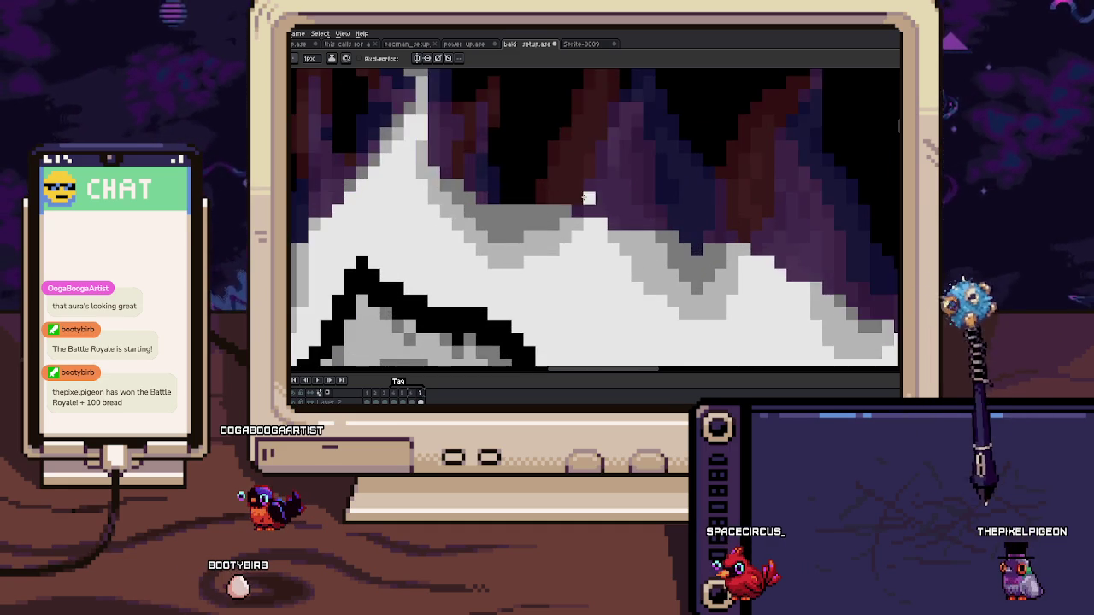
{"action": "scroll", "coordinate": [599, 264], "scroll_direction": "up", "scroll_amount": 1}
{"action": "scroll", "coordinate": [559, 235], "scroll_direction": "up", "scroll_amount": 1}
{"action": "scroll", "coordinate": [560, 234], "scroll_direction": "down", "scroll_amount": 1}
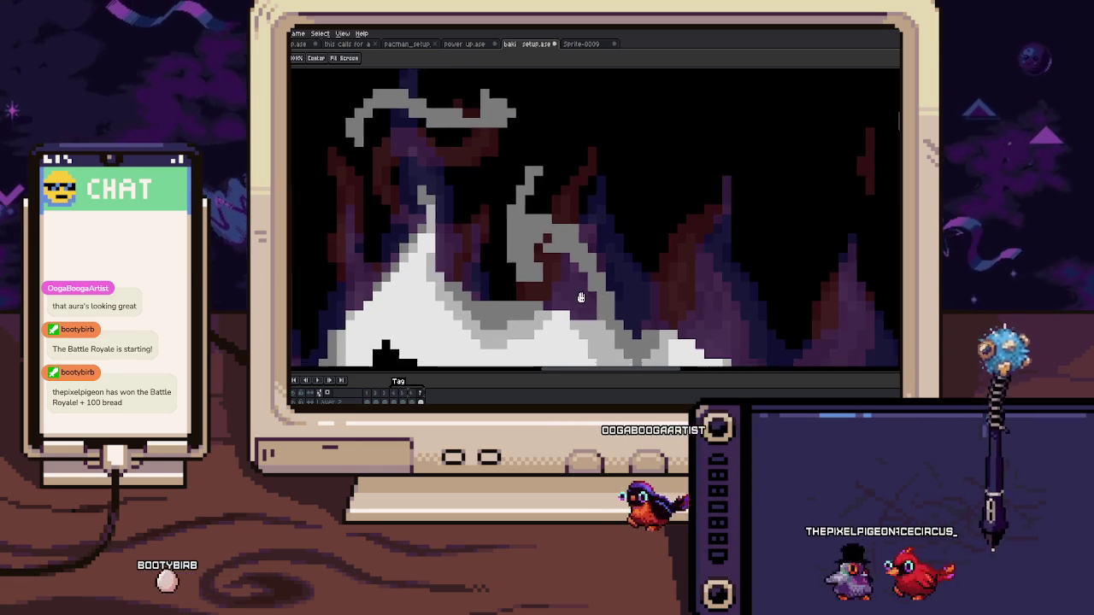
Step: Extend the grey wisp's top tip with a single-pixel pencil stroke
{"action": "key", "text": "alt"}
{"action": "key", "text": "e"}
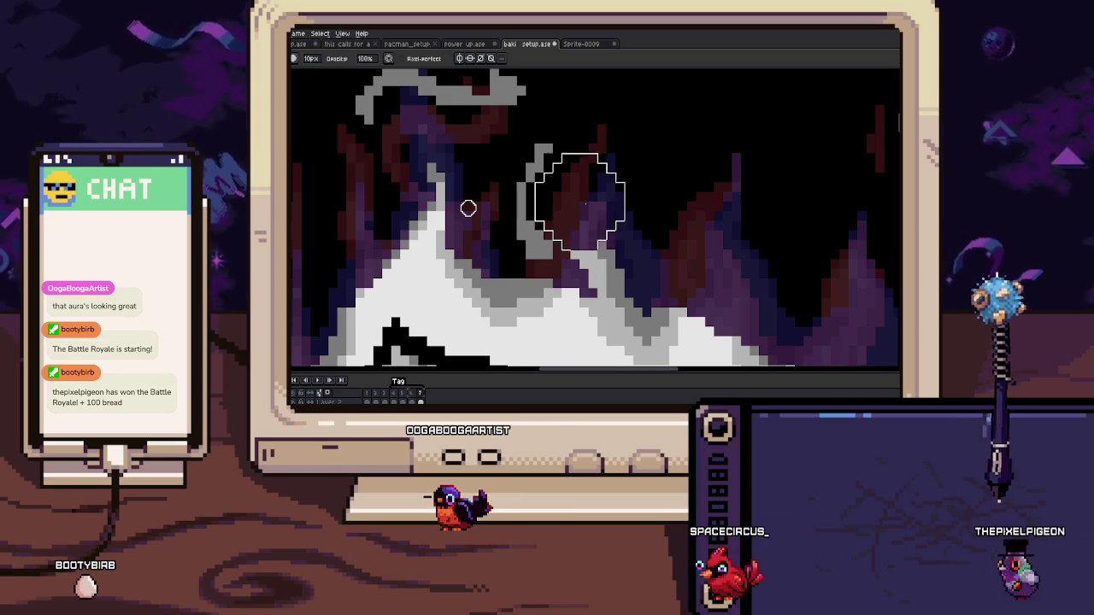
{"action": "key", "text": "minus"}
{"action": "key", "text": "minus"}
{"action": "key", "text": "minus"}
{"action": "scroll", "coordinate": [468, 208], "scroll_direction": "up", "scroll_amount": 2}
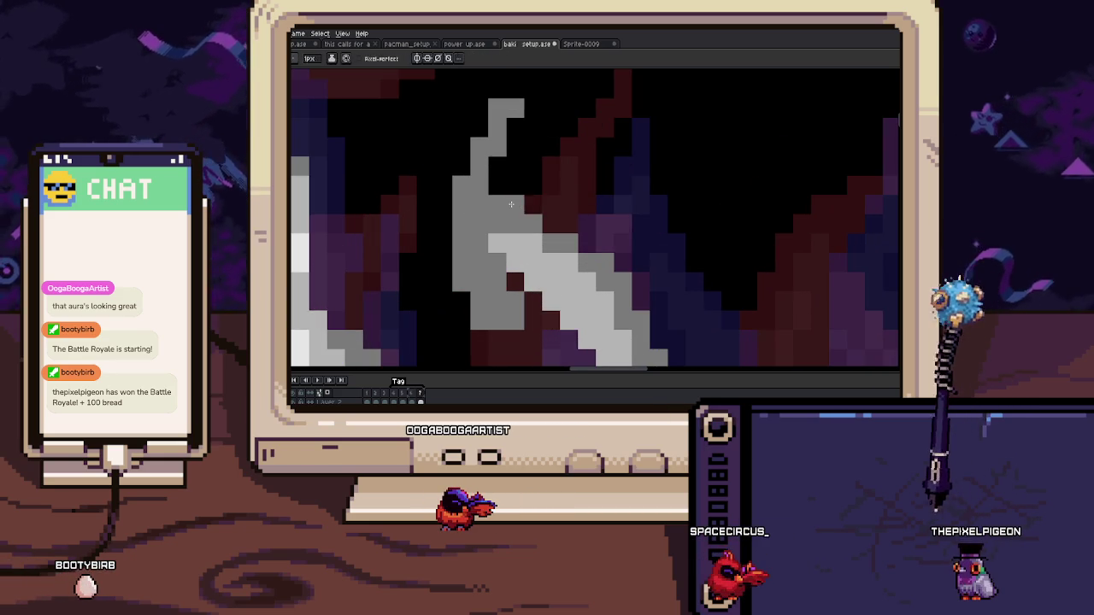
{"action": "key", "text": "b"}
{"action": "scroll", "coordinate": [528, 128], "scroll_direction": "up", "scroll_amount": 3}
{"action": "left_click_drag", "start_coordinate": [513, 142], "coordinate": [531, 123]}
{"action": "scroll", "coordinate": [527, 128], "scroll_direction": "down", "scroll_amount": 2}
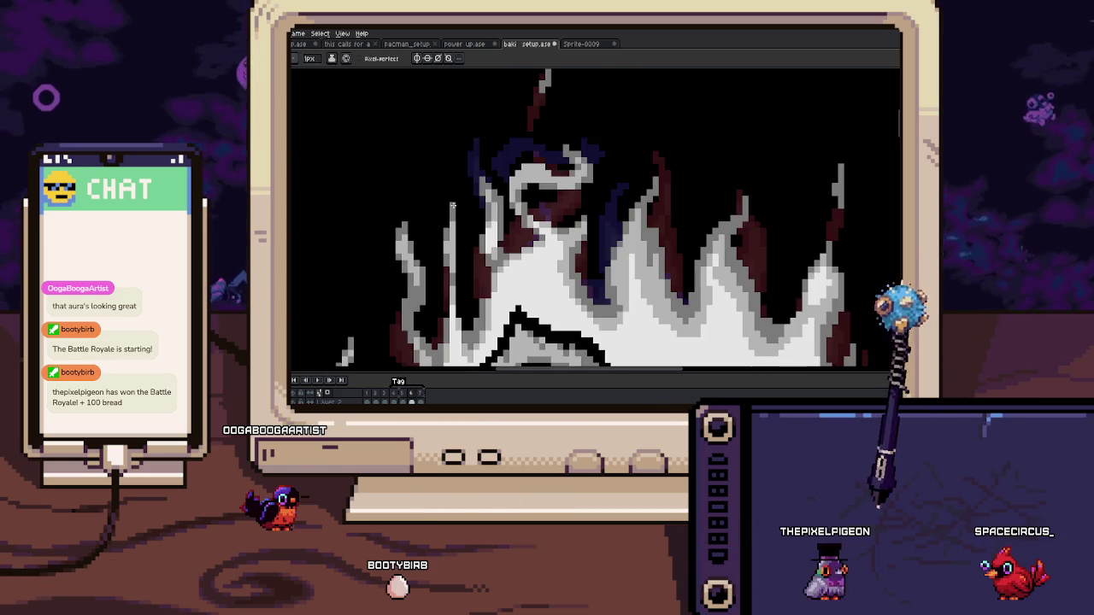
{"action": "scroll", "coordinate": [446, 191], "scroll_direction": "up", "scroll_amount": 1}
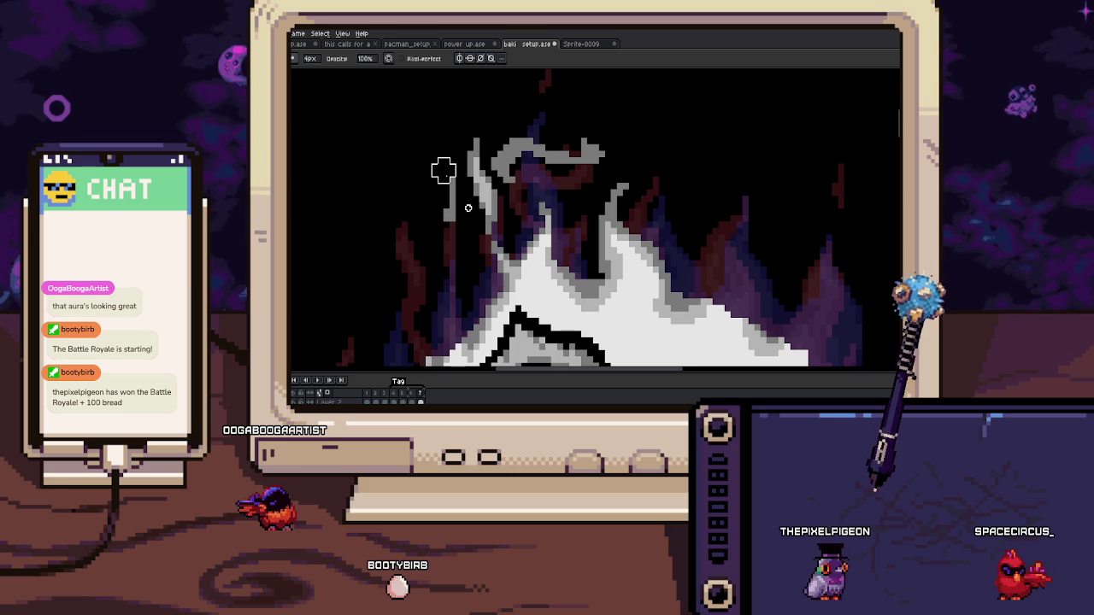
Step: Zoom around the flames, sample a flame colour and preview the aura animation
{"action": "key", "text": "b"}
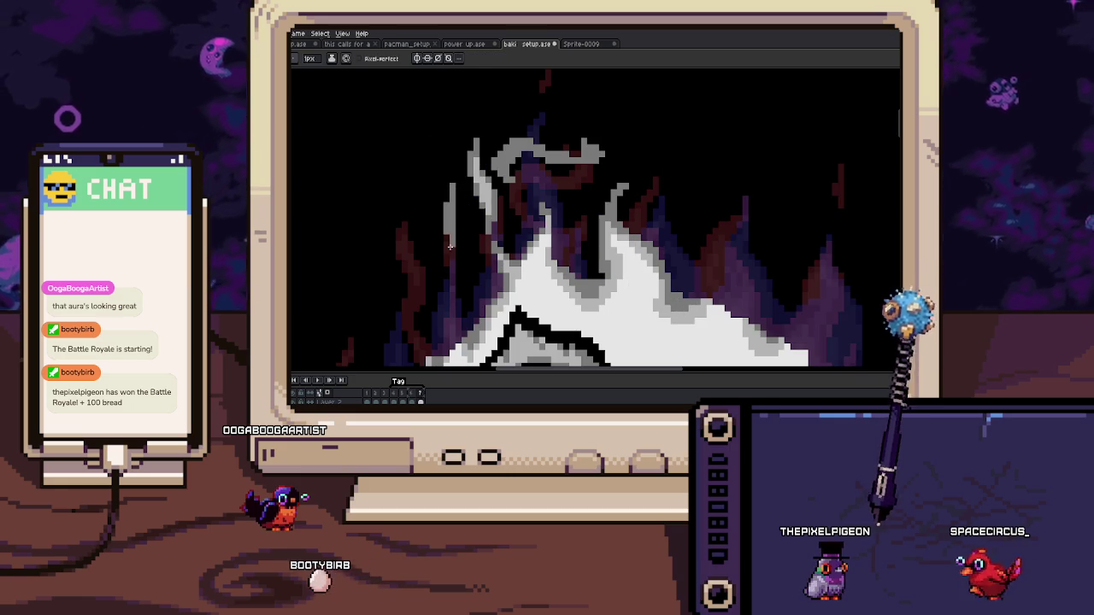
{"action": "scroll", "coordinate": [449, 239], "scroll_direction": "up", "scroll_amount": 1}
{"action": "scroll", "coordinate": [446, 218], "scroll_direction": "up", "scroll_amount": 1}
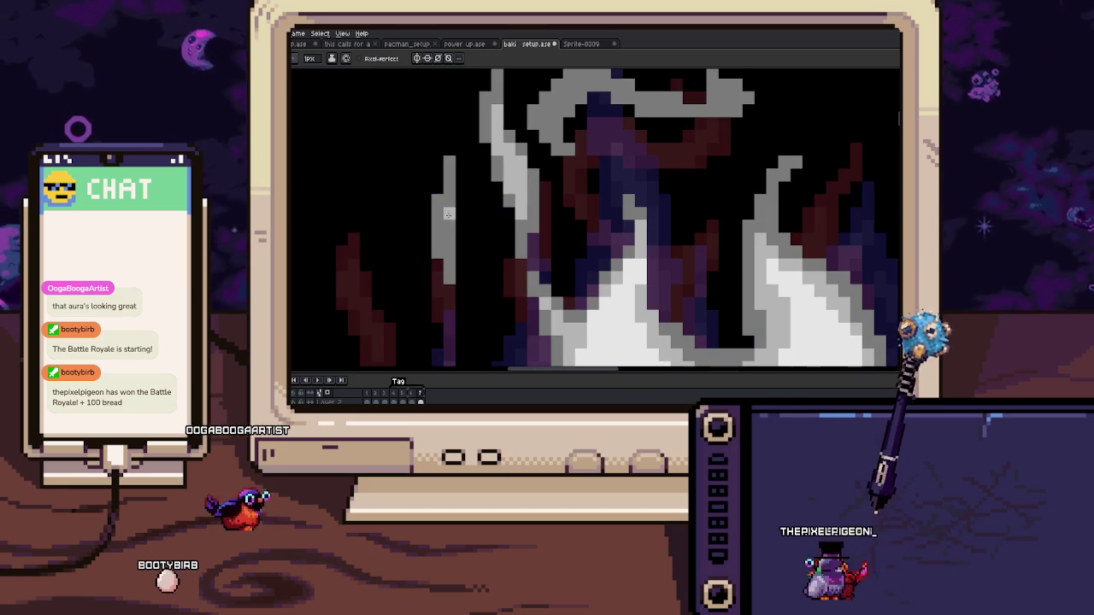
{"action": "scroll", "coordinate": [446, 248], "scroll_direction": "down", "scroll_amount": 1}
{"action": "scroll", "coordinate": [446, 265], "scroll_direction": "down", "scroll_amount": 1}
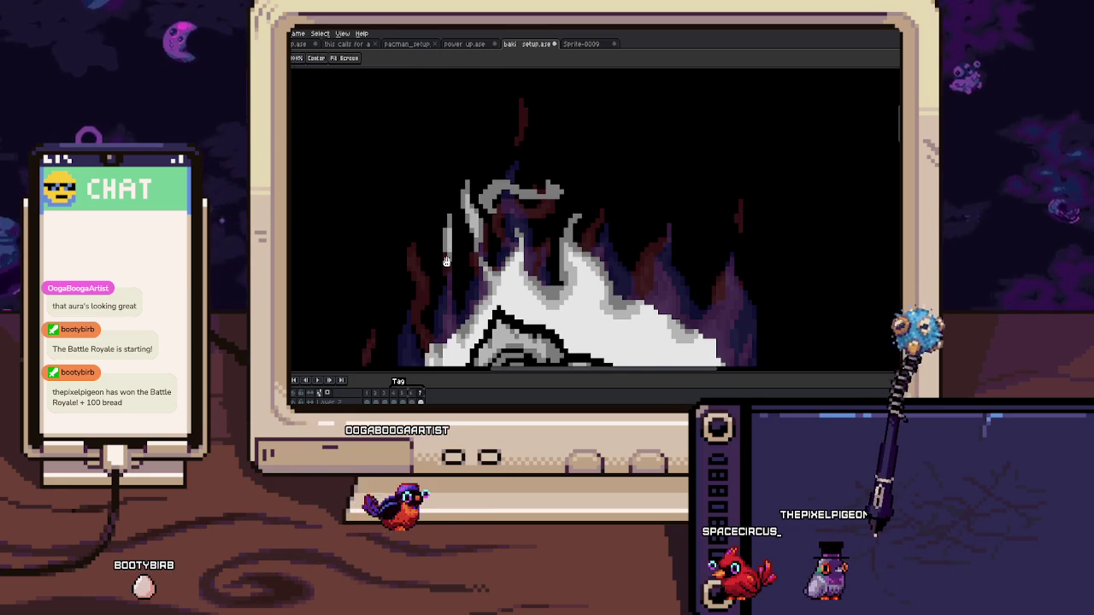
{"action": "scroll", "coordinate": [446, 265], "scroll_direction": "down", "scroll_amount": 1}
{"action": "scroll", "coordinate": [453, 248], "scroll_direction": "up", "scroll_amount": 2}
{"action": "scroll", "coordinate": [462, 230], "scroll_direction": "down", "scroll_amount": 1}
{"action": "scroll", "coordinate": [474, 217], "scroll_direction": "down", "scroll_amount": 1}
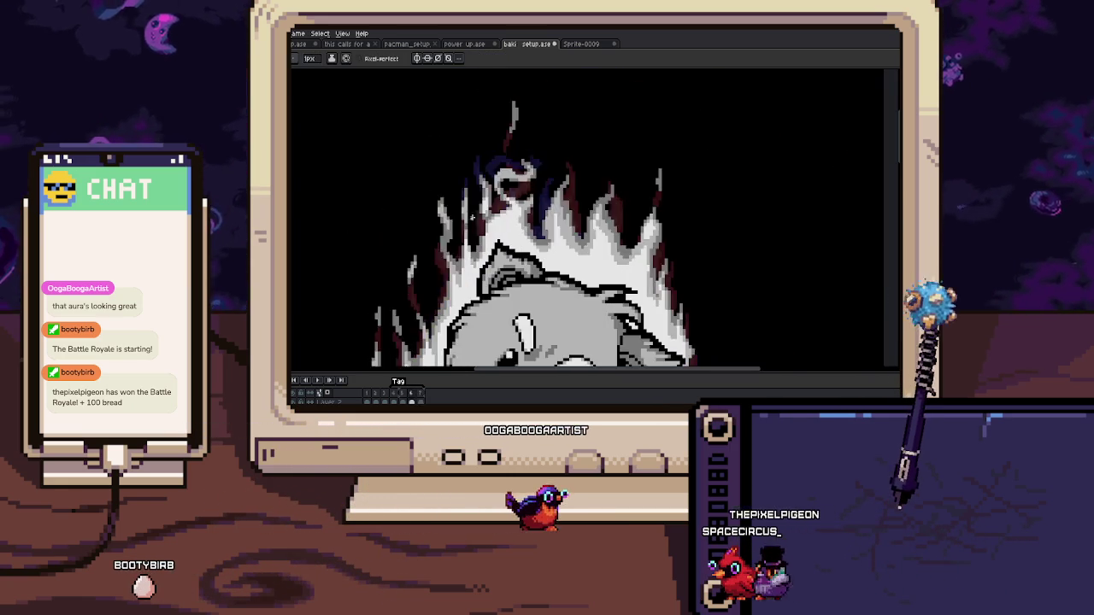
{"action": "scroll", "coordinate": [475, 231], "scroll_direction": "up", "scroll_amount": 1}
{"action": "scroll", "coordinate": [481, 273], "scroll_direction": "up", "scroll_amount": 1}
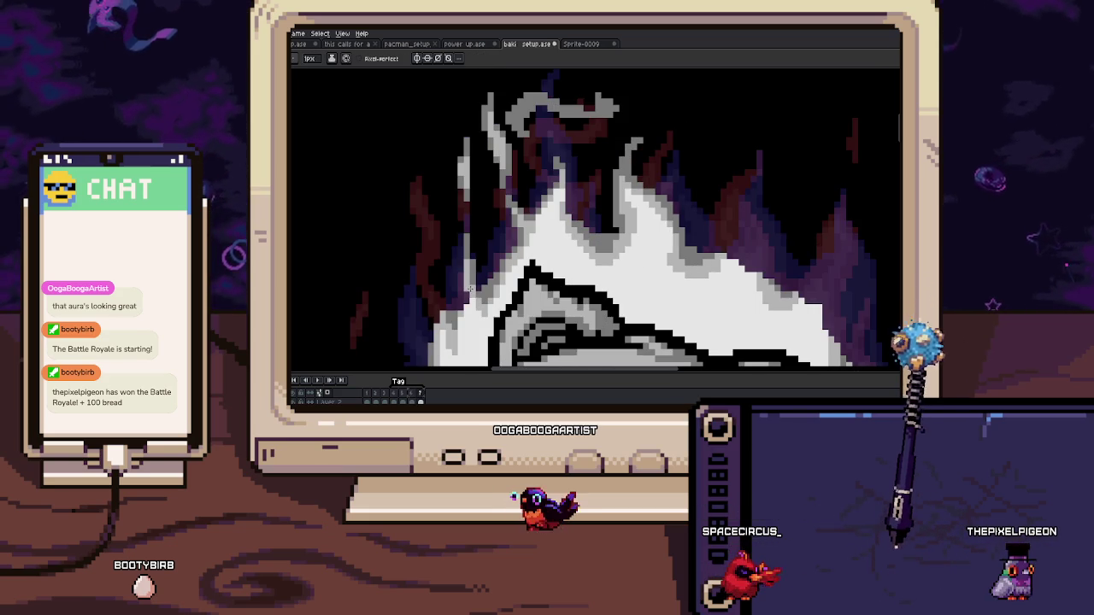
{"action": "key", "text": "alt"}
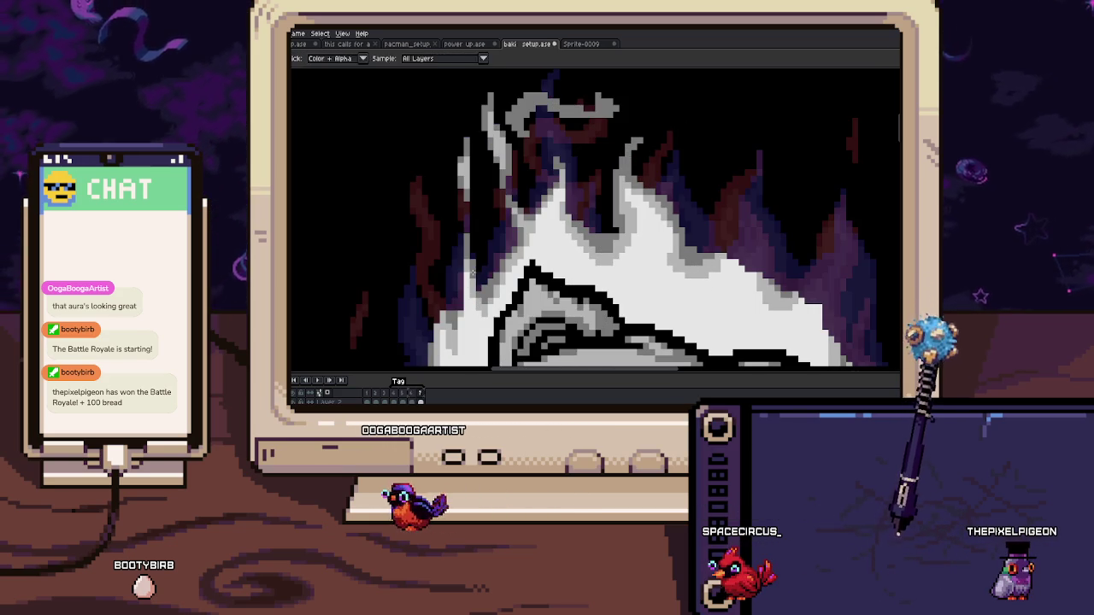
{"action": "key", "text": "Return"}
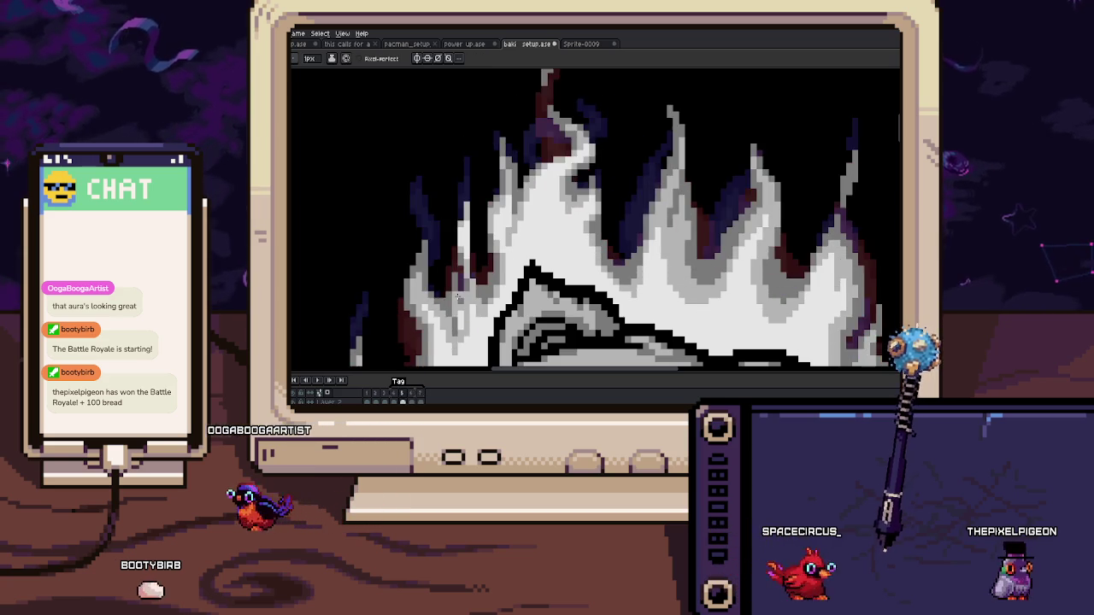
Step: Edge the white flames beside the bear's ear and head with dark purple pixels
{"action": "left_click_drag", "start_coordinate": [453, 255], "coordinate": [460, 267]}
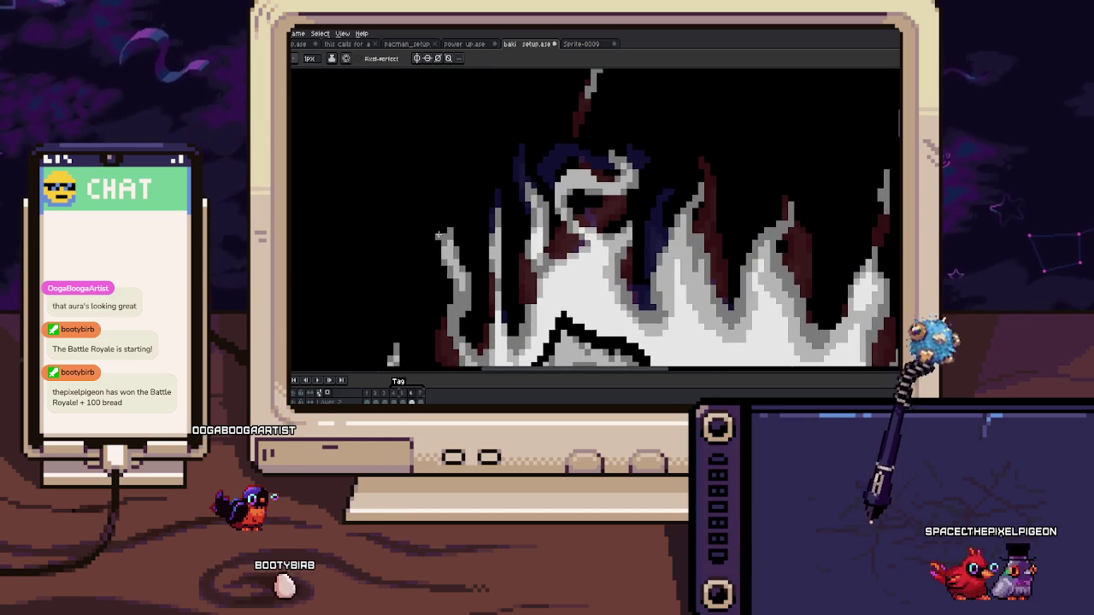
{"action": "key", "text": "b"}
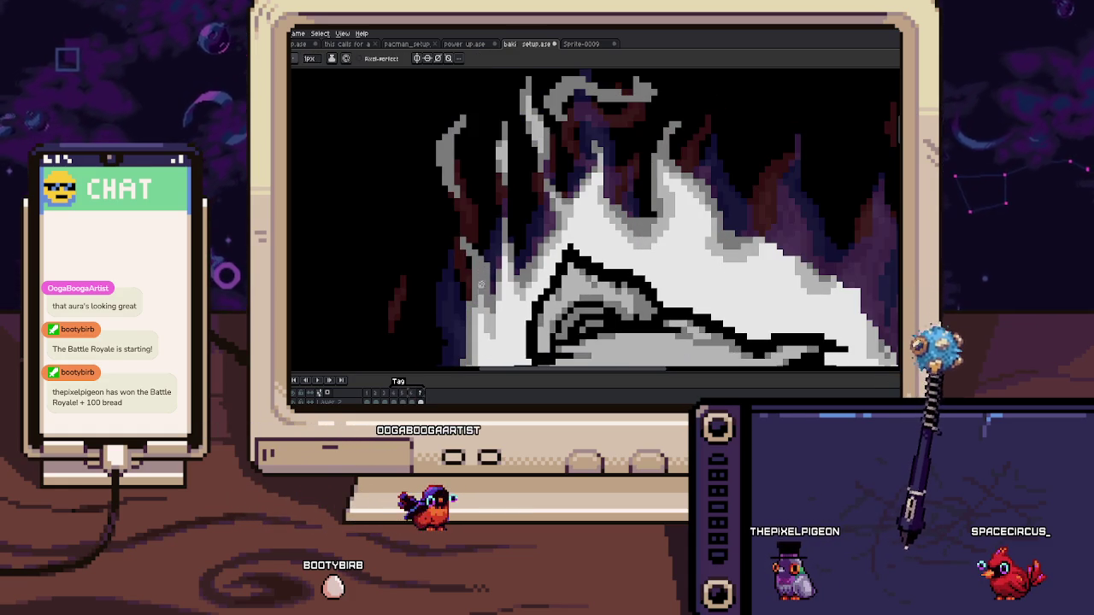
{"action": "key", "text": "b"}
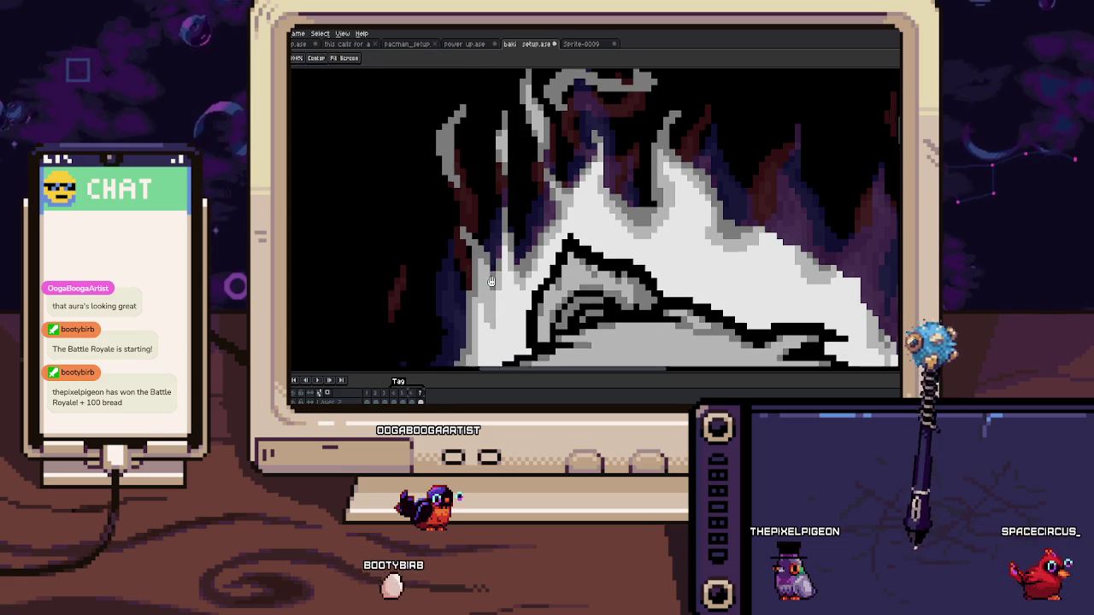
{"action": "key", "text": "b"}
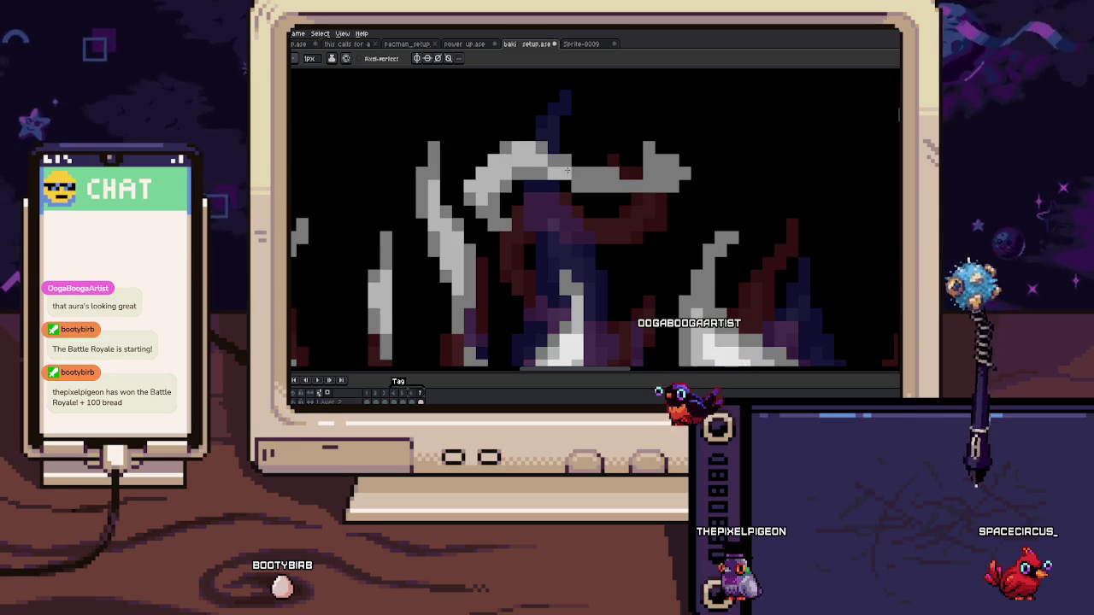
{"action": "key", "text": "h"}
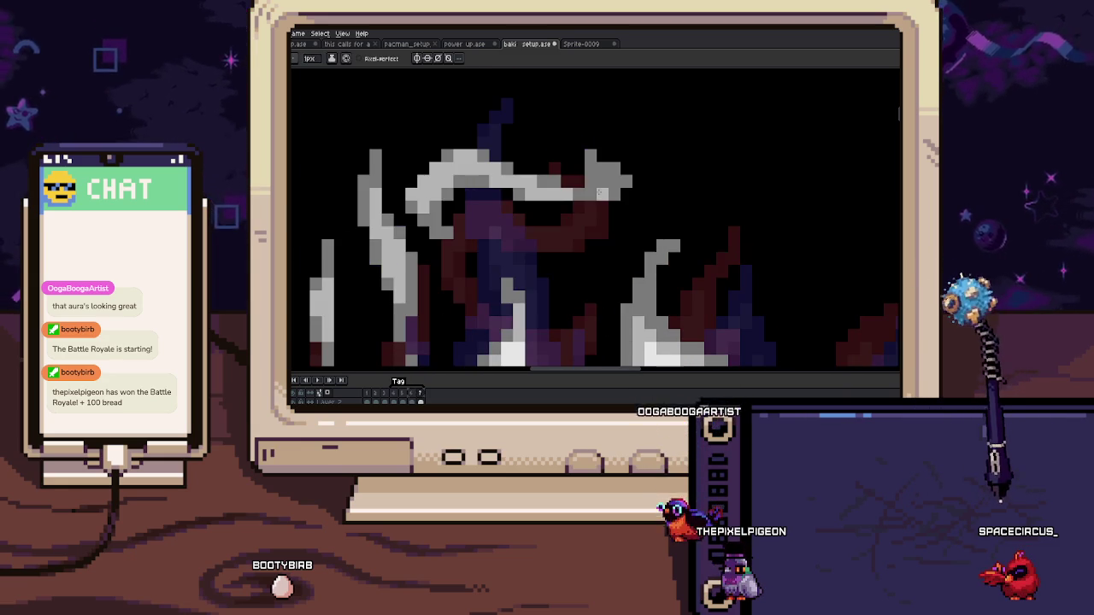
{"action": "scroll", "coordinate": [586, 187], "scroll_direction": "down", "scroll_amount": 3}
{"action": "left_click_drag", "start_coordinate": [612, 256], "coordinate": [594, 184]}
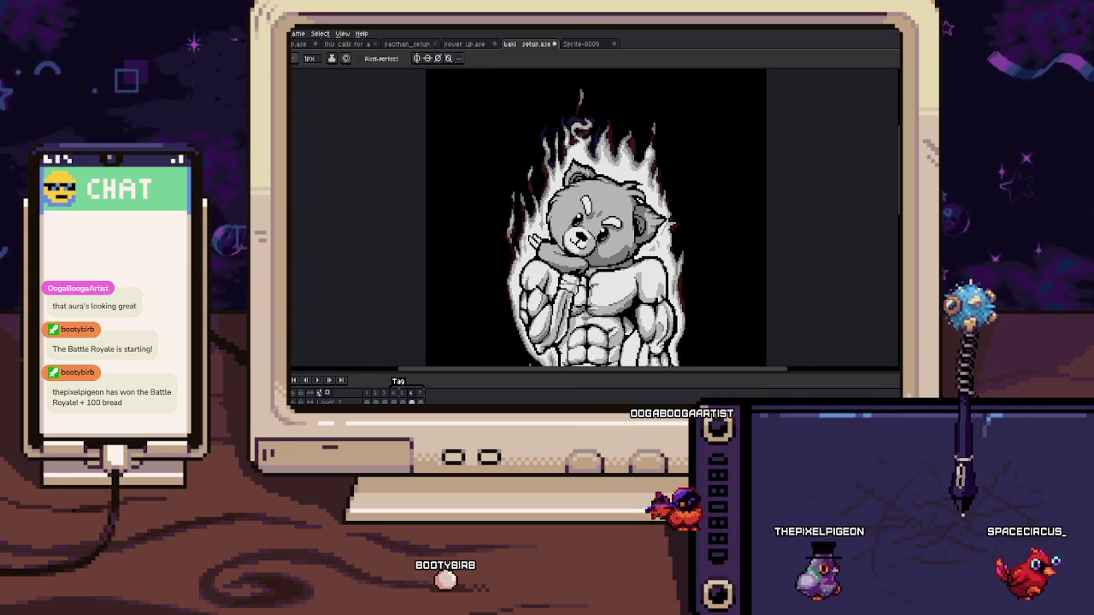
{"action": "scroll", "coordinate": [540, 217], "scroll_direction": "up", "scroll_amount": 3}
Step: Sample an aura colour and repaint flame pixels beside the bear's head
{"action": "key", "text": "b"}
{"action": "scroll", "coordinate": [536, 181], "scroll_direction": "up", "scroll_amount": 1}
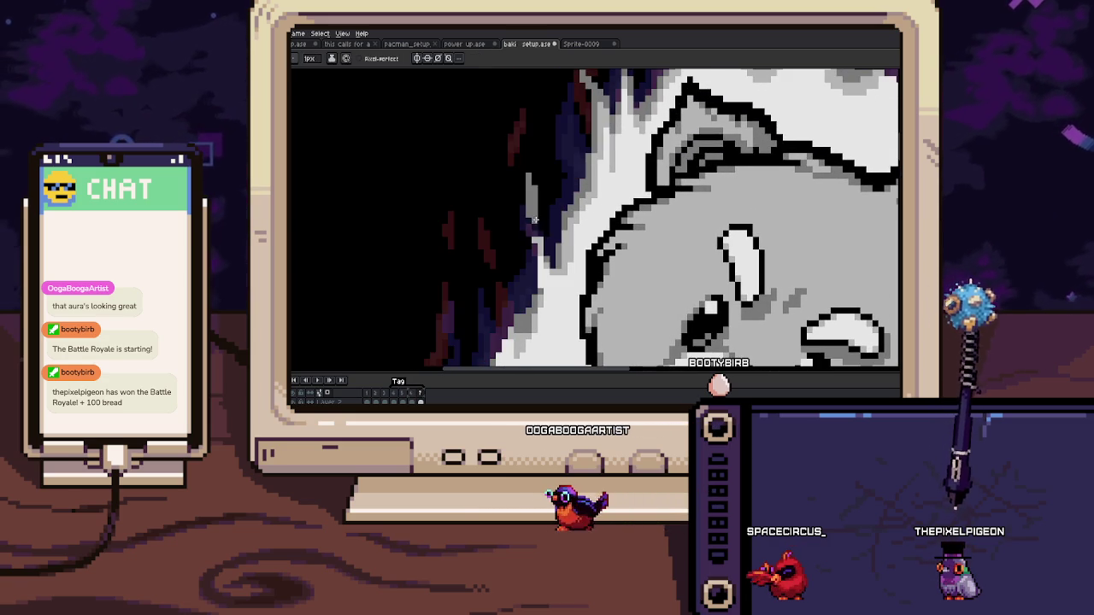
{"action": "key", "text": "e"}
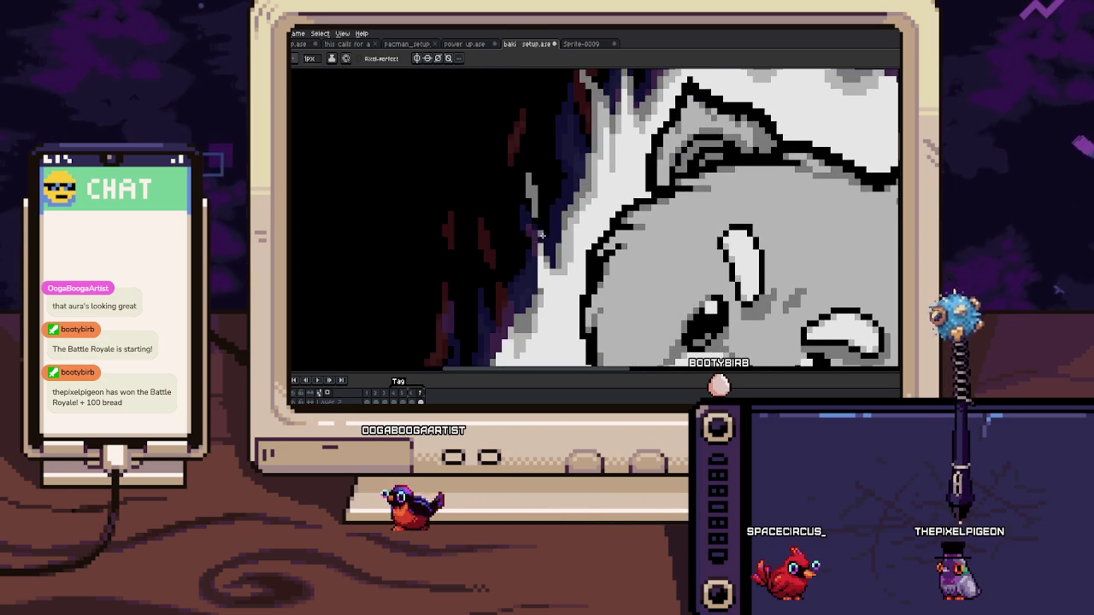
{"action": "key", "text": "i"}
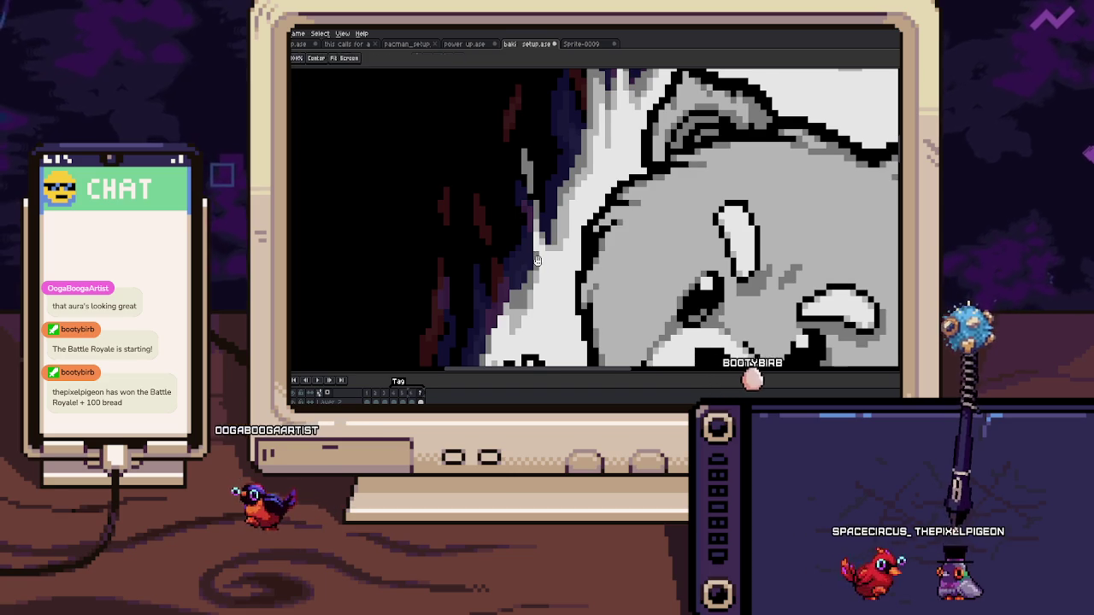
{"action": "key", "text": "b"}
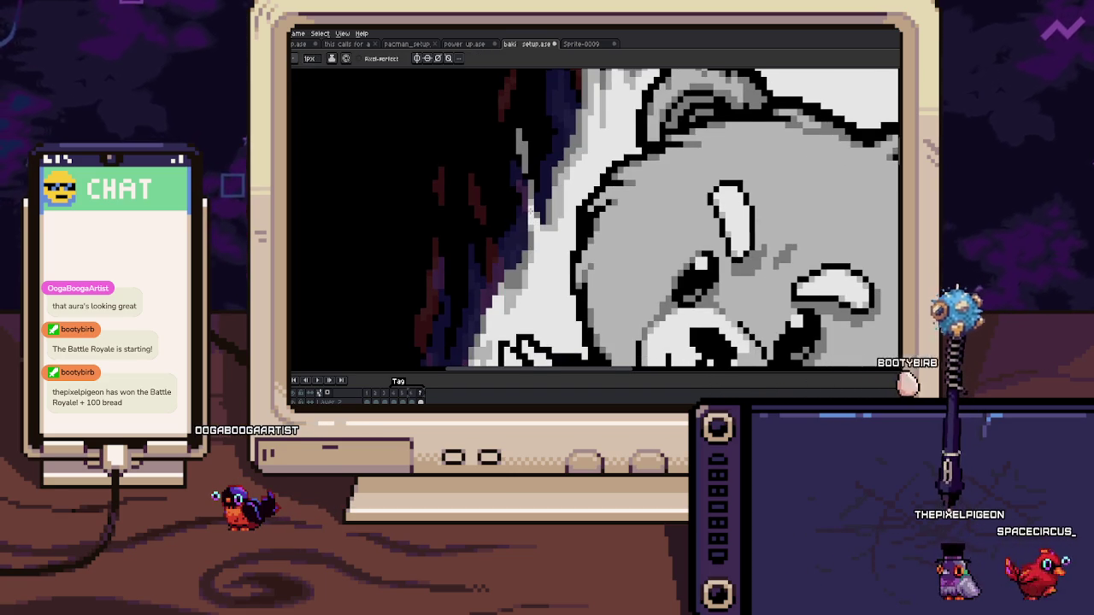
{"action": "key", "text": "b"}
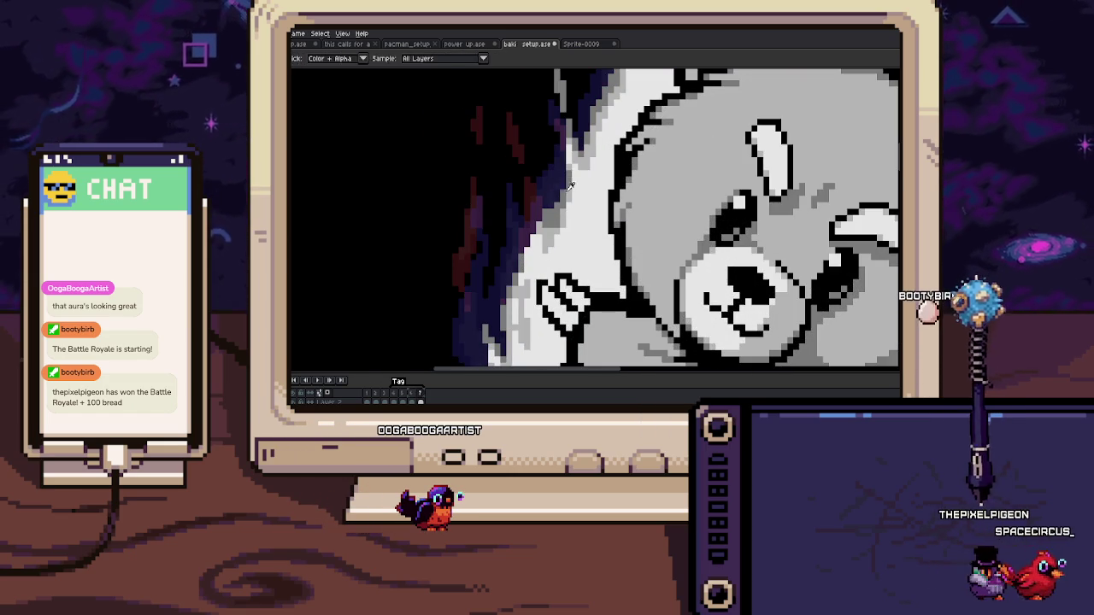
Step: Erase and repaint flame pixels, adding dark purple and maroon shading beside the paw
{"action": "key", "text": "Return"}
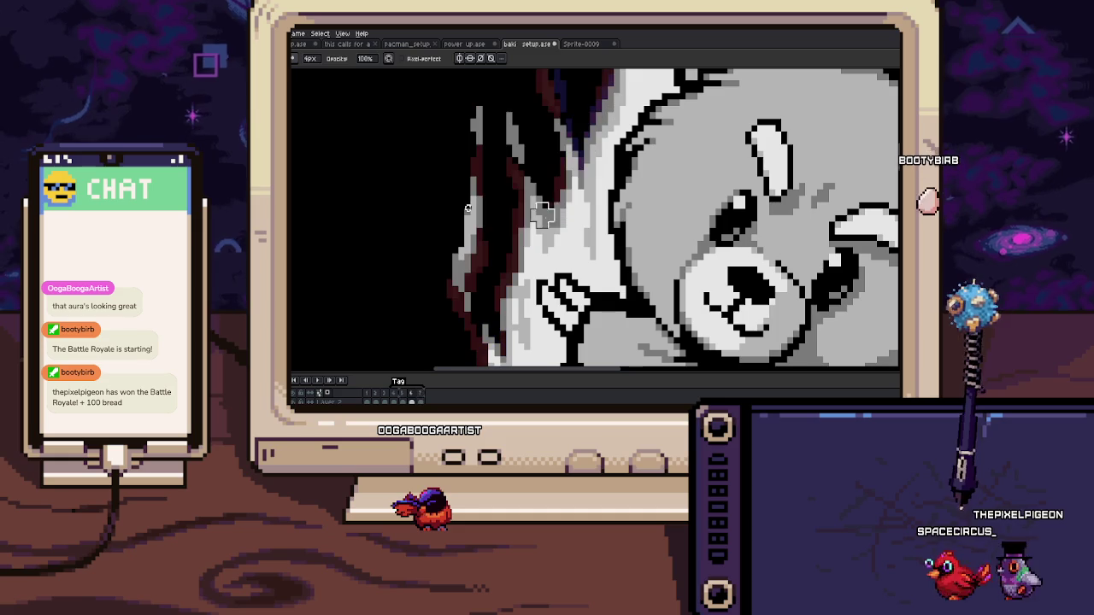
{"action": "key", "text": "e"}
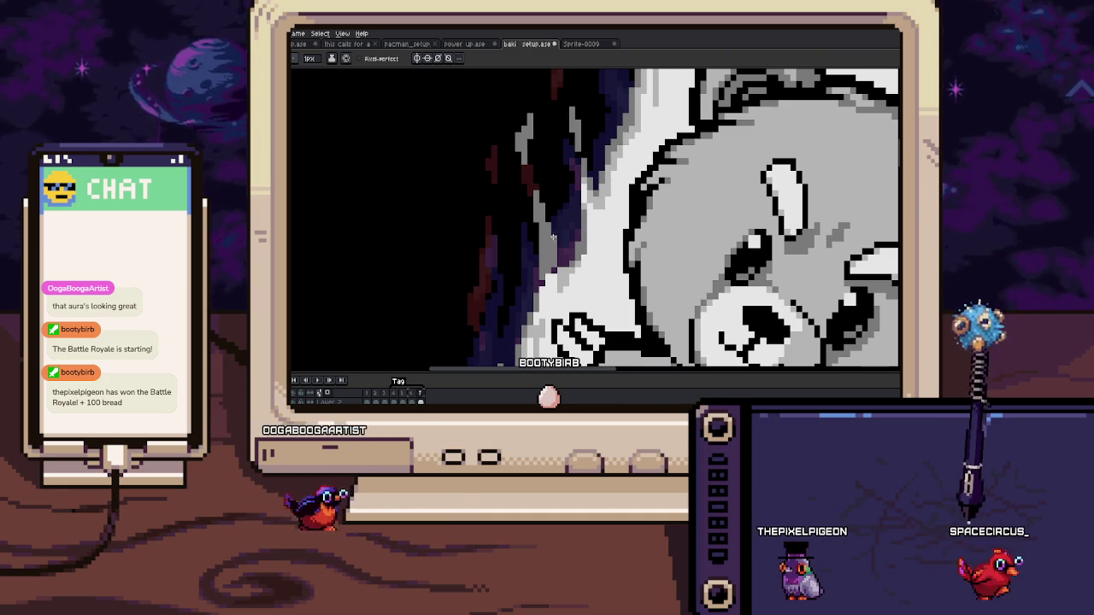
{"action": "key", "text": "e"}
{"action": "key", "text": "b"}
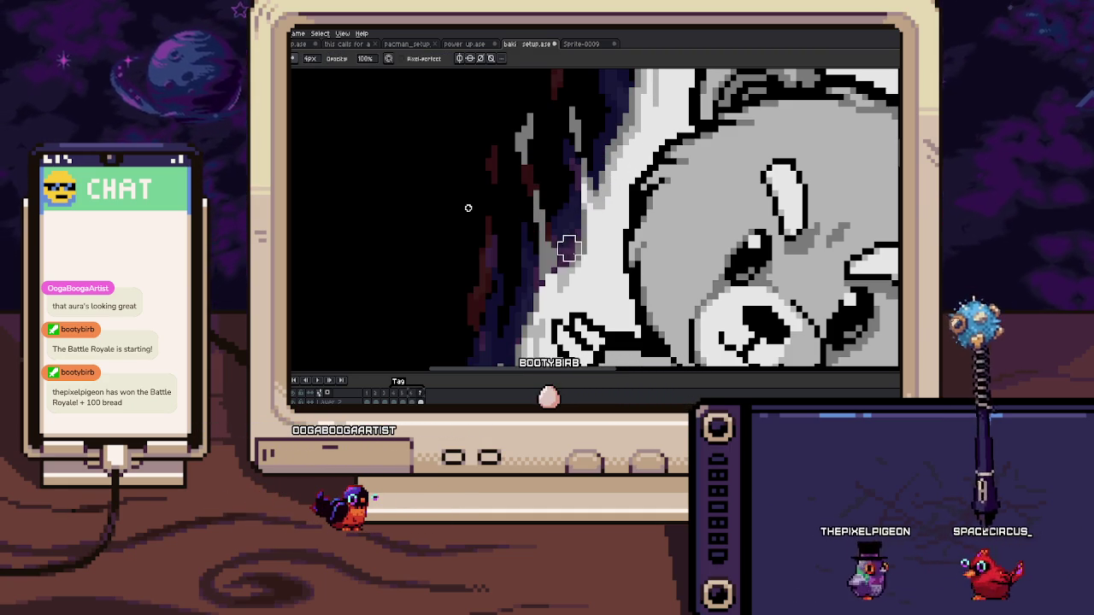
{"action": "scroll", "coordinate": [561, 258], "scroll_direction": "up", "scroll_amount": 2}
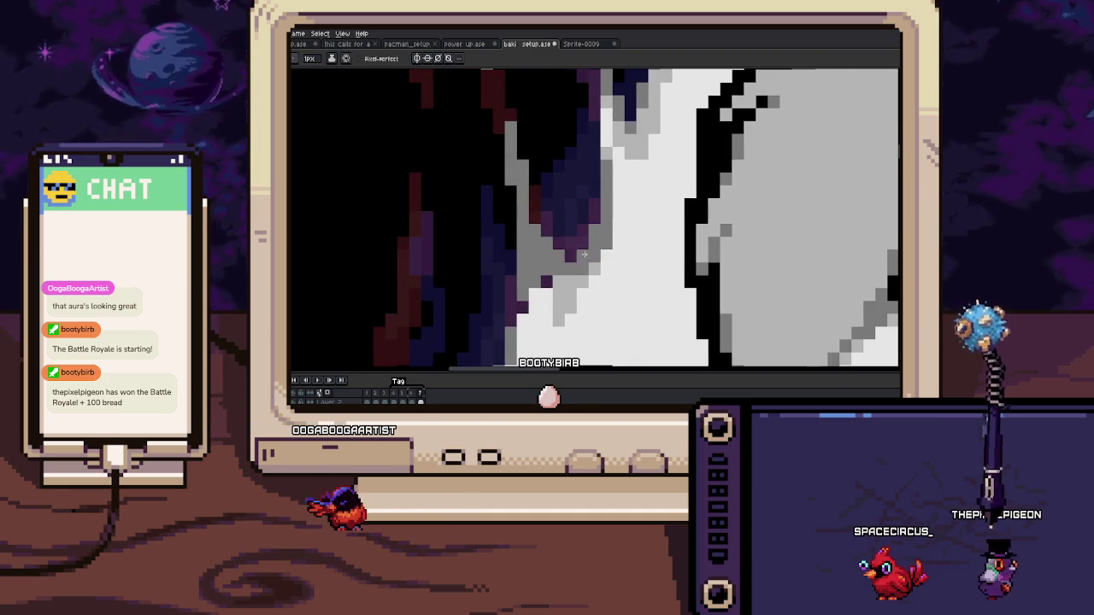
{"action": "left_click_drag", "start_coordinate": [599, 226], "coordinate": [595, 235]}
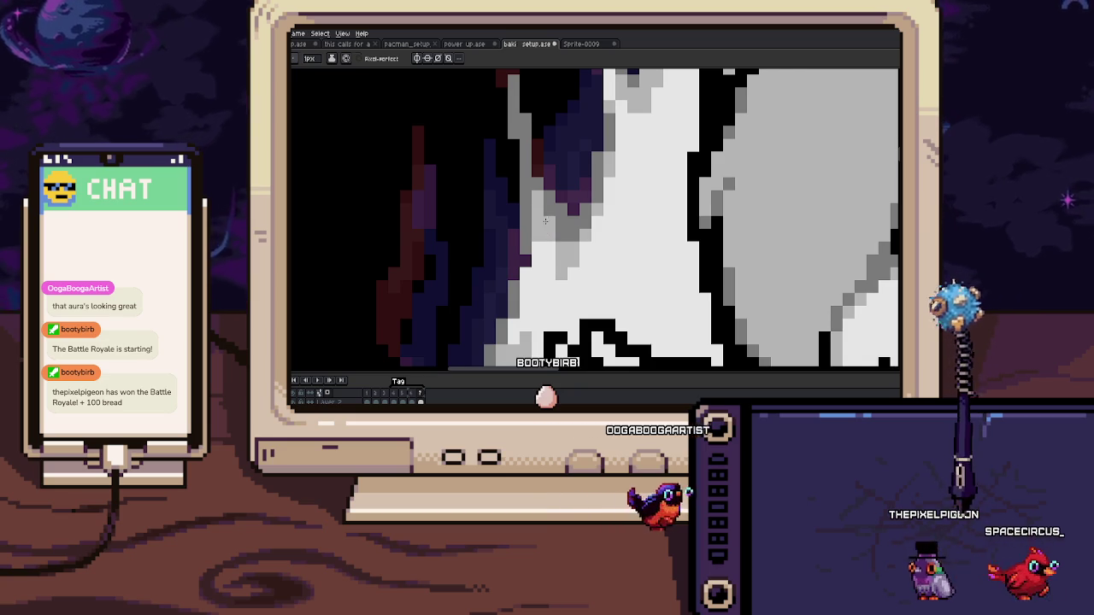
{"action": "key", "text": "alt"}
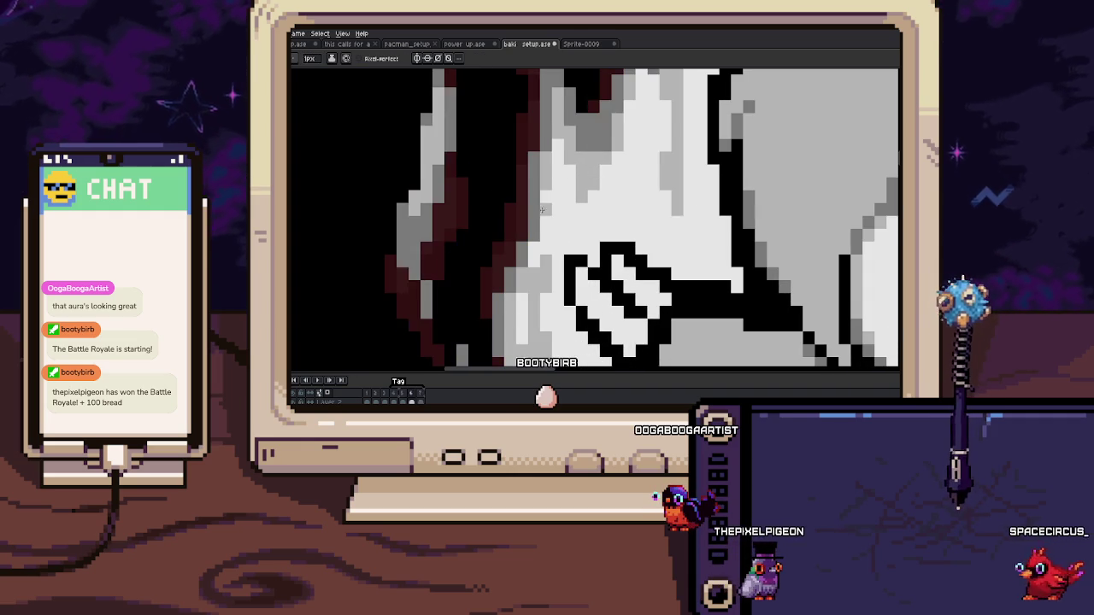
{"action": "scroll", "coordinate": [545, 223], "scroll_direction": "down", "scroll_amount": 3}
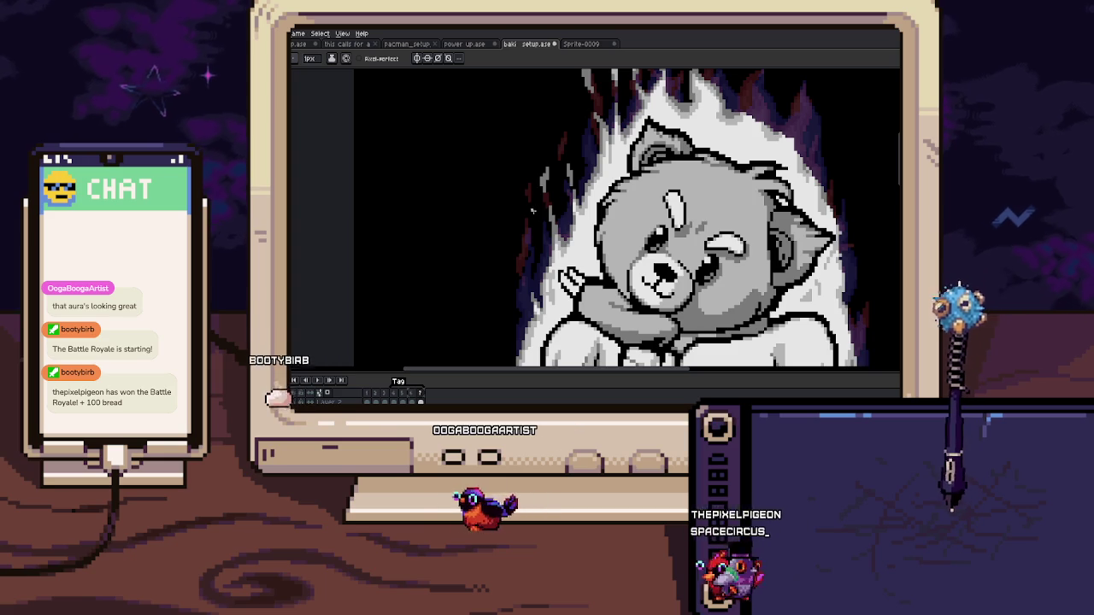
Step: Pan along the bear's left arm edge, alternating the 4px eraser and 1px pencil
{"action": "key", "text": "h"}
{"action": "key", "text": "b"}
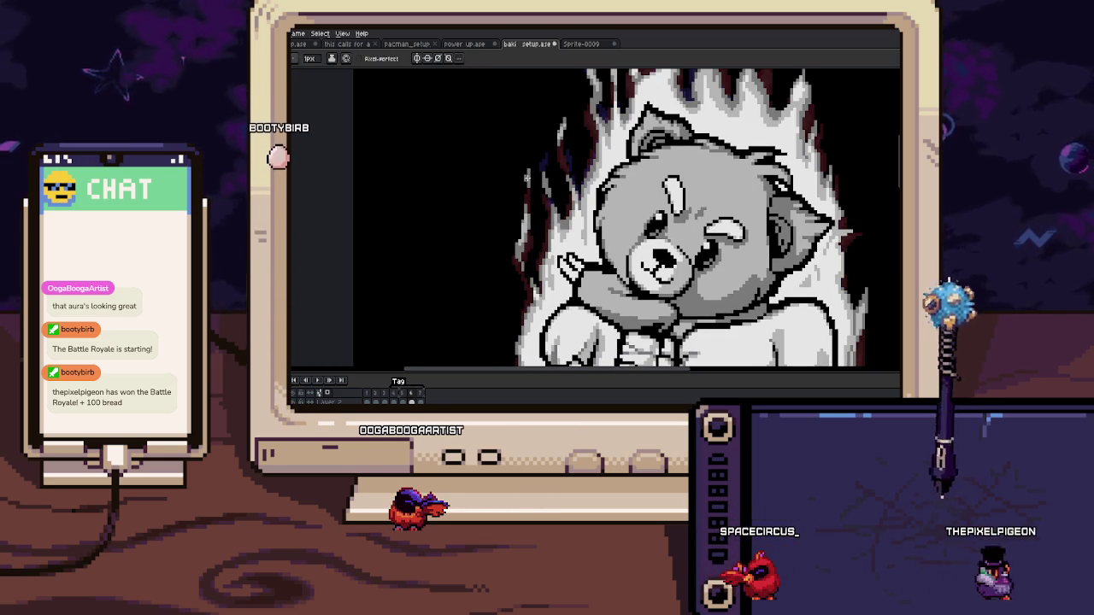
{"action": "scroll", "coordinate": [532, 193], "scroll_direction": "up", "scroll_amount": 2}
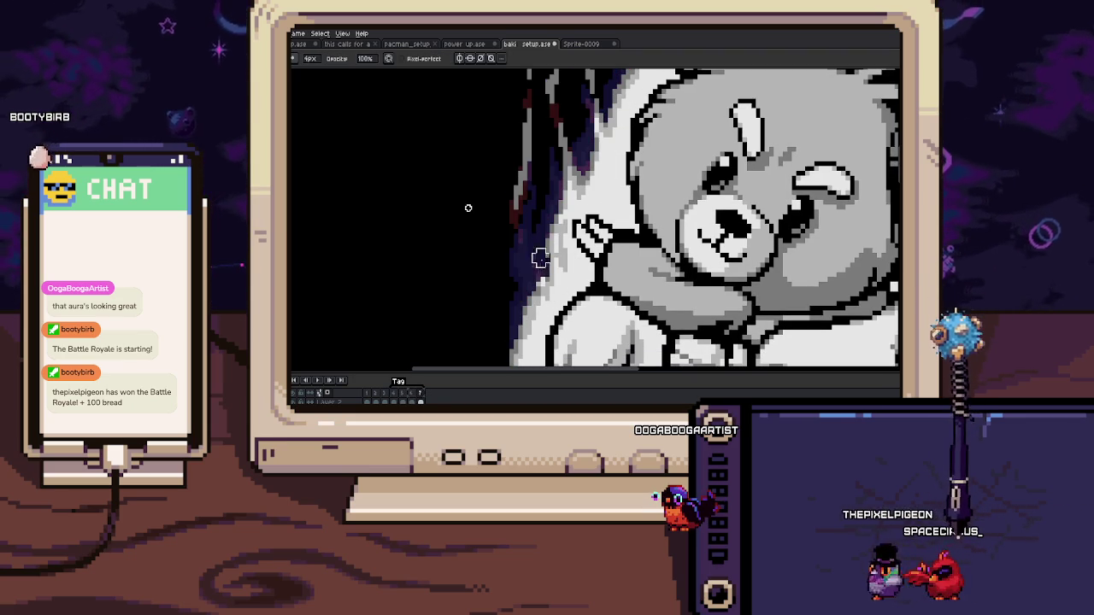
{"action": "scroll", "coordinate": [538, 240], "scroll_direction": "up", "scroll_amount": 2}
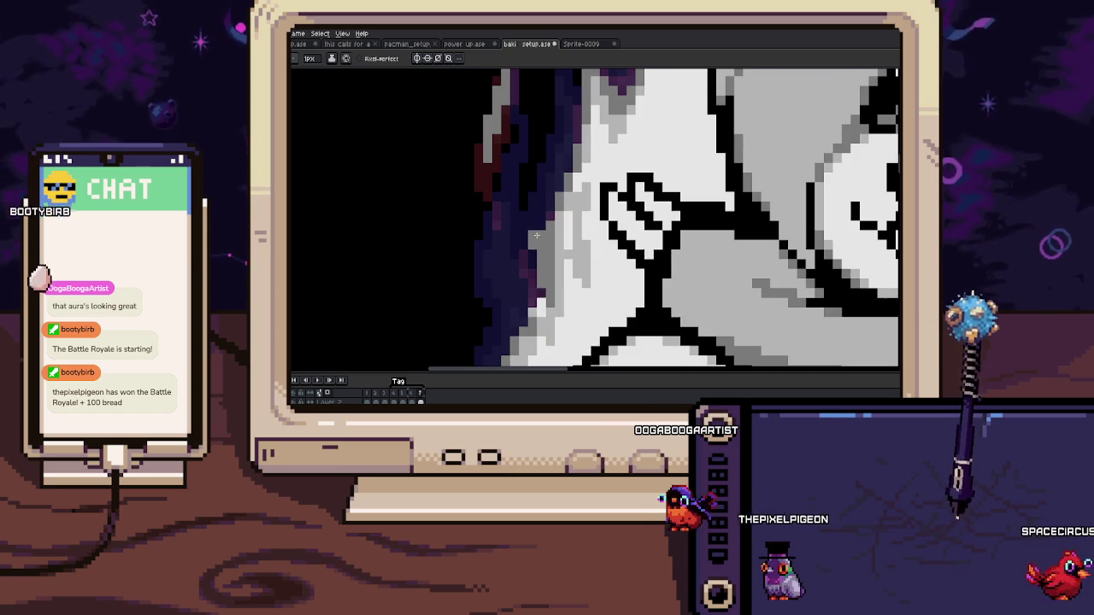
{"action": "key", "text": "space"}
{"action": "left_click_drag", "start_coordinate": [540, 284], "coordinate": [542, 234]}
{"action": "key", "text": "e"}
{"action": "key", "text": "b"}
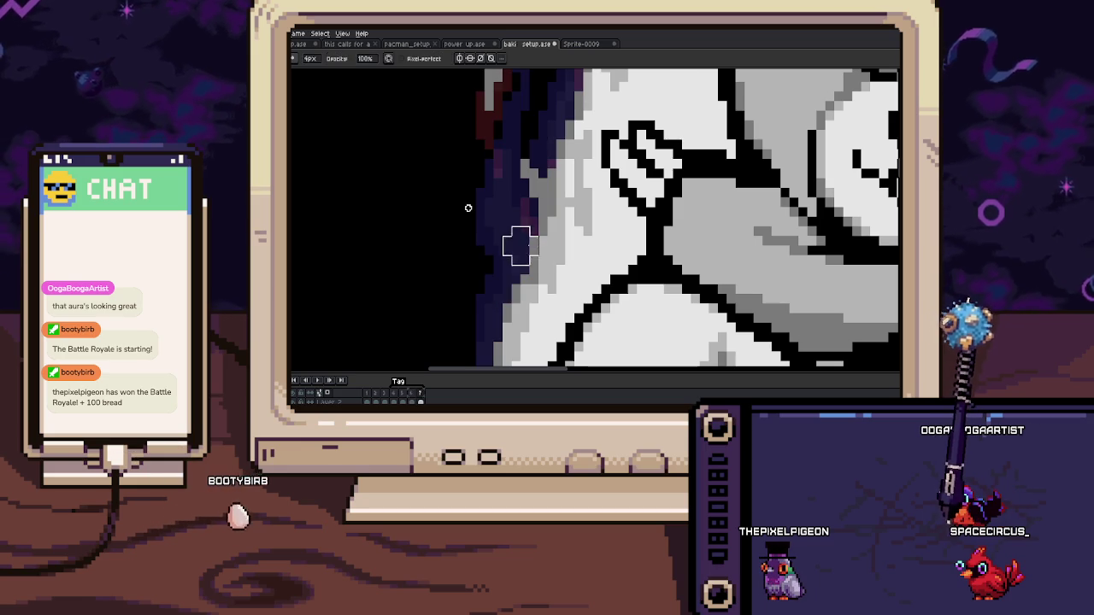
{"action": "left_click_drag", "start_coordinate": [542, 233], "coordinate": [545, 202]}
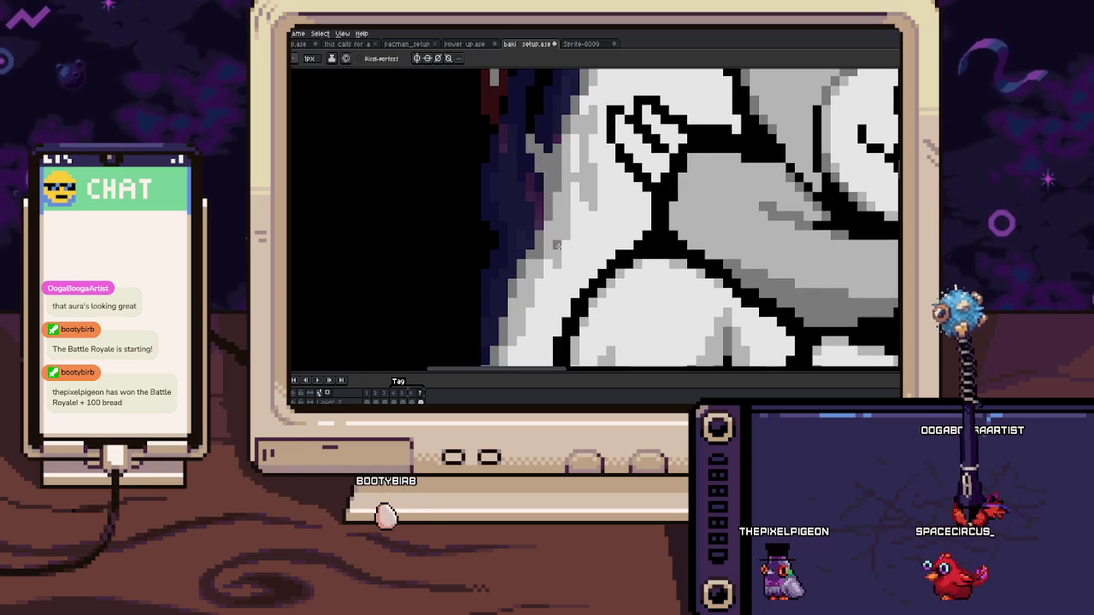
{"action": "left_click_drag", "start_coordinate": [541, 253], "coordinate": [540, 228]}
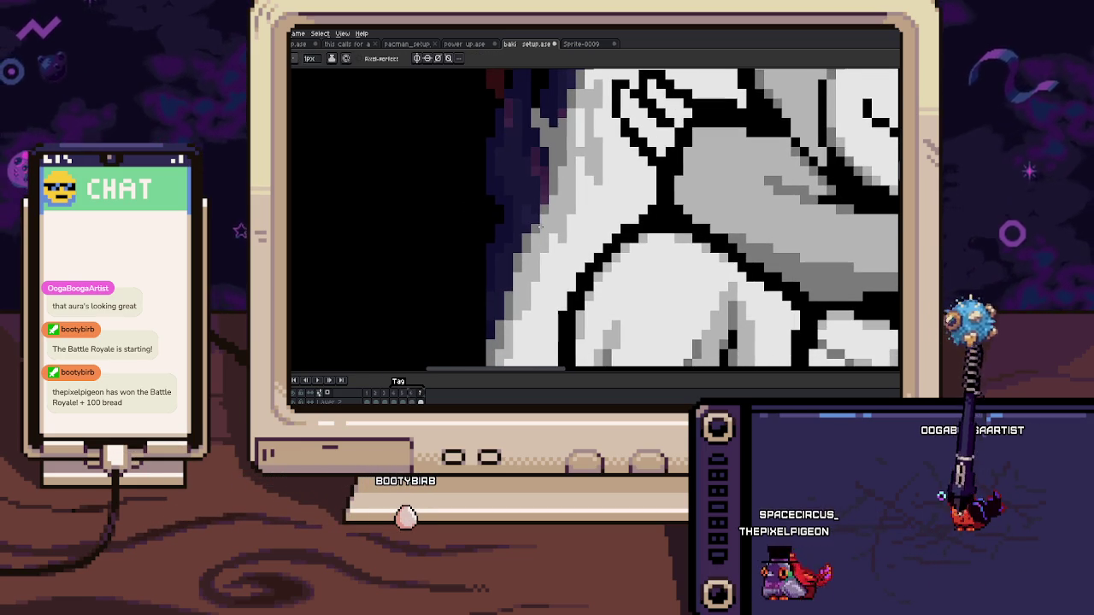
{"action": "key", "text": "b"}
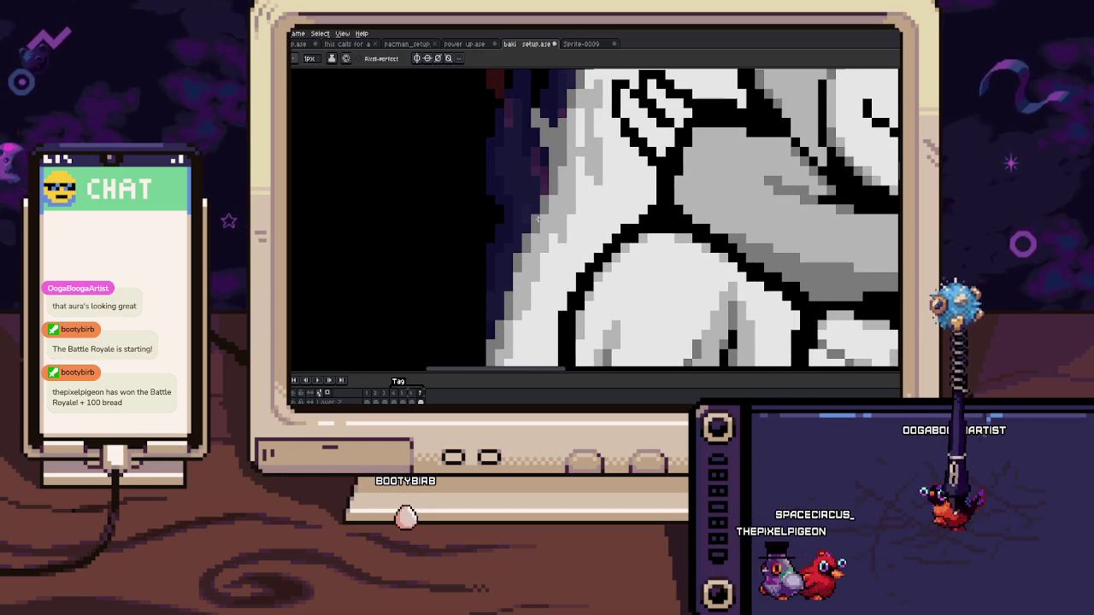
Step: Draw along the arm edge and sample the purple shading colour beside it
{"action": "mouse_move", "coordinate": [526, 210]}
{"action": "left_mouse_down"}
{"action": "mouse_move", "coordinate": [553, 234]}
{"action": "mouse_move", "coordinate": [560, 186]}
{"action": "left_mouse_up"}
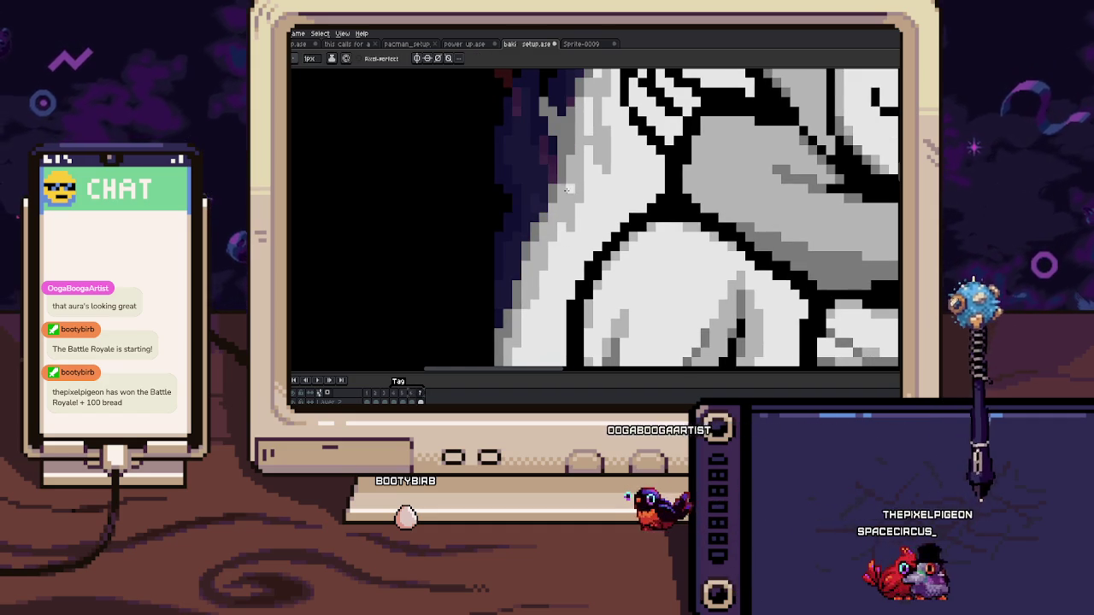
{"action": "key", "text": "i"}
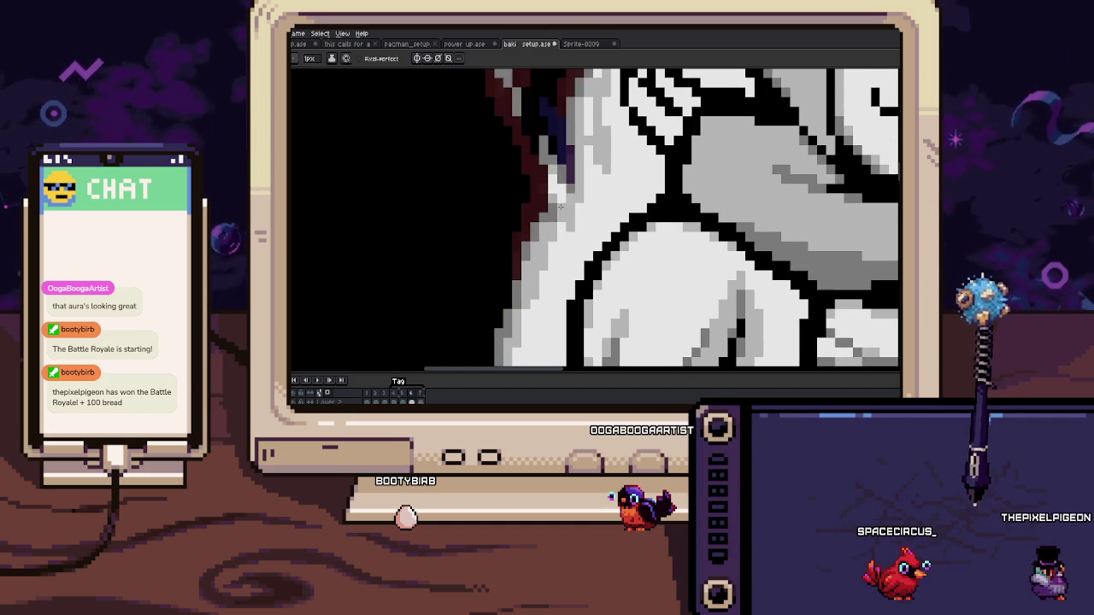
{"action": "left_click_drag", "start_coordinate": [559, 207], "coordinate": [551, 220]}
{"action": "key", "text": "i"}
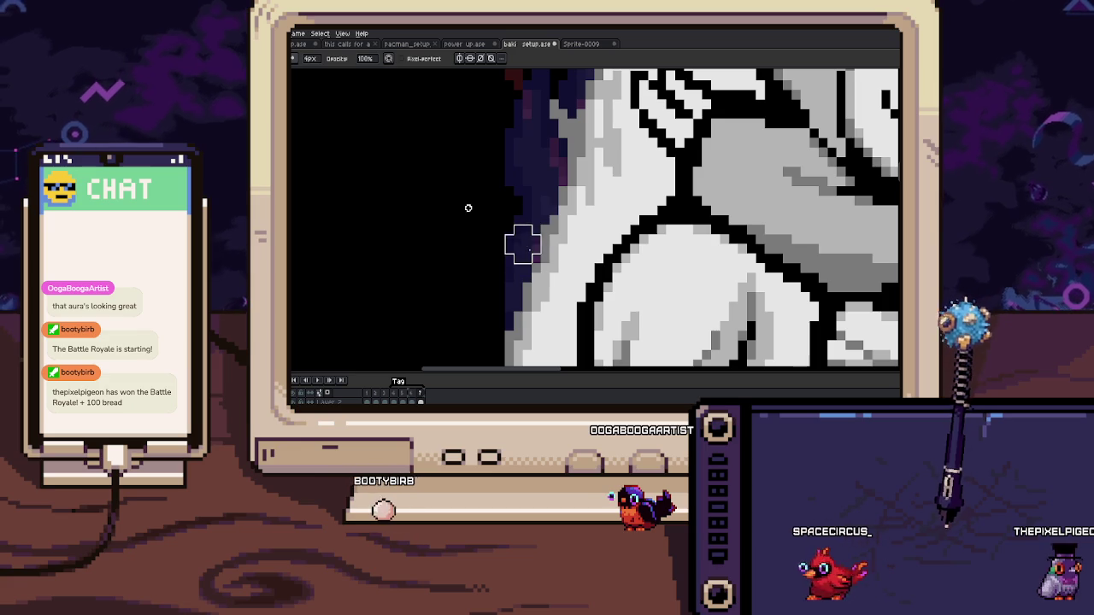
{"action": "scroll", "coordinate": [469, 208], "scroll_direction": "down", "scroll_amount": 2}
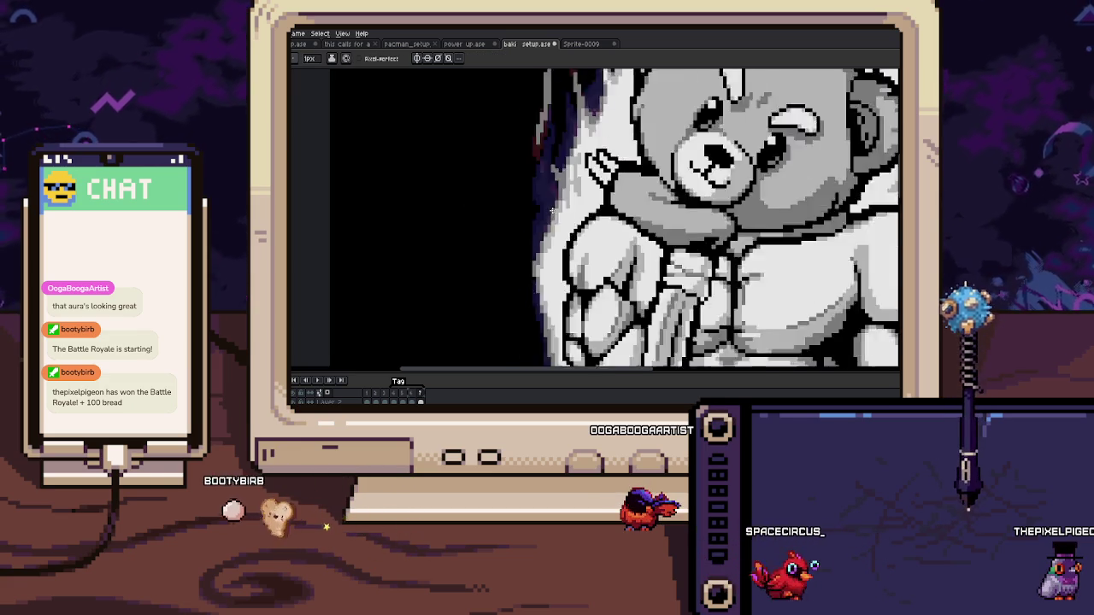
{"action": "scroll", "coordinate": [551, 209], "scroll_direction": "down", "scroll_amount": 3}
{"action": "scroll", "coordinate": [469, 208], "scroll_direction": "up", "scroll_amount": 3}
Step: Remove the stray purple block beside the bear's arm using a rectangular selection
{"action": "key", "text": "m"}
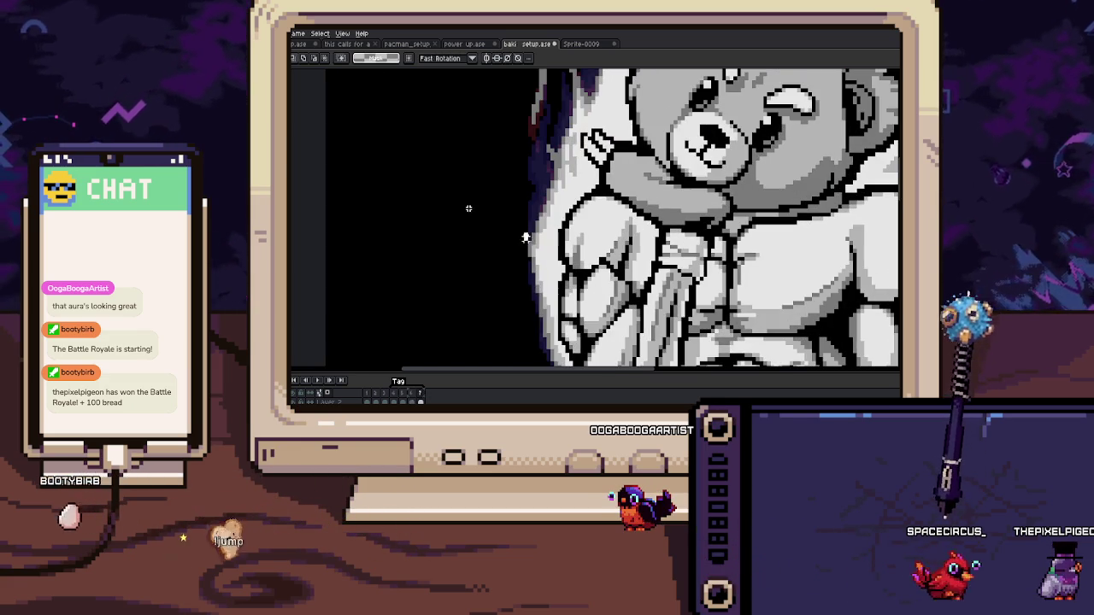
{"action": "left_click_drag", "start_coordinate": [523, 220], "coordinate": [551, 254]}
{"action": "key", "text": "Return"}
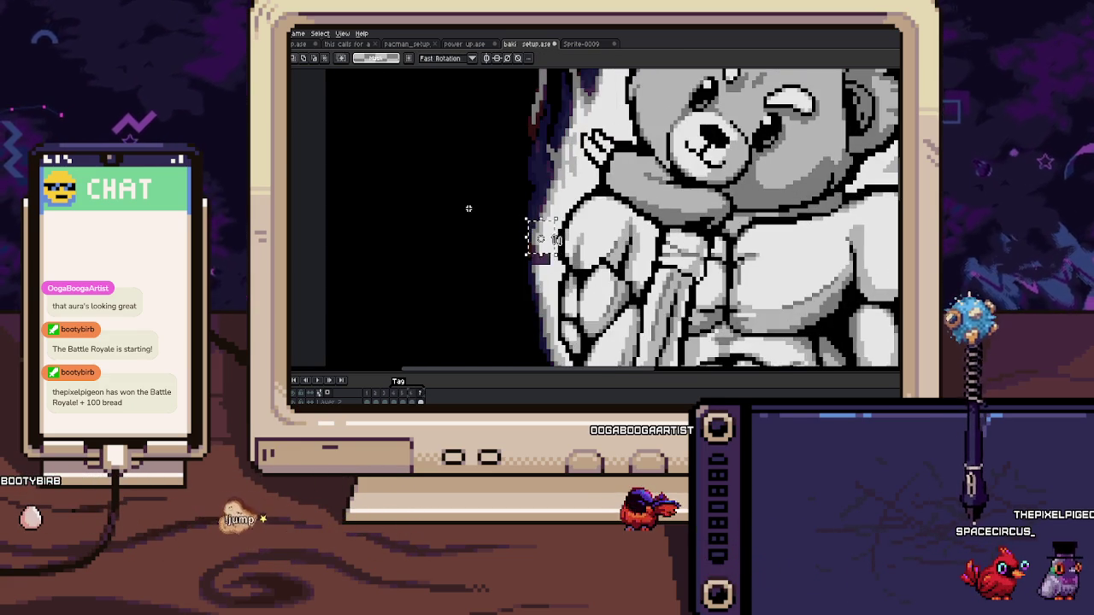
{"action": "scroll", "coordinate": [533, 256], "scroll_direction": "up", "scroll_amount": 3}
{"action": "key", "text": "b"}
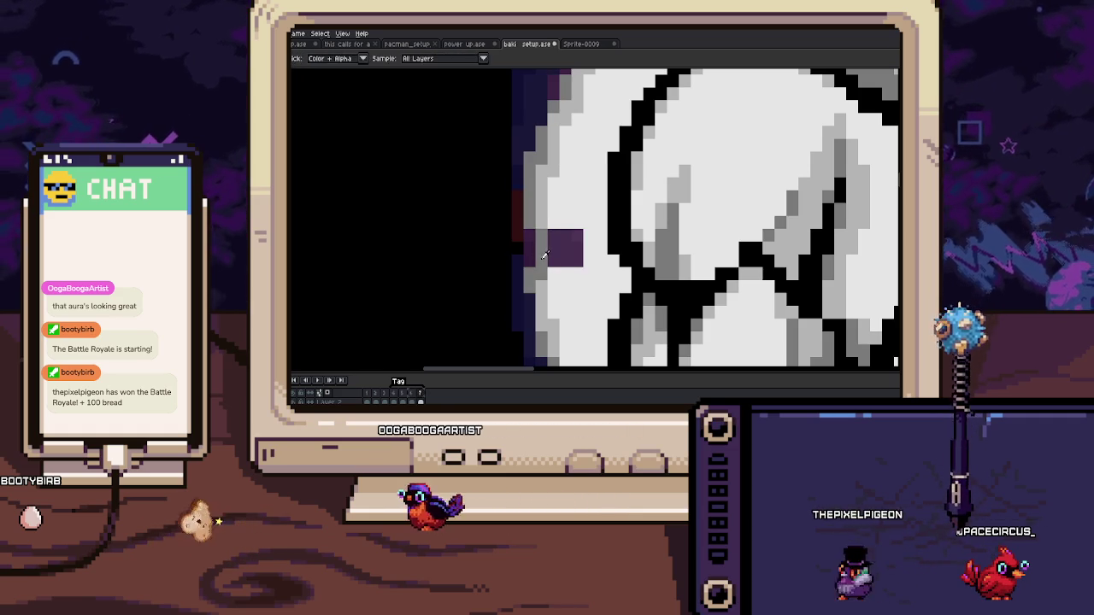
{"action": "key", "text": "plus"}
{"action": "key", "text": "plus"}
{"action": "key", "text": "plus"}
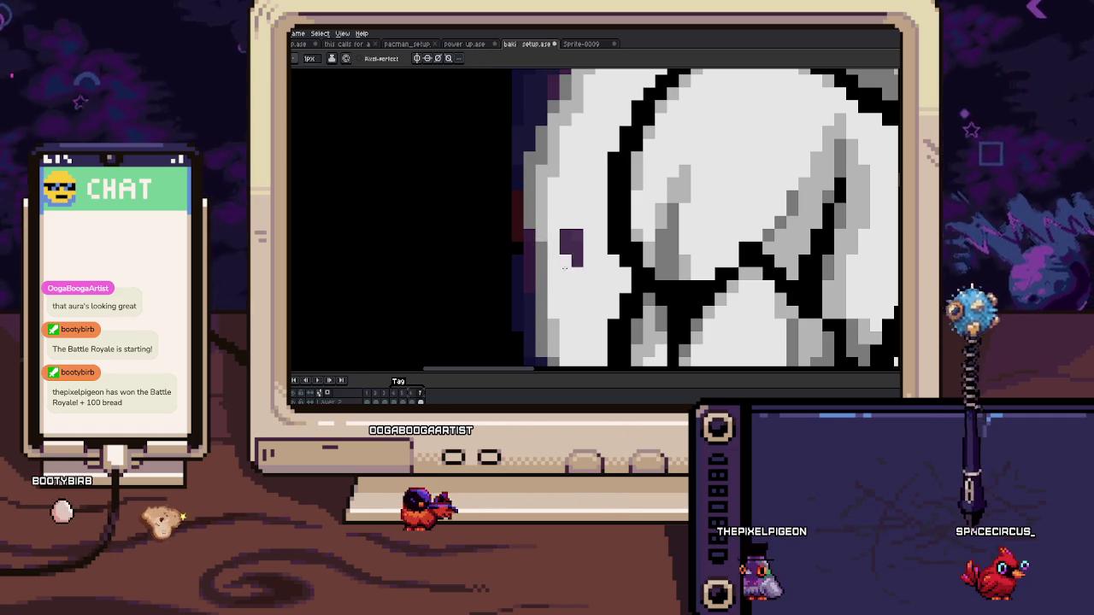
{"action": "key", "text": "i"}
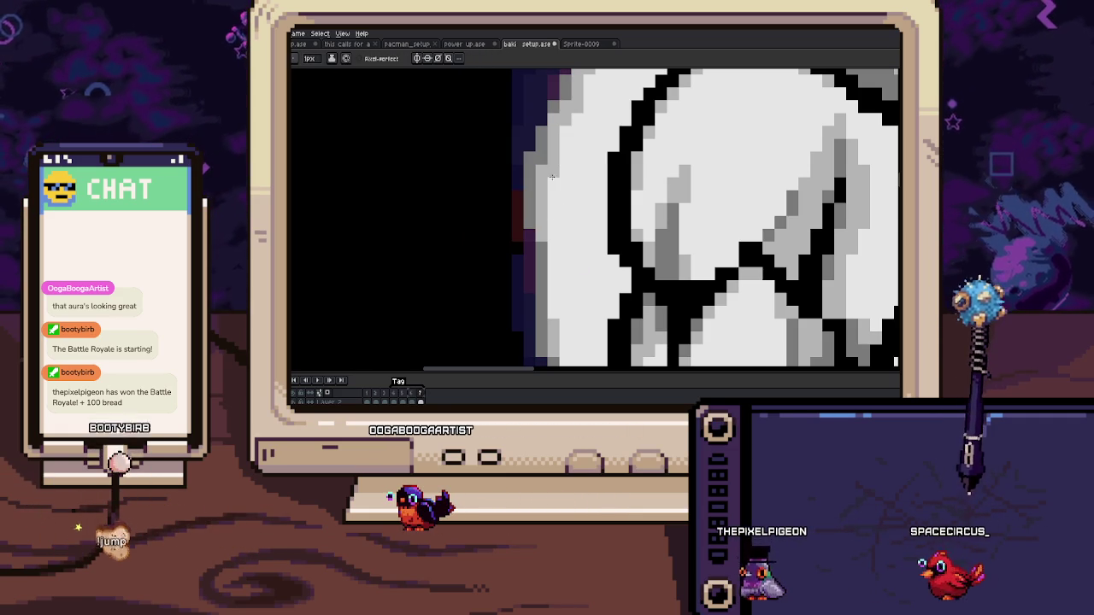
{"action": "scroll", "coordinate": [546, 207], "scroll_direction": "down", "scroll_amount": 2}
{"action": "scroll", "coordinate": [555, 215], "scroll_direction": "up", "scroll_amount": 2}
Step: Draw a 1px grey shading line down the side of the bear's abs
{"action": "key", "text": "b"}
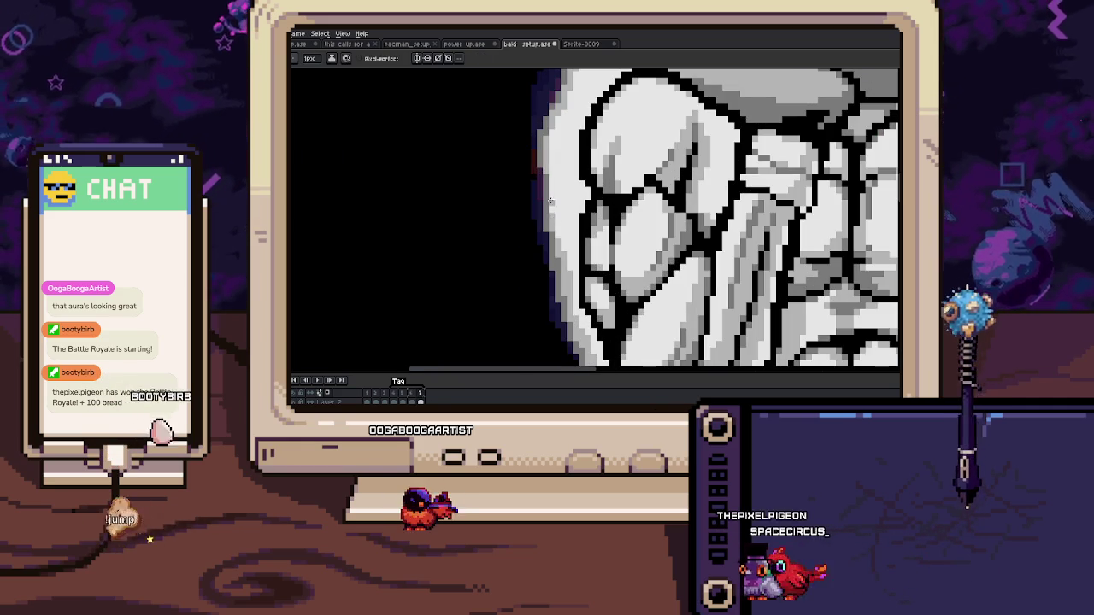
{"action": "scroll", "coordinate": [552, 217], "scroll_direction": "up", "scroll_amount": 1}
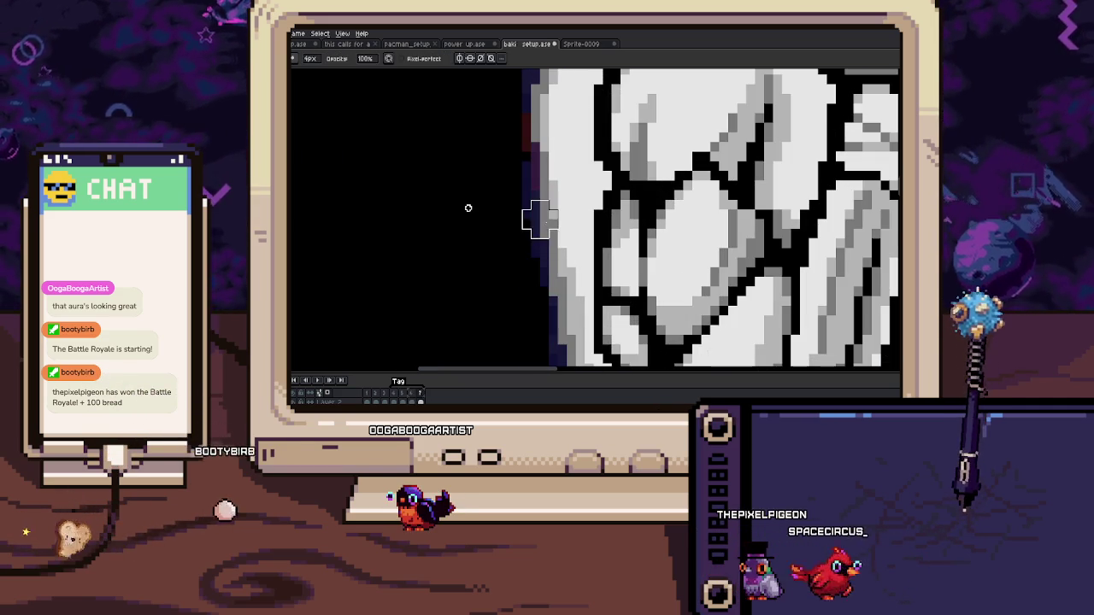
{"action": "scroll", "coordinate": [552, 222], "scroll_direction": "down", "scroll_amount": 2}
{"action": "left_click_drag", "start_coordinate": [557, 295], "coordinate": [531, 211]}
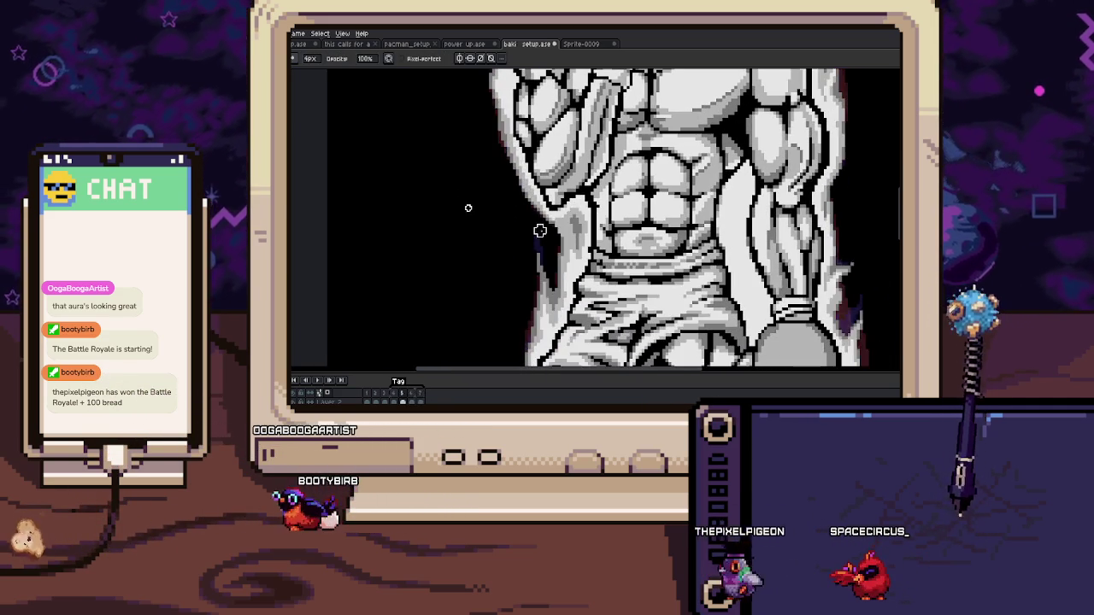
{"action": "scroll", "coordinate": [531, 213], "scroll_direction": "up", "scroll_amount": 2}
{"action": "left_click_drag", "start_coordinate": [531, 203], "coordinate": [532, 248]}
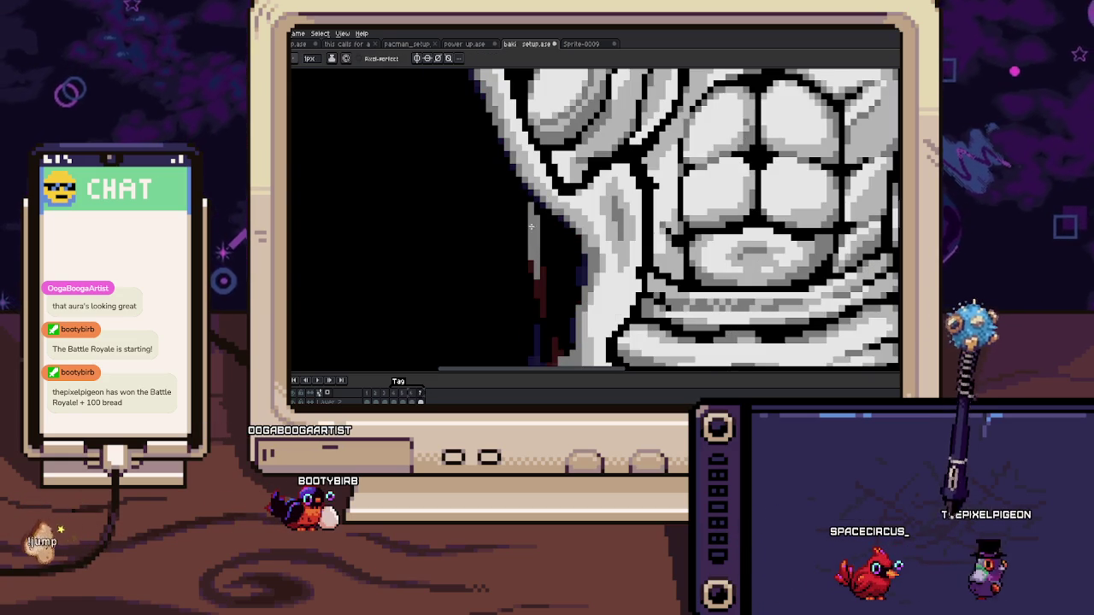
Step: Inspect the abs and waist shading, then sample a colour from the artwork
{"action": "scroll", "coordinate": [533, 232], "scroll_direction": "down", "scroll_amount": 3}
{"action": "scroll", "coordinate": [538, 246], "scroll_direction": "up", "scroll_amount": 3}
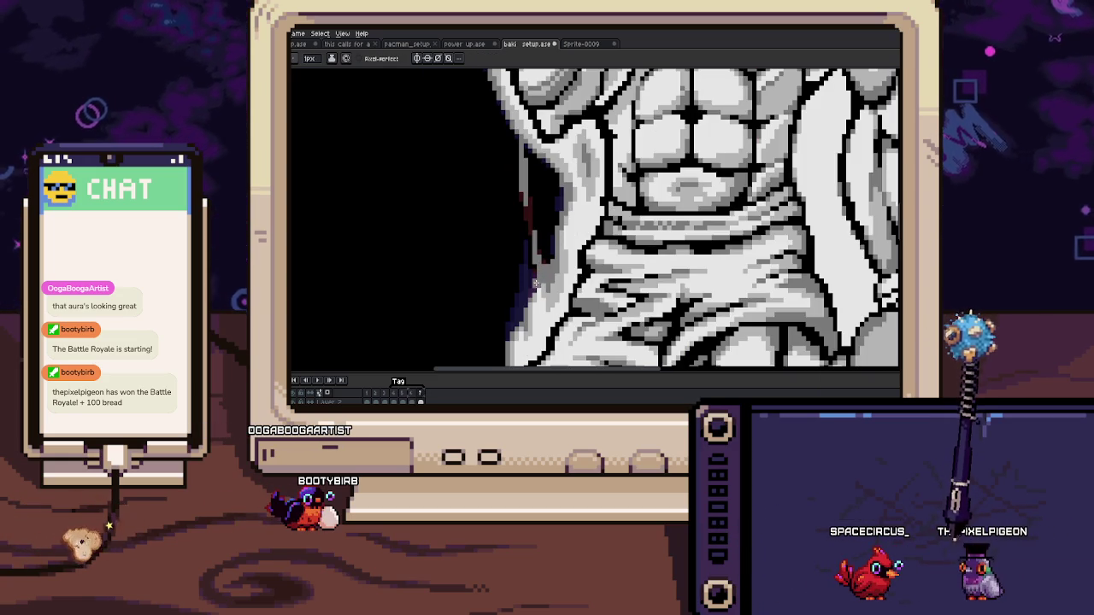
{"action": "scroll", "coordinate": [534, 288], "scroll_direction": "up", "scroll_amount": 2}
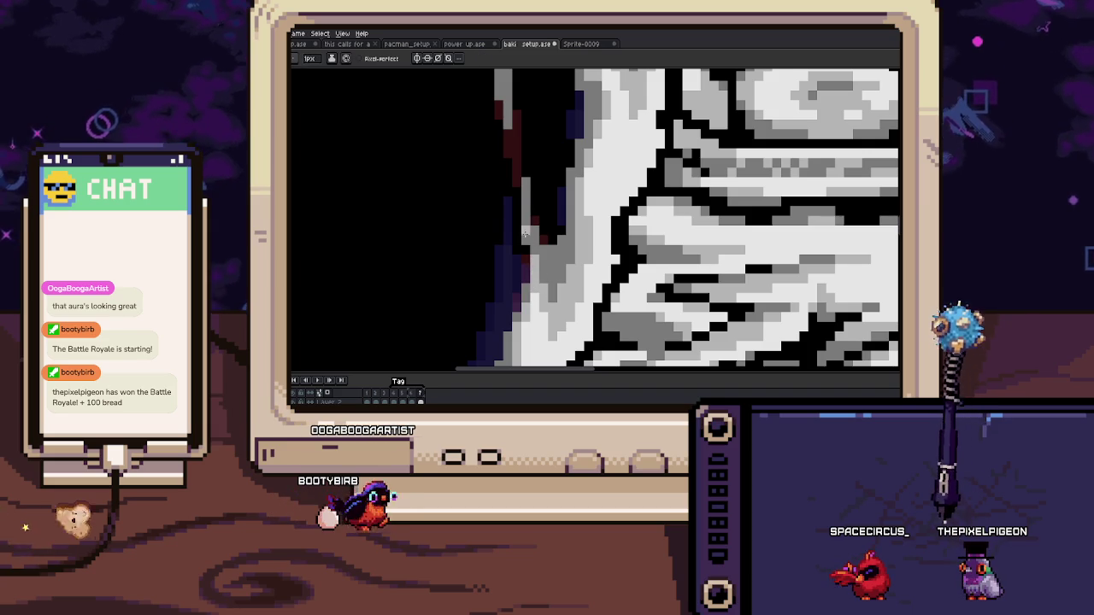
{"action": "scroll", "coordinate": [530, 273], "scroll_direction": "down", "scroll_amount": 4}
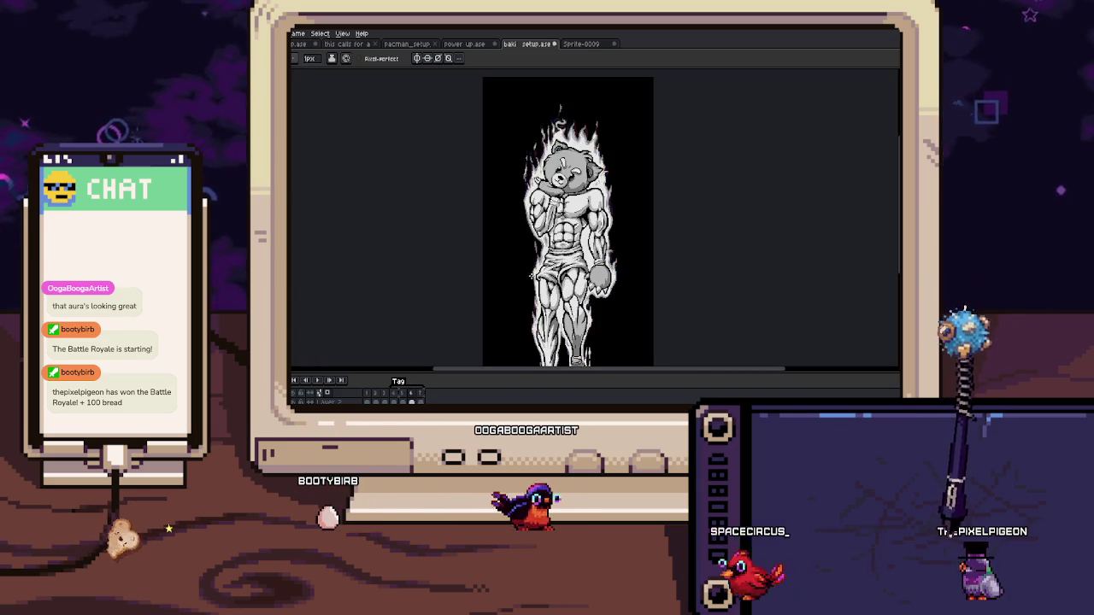
{"action": "scroll", "coordinate": [531, 276], "scroll_direction": "up", "scroll_amount": 3}
{"action": "scroll", "coordinate": [539, 265], "scroll_direction": "up", "scroll_amount": 1}
{"action": "scroll", "coordinate": [546, 258], "scroll_direction": "down", "scroll_amount": 1}
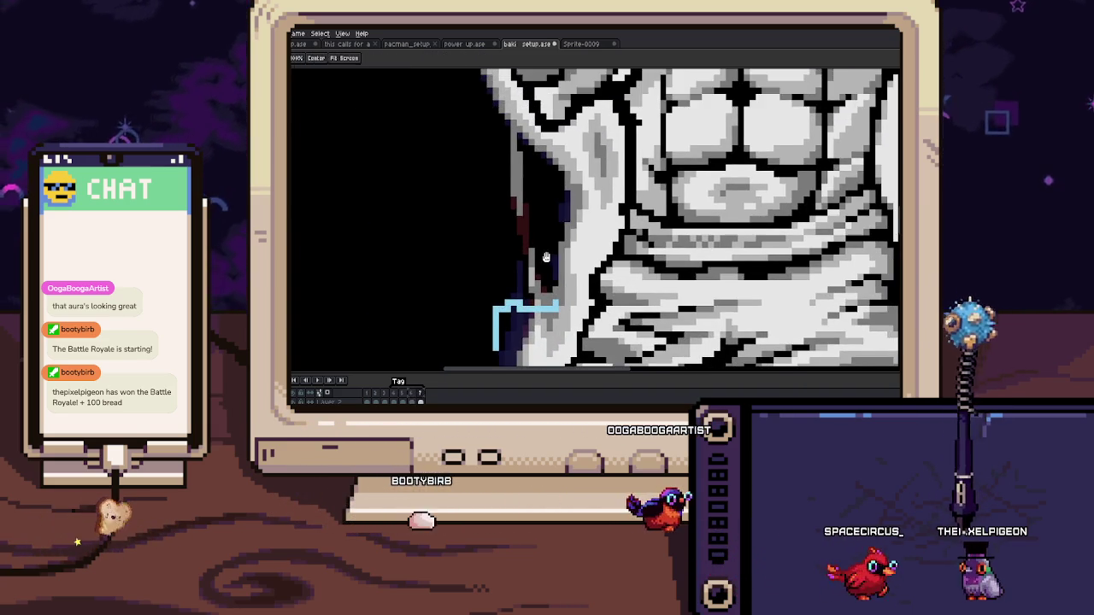
{"action": "left_click_drag", "start_coordinate": [545, 258], "coordinate": [553, 271]}
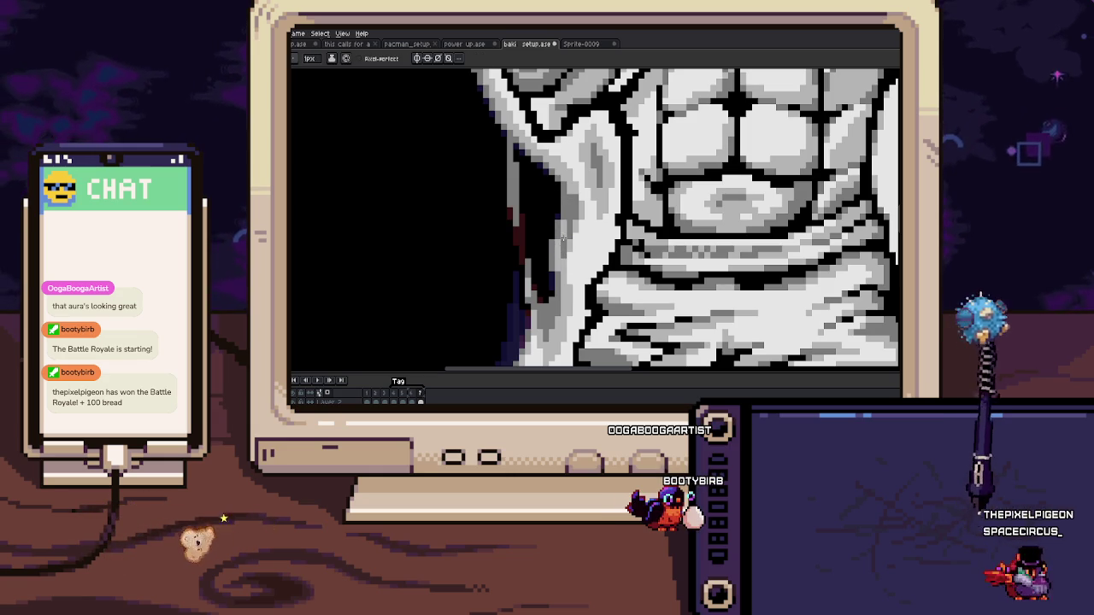
{"action": "scroll", "coordinate": [568, 224], "scroll_direction": "up", "scroll_amount": 1}
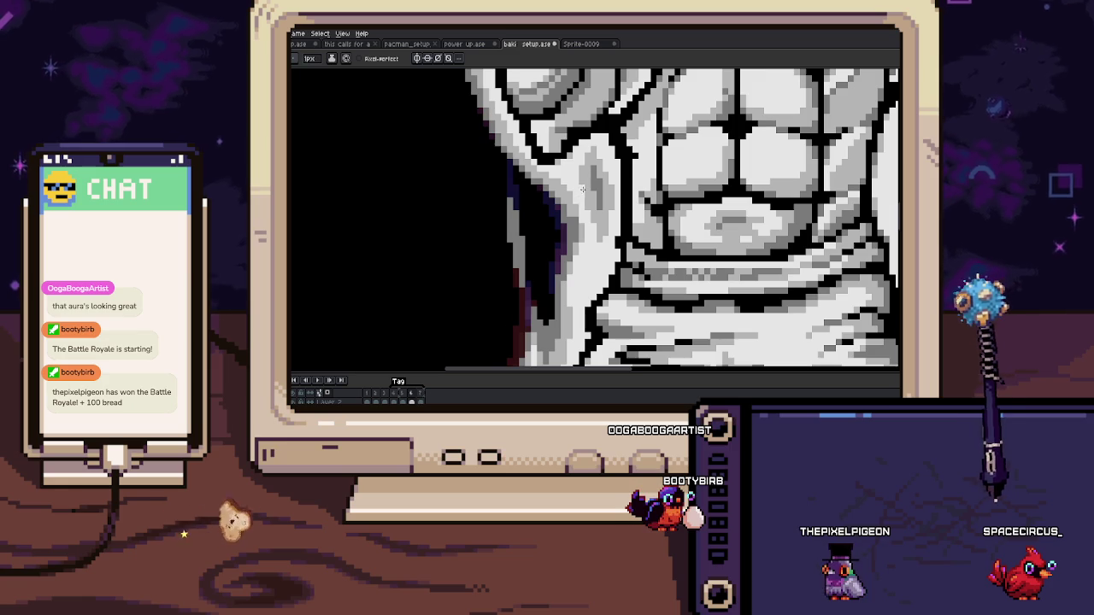
{"action": "key", "text": "i"}
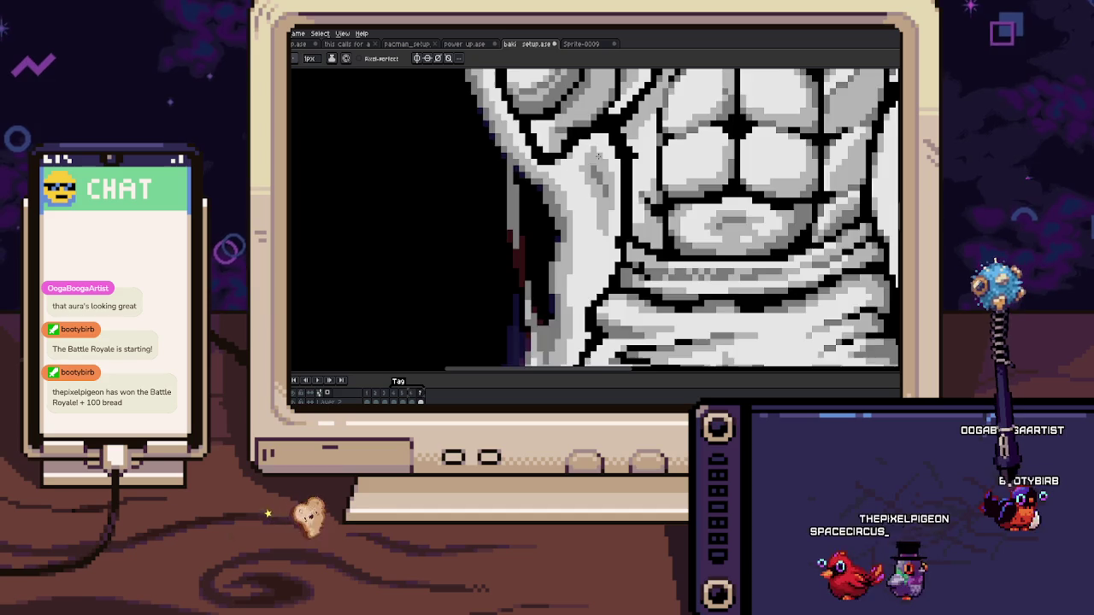
{"action": "scroll", "coordinate": [598, 157], "scroll_direction": "down", "scroll_amount": 3}
{"action": "scroll", "coordinate": [598, 171], "scroll_direction": "up", "scroll_amount": 2}
{"action": "scroll", "coordinate": [598, 183], "scroll_direction": "up", "scroll_amount": 1}
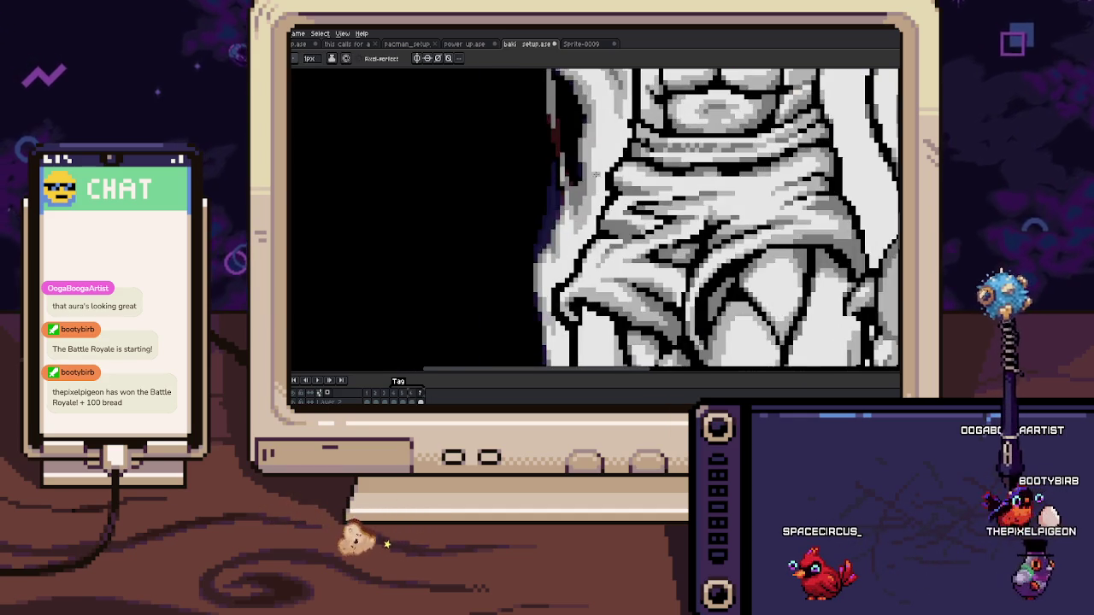
Step: Sample a colour and touch up the shading pixels along the bear's left hip
{"action": "scroll", "coordinate": [597, 182], "scroll_direction": "up", "scroll_amount": 1}
{"action": "scroll", "coordinate": [594, 177], "scroll_direction": "up", "scroll_amount": 1}
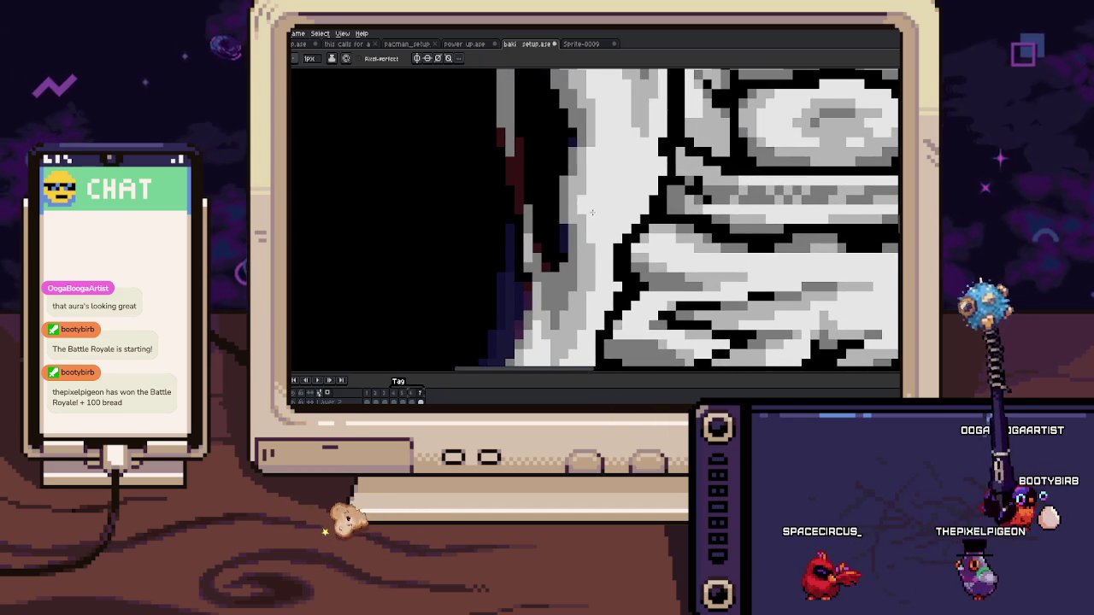
{"action": "scroll", "coordinate": [588, 179], "scroll_direction": "down", "scroll_amount": 1}
{"action": "scroll", "coordinate": [589, 222], "scroll_direction": "down", "scroll_amount": 1}
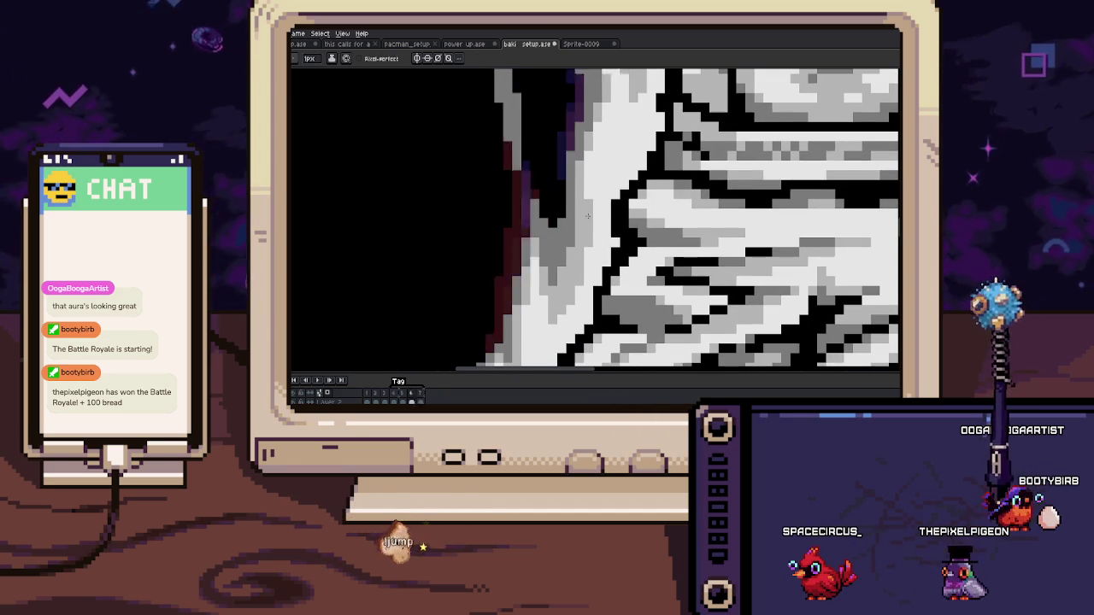
{"action": "key", "text": "i"}
{"action": "scroll", "coordinate": [589, 259], "scroll_direction": "down", "scroll_amount": 2}
{"action": "key", "text": "b"}
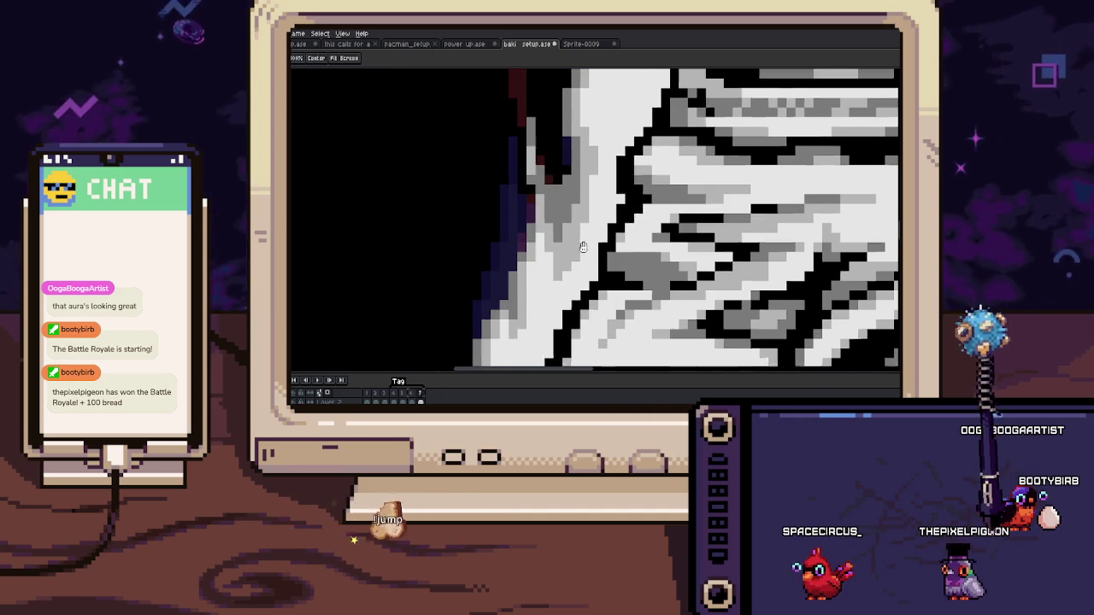
{"action": "scroll", "coordinate": [575, 254], "scroll_direction": "down", "scroll_amount": 3}
{"action": "scroll", "coordinate": [562, 251], "scroll_direction": "up", "scroll_amount": 3}
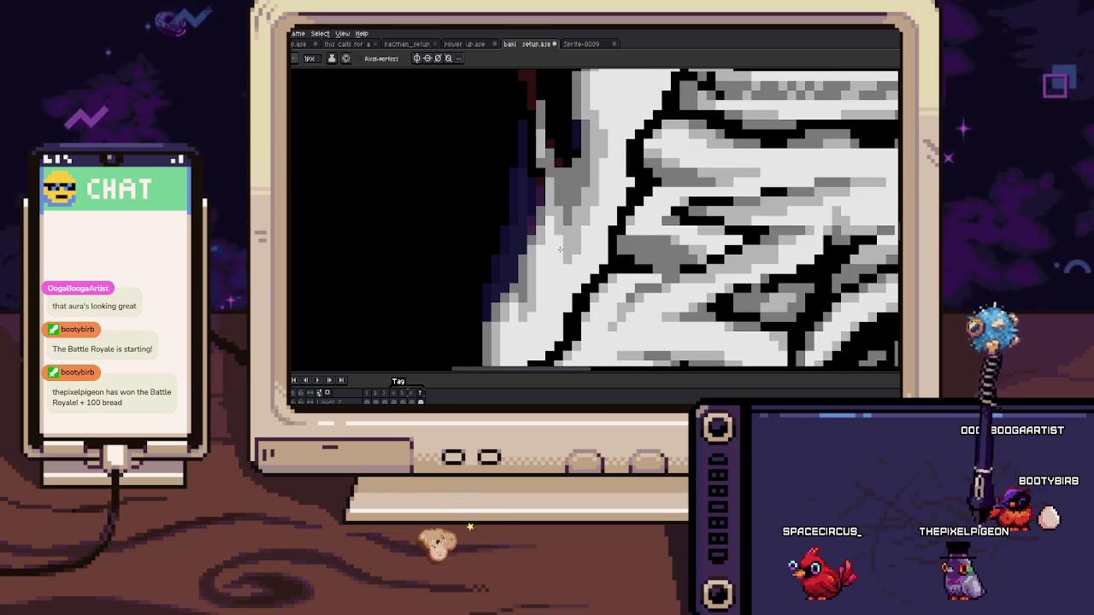
{"action": "scroll", "coordinate": [569, 274], "scroll_direction": "down", "scroll_amount": 1}
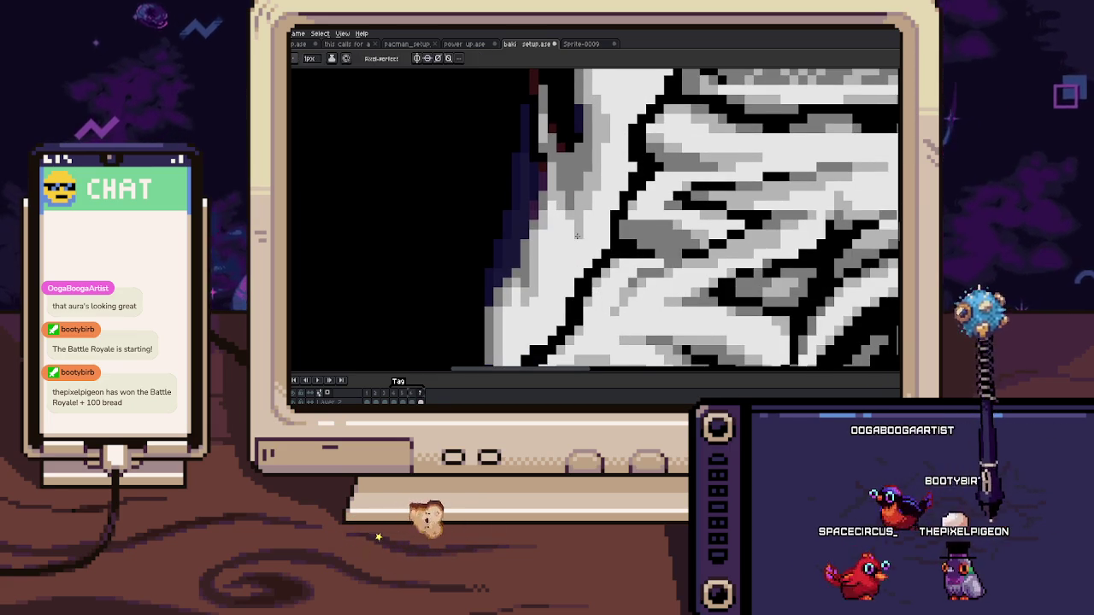
{"action": "scroll", "coordinate": [560, 240], "scroll_direction": "down", "scroll_amount": 1}
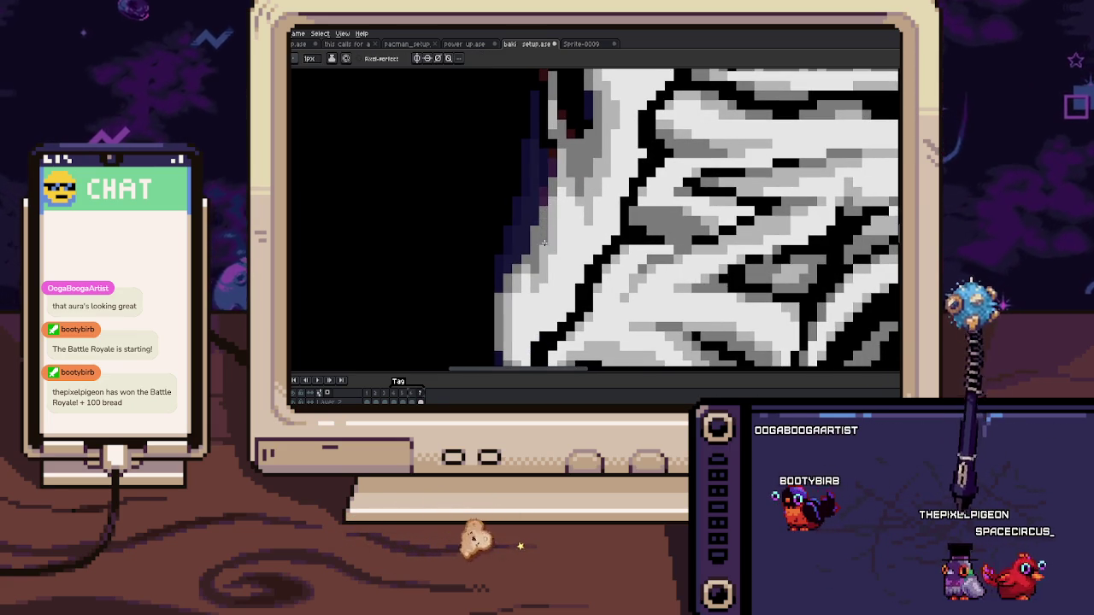
Step: Erase stray dark purple pixels beside the waist cloth with the 4px eraser
{"action": "key", "text": "e"}
{"action": "scroll", "coordinate": [521, 235], "scroll_direction": "down", "scroll_amount": 2}
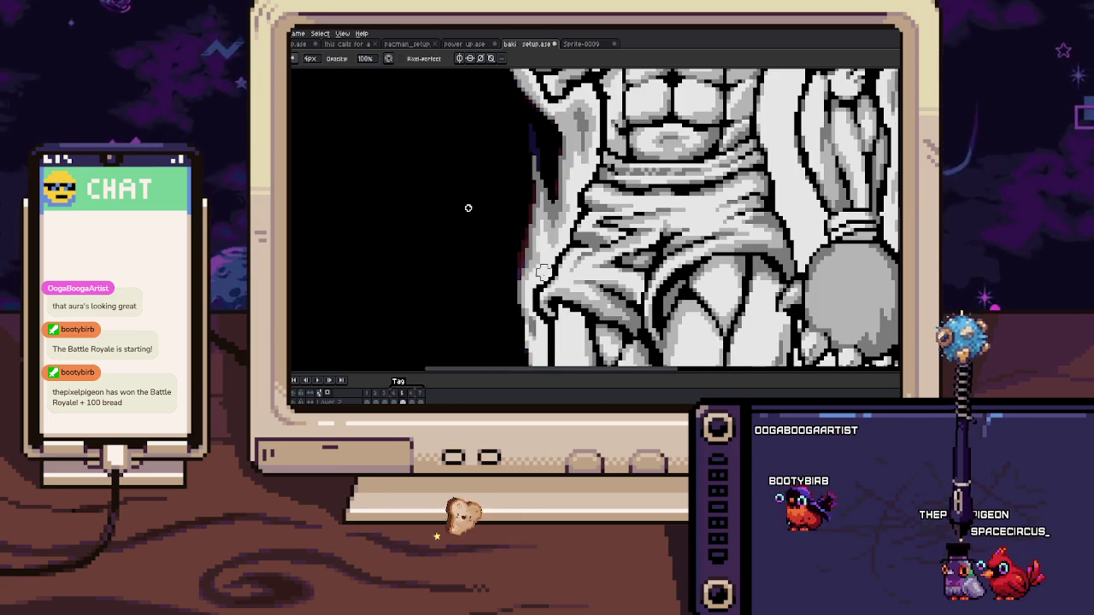
{"action": "key", "text": "b"}
{"action": "scroll", "coordinate": [534, 256], "scroll_direction": "up", "scroll_amount": 2}
{"action": "scroll", "coordinate": [520, 220], "scroll_direction": "up", "scroll_amount": 2}
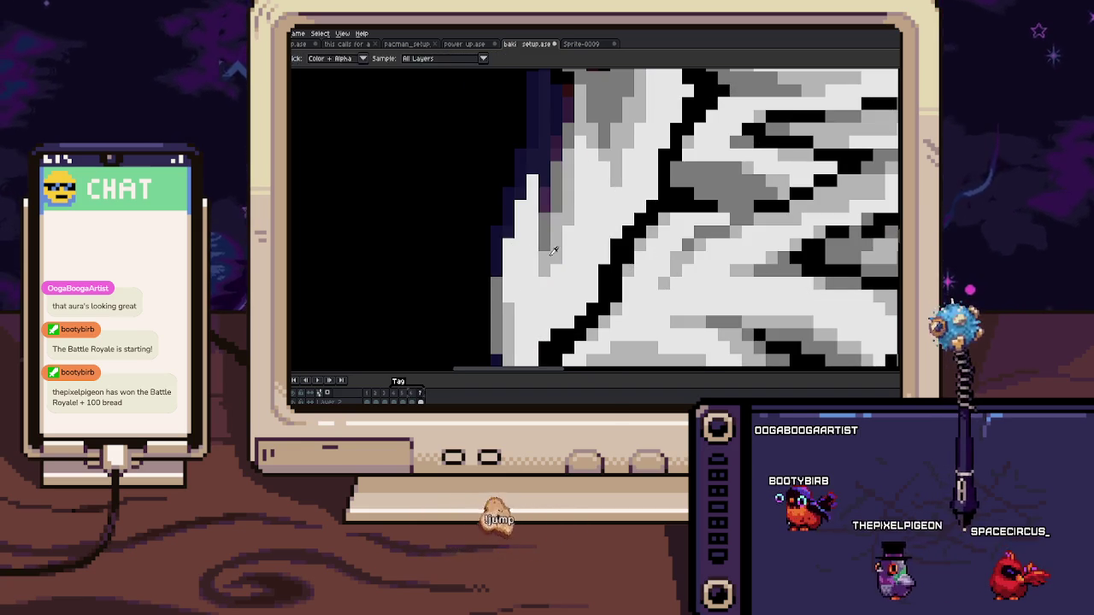
{"action": "scroll", "coordinate": [537, 167], "scroll_direction": "up", "scroll_amount": 1}
{"action": "left_click_drag", "start_coordinate": [529, 224], "coordinate": [515, 210]}
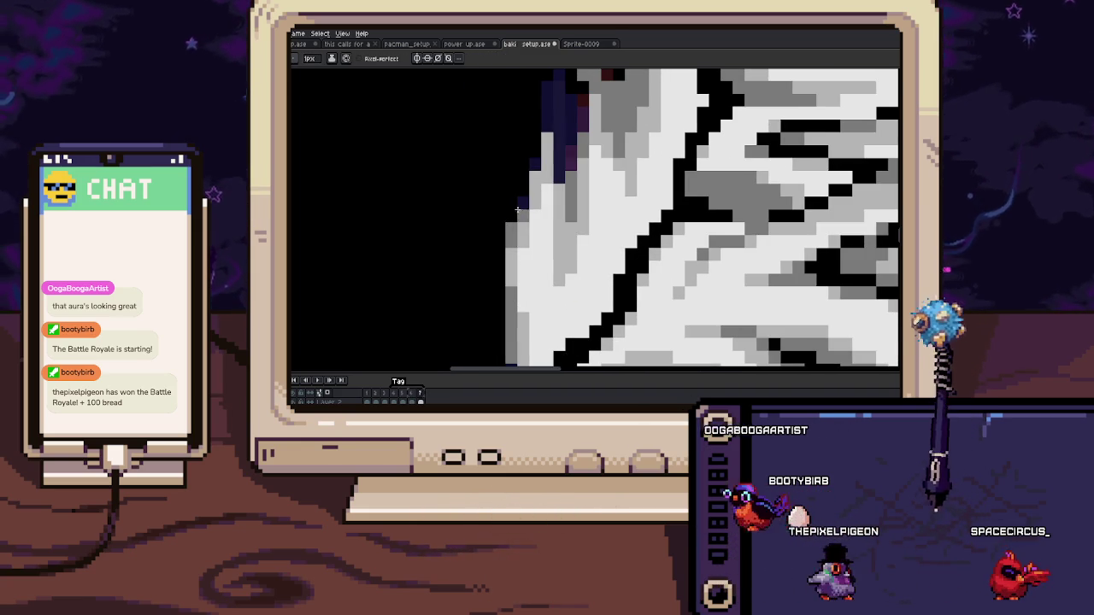
{"action": "scroll", "coordinate": [515, 210], "scroll_direction": "up", "scroll_amount": 2}
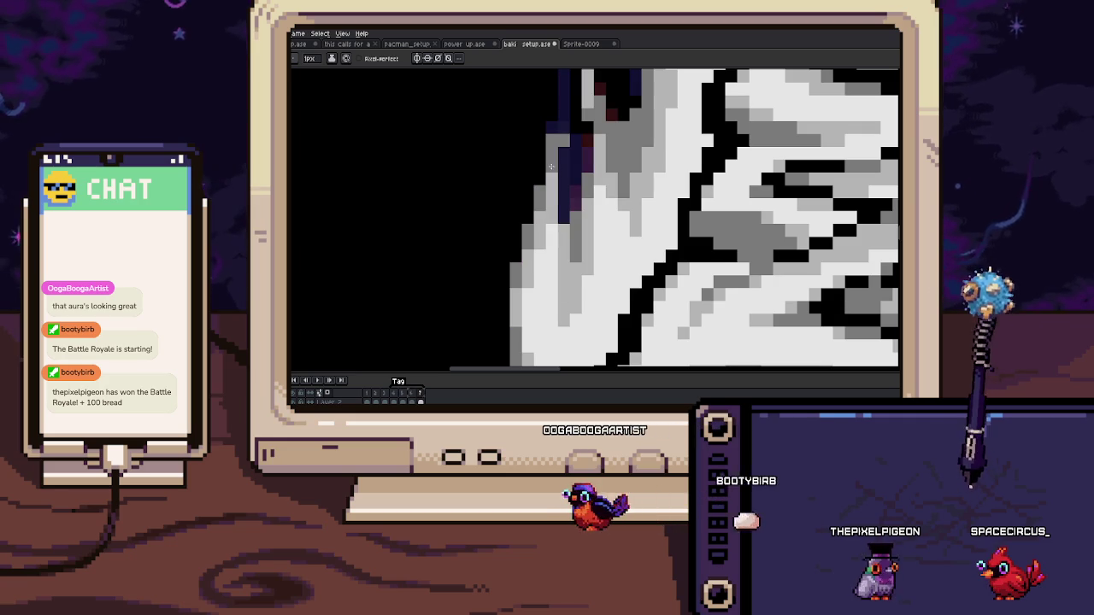
{"action": "scroll", "coordinate": [565, 213], "scroll_direction": "down", "scroll_amount": 1}
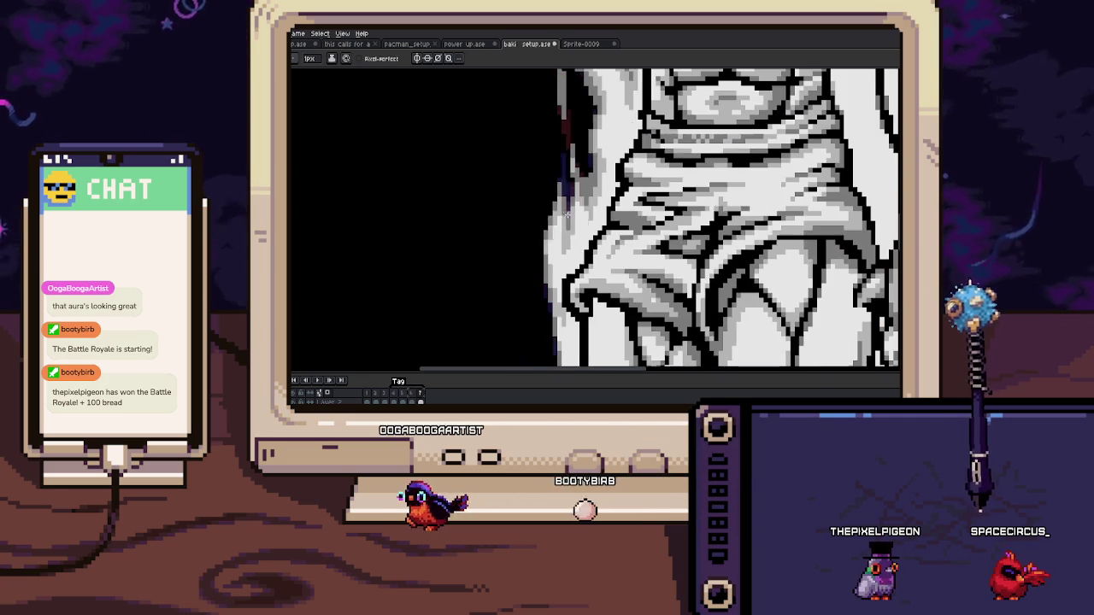
{"action": "scroll", "coordinate": [566, 213], "scroll_direction": "up", "scroll_amount": 2}
Step: Compare the hip edit between frames 4 and 7, then zoom out to the whole bear
{"action": "key", "text": "Right"}
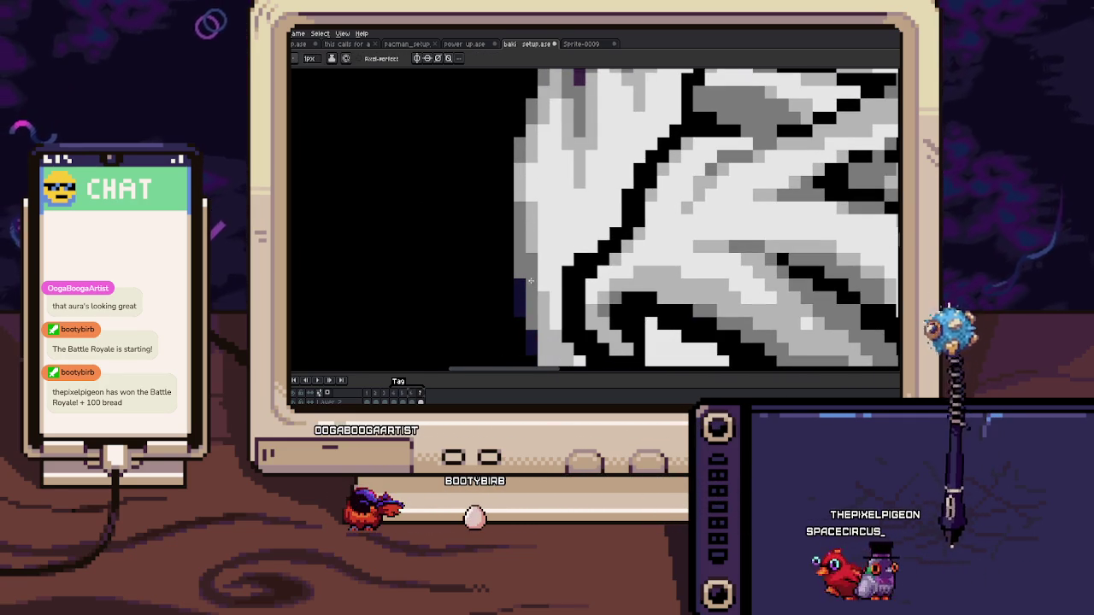
{"action": "key", "text": "Left"}
{"action": "key", "text": "Left"}
{"action": "key", "text": "Left"}
{"action": "key", "text": "b"}
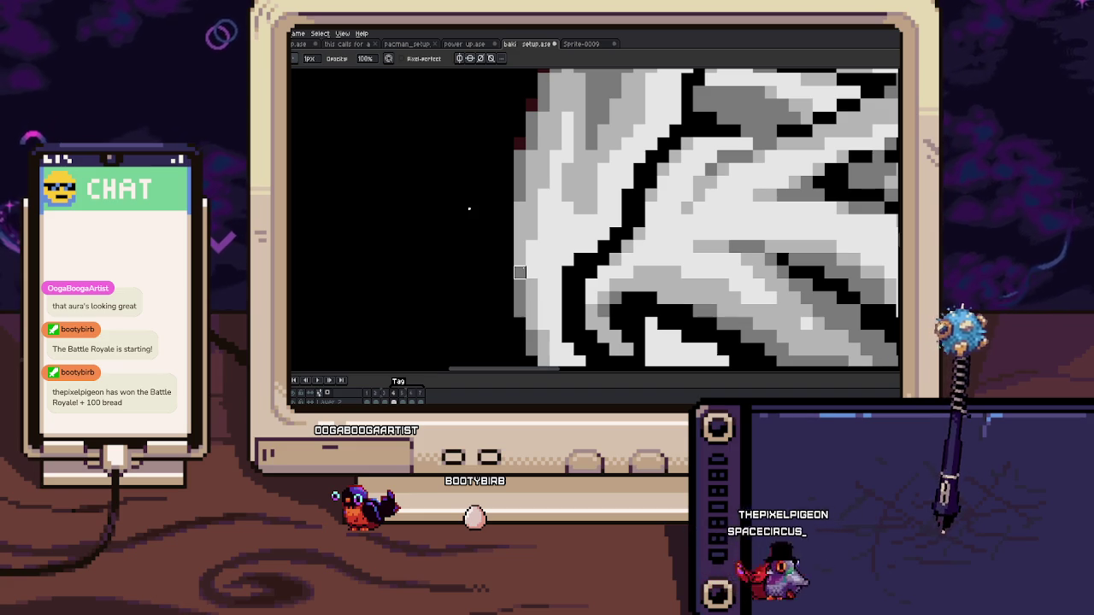
{"action": "key", "text": "Right"}
{"action": "key", "text": "Right"}
{"action": "key", "text": "Right"}
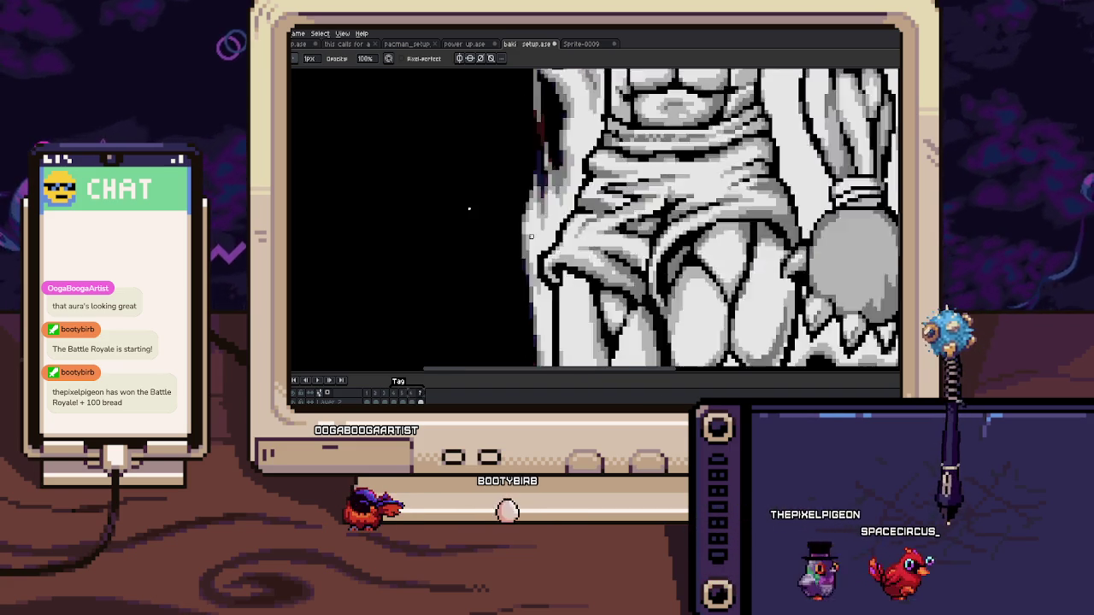
{"action": "scroll", "coordinate": [520, 272], "scroll_direction": "down", "scroll_amount": 2}
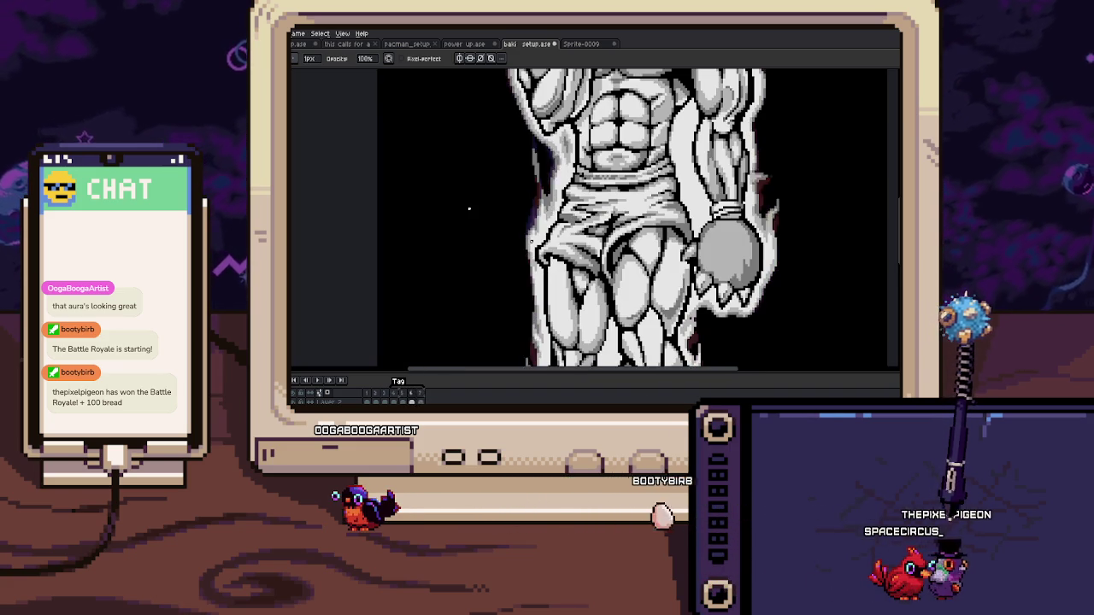
{"action": "scroll", "coordinate": [468, 208], "scroll_direction": "down", "scroll_amount": 2}
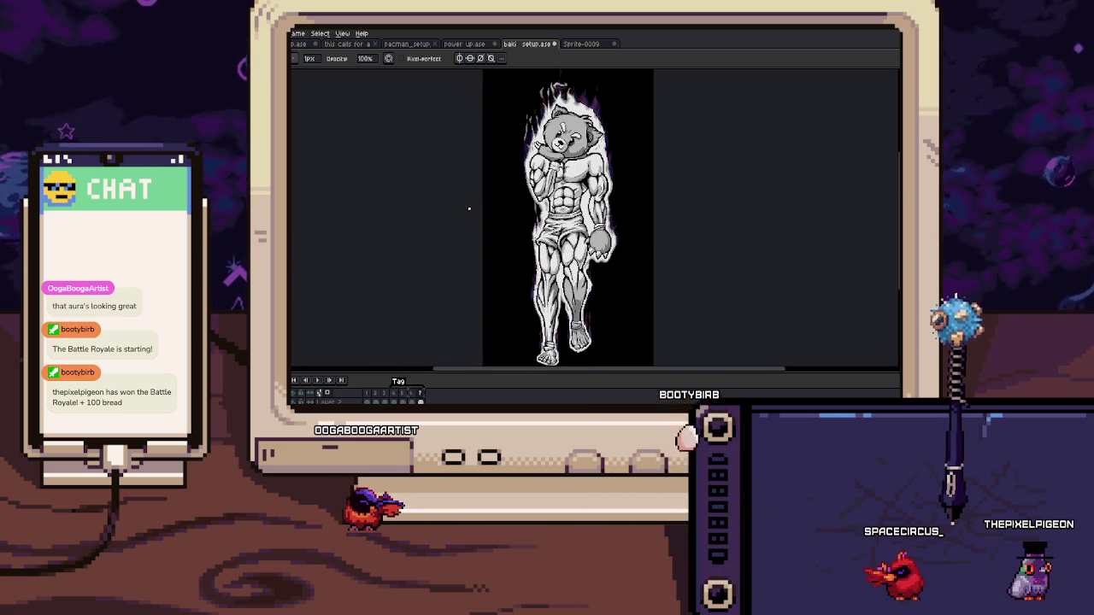
Step: Zoom in on the bear's left outline and erase stray aura pixels with the Eraser
{"action": "scroll", "coordinate": [527, 220], "scroll_direction": "up", "scroll_amount": 4}
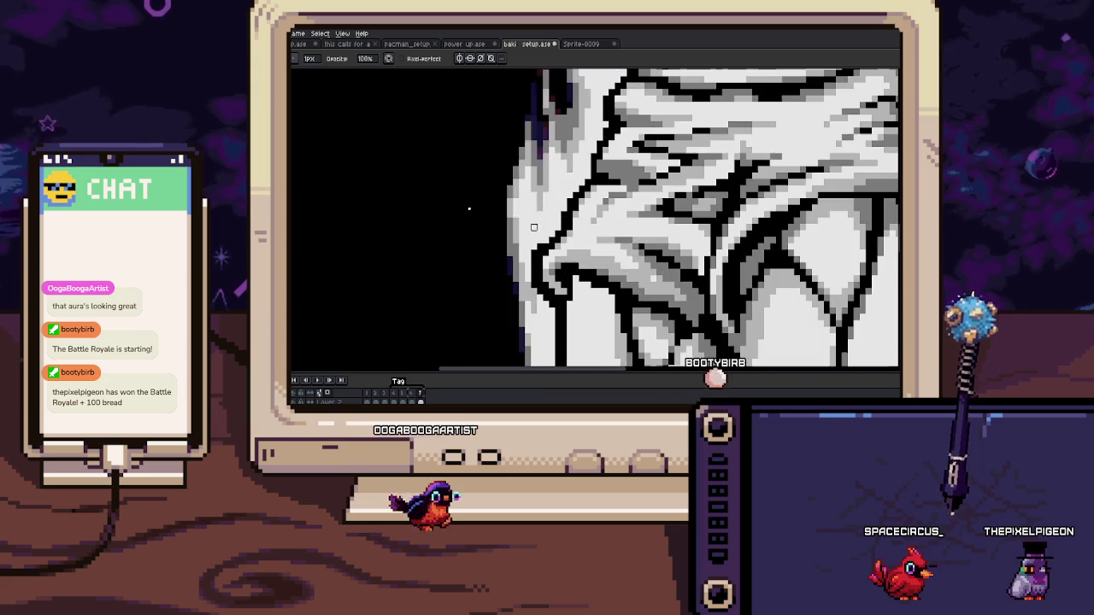
{"action": "scroll", "coordinate": [527, 221], "scroll_direction": "up", "scroll_amount": 2}
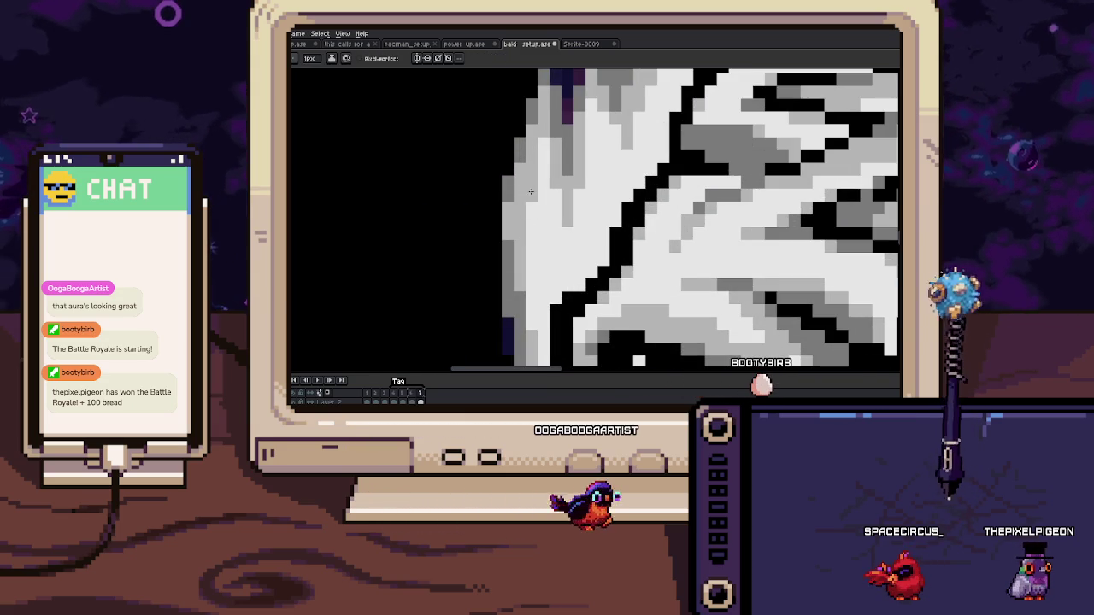
{"action": "scroll", "coordinate": [469, 209], "scroll_direction": "down", "scroll_amount": 5}
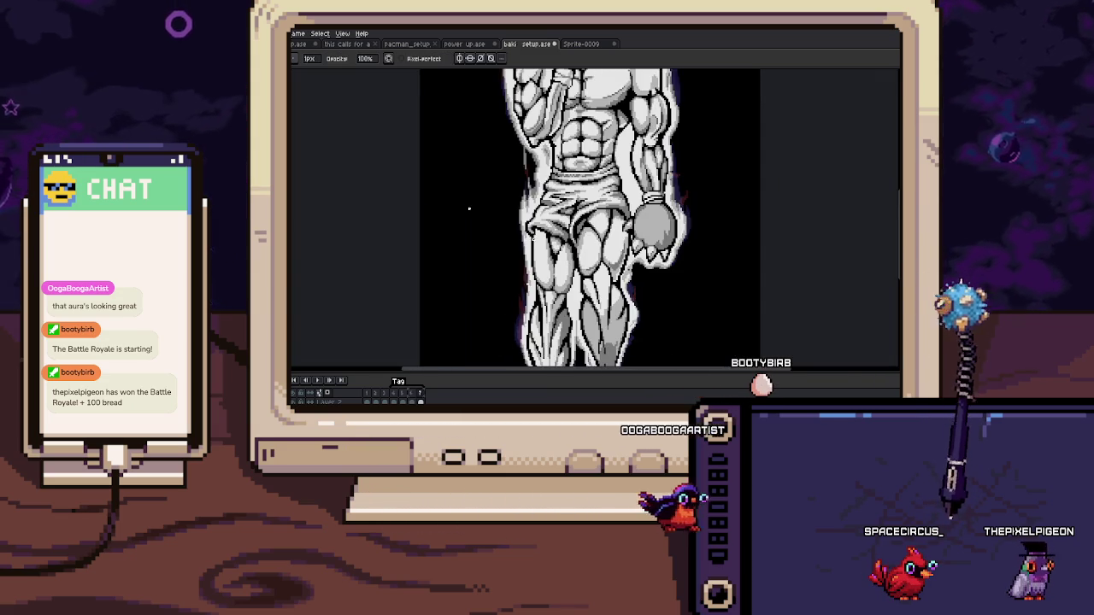
{"action": "scroll", "coordinate": [469, 209], "scroll_direction": "up", "scroll_amount": 4}
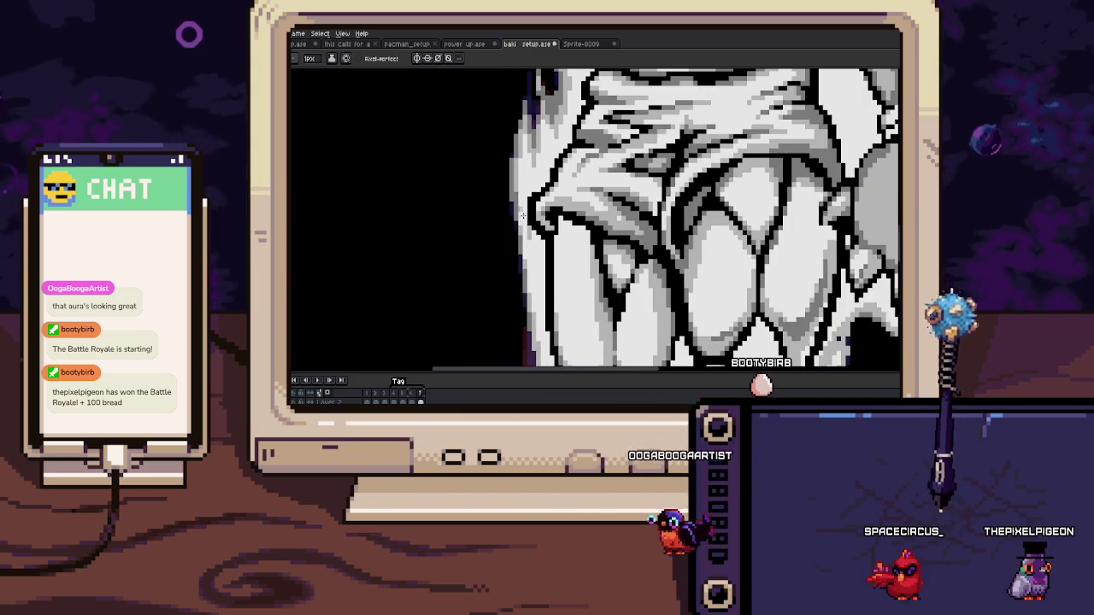
{"action": "scroll", "coordinate": [530, 259], "scroll_direction": "up", "scroll_amount": 1}
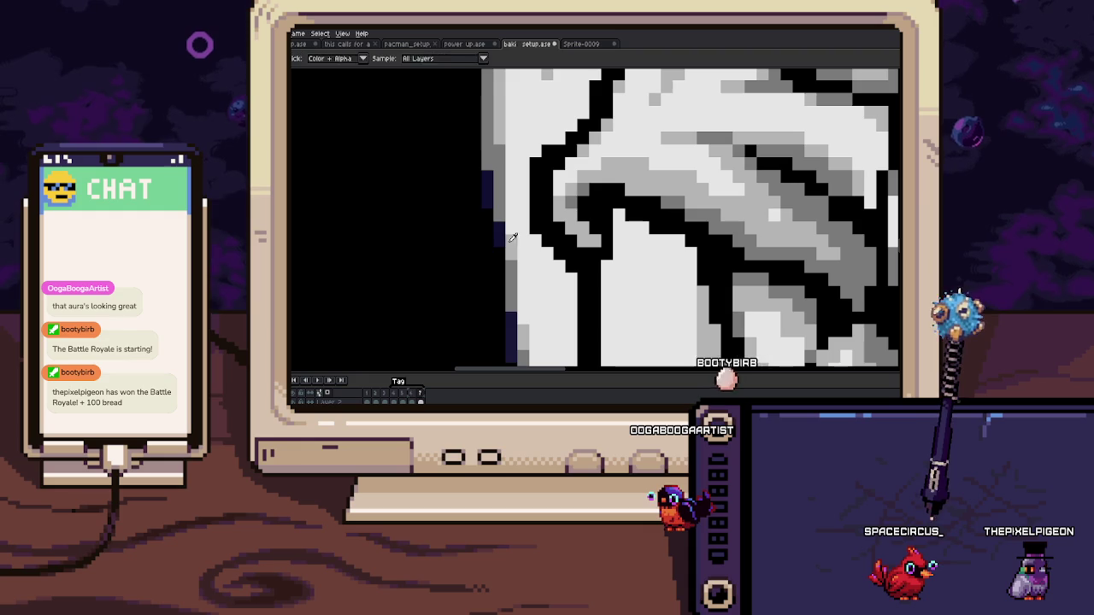
{"action": "scroll", "coordinate": [511, 182], "scroll_direction": "down", "scroll_amount": 1}
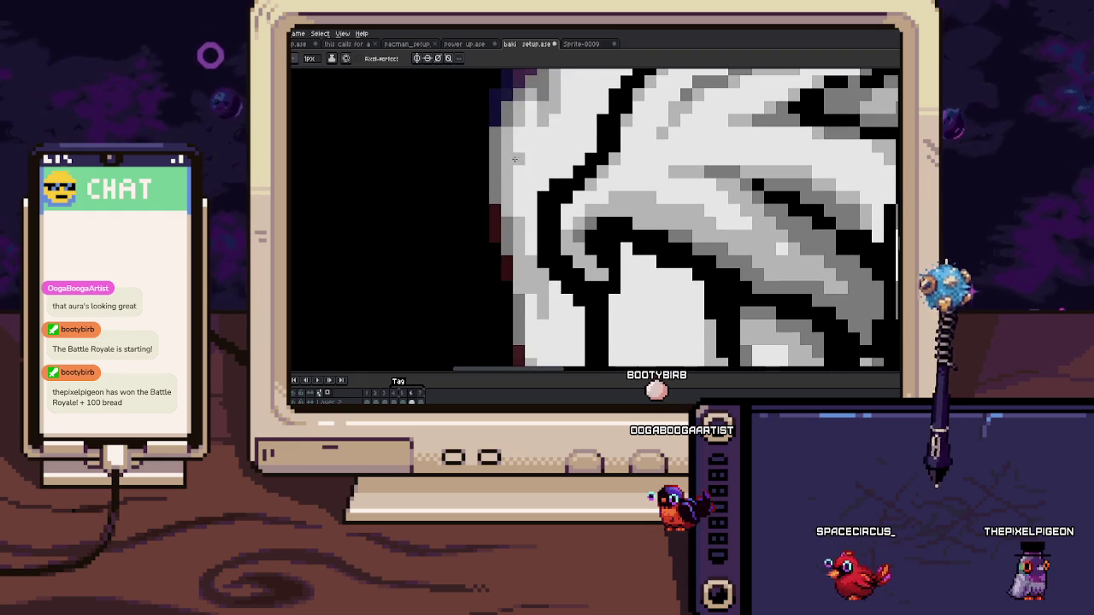
{"action": "scroll", "coordinate": [511, 190], "scroll_direction": "up", "scroll_amount": 1}
{"action": "scroll", "coordinate": [511, 191], "scroll_direction": "up", "scroll_amount": 1}
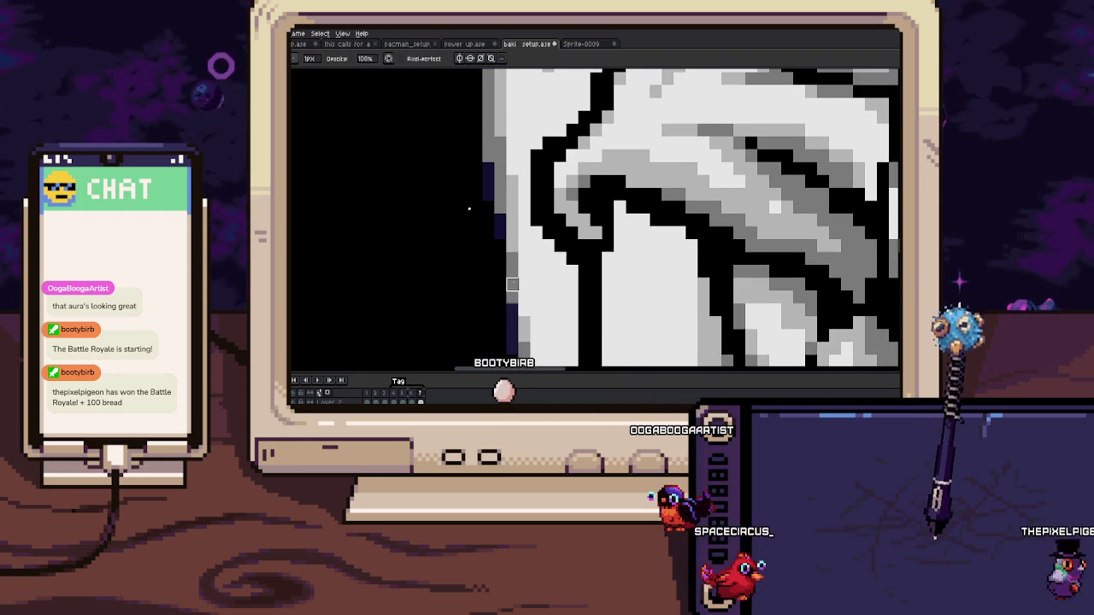
{"action": "scroll", "coordinate": [511, 191], "scroll_direction": "down", "scroll_amount": 1}
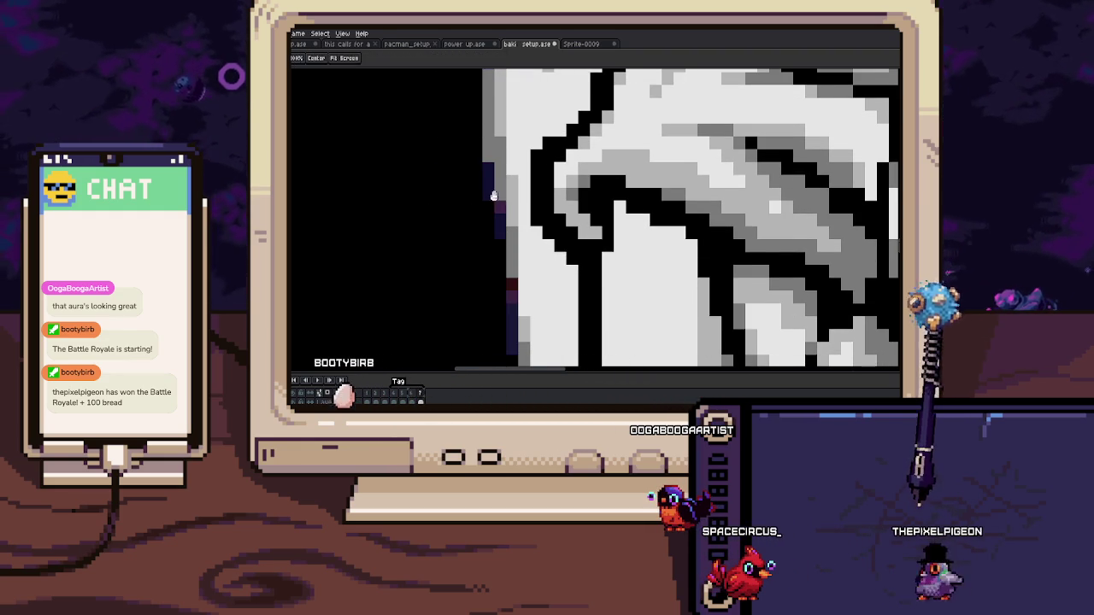
{"action": "scroll", "coordinate": [513, 227], "scroll_direction": "up", "scroll_amount": 1}
{"action": "key", "text": "e"}
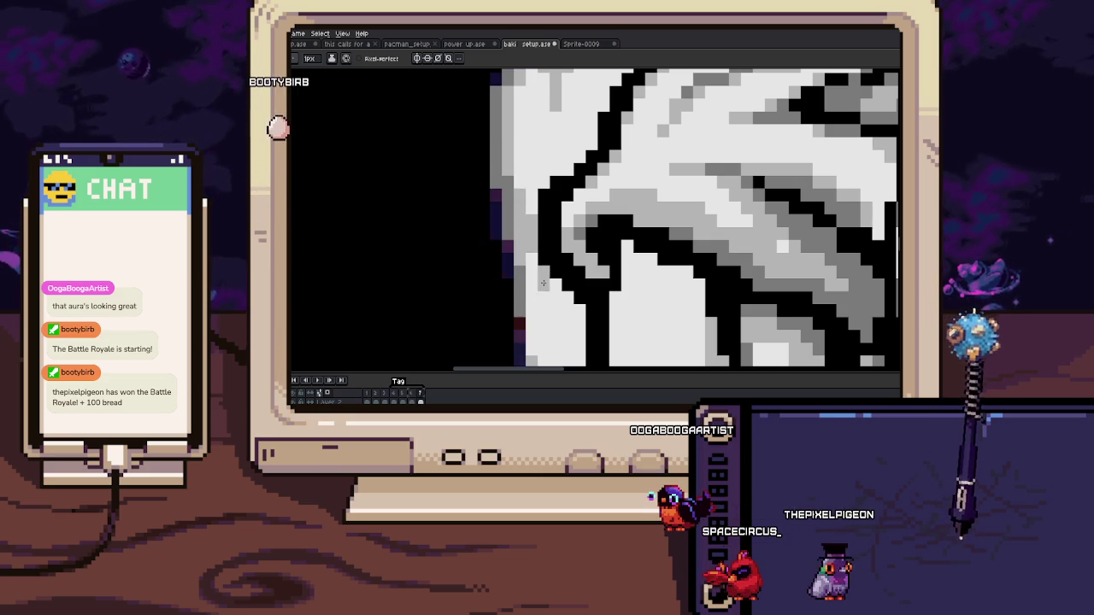
{"action": "left_click_drag", "start_coordinate": [529, 248], "coordinate": [535, 193]}
{"action": "scroll", "coordinate": [519, 256], "scroll_direction": "down", "scroll_amount": 3}
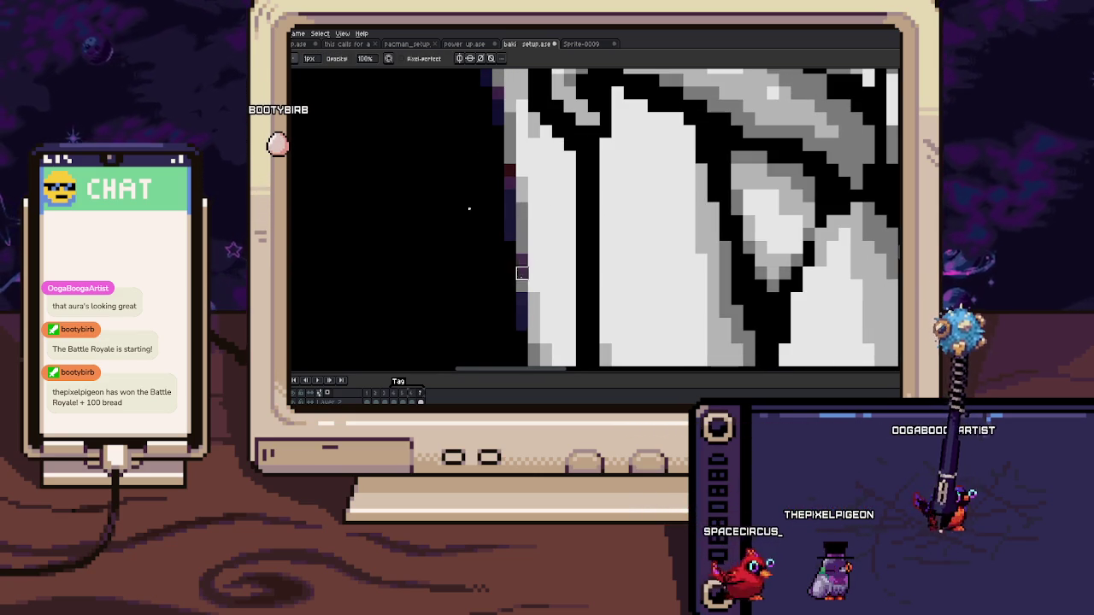
{"action": "scroll", "coordinate": [530, 254], "scroll_direction": "down", "scroll_amount": 3}
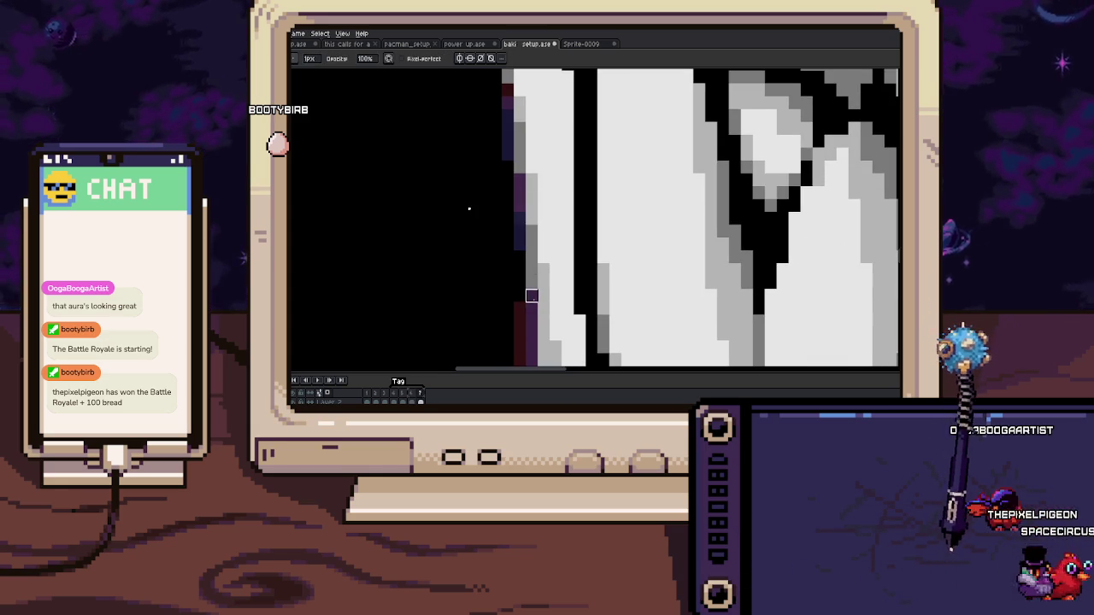
{"action": "scroll", "coordinate": [532, 291], "scroll_direction": "down", "scroll_amount": 3}
Step: On frame 7, repaint the dark purple aura pixels beside the shorts and thigh with eyedropped colours
{"action": "key", "text": "b"}
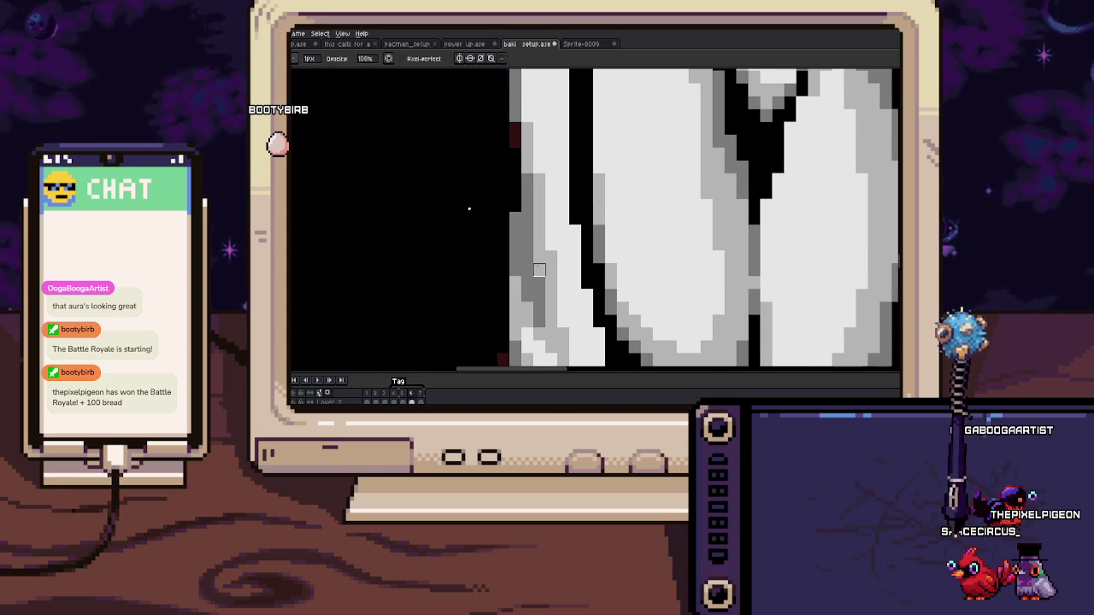
{"action": "key", "text": "Right"}
{"action": "key", "text": "Right"}
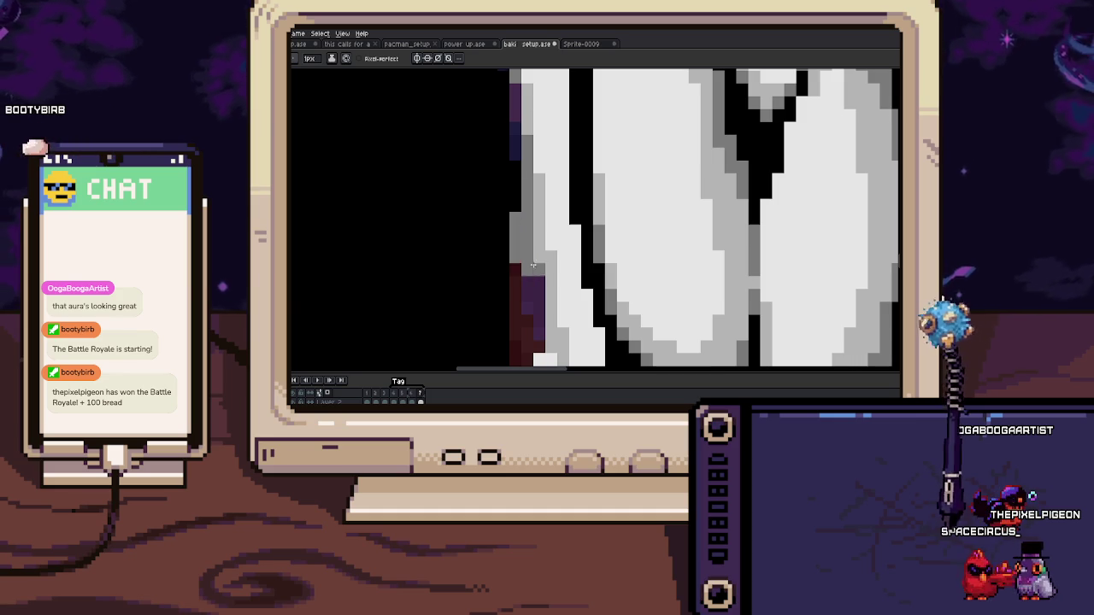
{"action": "scroll", "coordinate": [530, 273], "scroll_direction": "down", "scroll_amount": 1}
{"action": "scroll", "coordinate": [535, 248], "scroll_direction": "down", "scroll_amount": 1}
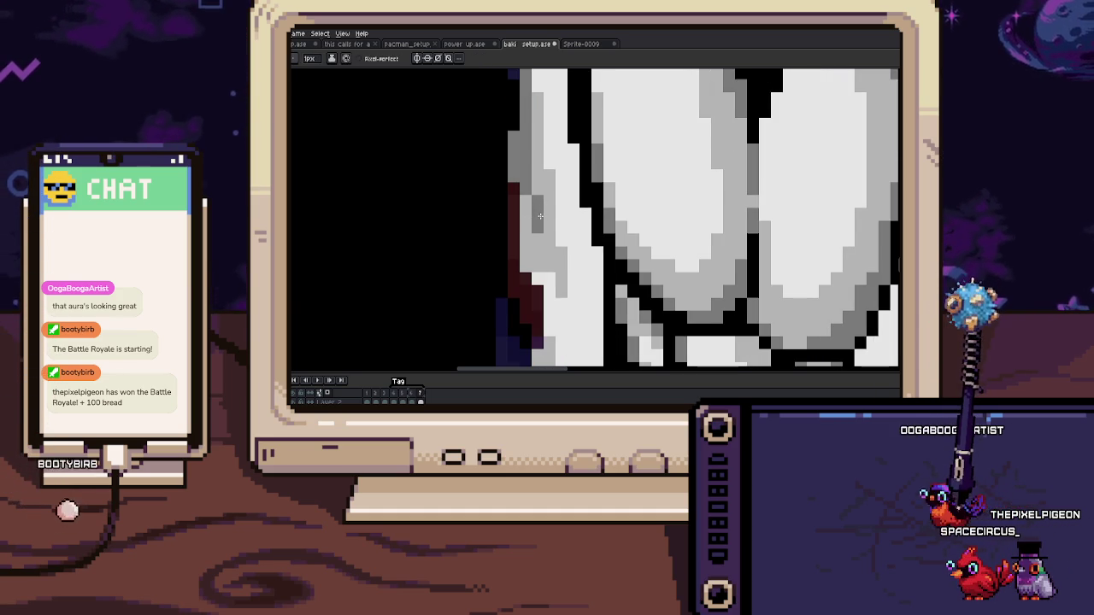
{"action": "scroll", "coordinate": [540, 215], "scroll_direction": "down", "scroll_amount": 2}
{"action": "scroll", "coordinate": [517, 222], "scroll_direction": "up", "scroll_amount": 2}
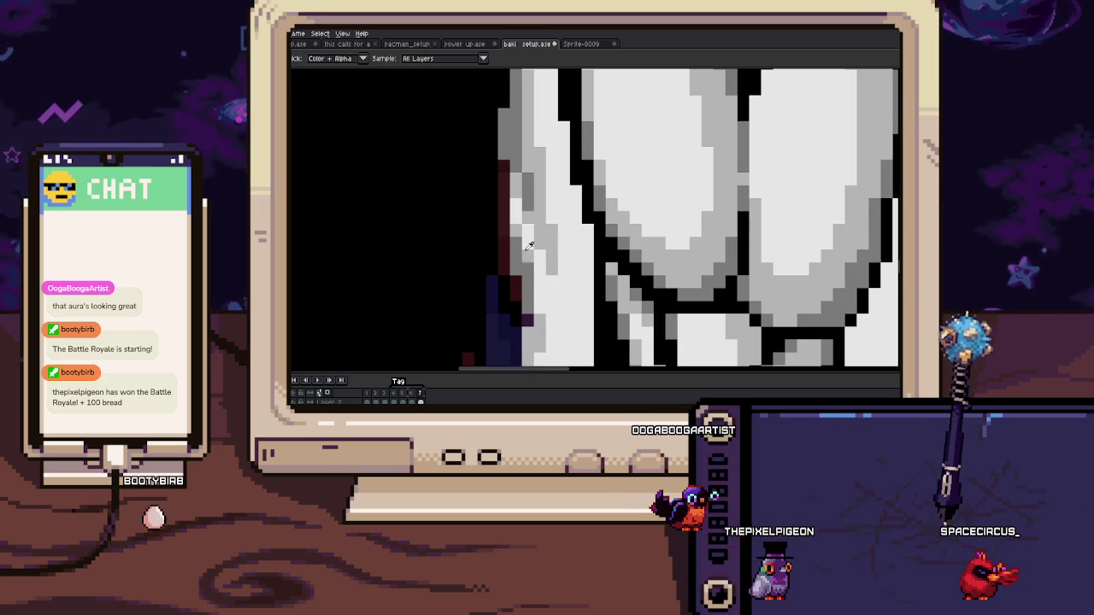
{"action": "key", "text": "Right"}
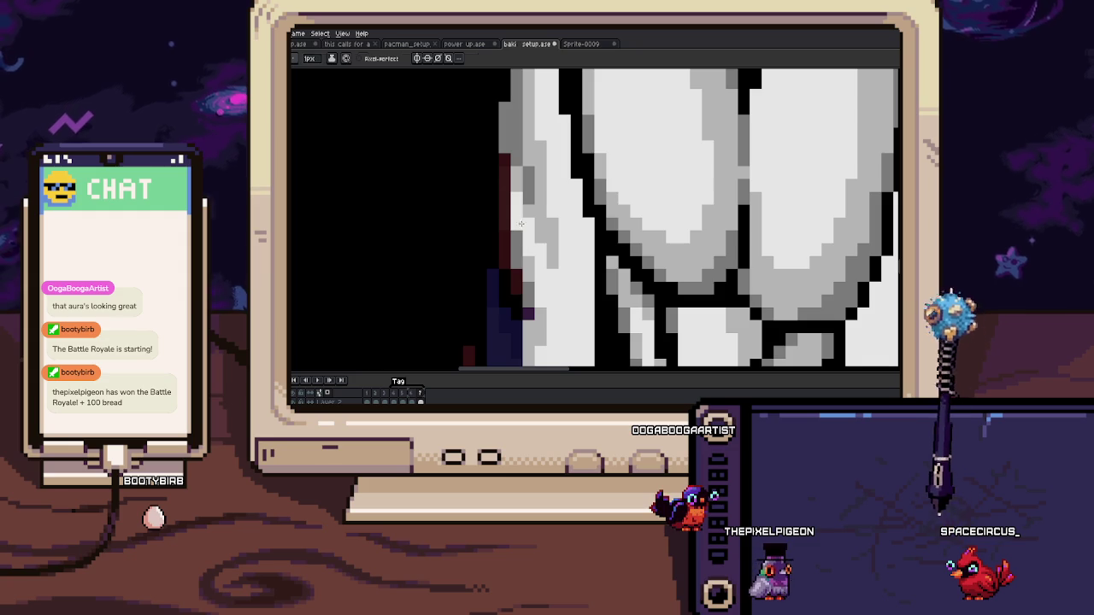
{"action": "left_click_drag", "start_coordinate": [517, 237], "coordinate": [529, 254]}
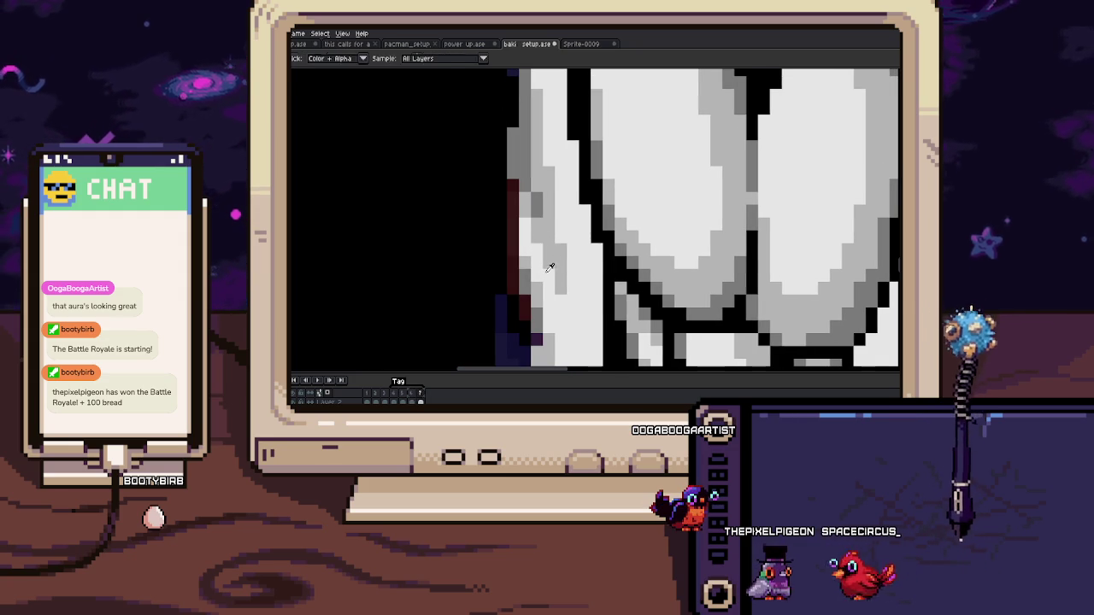
{"action": "scroll", "coordinate": [555, 263], "scroll_direction": "down", "scroll_amount": 3}
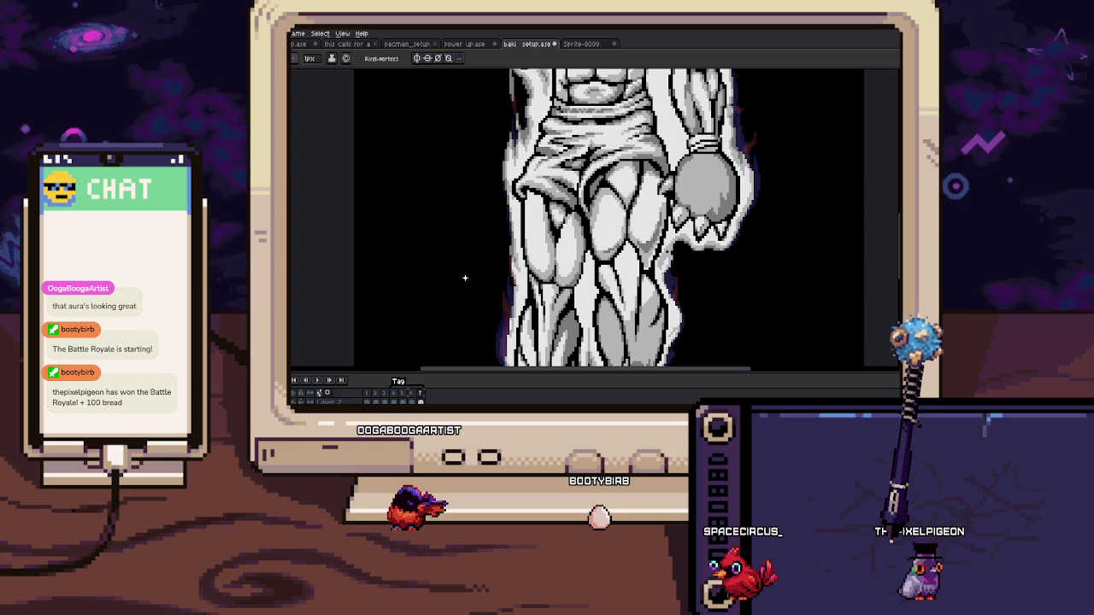
{"action": "scroll", "coordinate": [465, 278], "scroll_direction": "up", "scroll_amount": 1}
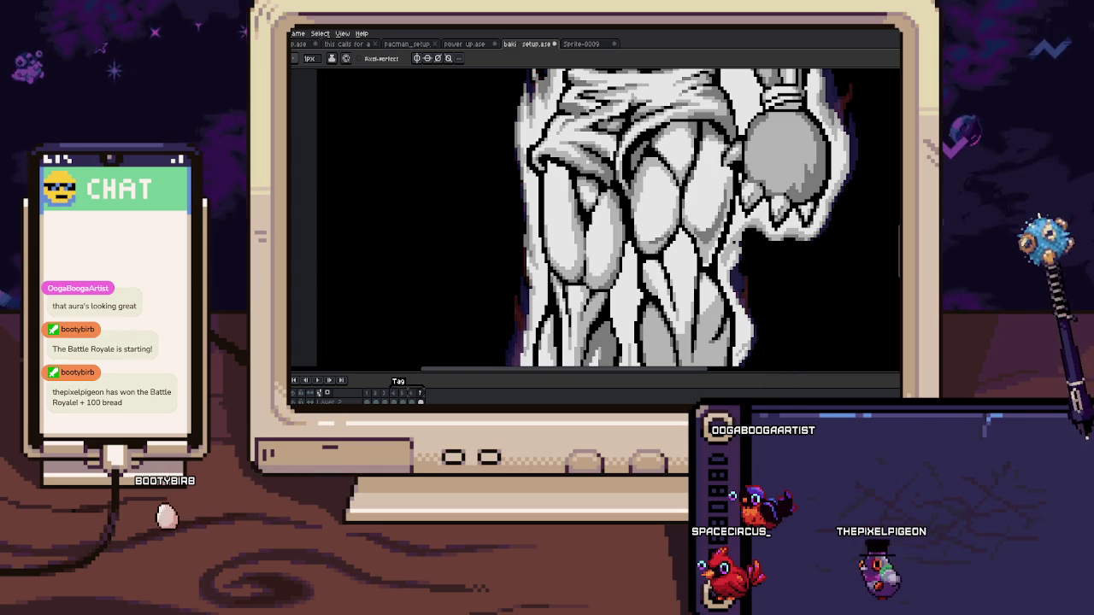
Step: Paint a first grey dab on the empty black space left of the bear's legs
{"action": "scroll", "coordinate": [759, 72], "scroll_direction": "down", "scroll_amount": 4}
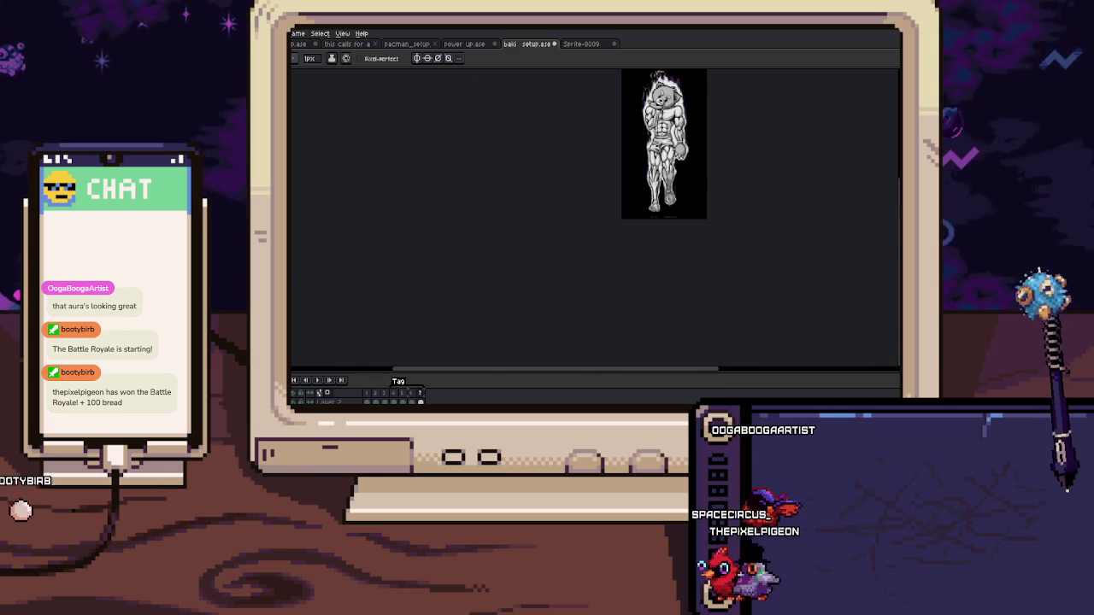
{"action": "scroll", "coordinate": [674, 180], "scroll_direction": "up", "scroll_amount": 4}
{"action": "scroll", "coordinate": [592, 168], "scroll_direction": "up", "scroll_amount": 1}
{"action": "scroll", "coordinate": [592, 168], "scroll_direction": "up", "scroll_amount": 1}
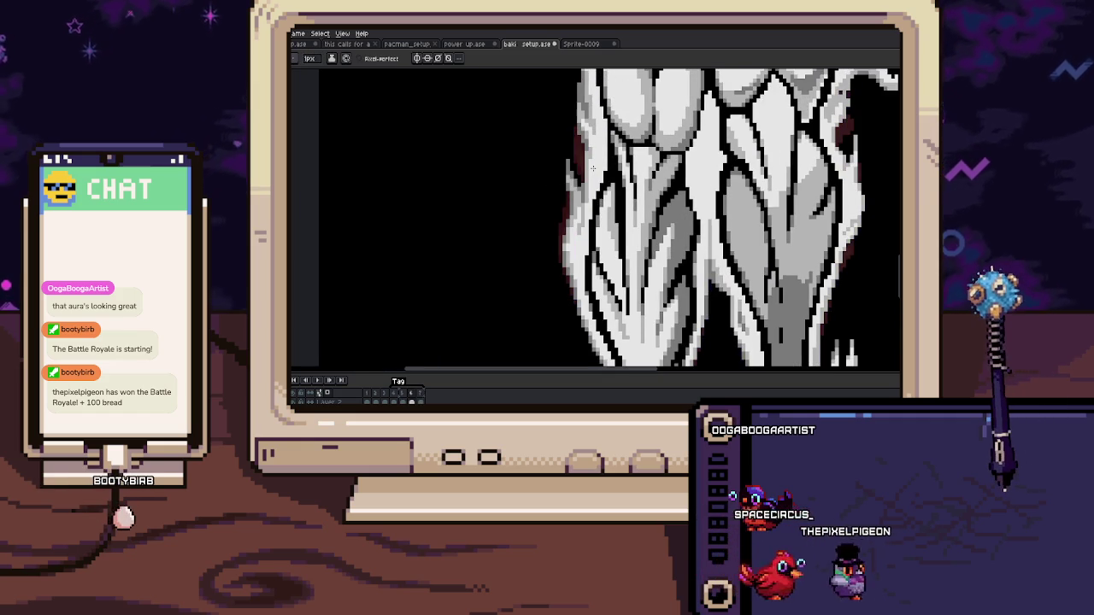
{"action": "scroll", "coordinate": [568, 192], "scroll_direction": "up", "scroll_amount": 2}
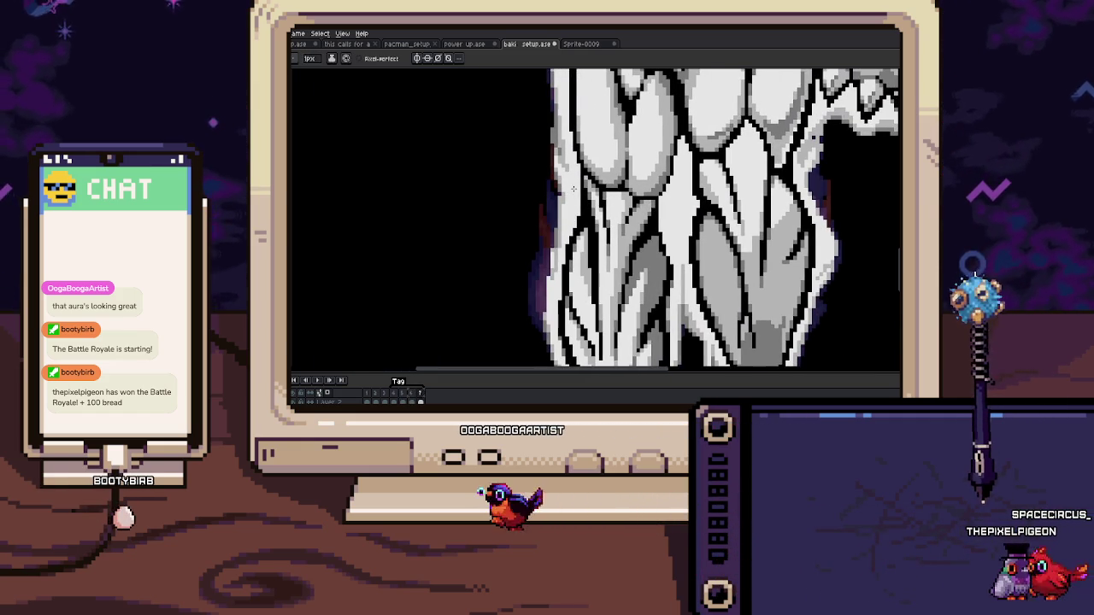
{"action": "scroll", "coordinate": [564, 190], "scroll_direction": "up", "scroll_amount": 1}
{"action": "scroll", "coordinate": [561, 187], "scroll_direction": "up", "scroll_amount": 1}
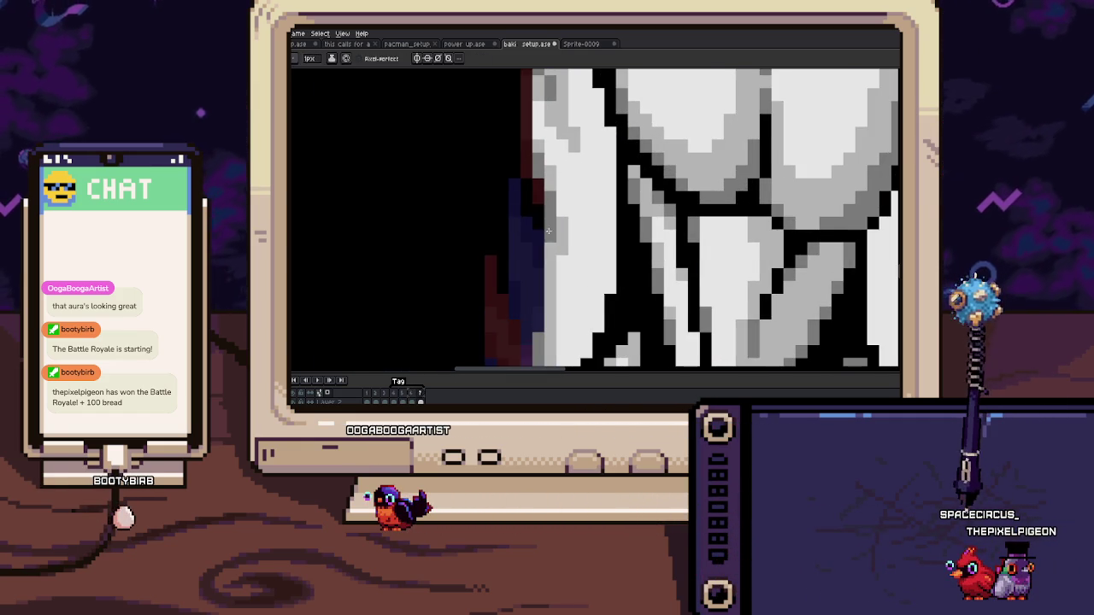
{"action": "scroll", "coordinate": [523, 244], "scroll_direction": "up", "scroll_amount": 1}
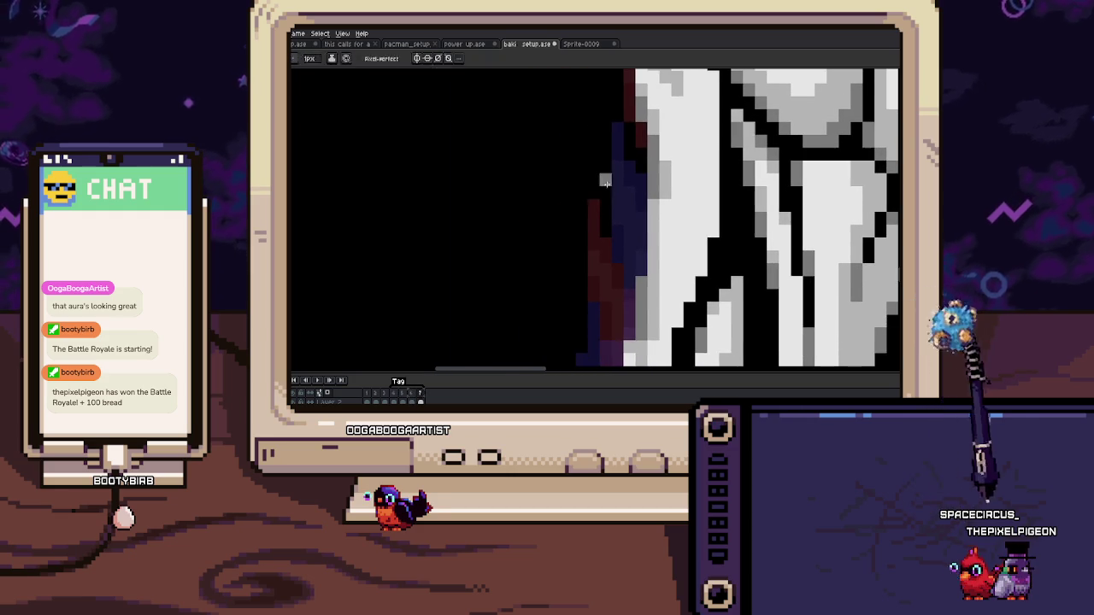
{"action": "left_click_drag", "start_coordinate": [521, 246], "coordinate": [438, 222]}
{"action": "scroll", "coordinate": [437, 222], "scroll_direction": "up", "scroll_amount": 1}
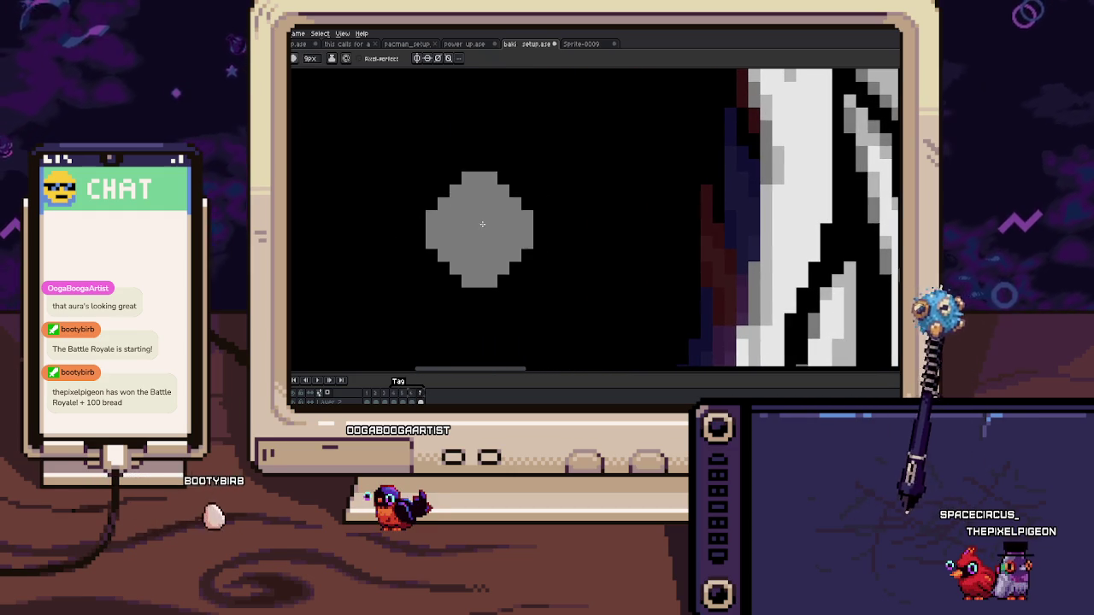
{"action": "left_click", "coordinate": [488, 224]}
Step: Add a second grey dab and fill the gap to join them into a peanut-shaped blob
{"action": "scroll", "coordinate": [488, 224], "scroll_direction": "down", "scroll_amount": 1}
{"action": "scroll", "coordinate": [519, 198], "scroll_direction": "left", "scroll_amount": 2}
{"action": "scroll", "coordinate": [525, 213], "scroll_direction": "up", "scroll_amount": 1}
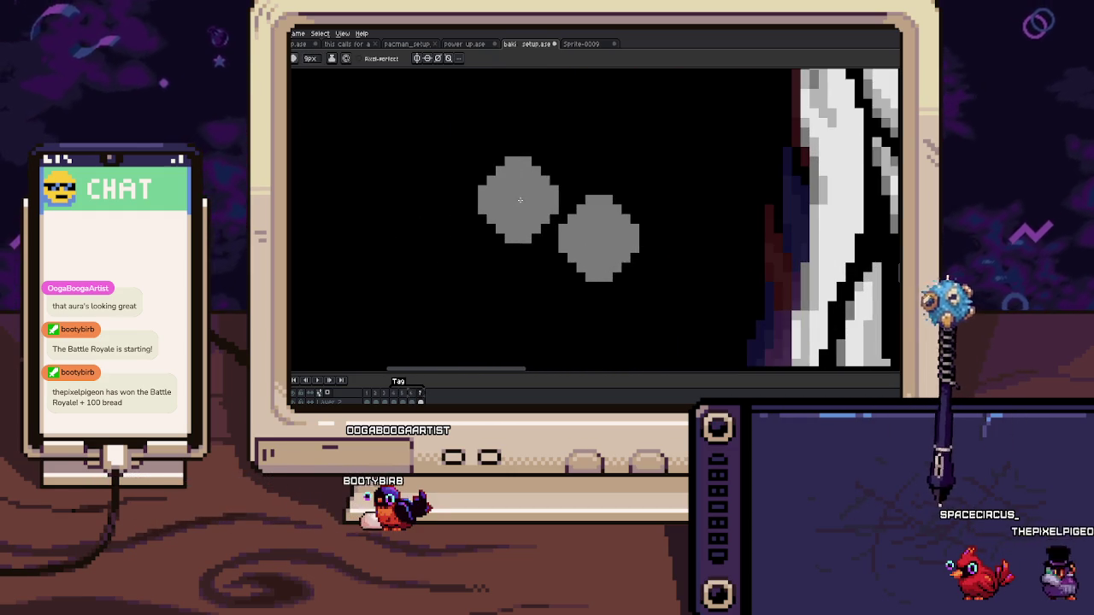
{"action": "scroll", "coordinate": [541, 251], "scroll_direction": "up", "scroll_amount": 1}
{"action": "left_click", "coordinate": [541, 251]}
{"action": "mouse_move", "coordinate": [541, 250]}
{"action": "left_mouse_down"}
{"action": "mouse_move", "coordinate": [541, 171]}
{"action": "mouse_move", "coordinate": [534, 224]}
{"action": "left_mouse_up"}
{"action": "scroll", "coordinate": [522, 231], "scroll_direction": "down", "scroll_amount": 1}
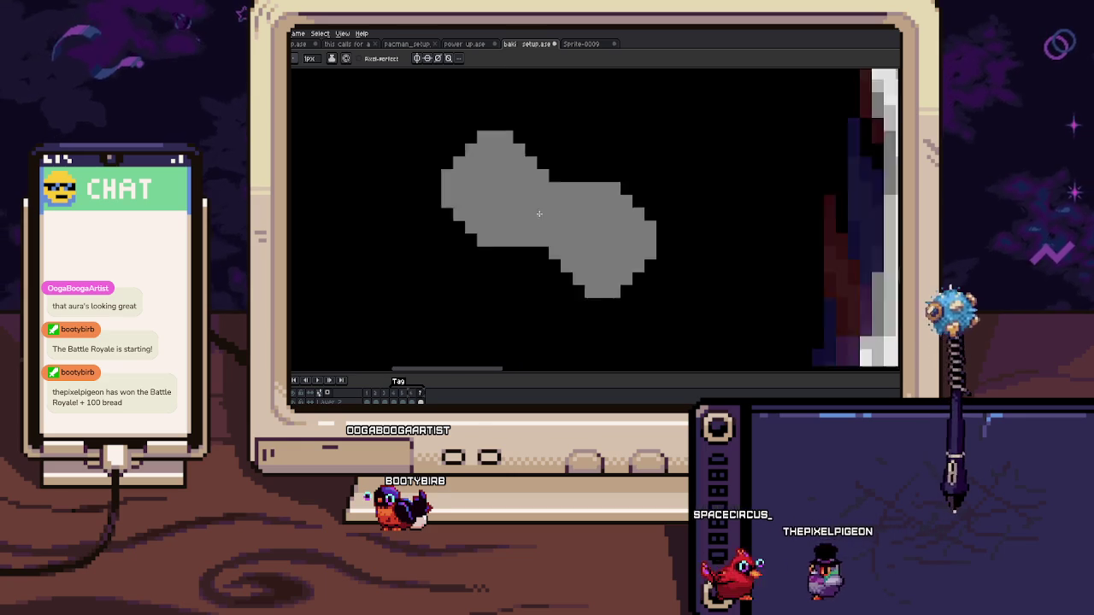
{"action": "scroll", "coordinate": [539, 214], "scroll_direction": "down", "scroll_amount": 3}
{"action": "key", "text": "m"}
{"action": "scroll", "coordinate": [566, 173], "scroll_direction": "up", "scroll_amount": 1}
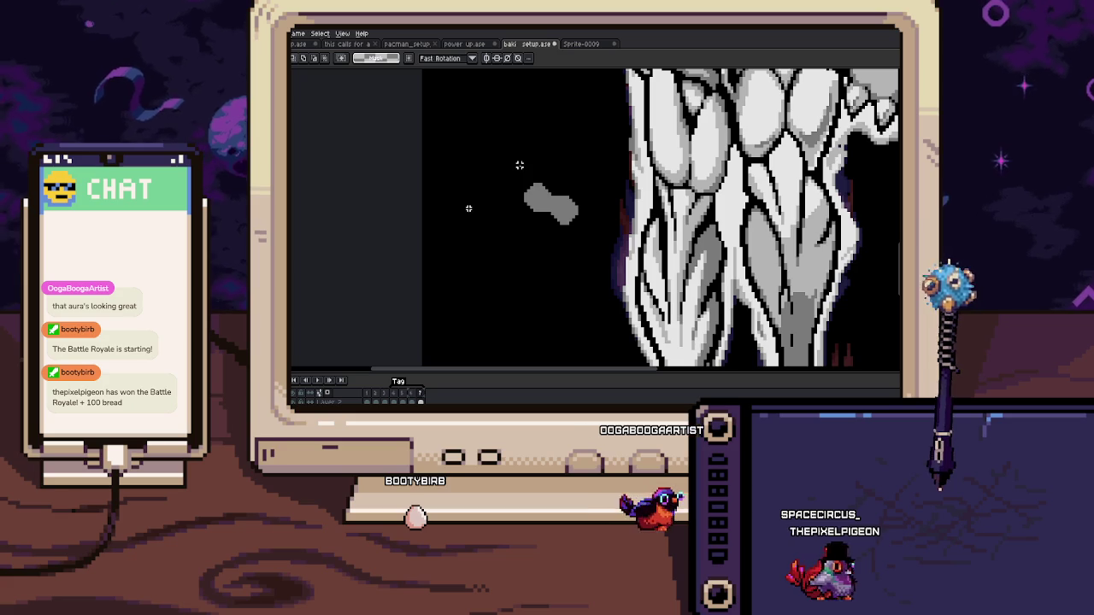
{"action": "scroll", "coordinate": [564, 181], "scroll_direction": "down", "scroll_amount": 2}
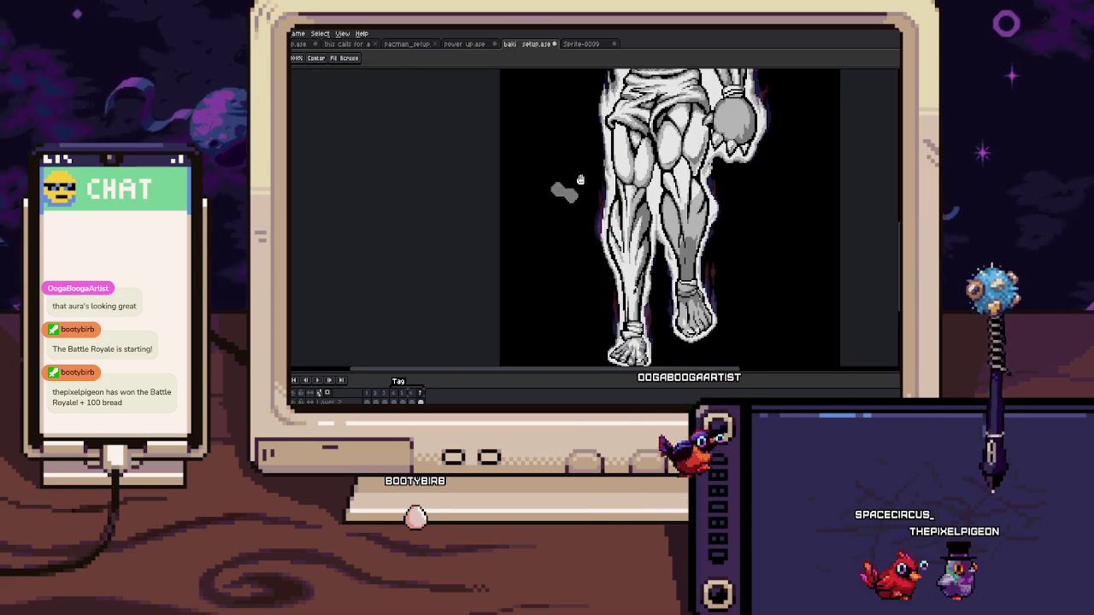
{"action": "scroll", "coordinate": [559, 231], "scroll_direction": "up", "scroll_amount": 1}
{"action": "scroll", "coordinate": [468, 209], "scroll_direction": "up", "scroll_amount": 2}
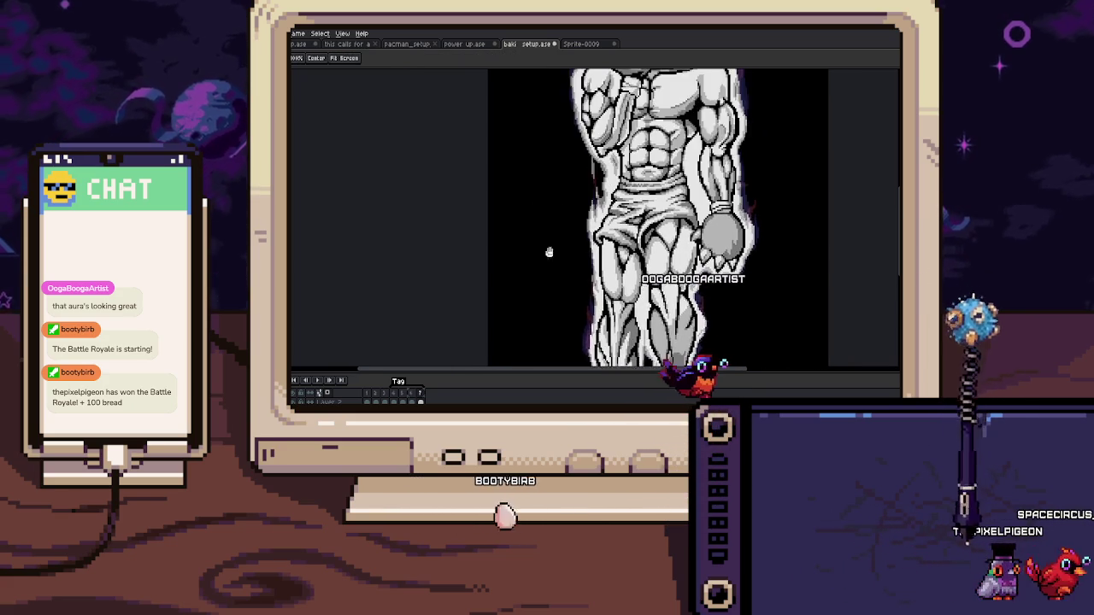
{"action": "scroll", "coordinate": [468, 208], "scroll_direction": "up", "scroll_amount": 2}
{"action": "scroll", "coordinate": [469, 208], "scroll_direction": "up", "scroll_amount": 2}
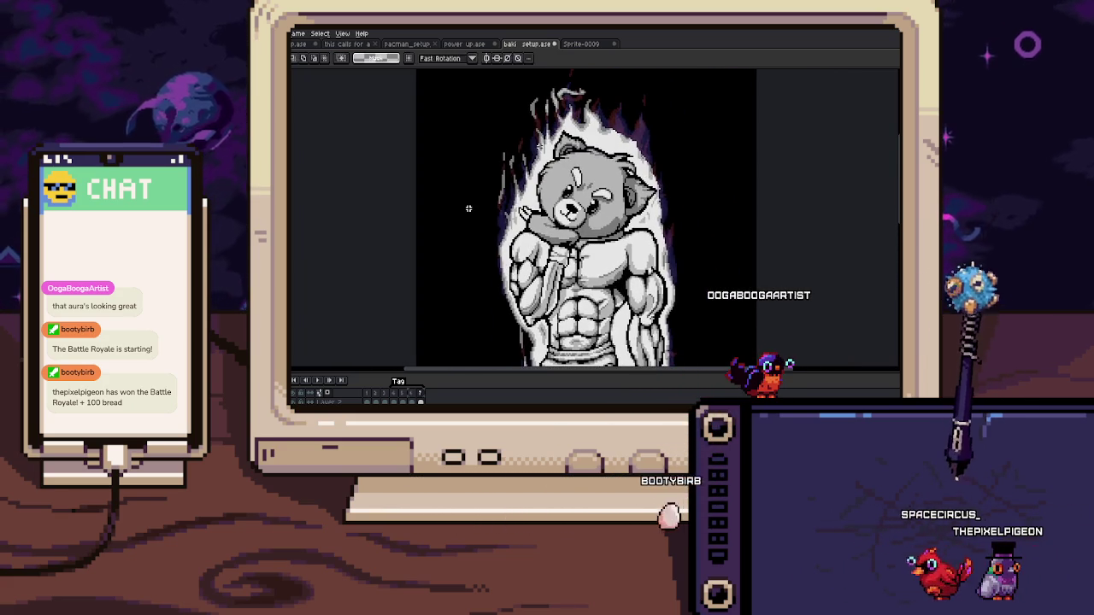
{"action": "scroll", "coordinate": [468, 208], "scroll_direction": "up", "scroll_amount": 2}
{"action": "scroll", "coordinate": [468, 209], "scroll_direction": "up", "scroll_amount": 2}
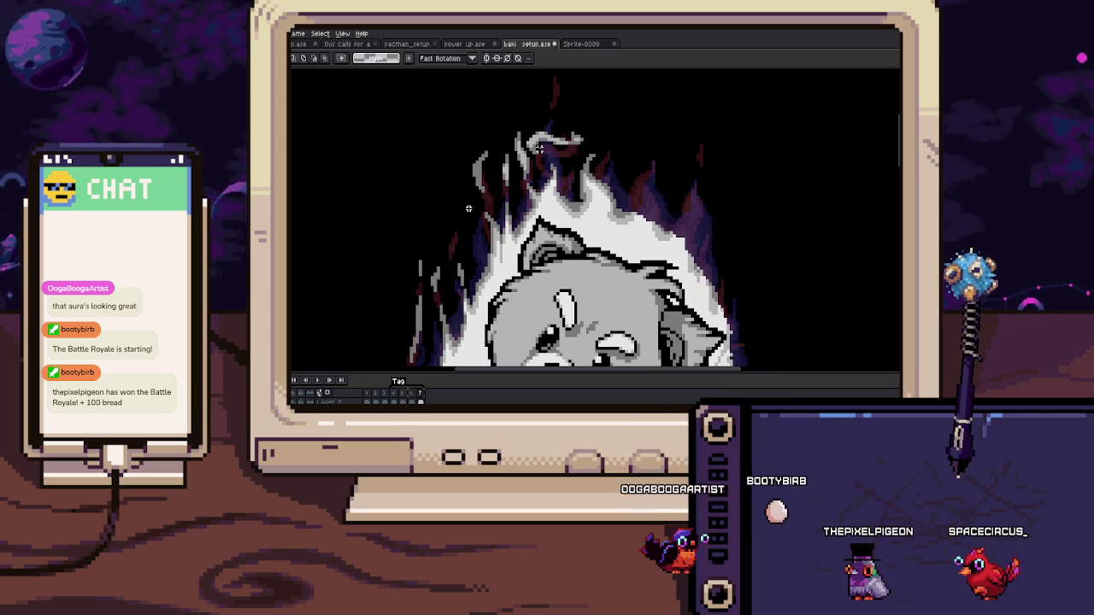
{"action": "scroll", "coordinate": [468, 209], "scroll_direction": "down", "scroll_amount": 1}
{"action": "scroll", "coordinate": [468, 209], "scroll_direction": "down", "scroll_amount": 1}
{"action": "scroll", "coordinate": [468, 208], "scroll_direction": "down", "scroll_amount": 1}
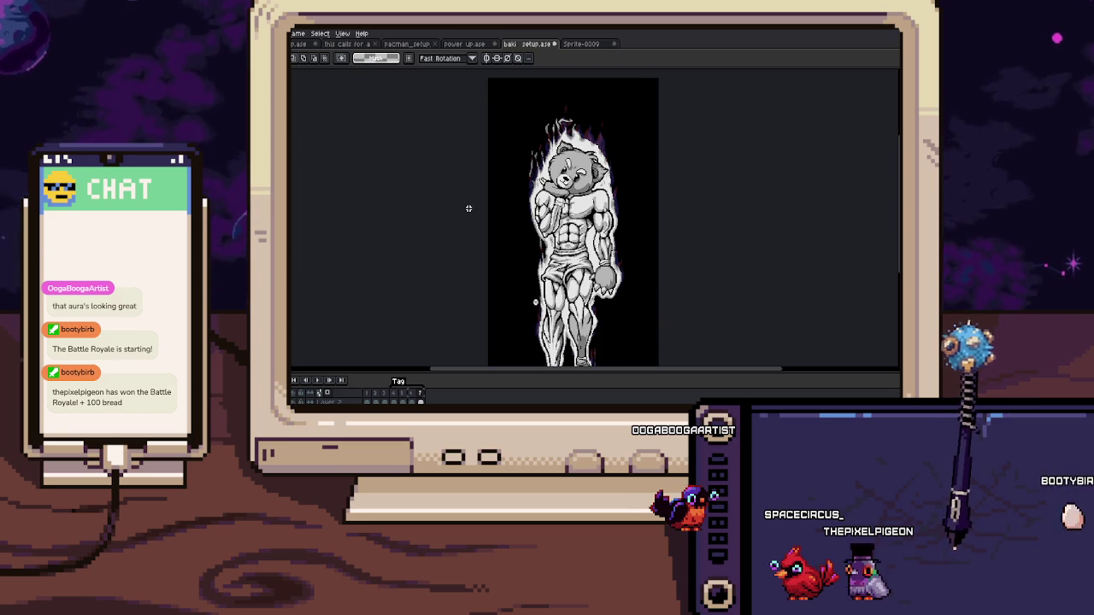
{"action": "scroll", "coordinate": [468, 208], "scroll_direction": "up", "scroll_amount": 3}
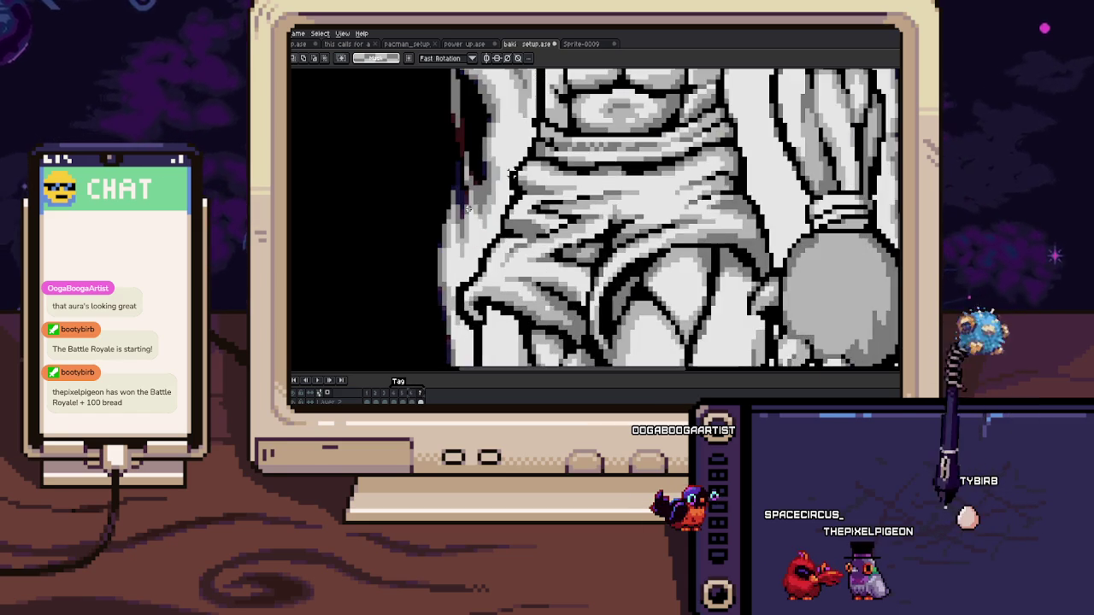
{"action": "scroll", "coordinate": [496, 196], "scroll_direction": "up", "scroll_amount": 2}
{"action": "key", "text": "b"}
{"action": "scroll", "coordinate": [522, 187], "scroll_direction": "down", "scroll_amount": 1}
{"action": "scroll", "coordinate": [520, 192], "scroll_direction": "down", "scroll_amount": 1}
{"action": "scroll", "coordinate": [519, 201], "scroll_direction": "down", "scroll_amount": 1}
{"action": "scroll", "coordinate": [517, 206], "scroll_direction": "up", "scroll_amount": 3}
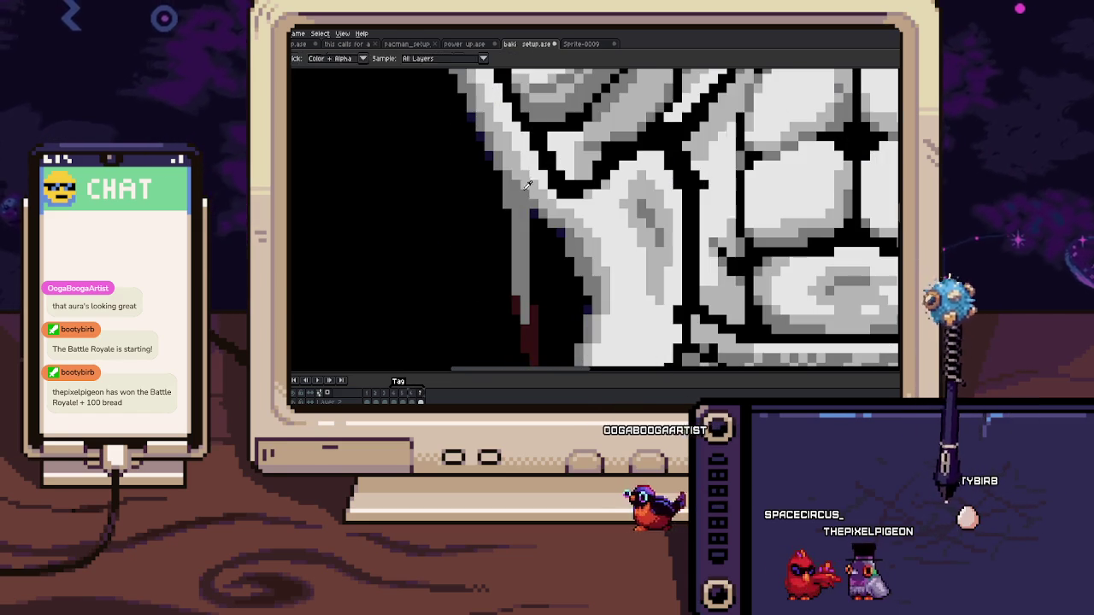
{"action": "scroll", "coordinate": [521, 206], "scroll_direction": "down", "scroll_amount": 1}
{"action": "scroll", "coordinate": [525, 209], "scroll_direction": "down", "scroll_amount": 2}
{"action": "scroll", "coordinate": [525, 208], "scroll_direction": "down", "scroll_amount": 1}
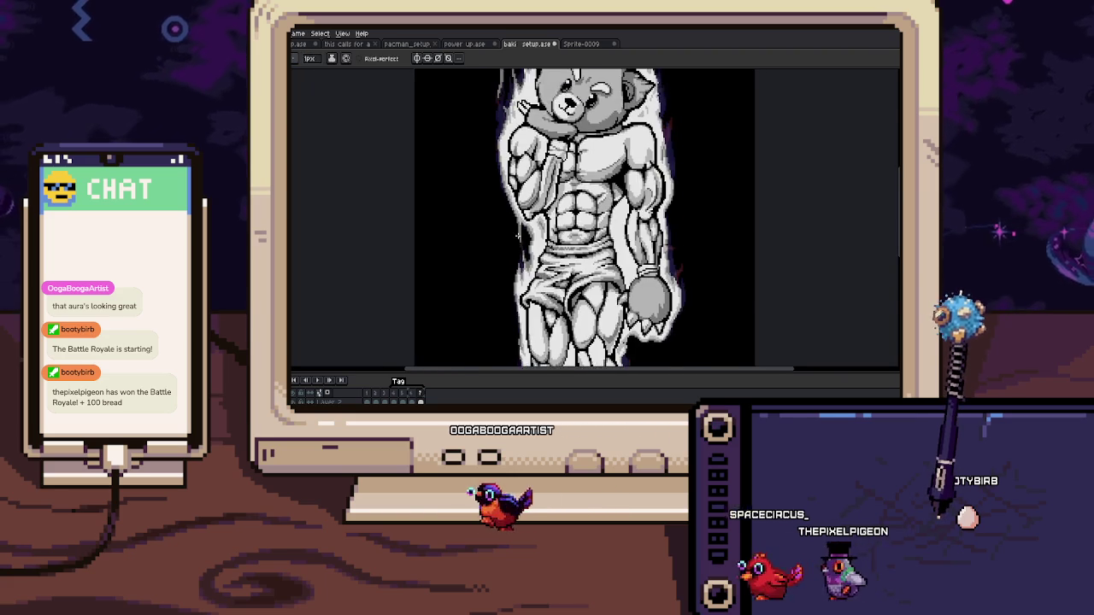
{"action": "scroll", "coordinate": [523, 215], "scroll_direction": "down", "scroll_amount": 2}
{"action": "scroll", "coordinate": [519, 227], "scroll_direction": "up", "scroll_amount": 1}
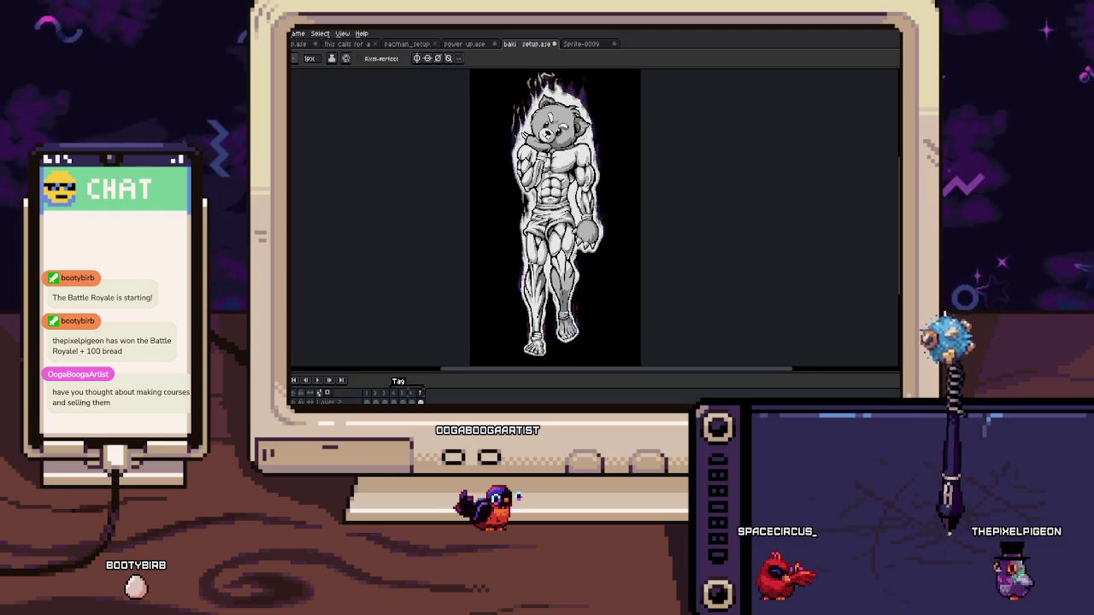
{"action": "scroll", "coordinate": [518, 235], "scroll_direction": "up", "scroll_amount": 3}
{"action": "scroll", "coordinate": [518, 240], "scroll_direction": "up", "scroll_amount": 2}
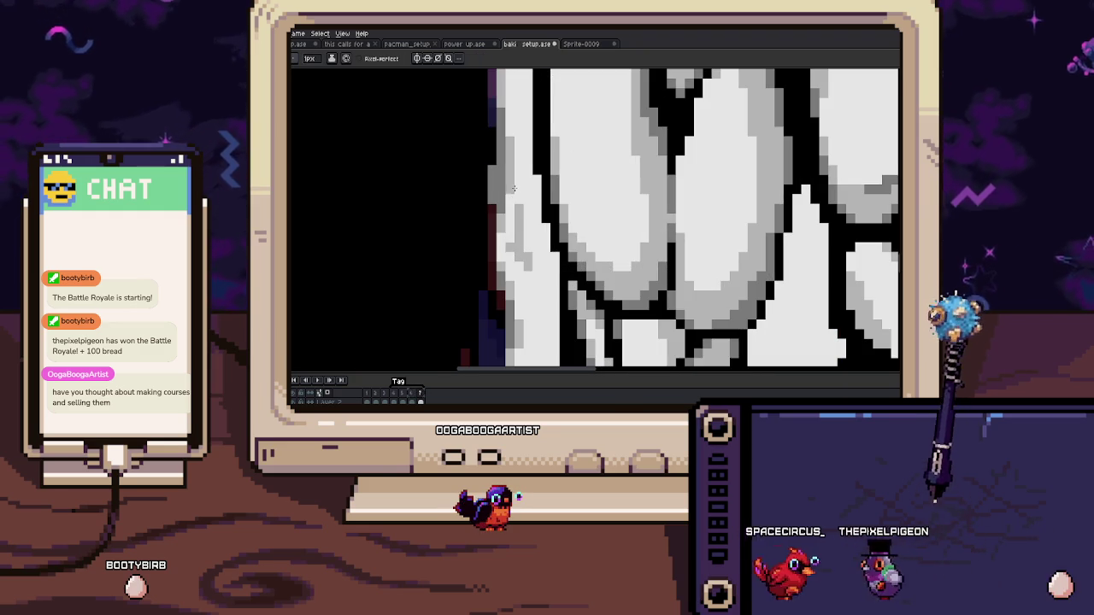
{"action": "scroll", "coordinate": [517, 239], "scroll_direction": "up", "scroll_amount": 1}
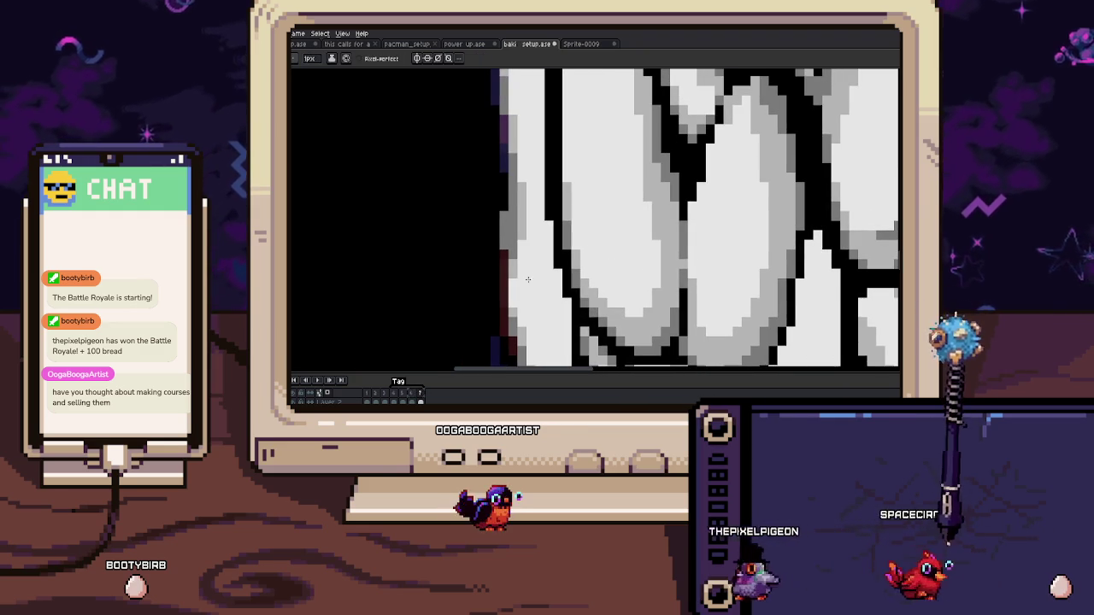
{"action": "key", "text": "i"}
{"action": "key", "text": "b"}
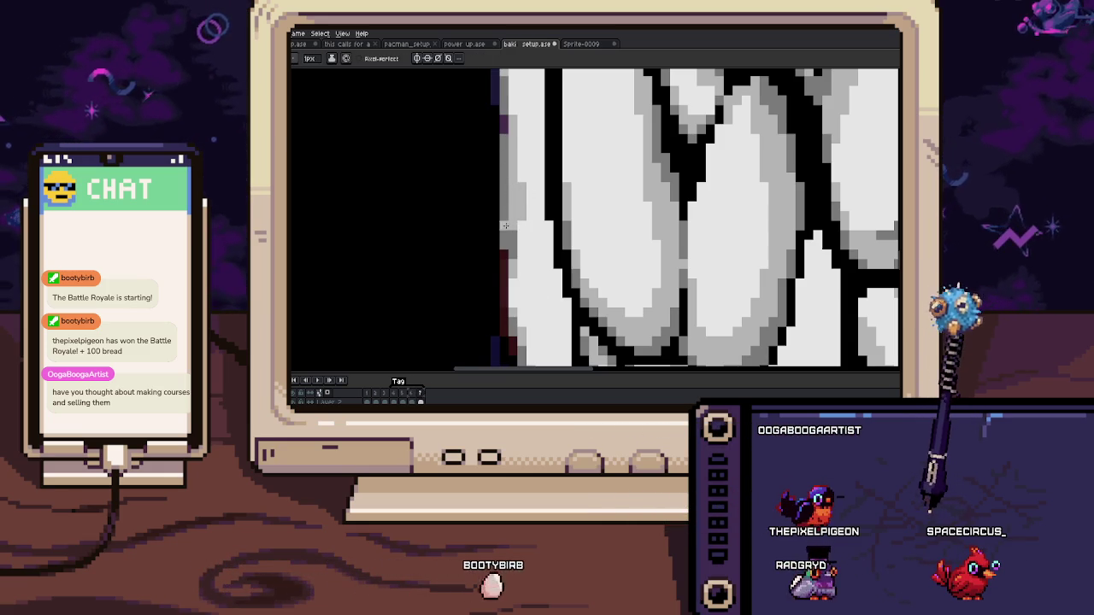
{"action": "scroll", "coordinate": [504, 215], "scroll_direction": "down", "scroll_amount": 2}
{"action": "scroll", "coordinate": [508, 217], "scroll_direction": "up", "scroll_amount": 2}
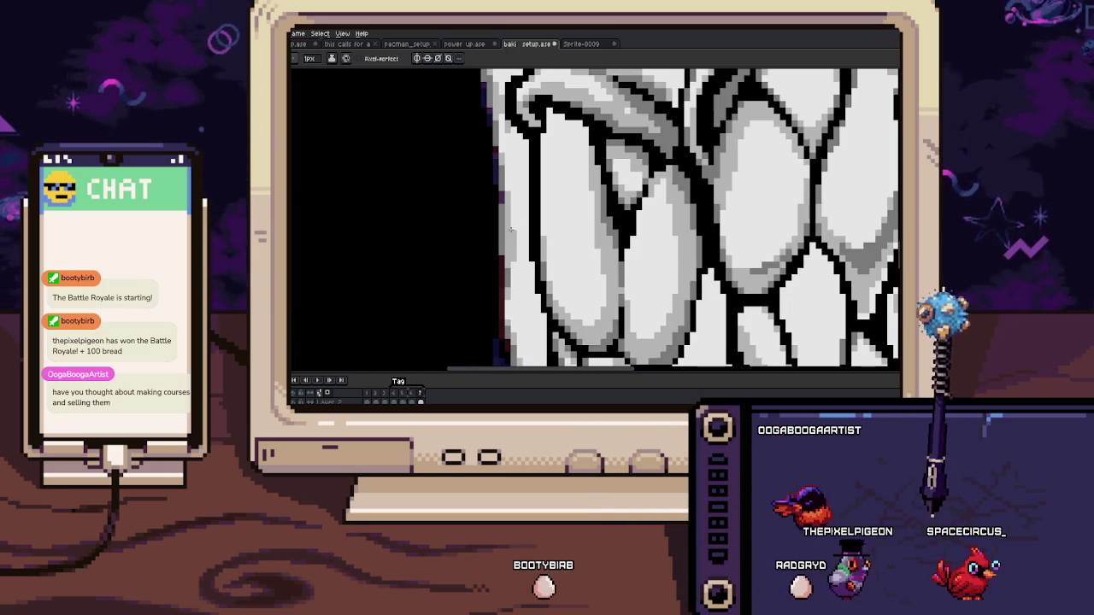
{"action": "scroll", "coordinate": [510, 218], "scroll_direction": "up", "scroll_amount": 1}
{"action": "scroll", "coordinate": [510, 218], "scroll_direction": "down", "scroll_amount": 2}
{"action": "scroll", "coordinate": [509, 200], "scroll_direction": "up", "scroll_amount": 1}
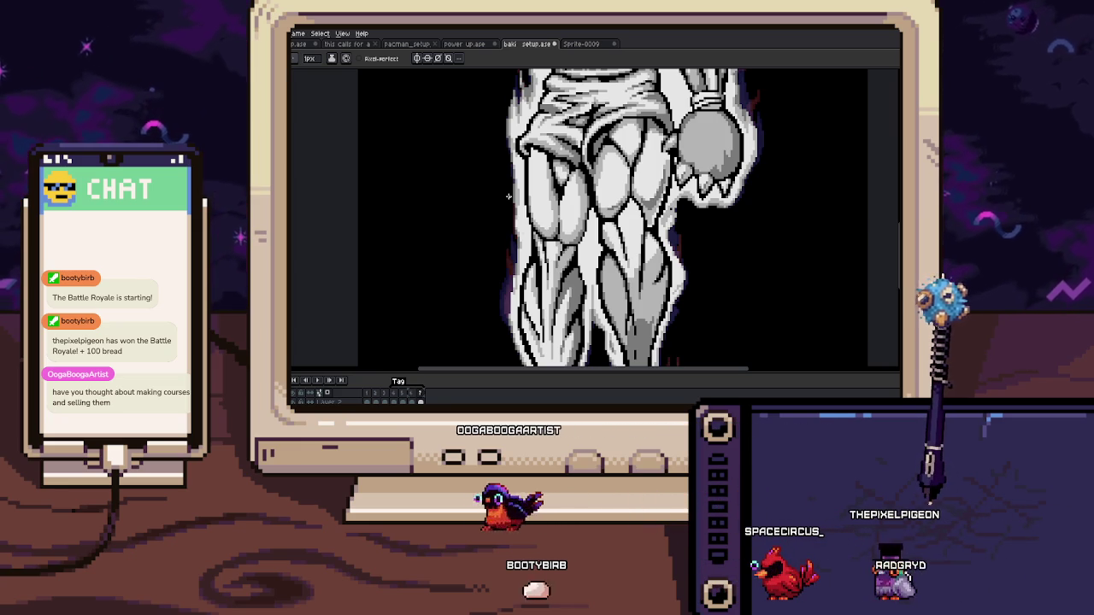
{"action": "key", "text": "m"}
{"action": "scroll", "coordinate": [506, 200], "scroll_direction": "up", "scroll_amount": 1}
{"action": "scroll", "coordinate": [491, 203], "scroll_direction": "up", "scroll_amount": 1}
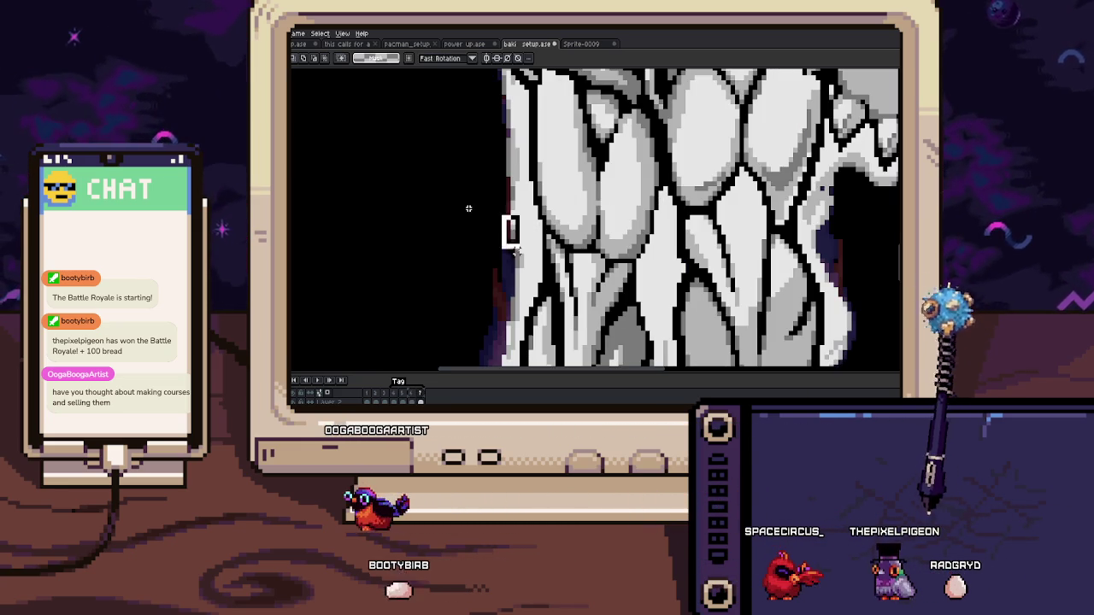
{"action": "key", "text": "b"}
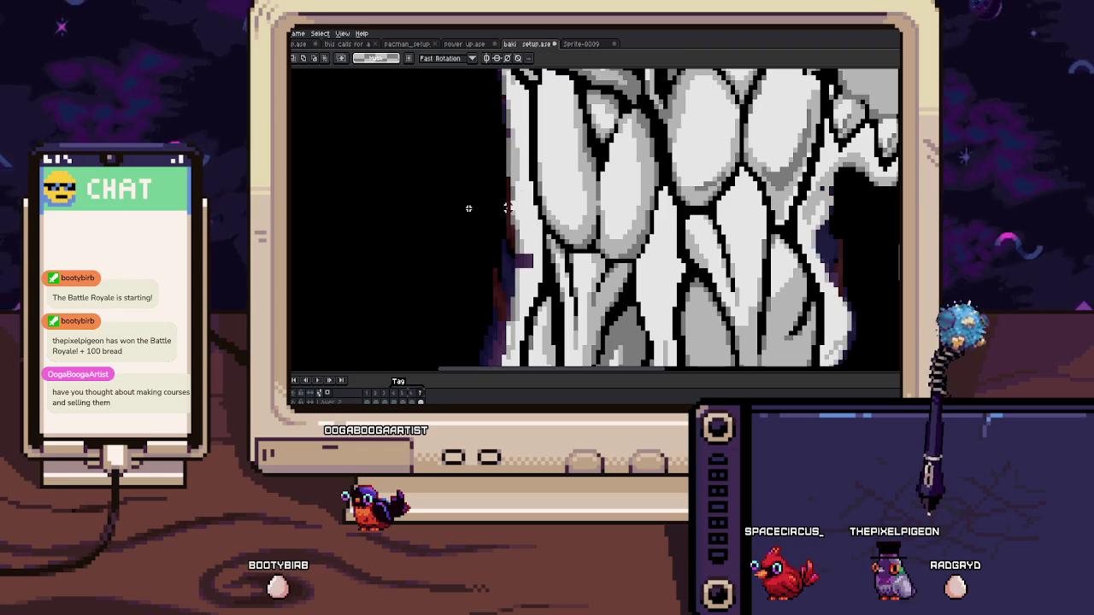
{"action": "scroll", "coordinate": [521, 224], "scroll_direction": "up", "scroll_amount": 2}
{"action": "left_click_drag", "start_coordinate": [523, 178], "coordinate": [516, 209]}
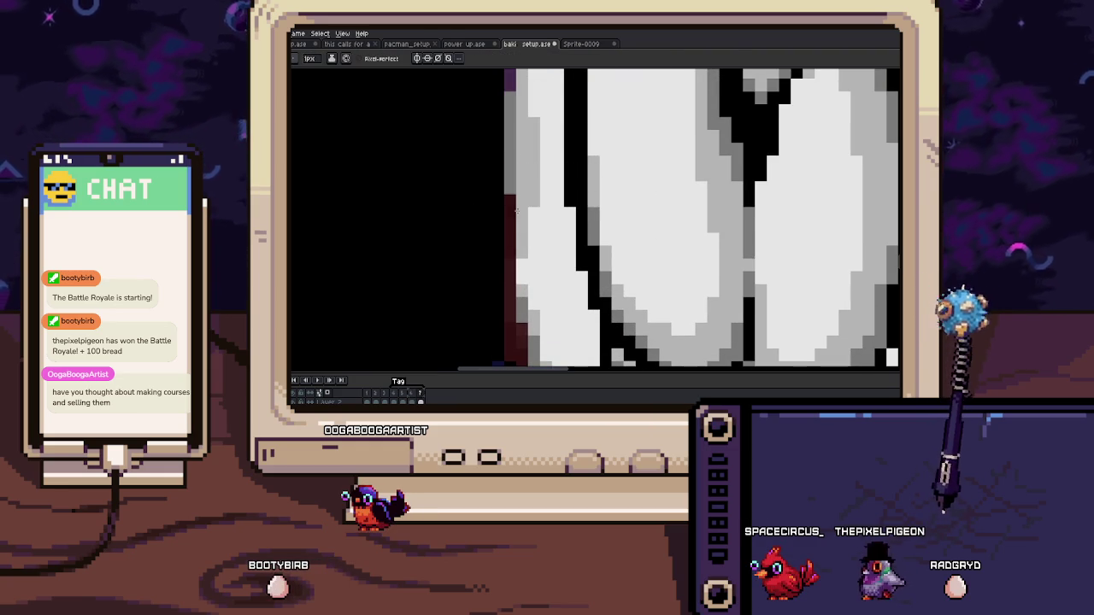
{"action": "scroll", "coordinate": [511, 200], "scroll_direction": "down", "scroll_amount": 1}
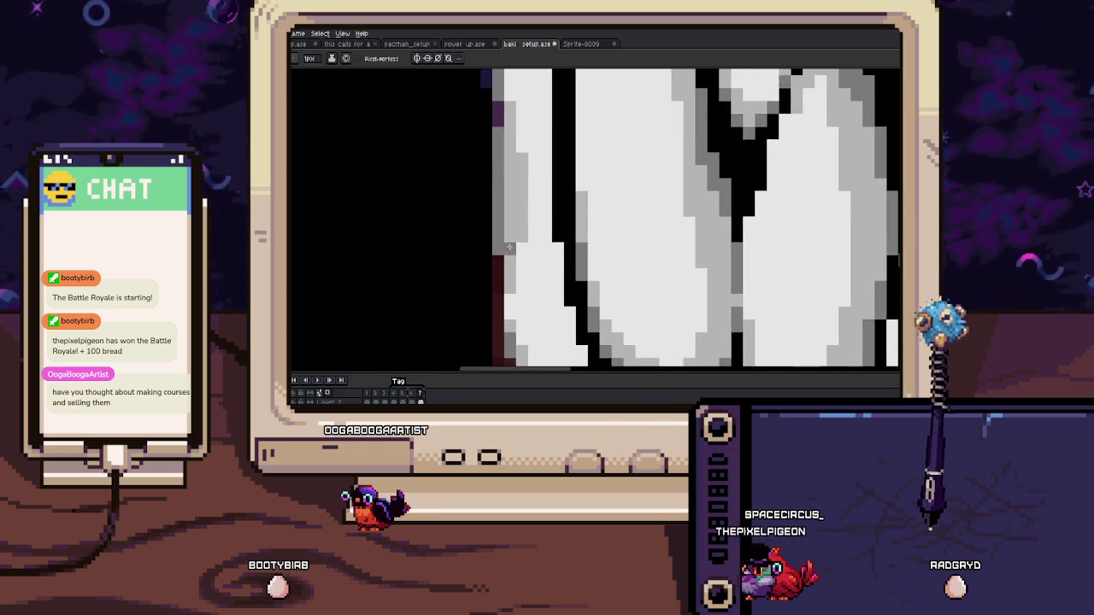
{"action": "scroll", "coordinate": [511, 213], "scroll_direction": "down", "scroll_amount": 2}
{"action": "scroll", "coordinate": [511, 244], "scroll_direction": "up", "scroll_amount": 1}
{"action": "scroll", "coordinate": [510, 243], "scroll_direction": "down", "scroll_amount": 1}
{"action": "scroll", "coordinate": [513, 246], "scroll_direction": "up", "scroll_amount": 1}
{"action": "scroll", "coordinate": [516, 246], "scroll_direction": "down", "scroll_amount": 1}
{"action": "scroll", "coordinate": [518, 248], "scroll_direction": "down", "scroll_amount": 1}
{"action": "key", "text": "space"}
{"action": "scroll", "coordinate": [519, 248], "scroll_direction": "up", "scroll_amount": 1}
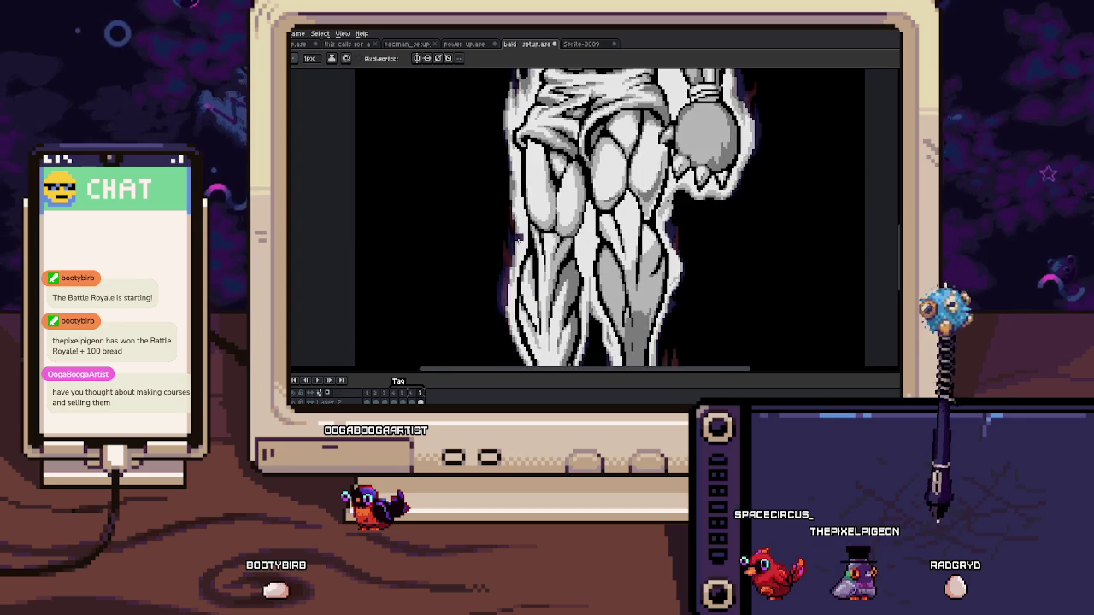
{"action": "scroll", "coordinate": [521, 247], "scroll_direction": "up", "scroll_amount": 1}
{"action": "scroll", "coordinate": [525, 249], "scroll_direction": "up", "scroll_amount": 1}
{"action": "key", "text": "i"}
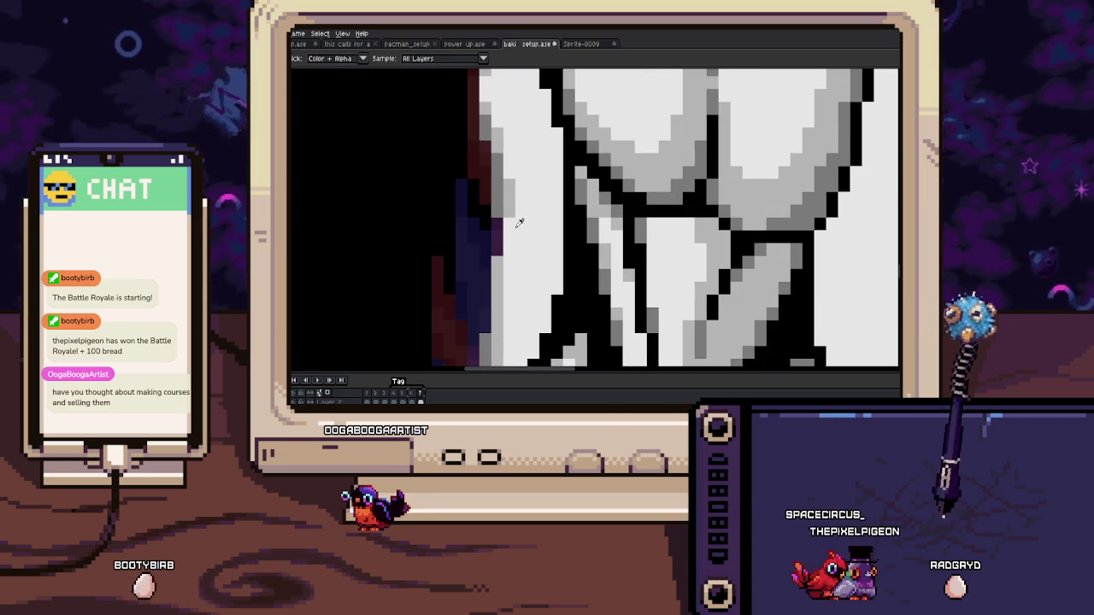
{"action": "scroll", "coordinate": [498, 246], "scroll_direction": "down", "scroll_amount": 2}
{"action": "scroll", "coordinate": [506, 236], "scroll_direction": "down", "scroll_amount": 5}
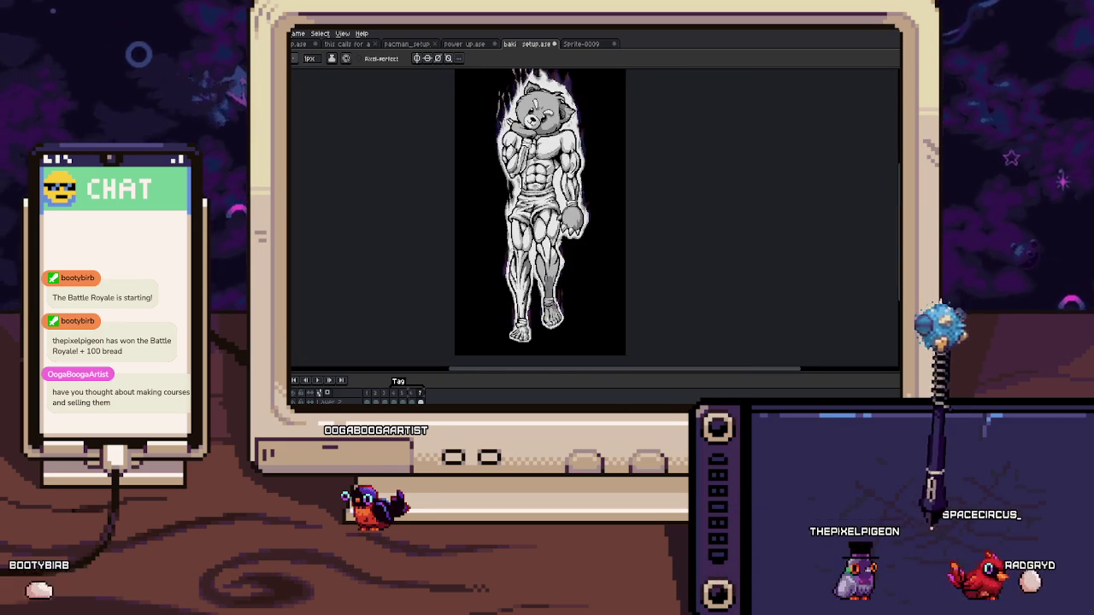
{"action": "scroll", "coordinate": [479, 237], "scroll_direction": "up", "scroll_amount": 6}
{"action": "scroll", "coordinate": [474, 238], "scroll_direction": "down", "scroll_amount": 1}
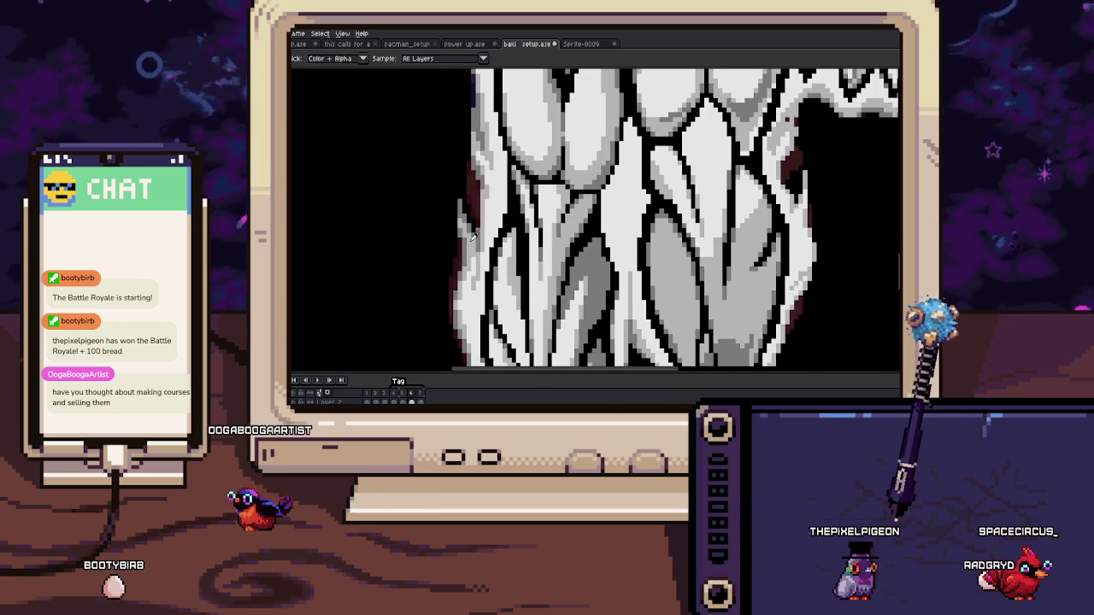
{"action": "scroll", "coordinate": [472, 226], "scroll_direction": "up", "scroll_amount": 1}
{"action": "scroll", "coordinate": [472, 235], "scroll_direction": "up", "scroll_amount": 1}
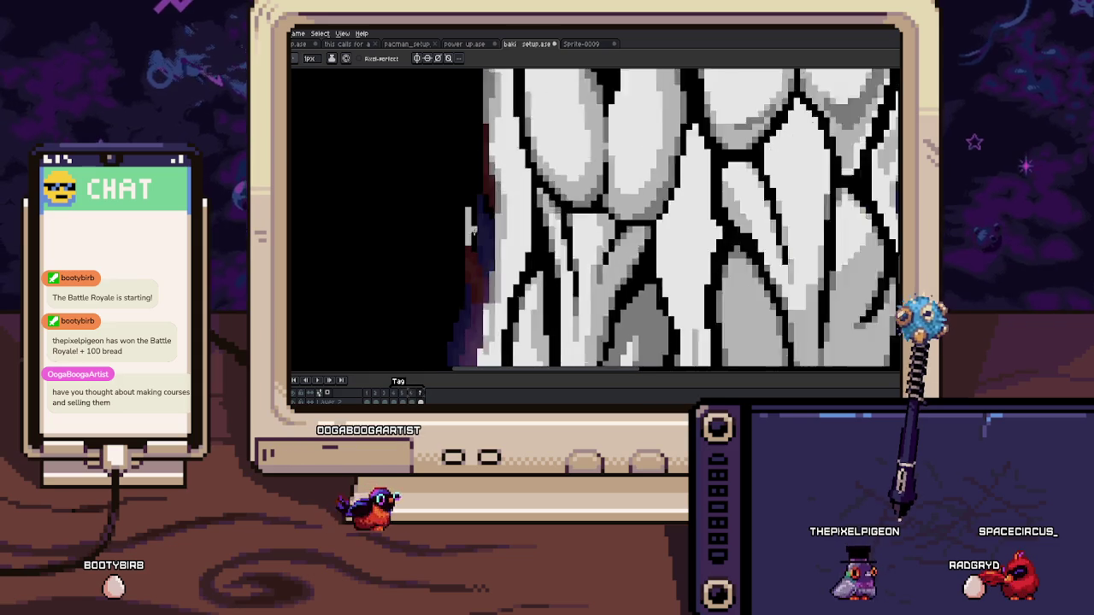
{"action": "scroll", "coordinate": [474, 237], "scroll_direction": "up", "scroll_amount": 1}
{"action": "key", "text": "comma"}
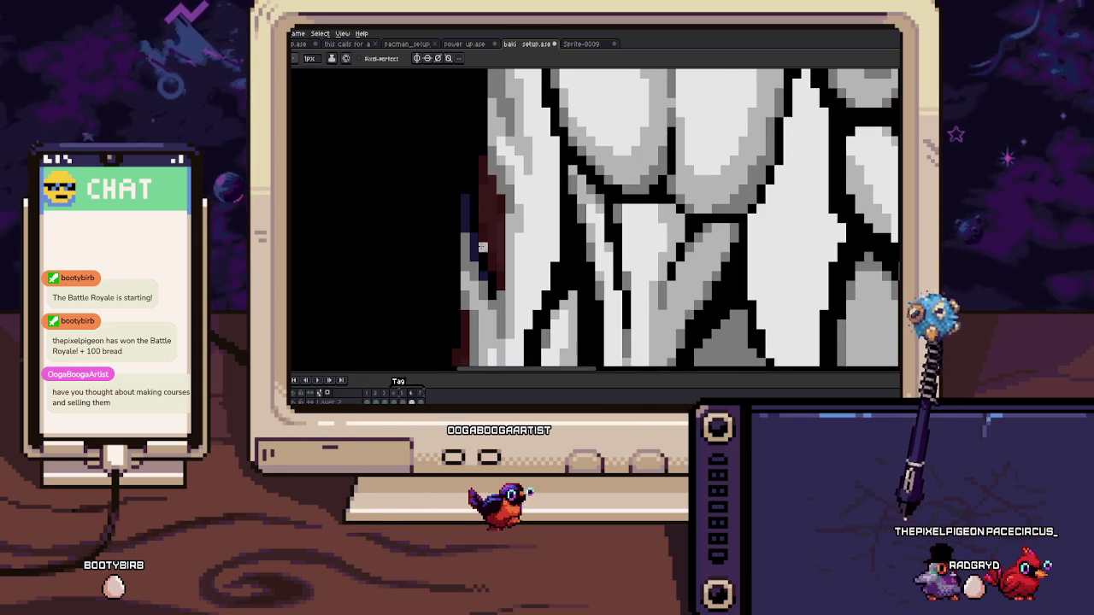
{"action": "key", "text": "period"}
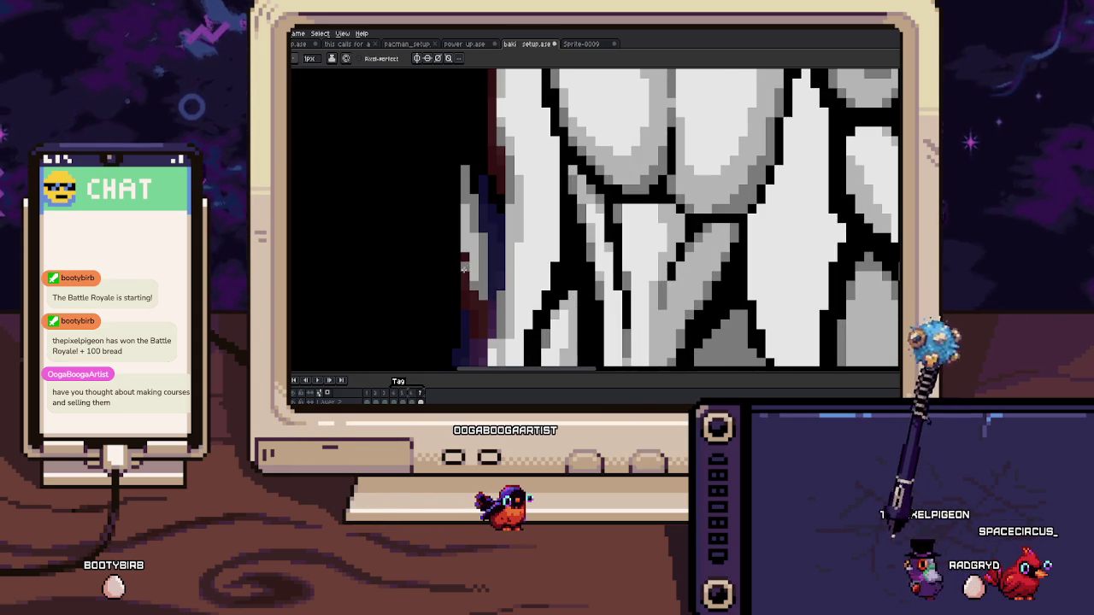
{"action": "scroll", "coordinate": [439, 244], "scroll_direction": "down", "scroll_amount": 1}
{"action": "scroll", "coordinate": [492, 246], "scroll_direction": "down", "scroll_amount": 1}
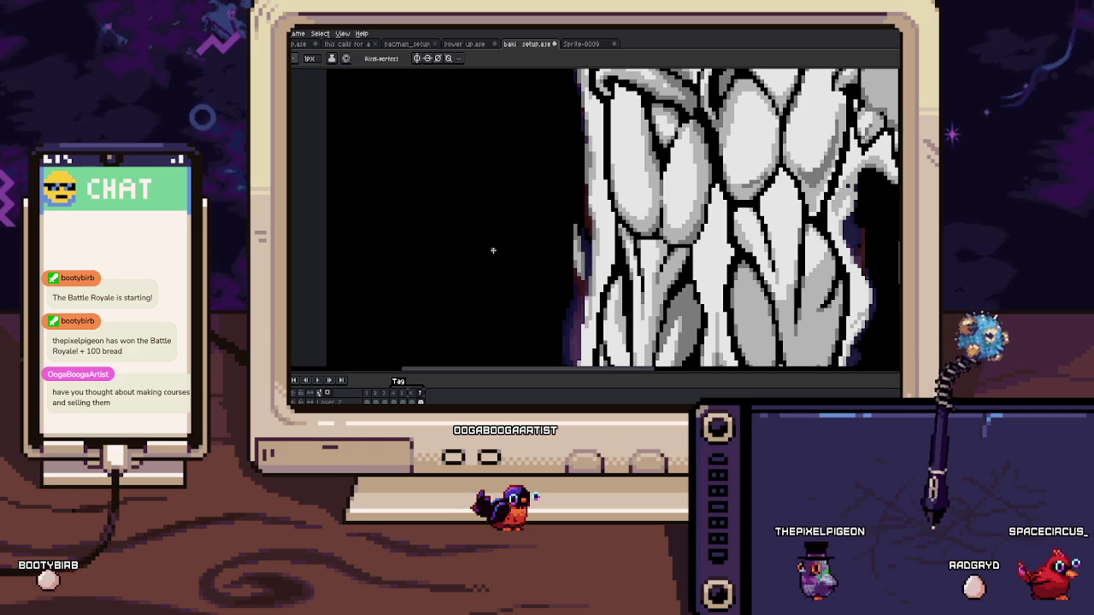
{"action": "left_click", "coordinate": [491, 249]}
{"action": "left_click", "coordinate": [439, 235]}
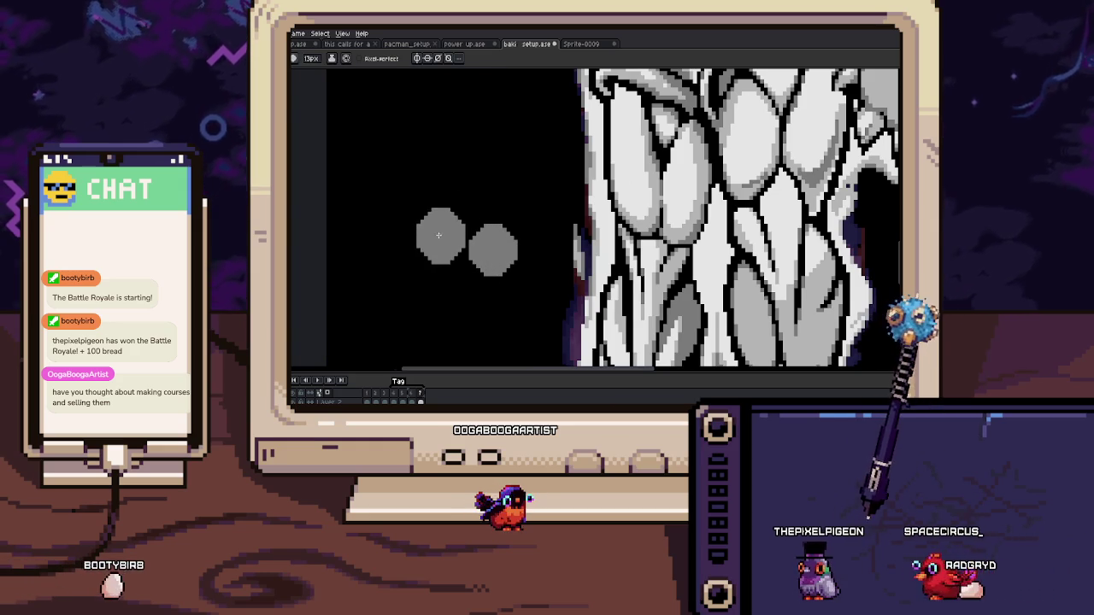
{"action": "scroll", "coordinate": [438, 227], "scroll_direction": "up", "scroll_amount": 1}
{"action": "scroll", "coordinate": [453, 264], "scroll_direction": "down", "scroll_amount": 1}
{"action": "scroll", "coordinate": [449, 282], "scroll_direction": "down", "scroll_amount": 1}
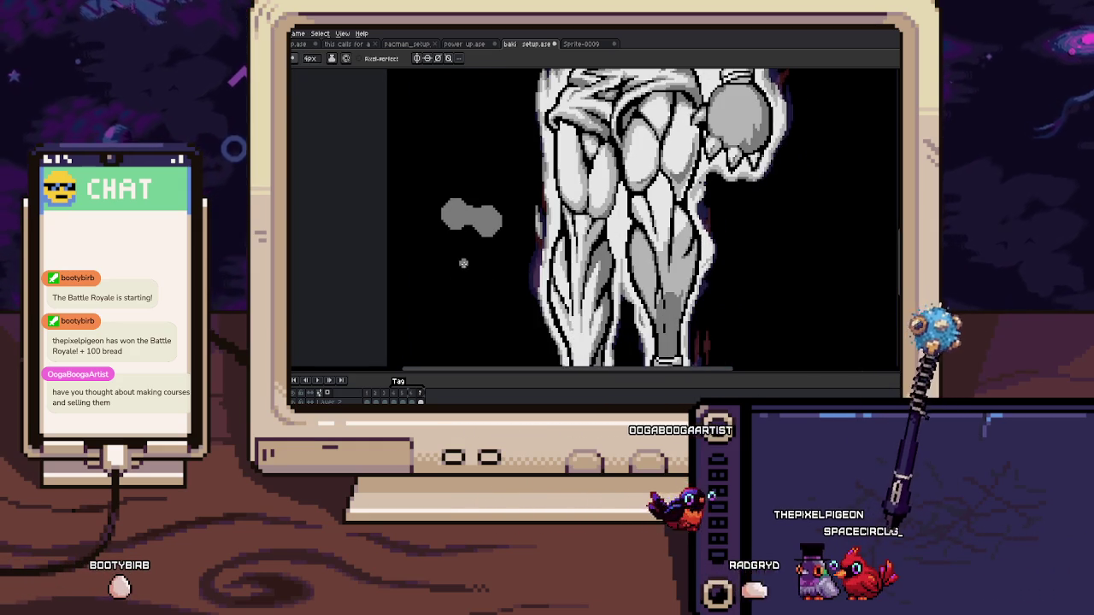
{"action": "left_click", "coordinate": [463, 263]}
{"action": "scroll", "coordinate": [458, 260], "scroll_direction": "up", "scroll_amount": 1}
{"action": "left_click_drag", "start_coordinate": [457, 258], "coordinate": [487, 275]}
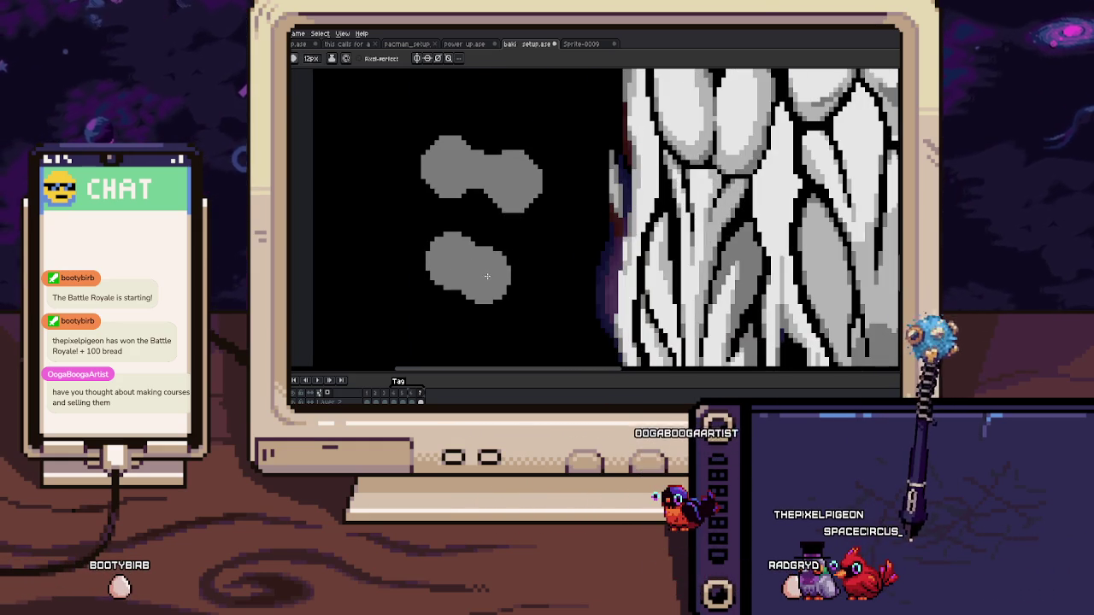
{"action": "scroll", "coordinate": [477, 259], "scroll_direction": "down", "scroll_amount": 2}
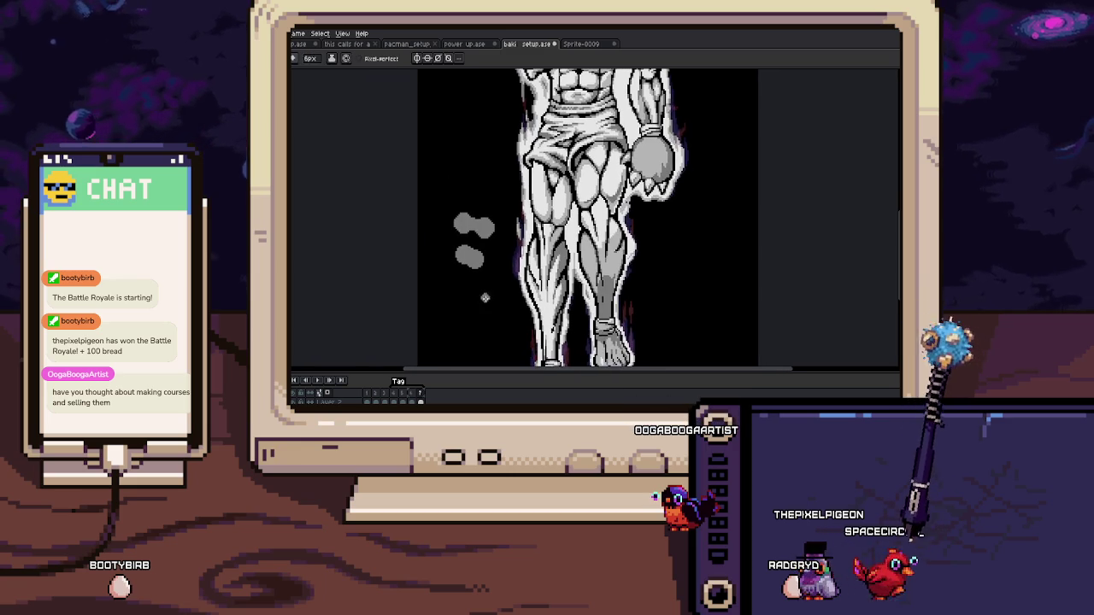
{"action": "key", "text": "m"}
{"action": "left_click_drag", "start_coordinate": [447, 208], "coordinate": [501, 285]}
{"action": "key", "text": "Delete"}
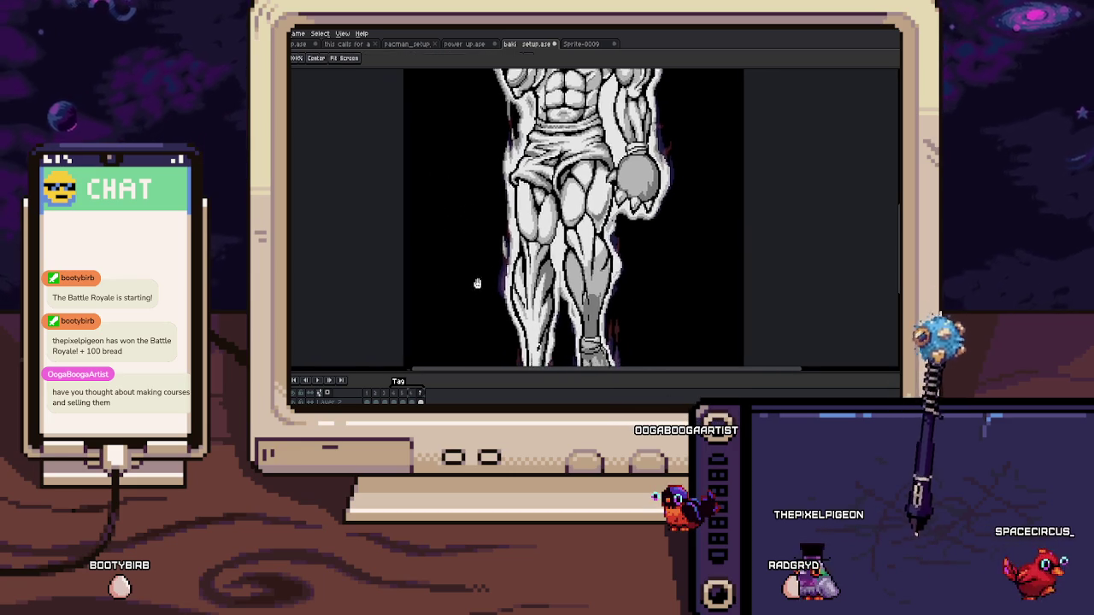
{"action": "key", "text": "b"}
{"action": "scroll", "coordinate": [479, 227], "scroll_direction": "up", "scroll_amount": 3}
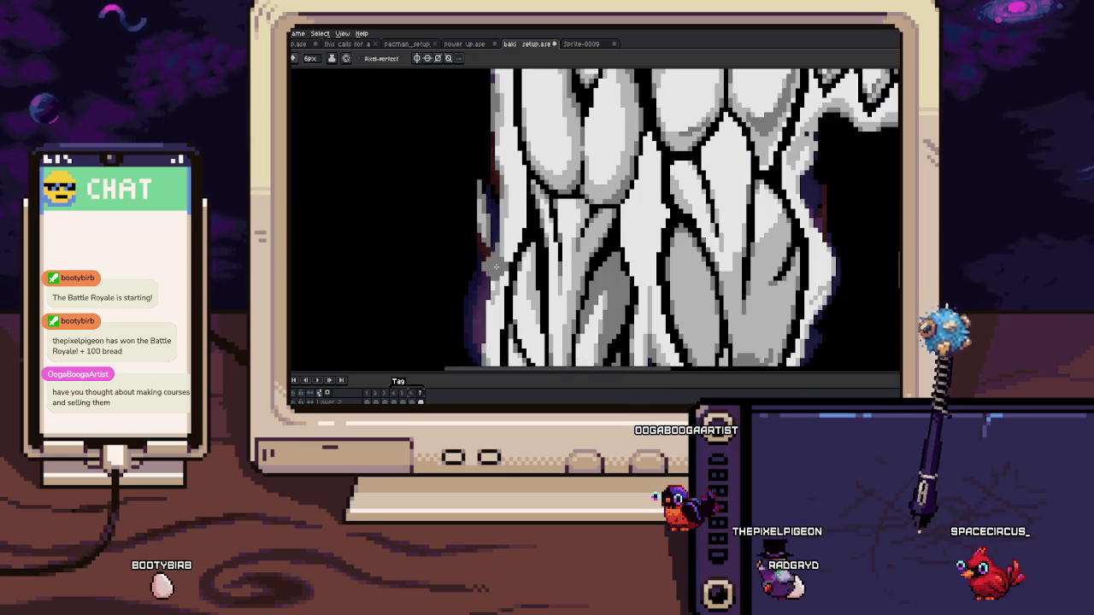
{"action": "scroll", "coordinate": [490, 240], "scroll_direction": "up", "scroll_amount": 1}
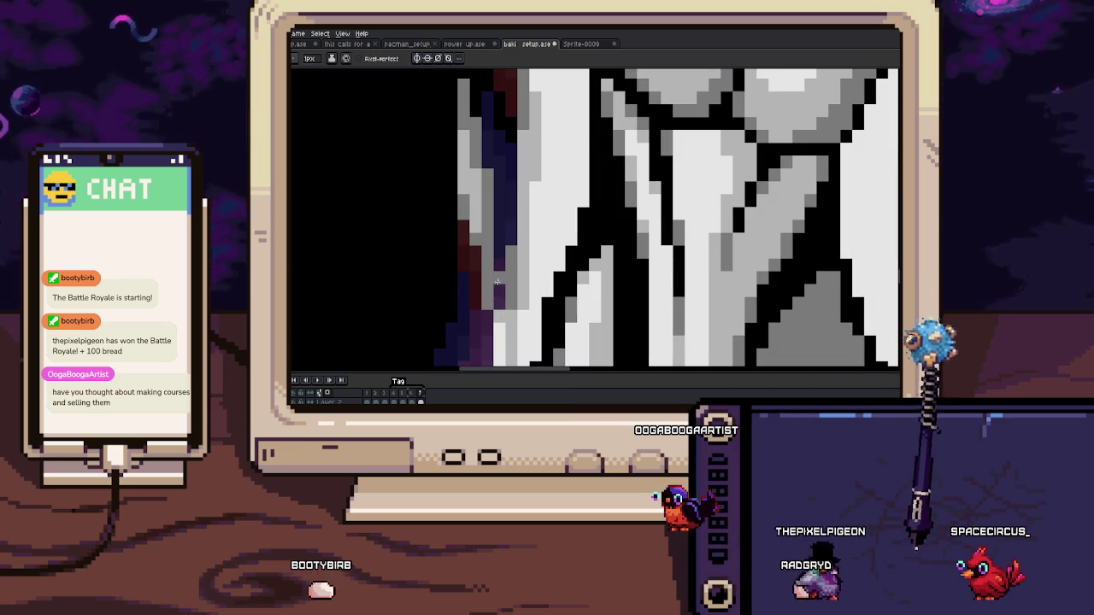
{"action": "scroll", "coordinate": [497, 237], "scroll_direction": "up", "scroll_amount": 1}
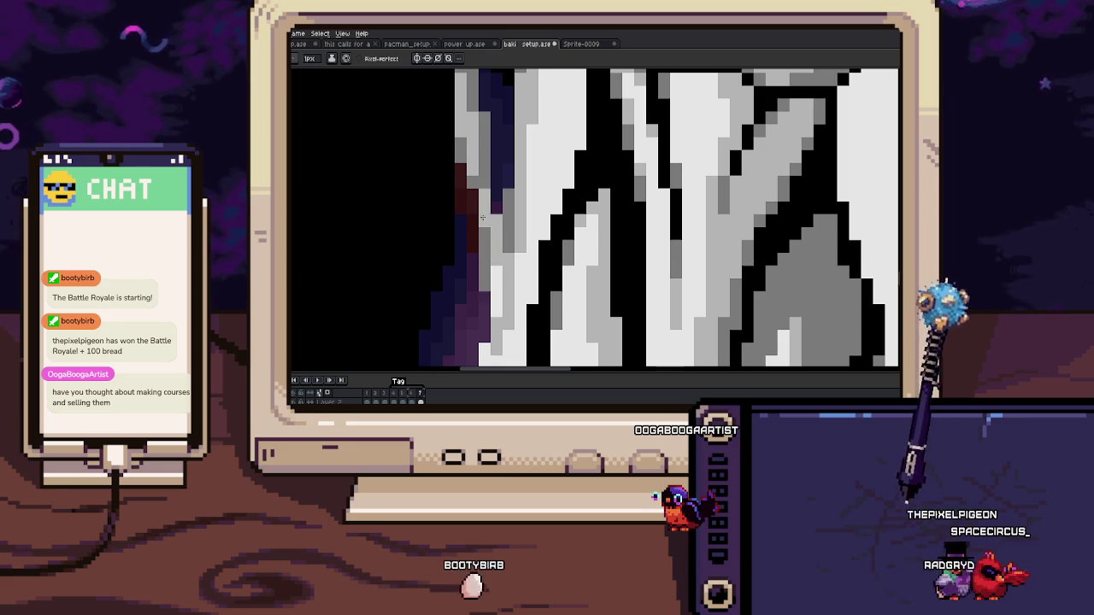
{"action": "scroll", "coordinate": [497, 236], "scroll_direction": "down", "scroll_amount": 3}
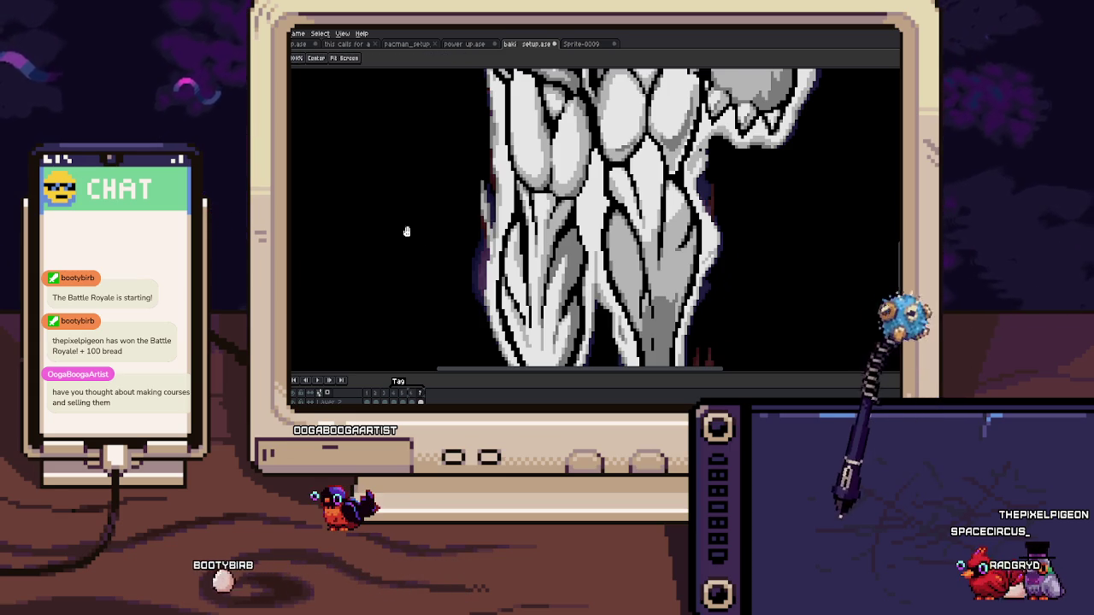
Step: Zoom into the head flames and step back and forward one animation frame
{"action": "scroll", "coordinate": [491, 222], "scroll_direction": "down", "scroll_amount": 1}
{"action": "scroll", "coordinate": [491, 222], "scroll_direction": "down", "scroll_amount": 1}
{"action": "scroll", "coordinate": [492, 221], "scroll_direction": "down", "scroll_amount": 2}
{"action": "scroll", "coordinate": [529, 198], "scroll_direction": "up", "scroll_amount": 2}
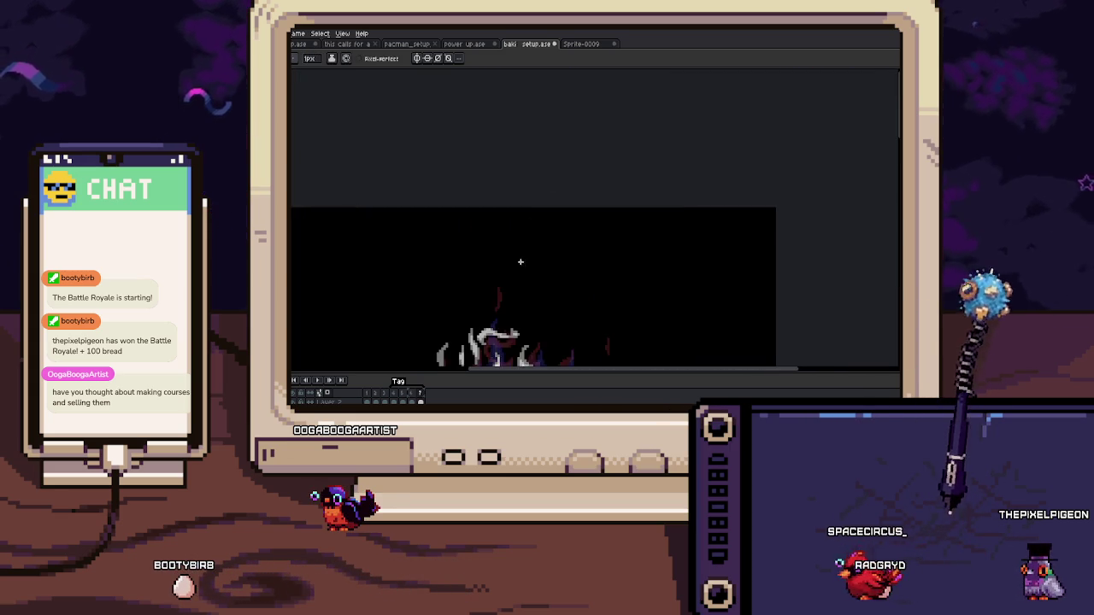
{"action": "scroll", "coordinate": [530, 198], "scroll_direction": "up", "scroll_amount": 1}
{"action": "scroll", "coordinate": [529, 198], "scroll_direction": "up", "scroll_amount": 1}
{"action": "scroll", "coordinate": [528, 197], "scroll_direction": "up", "scroll_amount": 1}
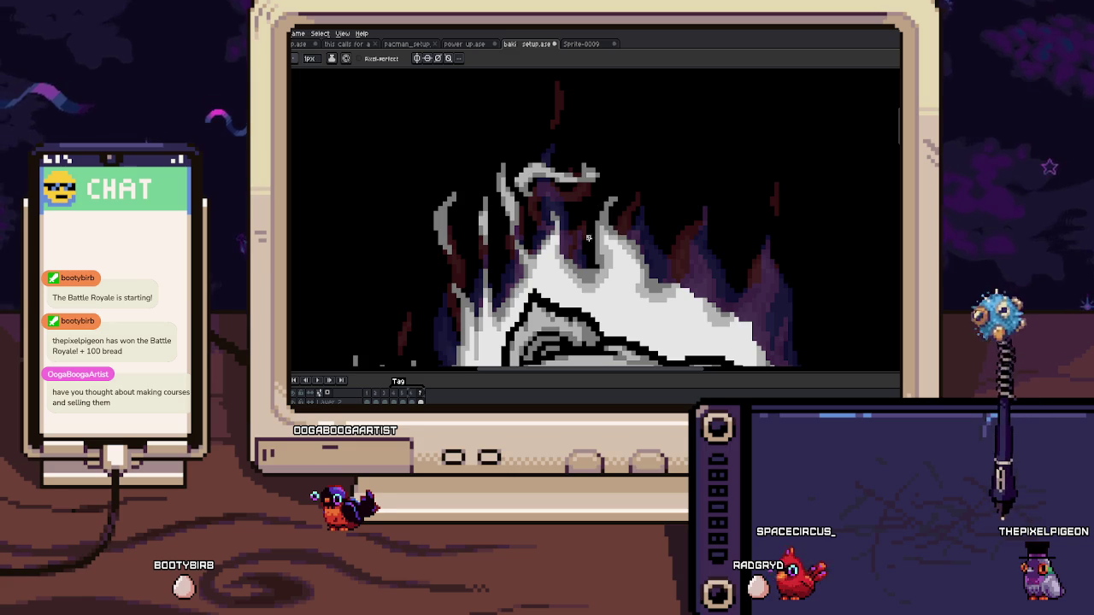
{"action": "key", "text": "Left"}
{"action": "key", "text": "Left"}
{"action": "key", "text": "Right"}
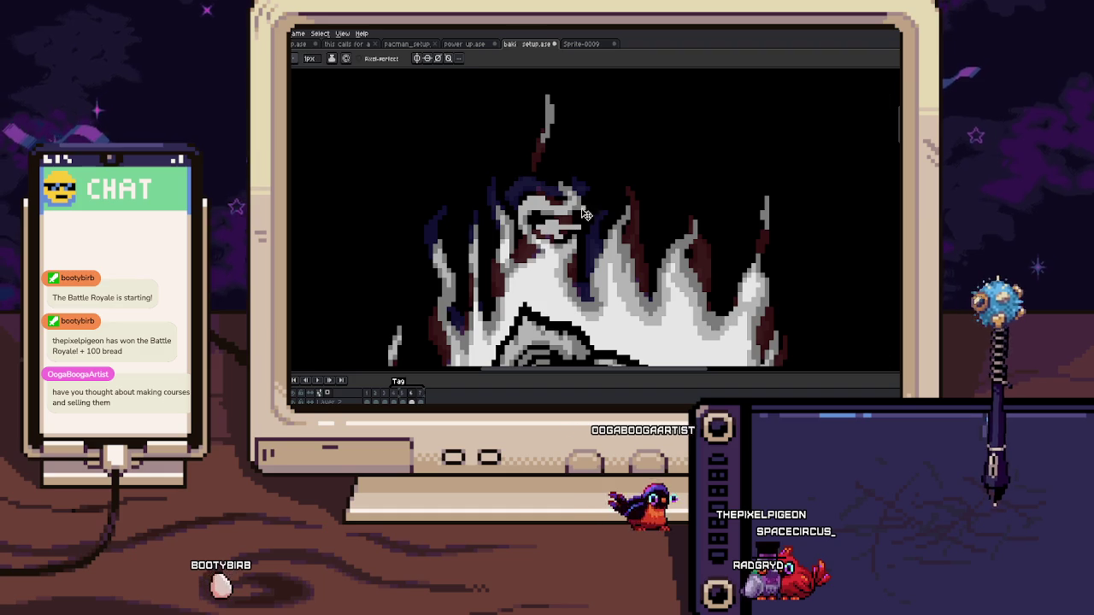
Step: Zoom out to review the whole bear inside its white, purple and maroon flame aura
{"action": "scroll", "coordinate": [510, 209], "scroll_direction": "up", "scroll_amount": 3}
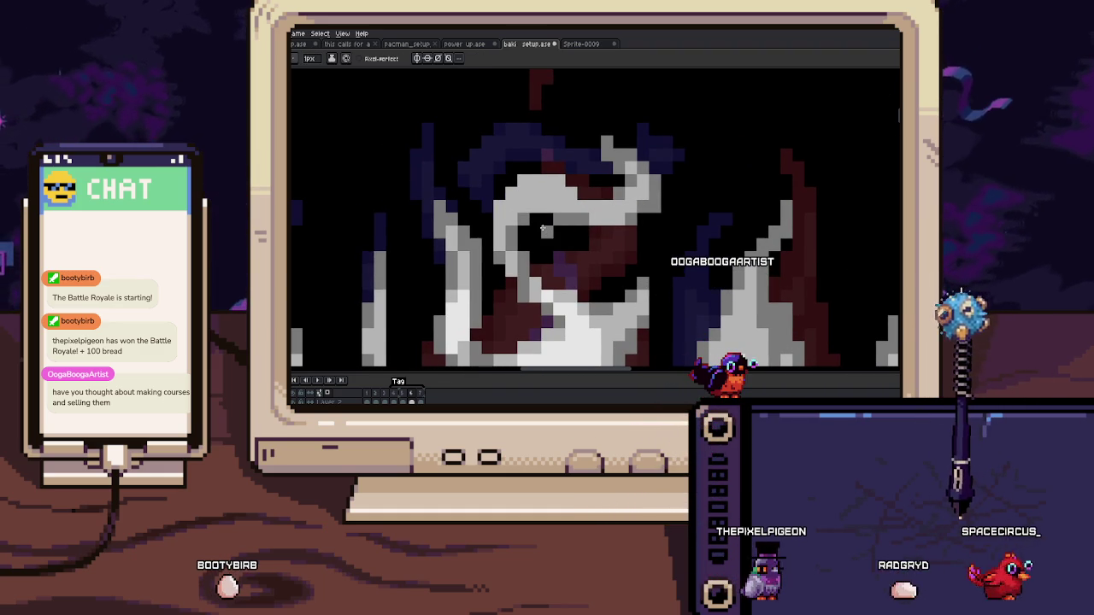
{"action": "scroll", "coordinate": [539, 220], "scroll_direction": "down", "scroll_amount": 2}
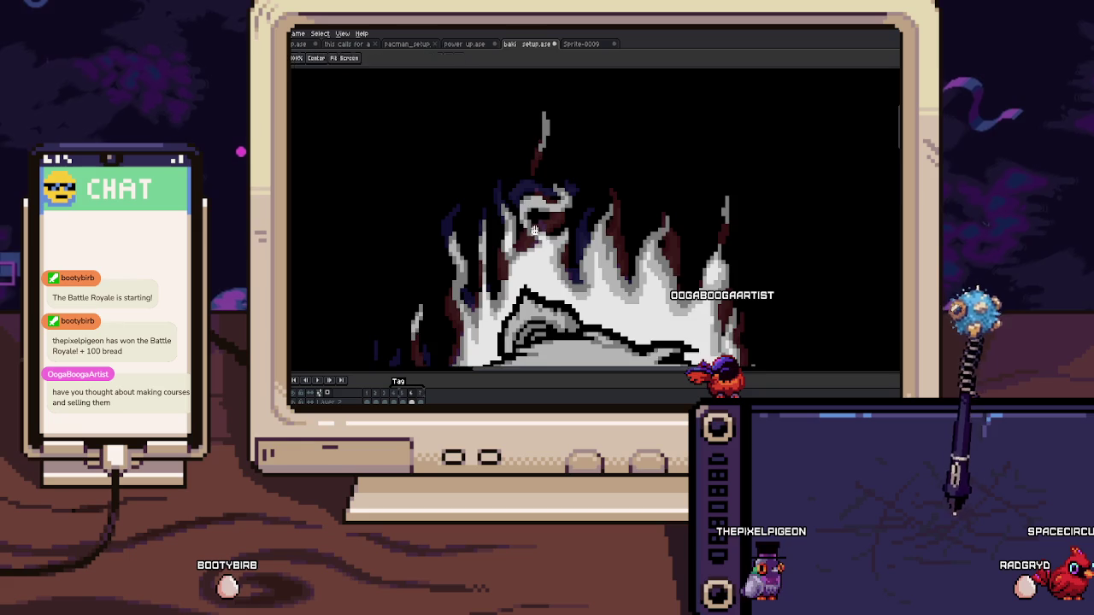
{"action": "scroll", "coordinate": [533, 231], "scroll_direction": "up", "scroll_amount": 2}
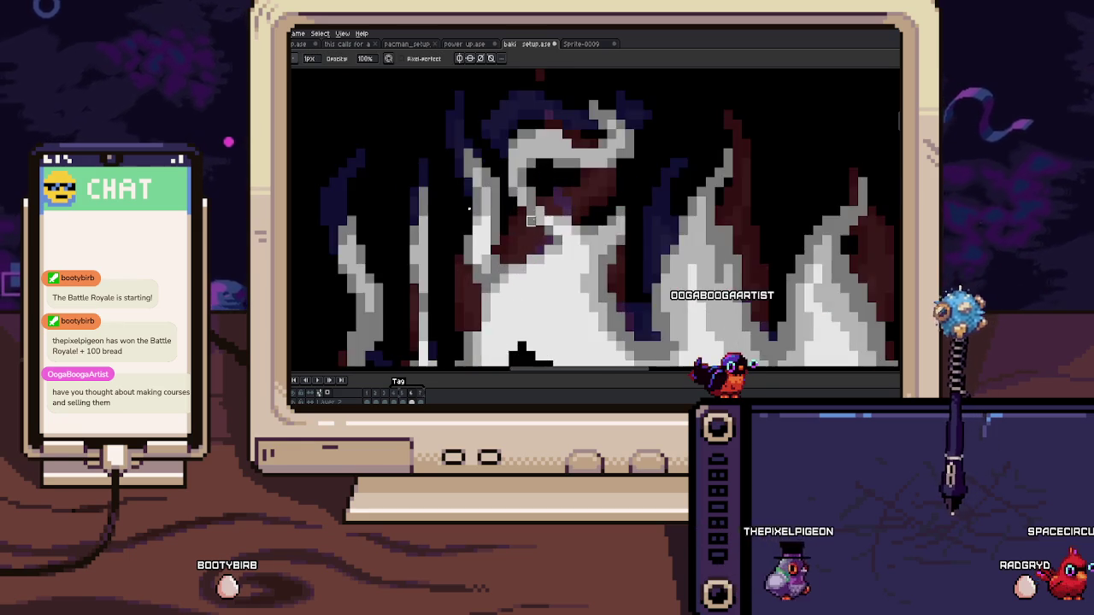
{"action": "scroll", "coordinate": [531, 220], "scroll_direction": "down", "scroll_amount": 3}
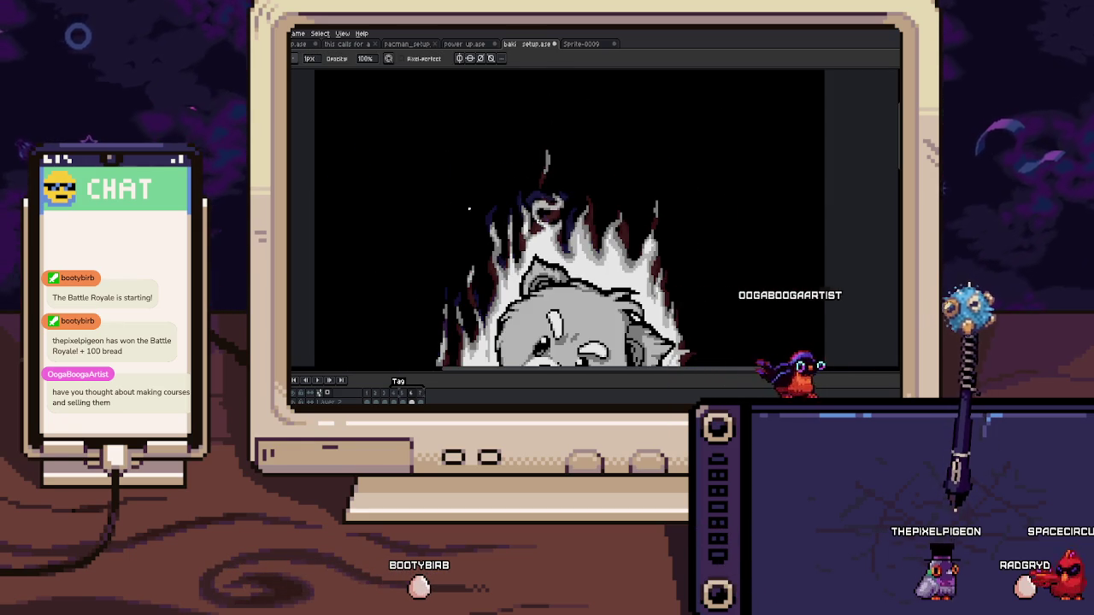
{"action": "scroll", "coordinate": [468, 207], "scroll_direction": "up", "scroll_amount": 1}
{"action": "scroll", "coordinate": [576, 187], "scroll_direction": "up", "scroll_amount": 1}
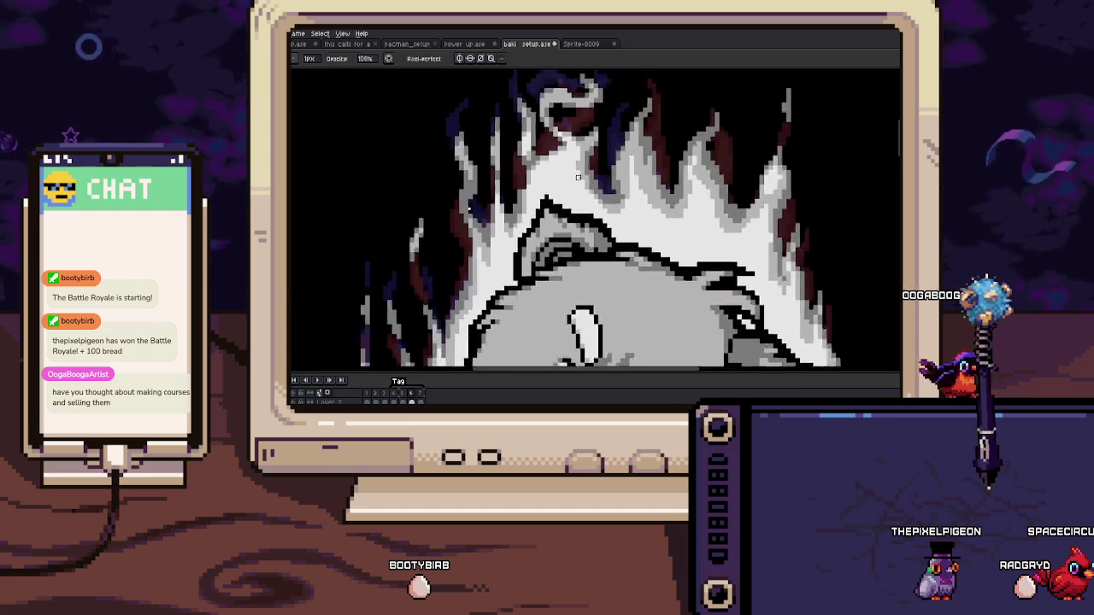
{"action": "scroll", "coordinate": [577, 186], "scroll_direction": "up", "scroll_amount": 1}
{"action": "scroll", "coordinate": [571, 213], "scroll_direction": "down", "scroll_amount": 2}
{"action": "scroll", "coordinate": [602, 175], "scroll_direction": "up", "scroll_amount": 1}
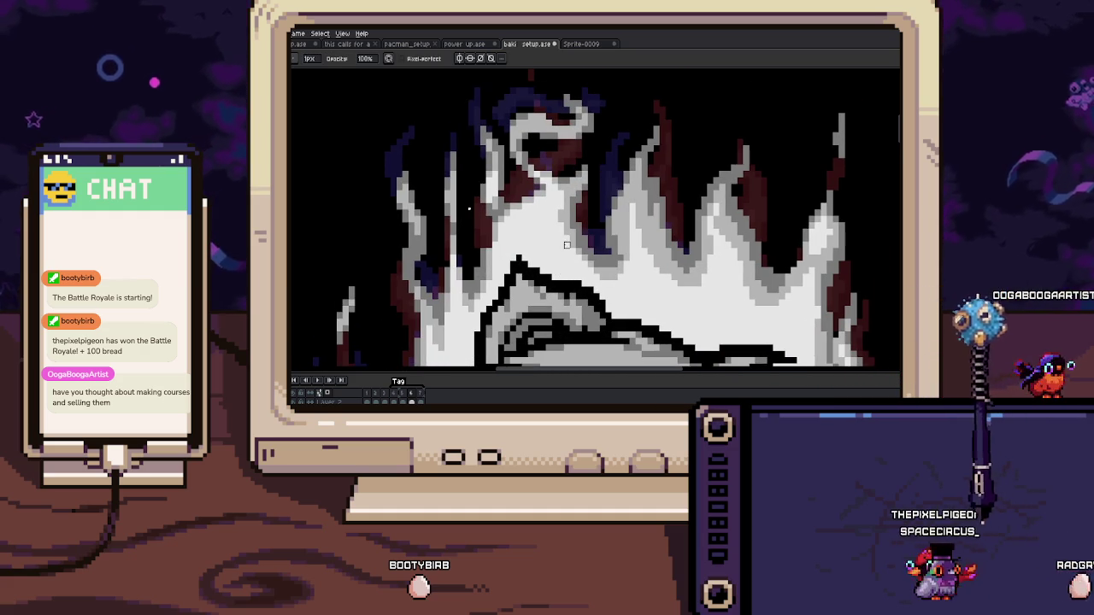
{"action": "scroll", "coordinate": [579, 227], "scroll_direction": "down", "scroll_amount": 1}
{"action": "scroll", "coordinate": [578, 226], "scroll_direction": "down", "scroll_amount": 1}
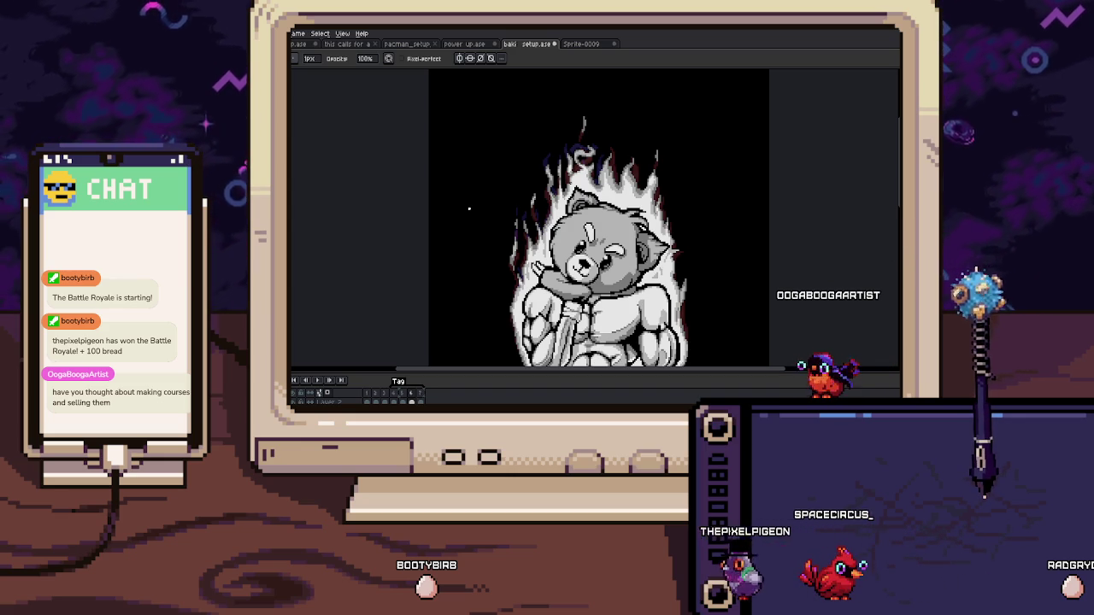
Step: Zoom in and out around the bear's feet to inspect them
{"action": "scroll", "coordinate": [469, 207], "scroll_direction": "down", "scroll_amount": 3}
{"action": "scroll", "coordinate": [469, 208], "scroll_direction": "down", "scroll_amount": 2}
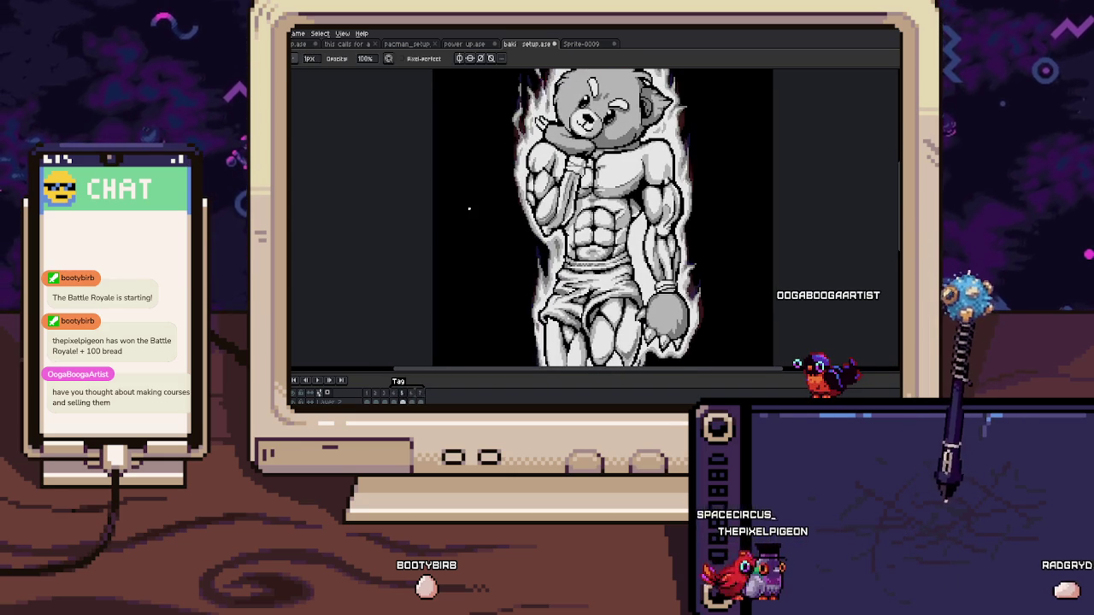
{"action": "scroll", "coordinate": [469, 208], "scroll_direction": "down", "scroll_amount": 2}
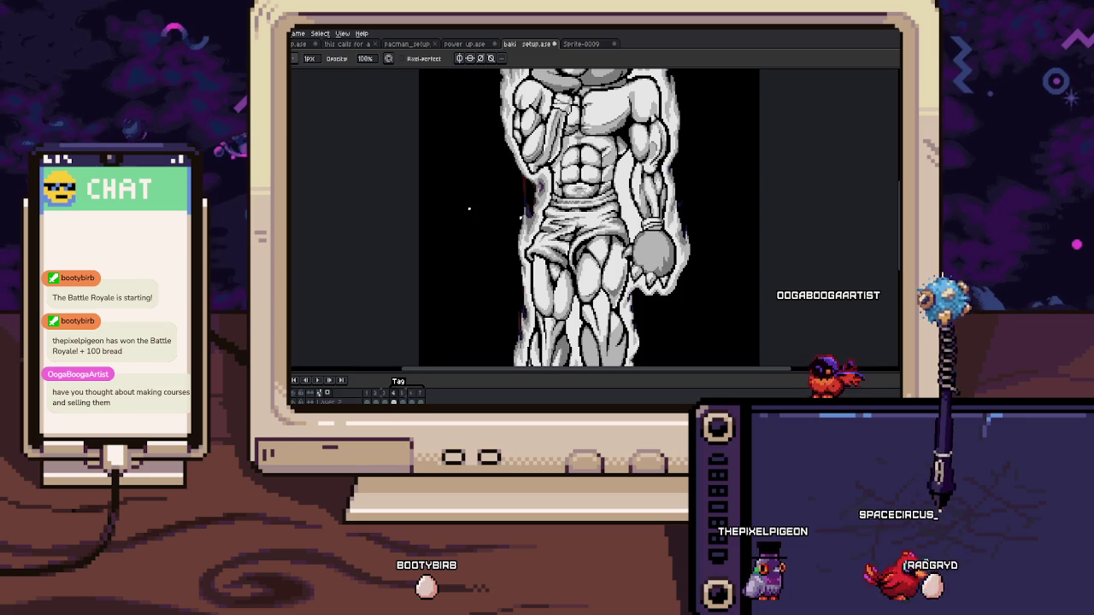
{"action": "scroll", "coordinate": [469, 208], "scroll_direction": "up", "scroll_amount": 3}
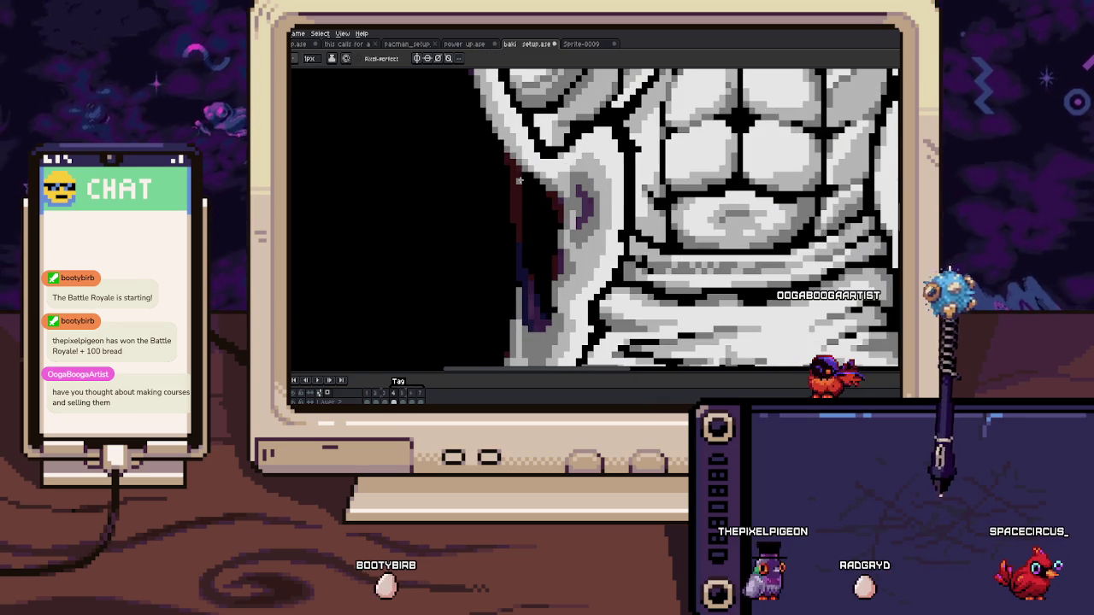
{"action": "scroll", "coordinate": [522, 205], "scroll_direction": "down", "scroll_amount": 3}
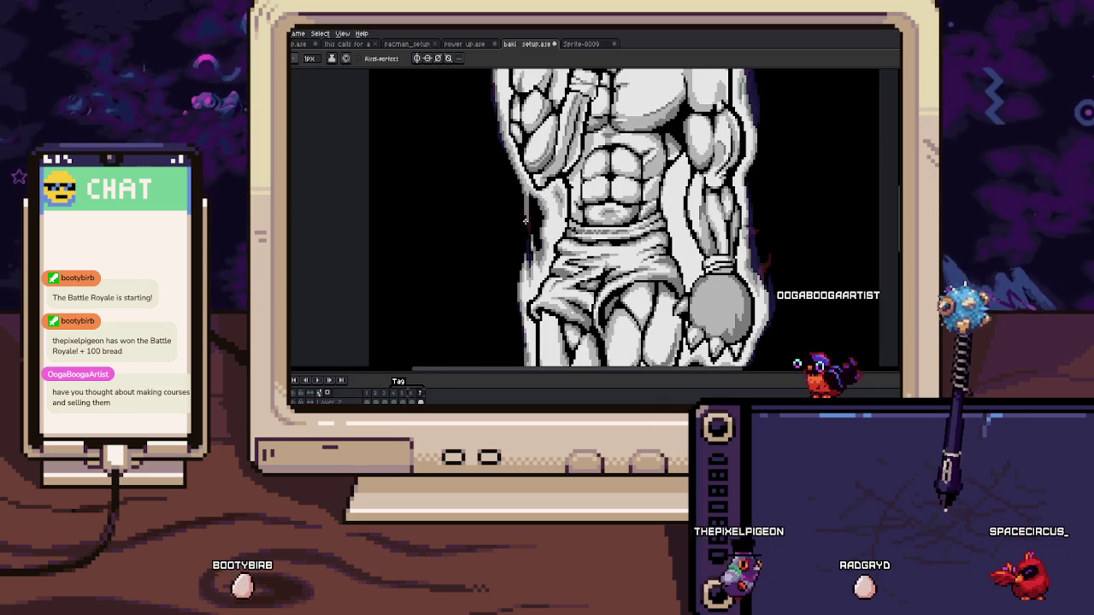
{"action": "scroll", "coordinate": [526, 220], "scroll_direction": "down", "scroll_amount": 1}
{"action": "scroll", "coordinate": [526, 221], "scroll_direction": "down", "scroll_amount": 2}
{"action": "scroll", "coordinate": [497, 227], "scroll_direction": "up", "scroll_amount": 2}
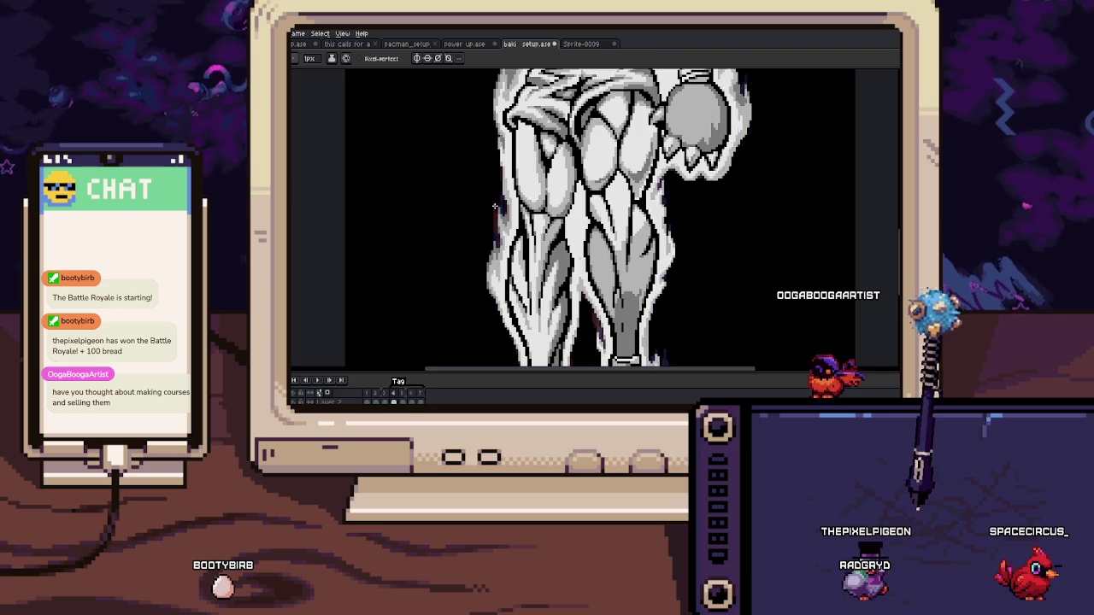
{"action": "scroll", "coordinate": [497, 226], "scroll_direction": "up", "scroll_amount": 1}
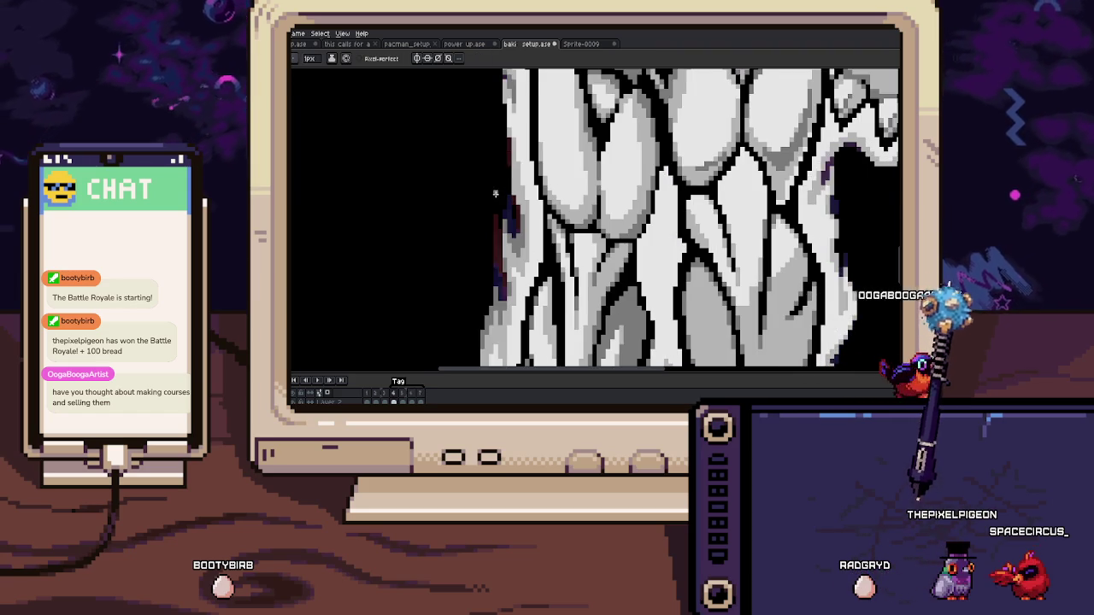
{"action": "scroll", "coordinate": [496, 221], "scroll_direction": "up", "scroll_amount": 1}
{"action": "scroll", "coordinate": [496, 209], "scroll_direction": "up", "scroll_amount": 1}
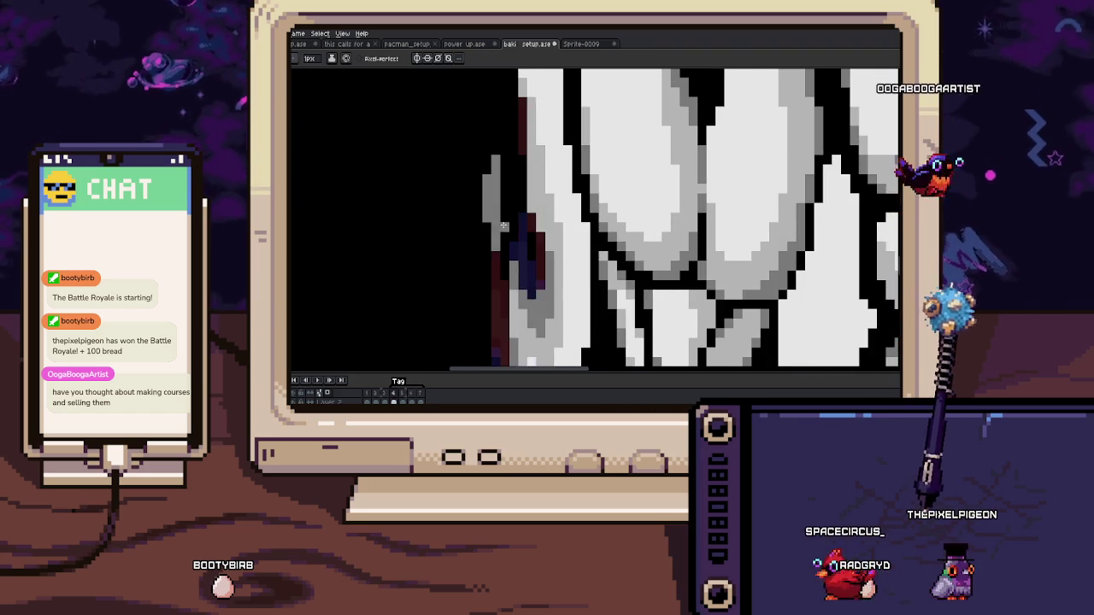
{"action": "scroll", "coordinate": [498, 205], "scroll_direction": "down", "scroll_amount": 5}
{"action": "scroll", "coordinate": [557, 318], "scroll_direction": "up", "scroll_amount": 3}
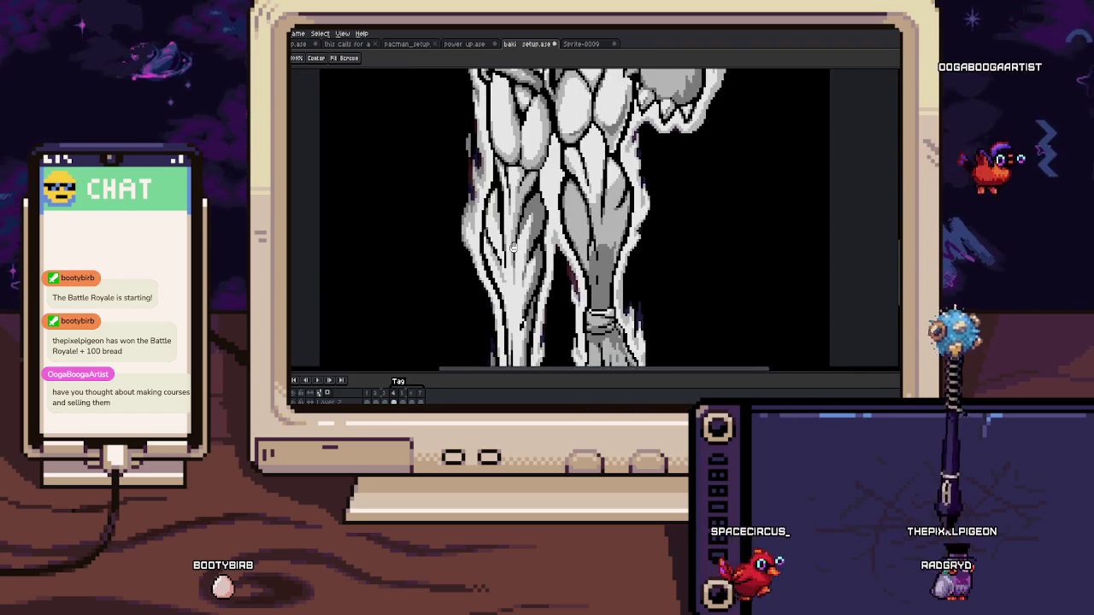
{"action": "scroll", "coordinate": [538, 218], "scroll_direction": "right", "scroll_amount": 2}
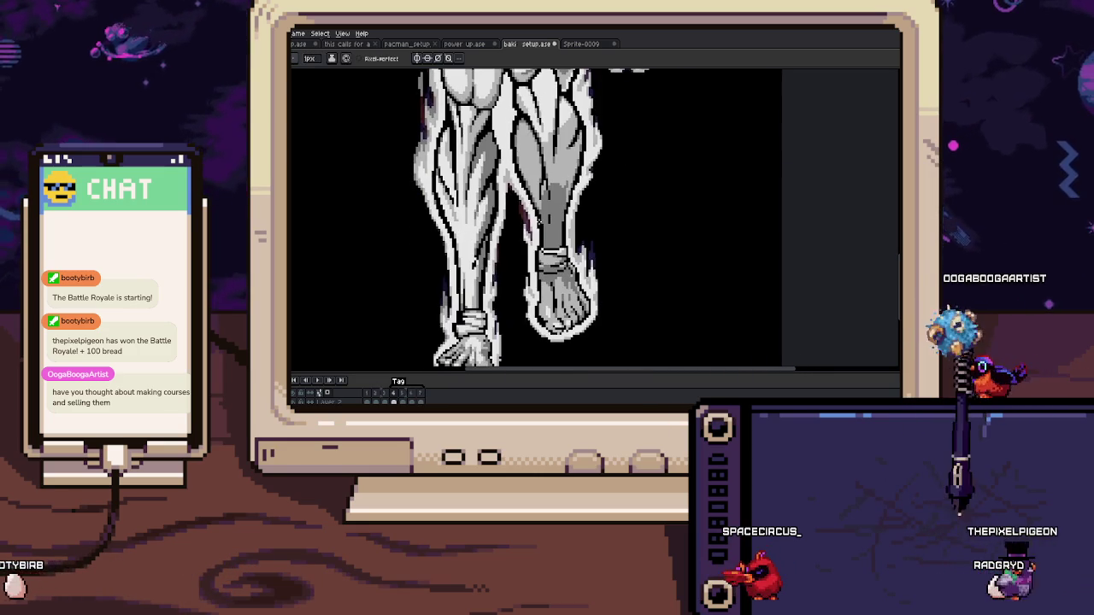
{"action": "scroll", "coordinate": [486, 274], "scroll_direction": "up", "scroll_amount": 1}
{"action": "scroll", "coordinate": [486, 275], "scroll_direction": "up", "scroll_amount": 1}
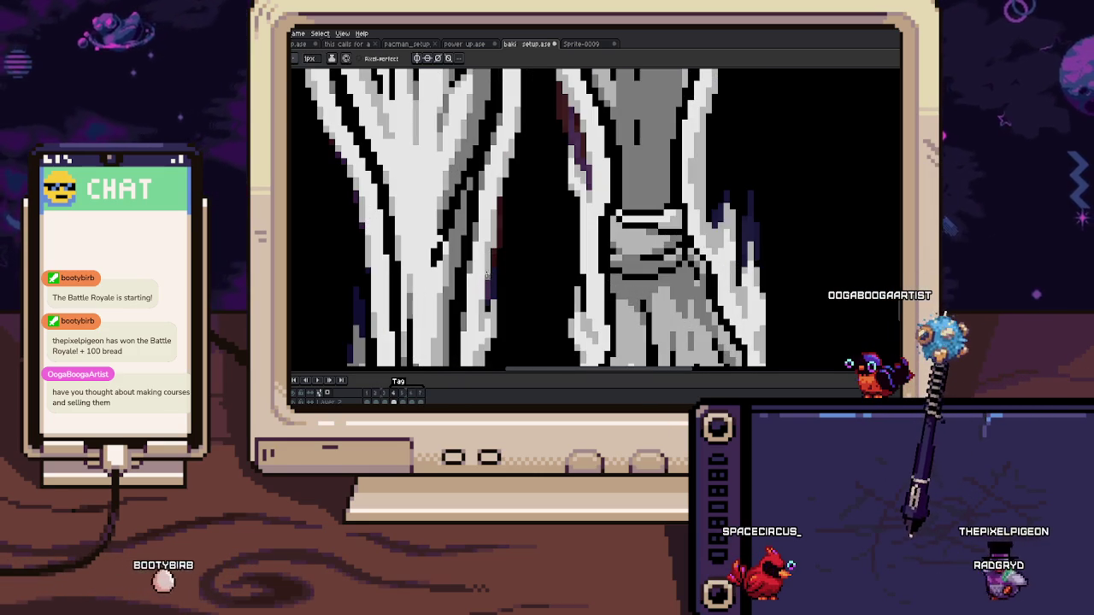
{"action": "scroll", "coordinate": [494, 249], "scroll_direction": "up", "scroll_amount": 1}
{"action": "scroll", "coordinate": [501, 255], "scroll_direction": "up", "scroll_amount": 1}
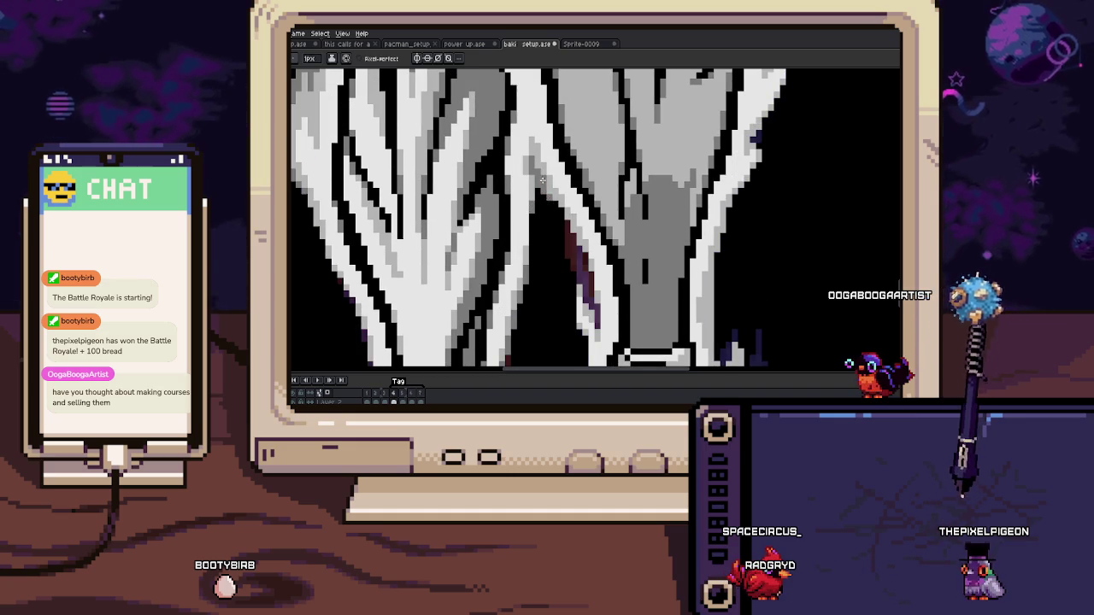
{"action": "scroll", "coordinate": [542, 180], "scroll_direction": "down", "scroll_amount": 2}
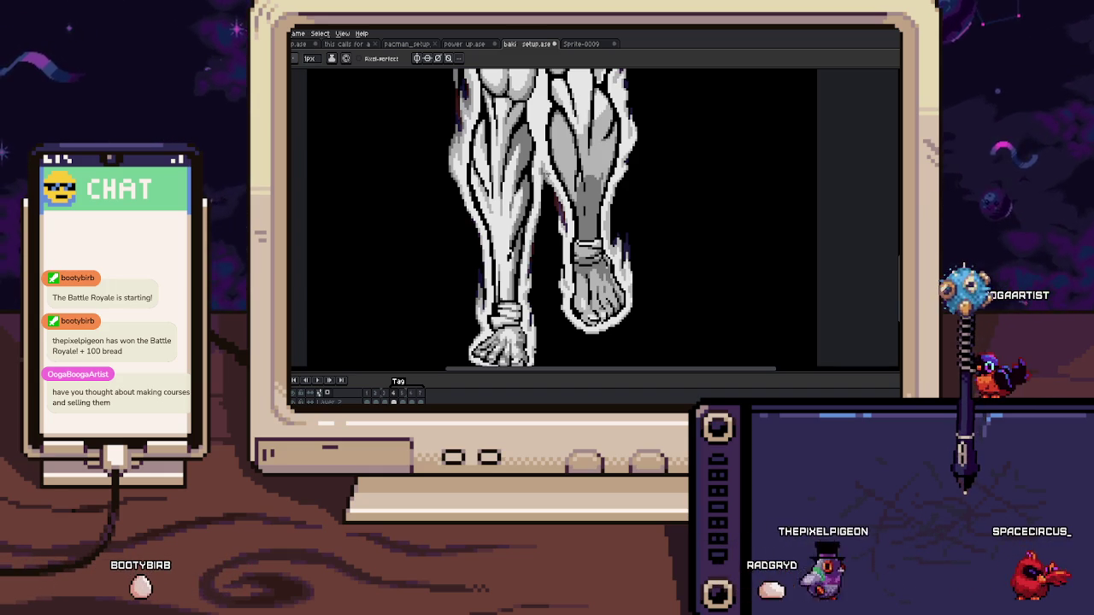
{"action": "scroll", "coordinate": [464, 236], "scroll_direction": "up", "scroll_amount": 4}
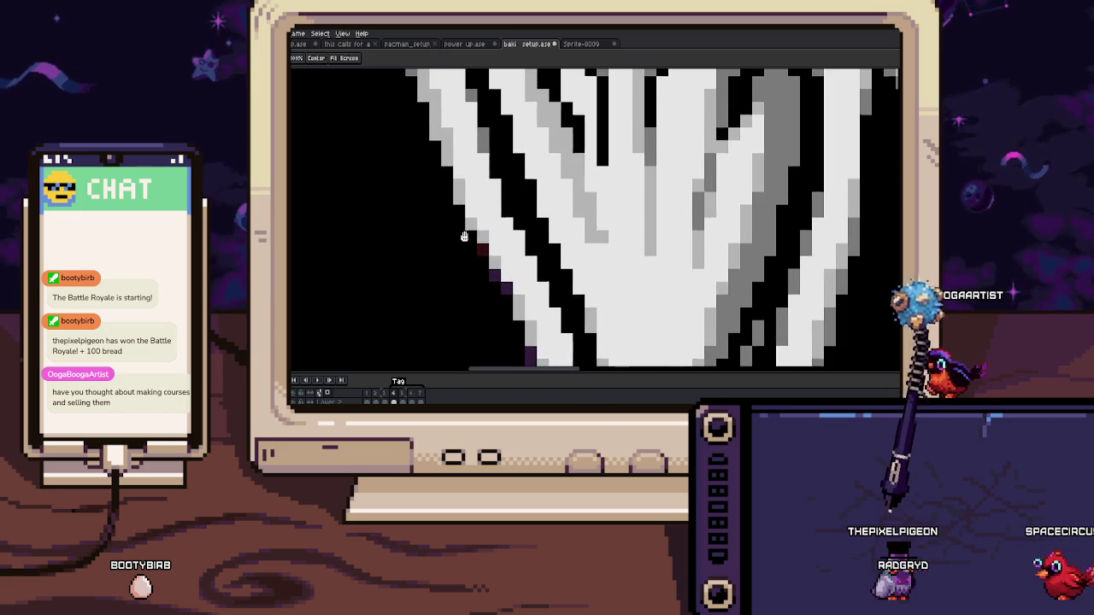
Step: With the Pencil active, go back one frame and zoom onto the clenched fist
{"action": "left_click_drag", "start_coordinate": [464, 237], "coordinate": [448, 217]}
{"action": "key", "text": "b"}
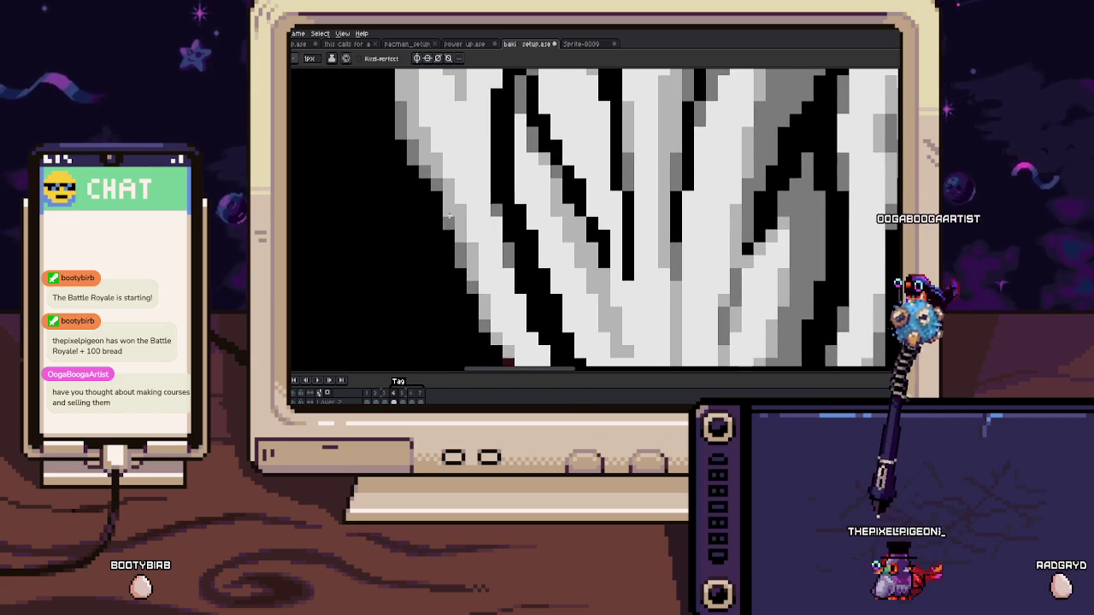
{"action": "scroll", "coordinate": [447, 217], "scroll_direction": "down", "scroll_amount": 3}
{"action": "scroll", "coordinate": [448, 217], "scroll_direction": "down", "scroll_amount": 2}
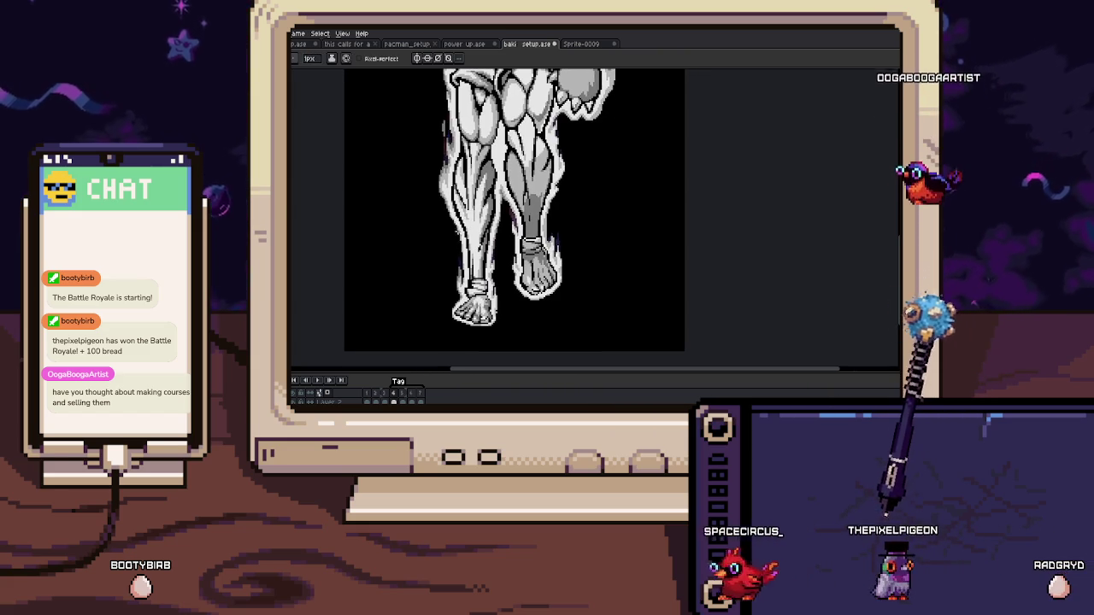
{"action": "scroll", "coordinate": [492, 323], "scroll_direction": "up", "scroll_amount": 3}
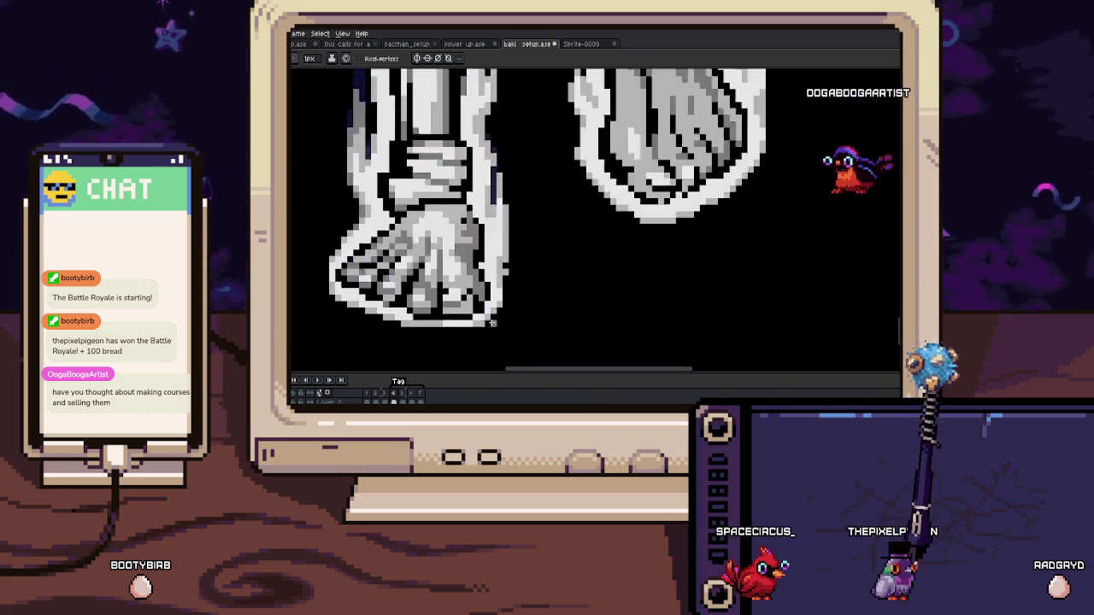
{"action": "scroll", "coordinate": [492, 323], "scroll_direction": "down", "scroll_amount": 1}
{"action": "scroll", "coordinate": [499, 172], "scroll_direction": "down", "scroll_amount": 2}
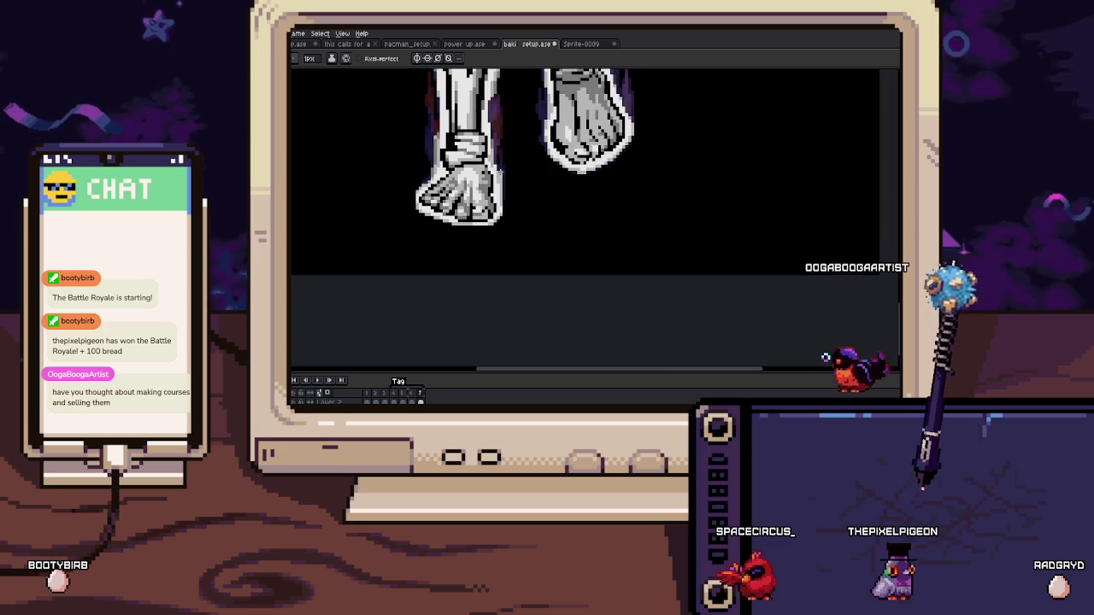
{"action": "left_click_drag", "start_coordinate": [499, 171], "coordinate": [478, 256]}
{"action": "scroll", "coordinate": [479, 257], "scroll_direction": "up", "scroll_amount": 2}
{"action": "scroll", "coordinate": [479, 257], "scroll_direction": "down", "scroll_amount": 2}
{"action": "key", "text": "comma"}
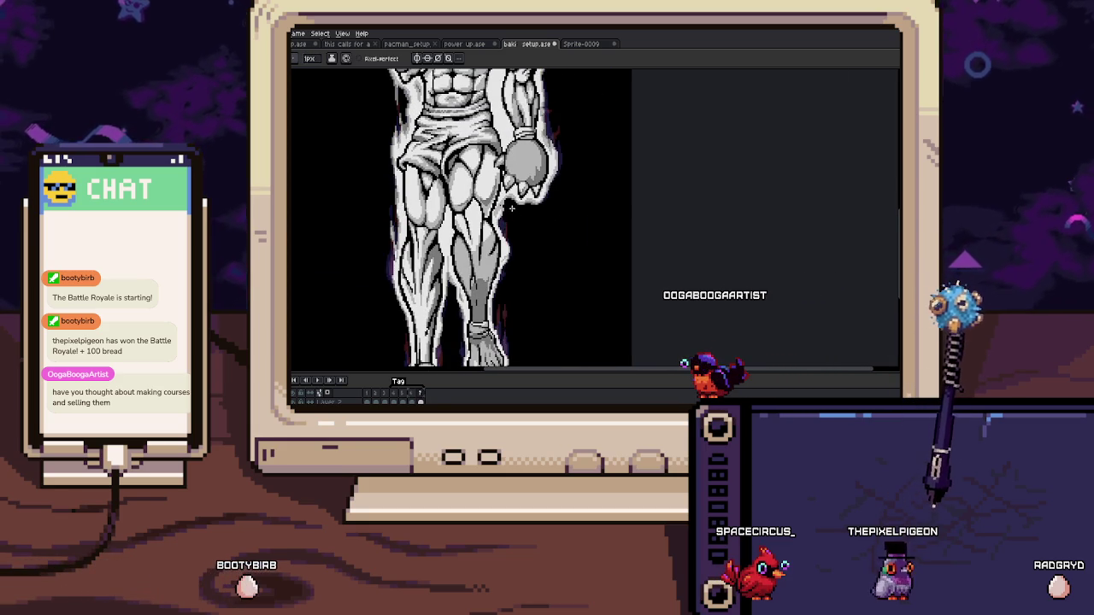
{"action": "scroll", "coordinate": [504, 188], "scroll_direction": "up", "scroll_amount": 3}
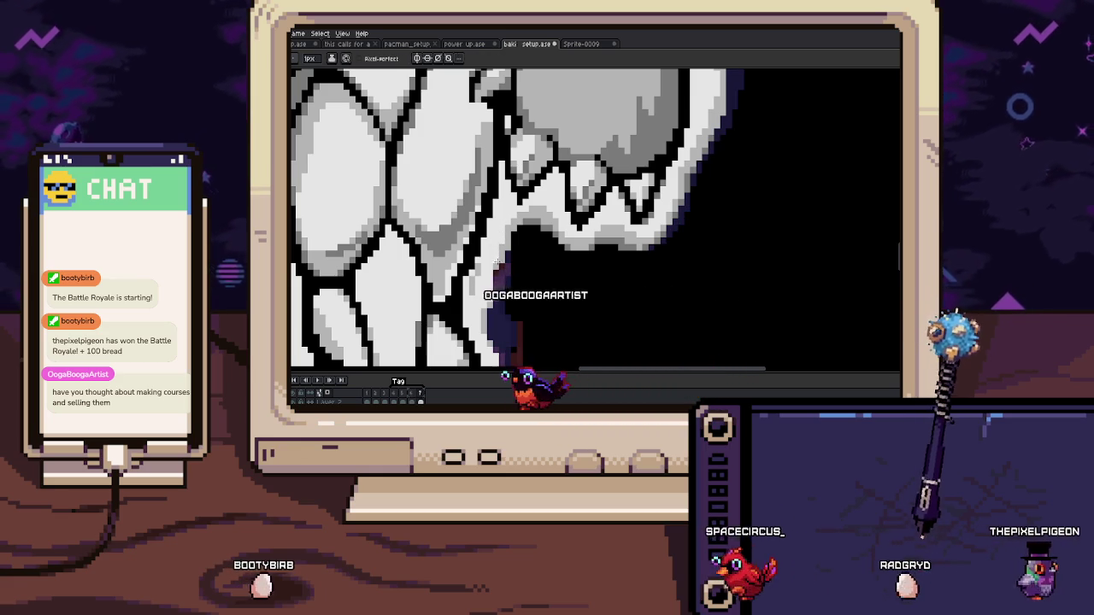
Step: Zoom in on the bear's fist to inspect its lower knuckles
{"action": "key", "text": "i"}
{"action": "key", "text": "b"}
{"action": "scroll", "coordinate": [536, 219], "scroll_direction": "down", "scroll_amount": 2}
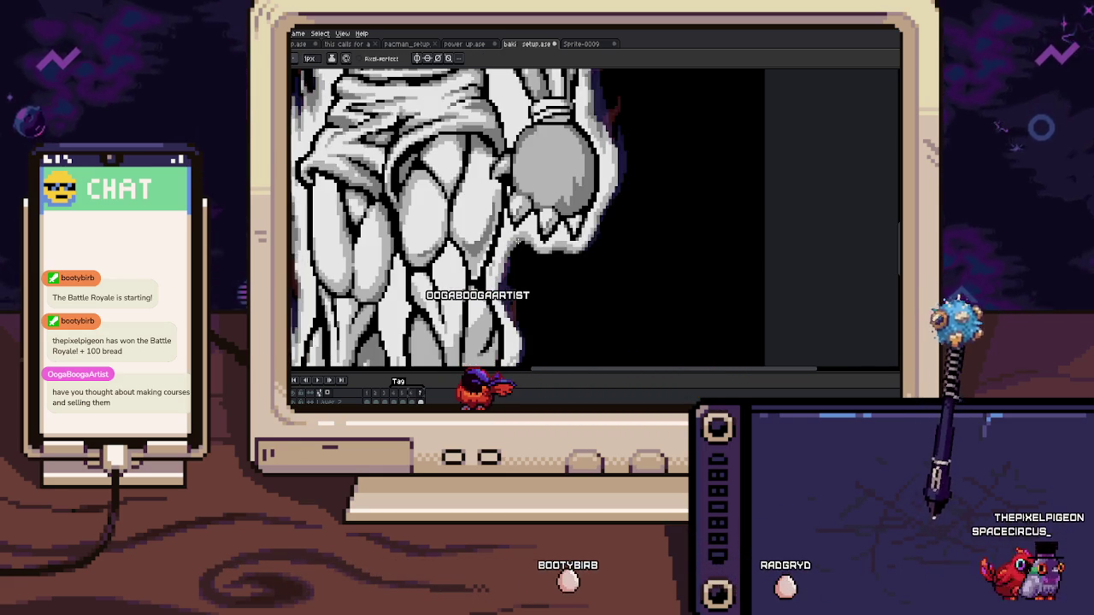
{"action": "scroll", "coordinate": [536, 248], "scroll_direction": "up", "scroll_amount": 2}
{"action": "scroll", "coordinate": [535, 249], "scroll_direction": "up", "scroll_amount": 1}
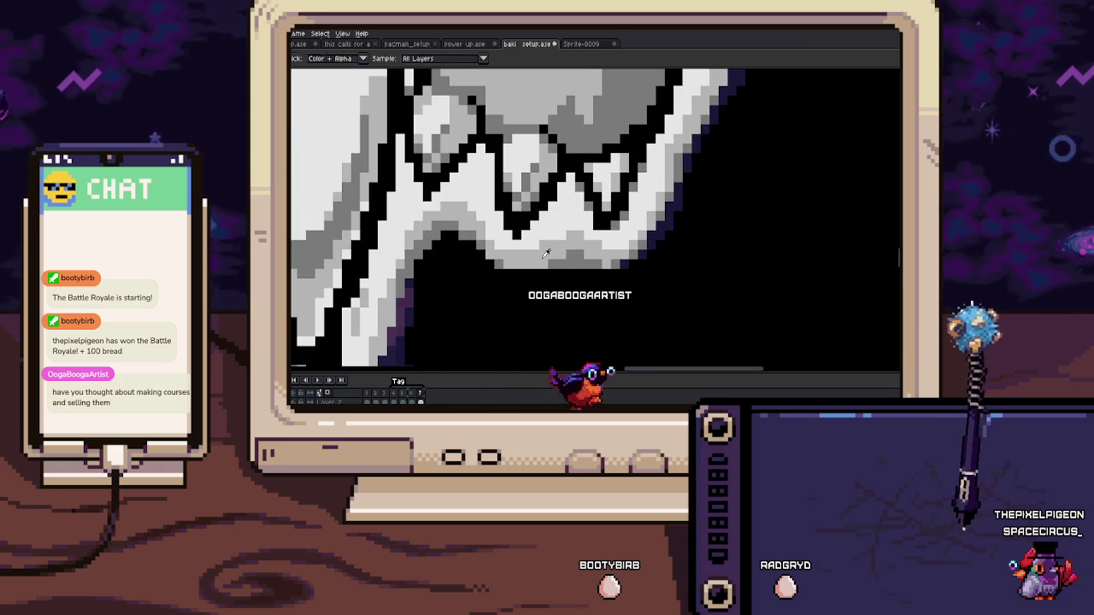
{"action": "key", "text": "i"}
{"action": "key", "text": "i"}
{"action": "scroll", "coordinate": [547, 251], "scroll_direction": "right", "scroll_amount": 2}
{"action": "key", "text": "b"}
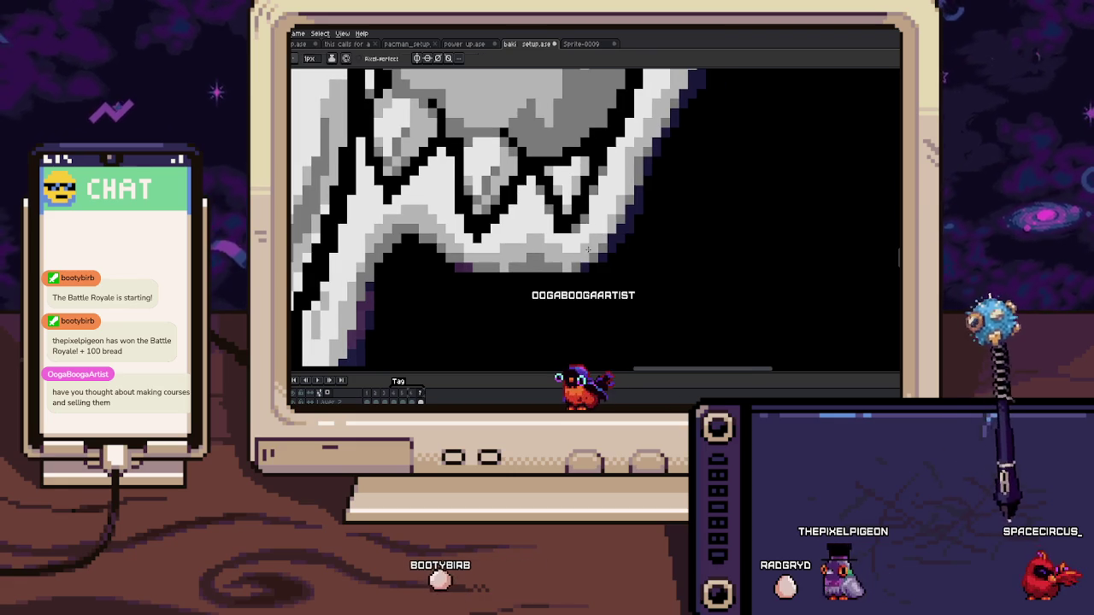
{"action": "left_click_drag", "start_coordinate": [588, 252], "coordinate": [540, 284]}
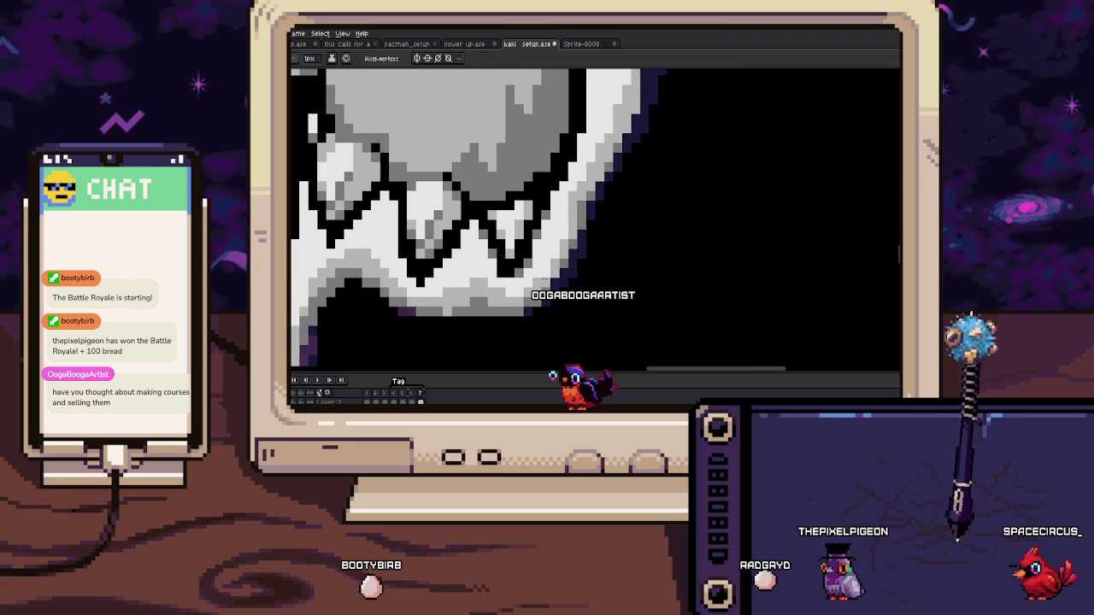
{"action": "scroll", "coordinate": [543, 279], "scroll_direction": "up", "scroll_amount": 1}
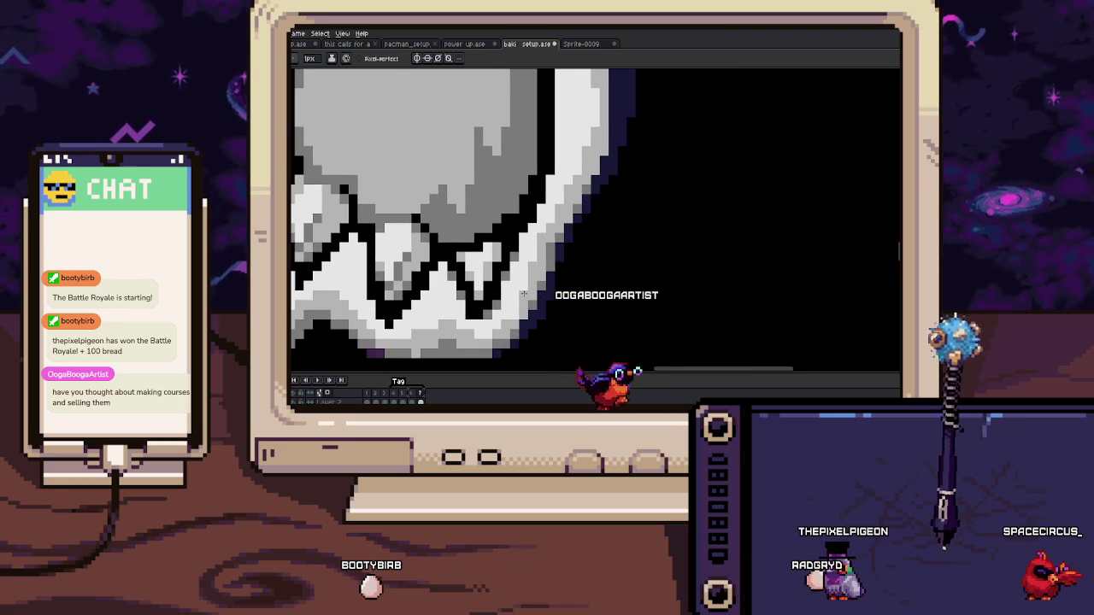
{"action": "scroll", "coordinate": [528, 287], "scroll_direction": "up", "scroll_amount": 1}
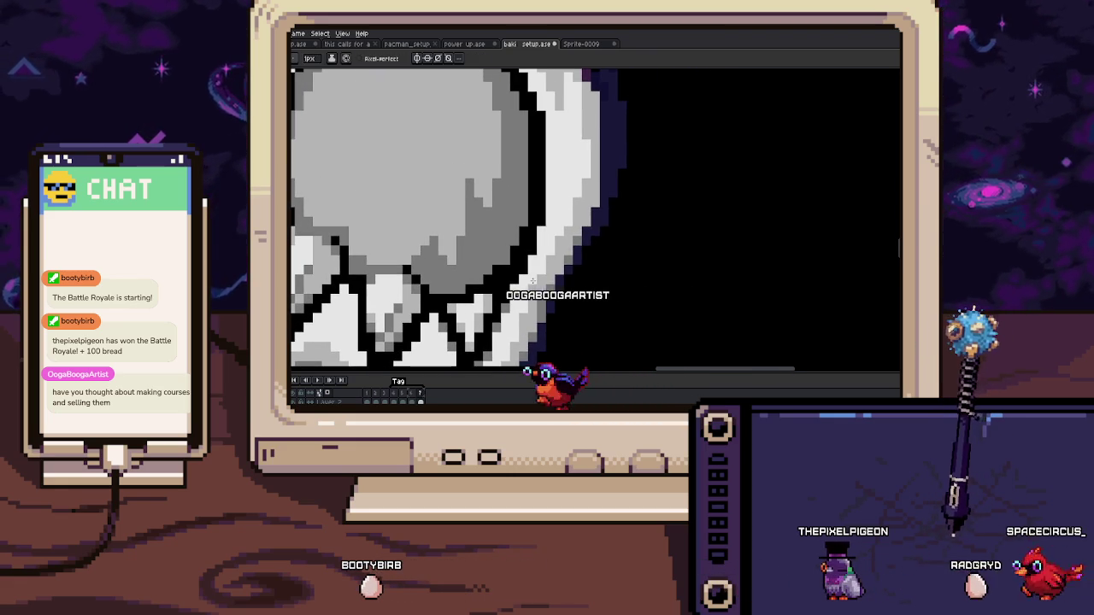
{"action": "scroll", "coordinate": [531, 280], "scroll_direction": "up", "scroll_amount": 2}
{"action": "scroll", "coordinate": [547, 261], "scroll_direction": "up", "scroll_amount": 2}
{"action": "scroll", "coordinate": [560, 239], "scroll_direction": "up", "scroll_amount": 2}
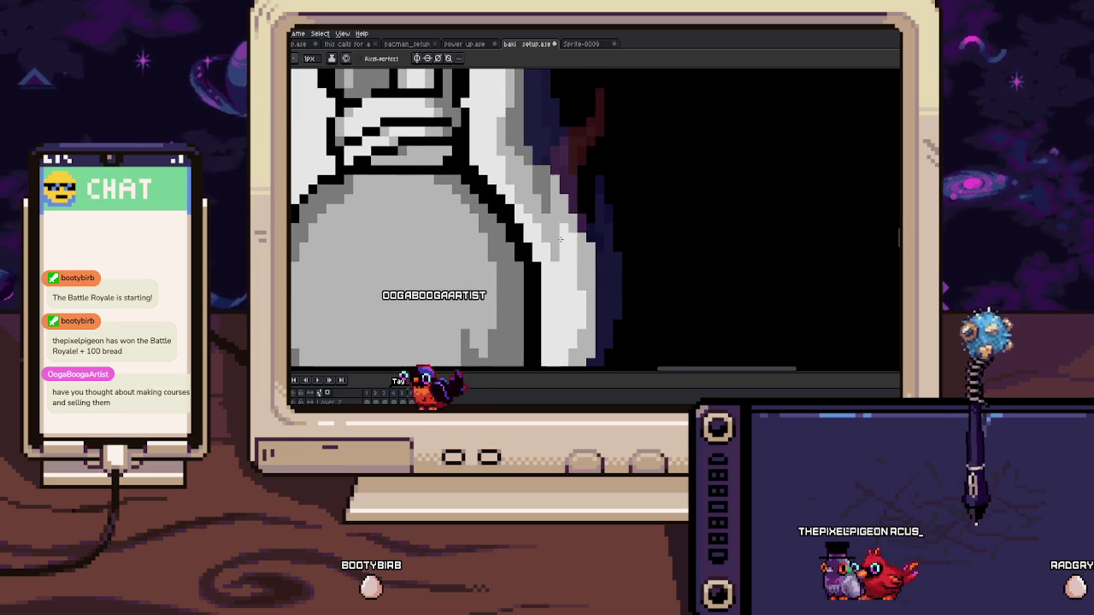
{"action": "scroll", "coordinate": [561, 239], "scroll_direction": "up", "scroll_amount": 2}
{"action": "scroll", "coordinate": [560, 240], "scroll_direction": "up", "scroll_amount": 2}
{"action": "scroll", "coordinate": [560, 239], "scroll_direction": "up", "scroll_amount": 2}
{"action": "scroll", "coordinate": [560, 239], "scroll_direction": "down", "scroll_amount": 2}
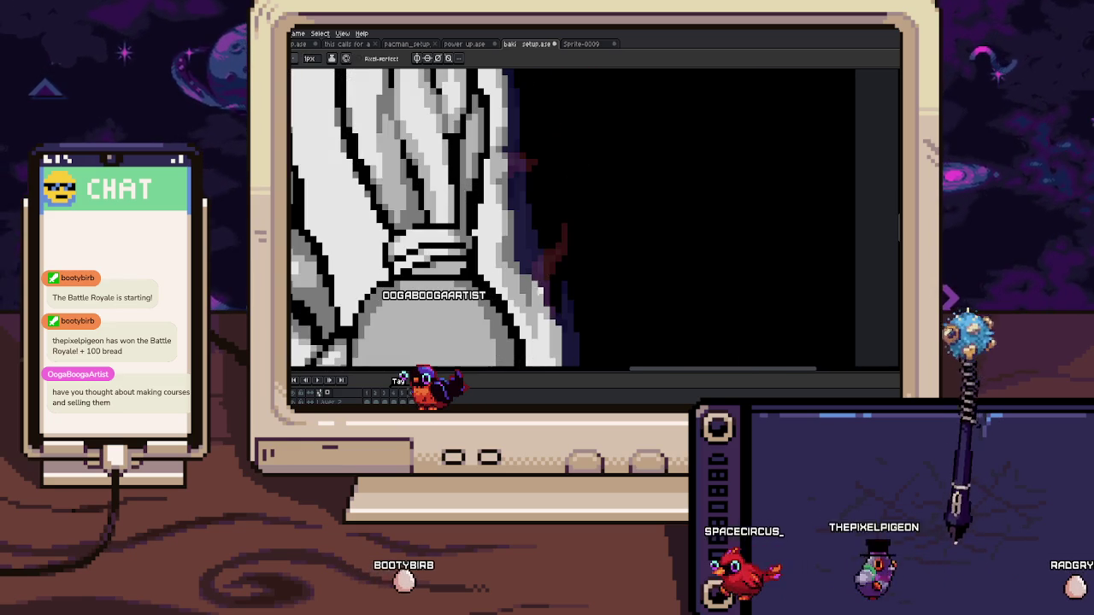
Step: Undo back to the shaded grey-white hand shape
{"action": "key", "text": "ctrl+z"}
{"action": "key", "text": "b"}
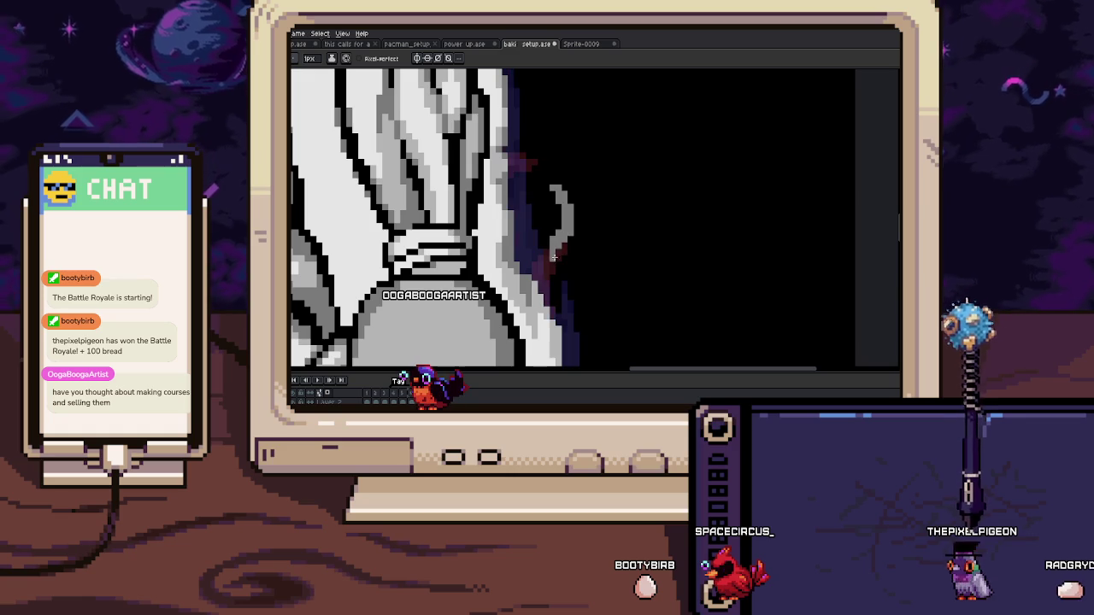
{"action": "scroll", "coordinate": [547, 273], "scroll_direction": "down", "scroll_amount": 3}
{"action": "scroll", "coordinate": [551, 256], "scroll_direction": "down", "scroll_amount": 2}
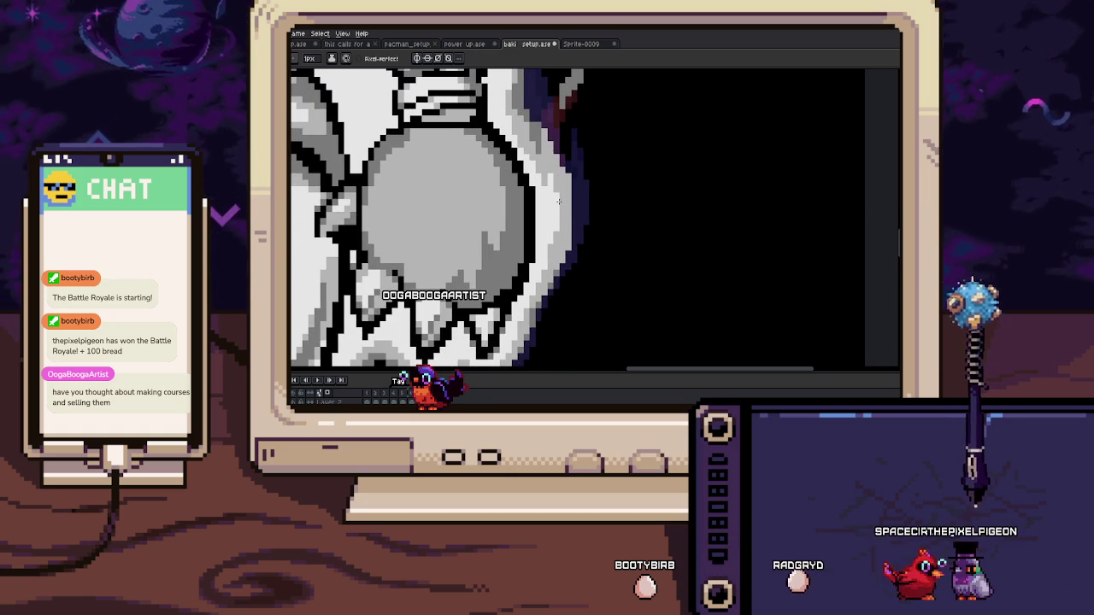
Step: Paint dark purple shading along the arm's right side
{"action": "scroll", "coordinate": [564, 213], "scroll_direction": "up", "scroll_amount": 1}
{"action": "scroll", "coordinate": [573, 246], "scroll_direction": "down", "scroll_amount": 2}
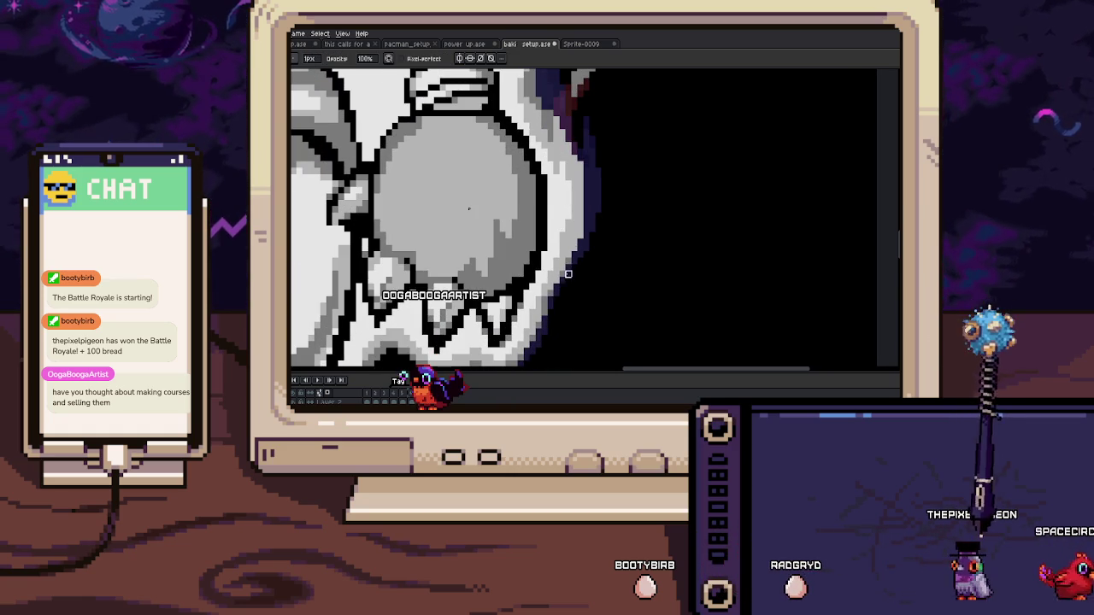
{"action": "scroll", "coordinate": [569, 205], "scroll_direction": "up", "scroll_amount": 1}
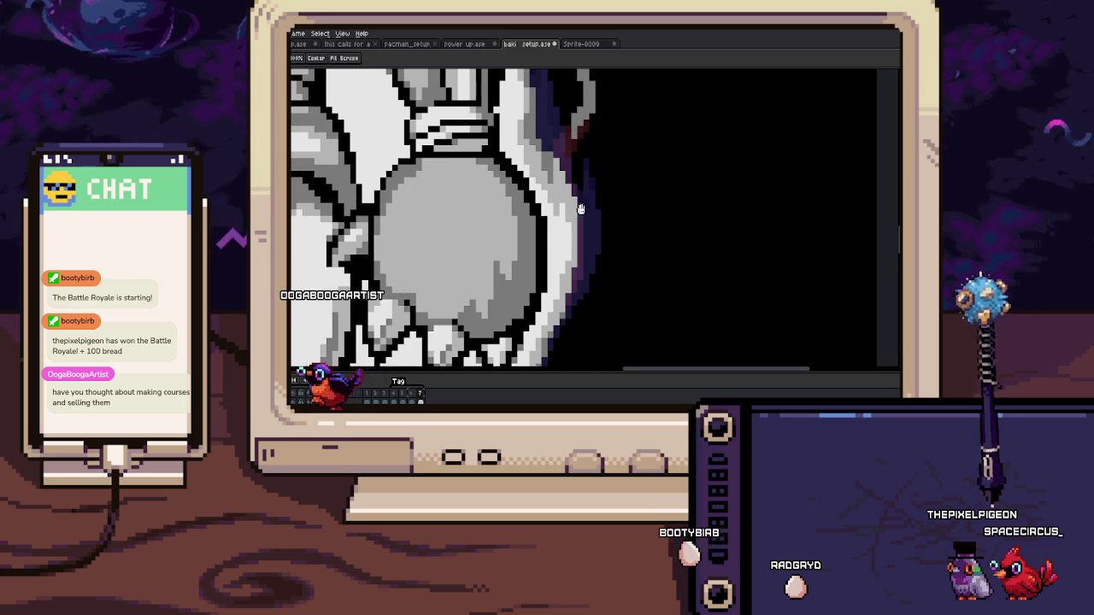
{"action": "scroll", "coordinate": [580, 209], "scroll_direction": "up", "scroll_amount": 1}
{"action": "scroll", "coordinate": [547, 194], "scroll_direction": "up", "scroll_amount": 1}
{"action": "left_click_drag", "start_coordinate": [547, 193], "coordinate": [568, 214]}
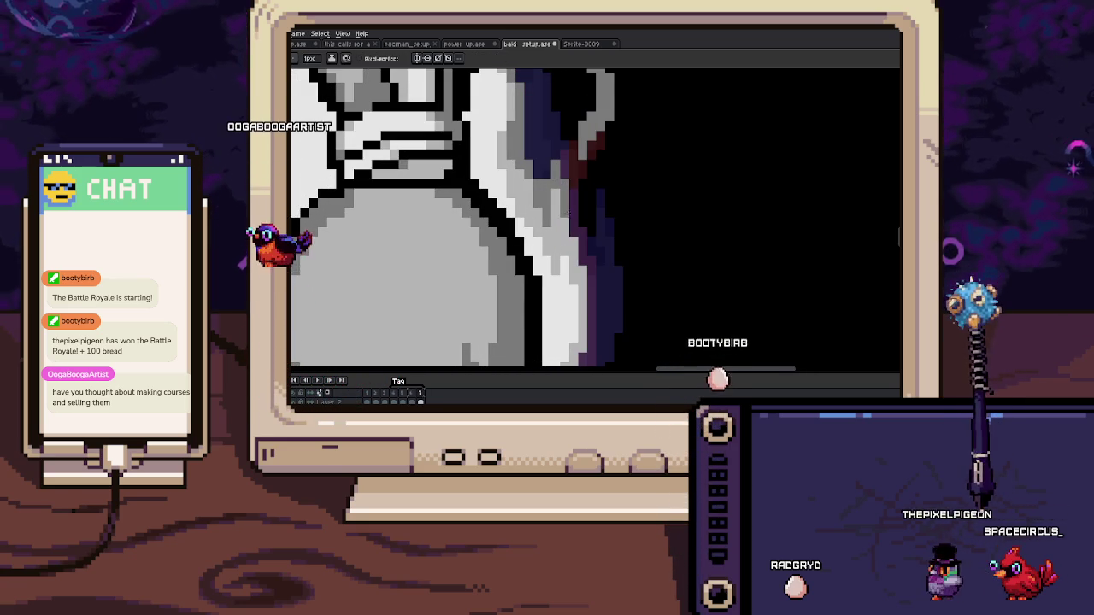
{"action": "scroll", "coordinate": [570, 210], "scroll_direction": "down", "scroll_amount": 1}
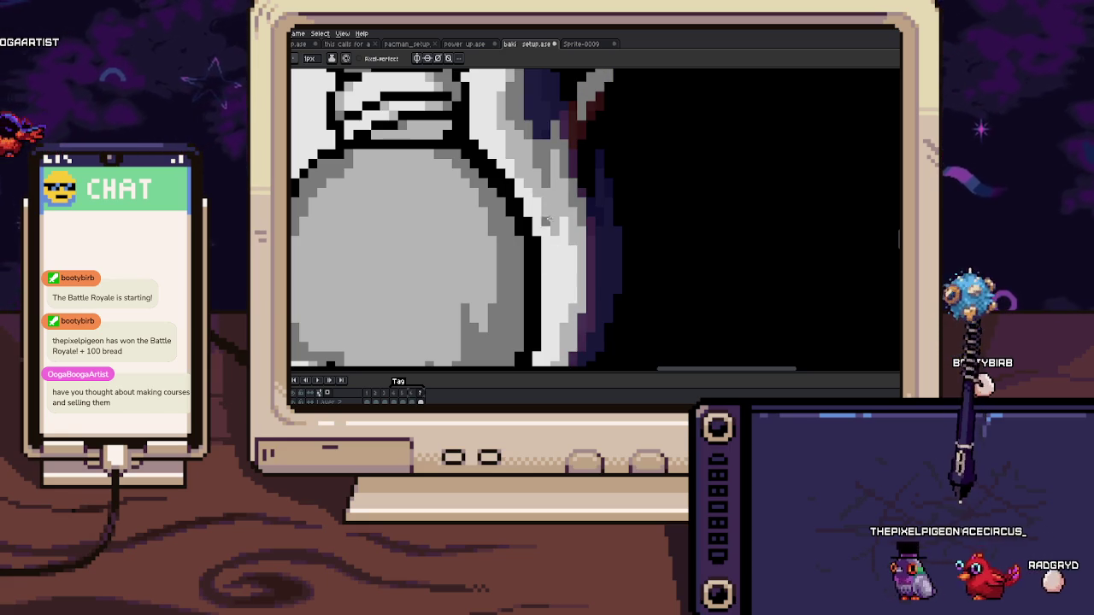
{"action": "left_click_drag", "start_coordinate": [553, 217], "coordinate": [548, 230]}
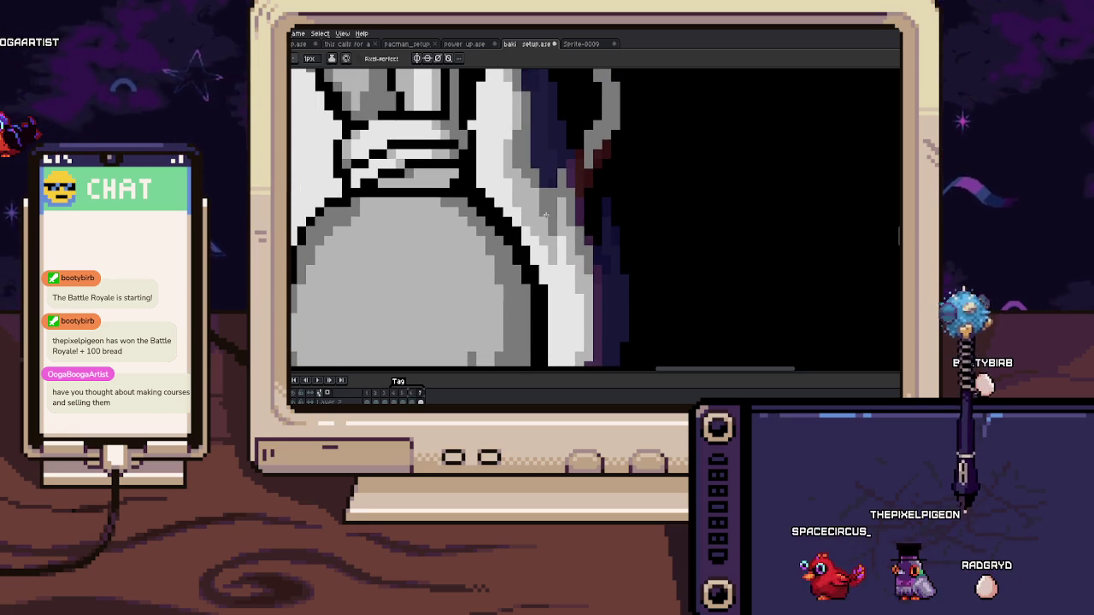
Step: Compare the aura across frames and select the pixel strip beside the arm's edge
{"action": "key", "text": "Return"}
{"action": "key", "text": "m"}
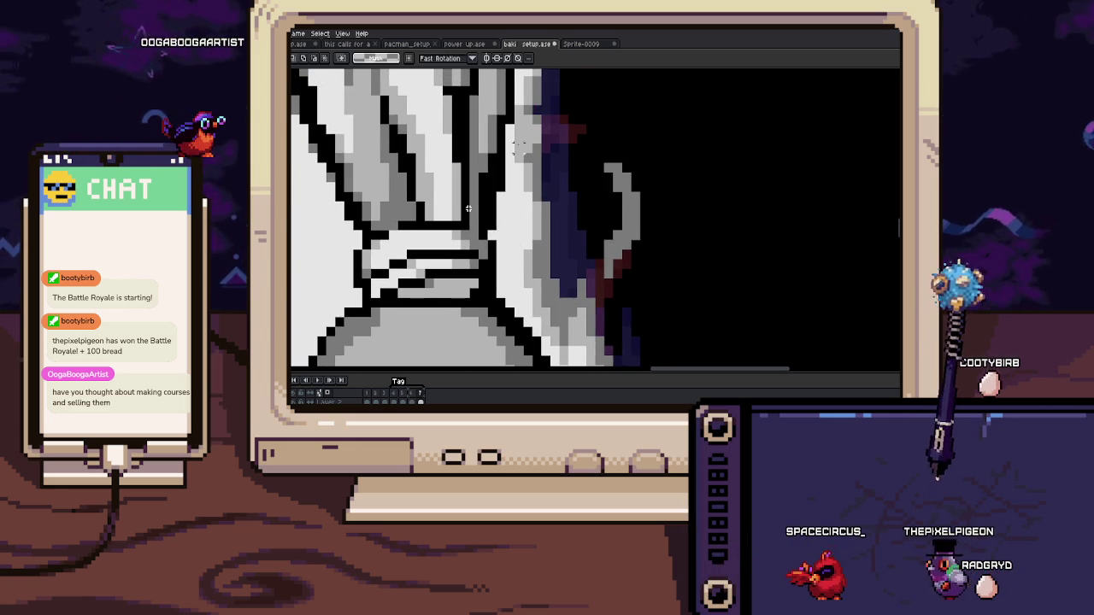
{"action": "left_click_drag", "start_coordinate": [516, 108], "coordinate": [561, 244]}
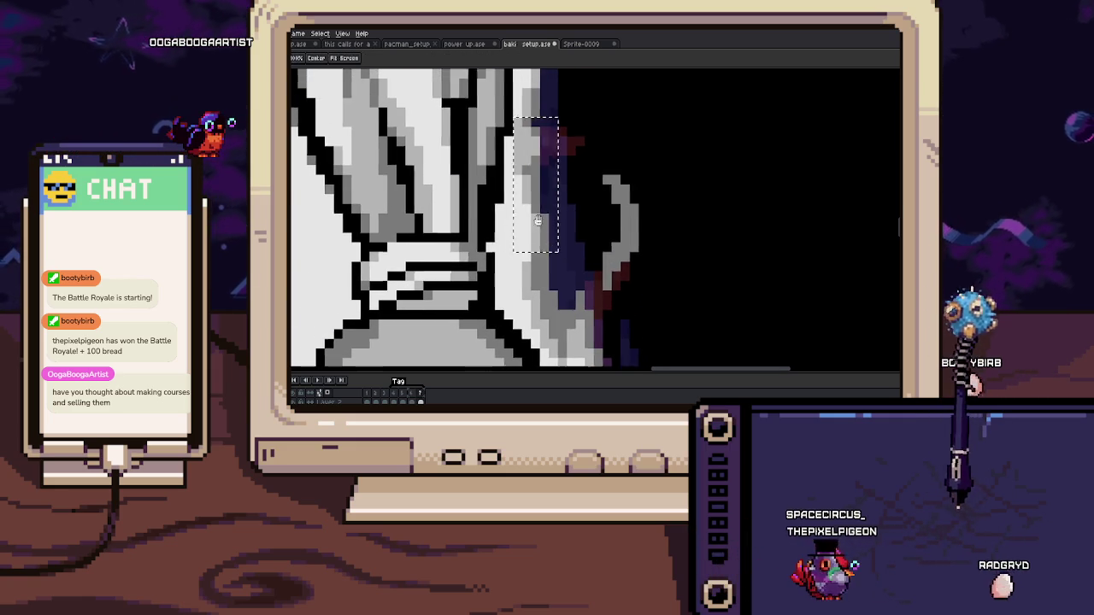
{"action": "key", "text": "ctrl+d"}
Step: Shift the selected pixels further down the arm and commit them
{"action": "key", "text": "i"}
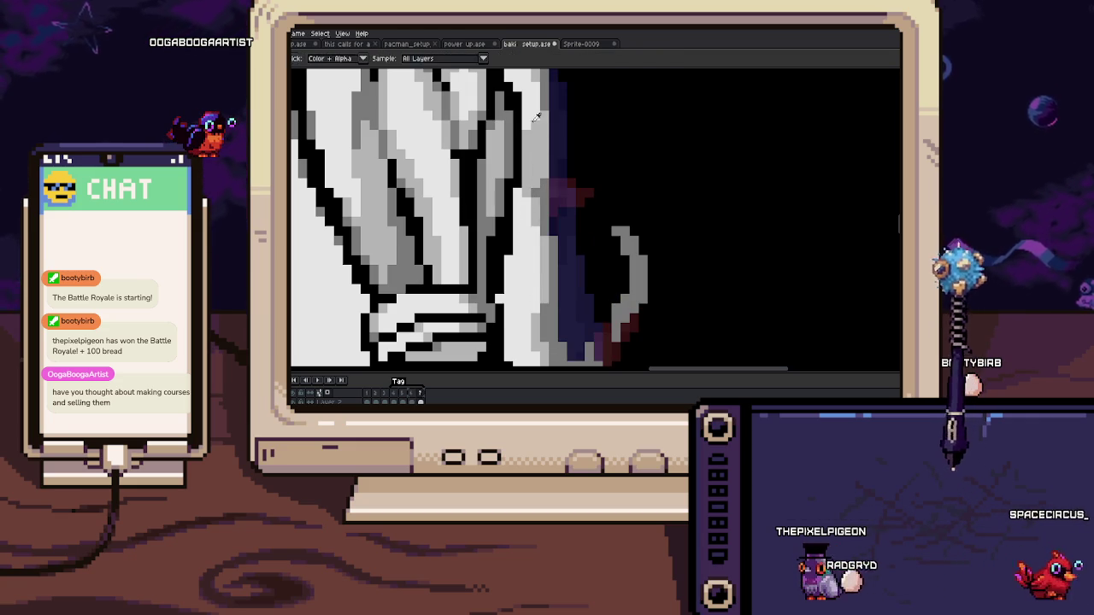
{"action": "scroll", "coordinate": [532, 154], "scroll_direction": "up", "scroll_amount": 1}
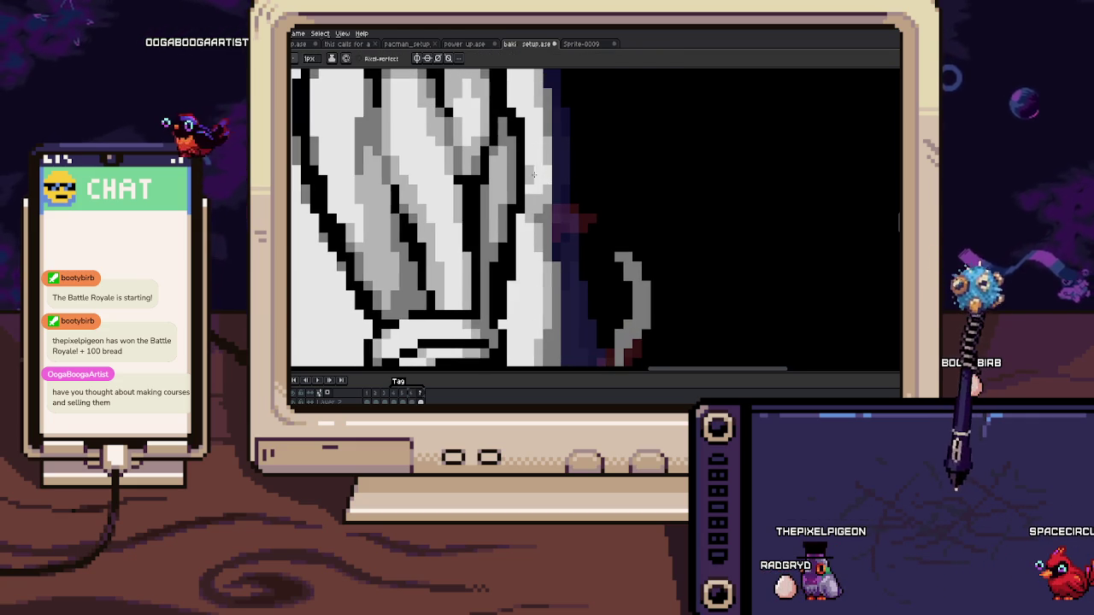
{"action": "scroll", "coordinate": [530, 195], "scroll_direction": "down", "scroll_amount": 3}
{"action": "scroll", "coordinate": [532, 185], "scroll_direction": "up", "scroll_amount": 3}
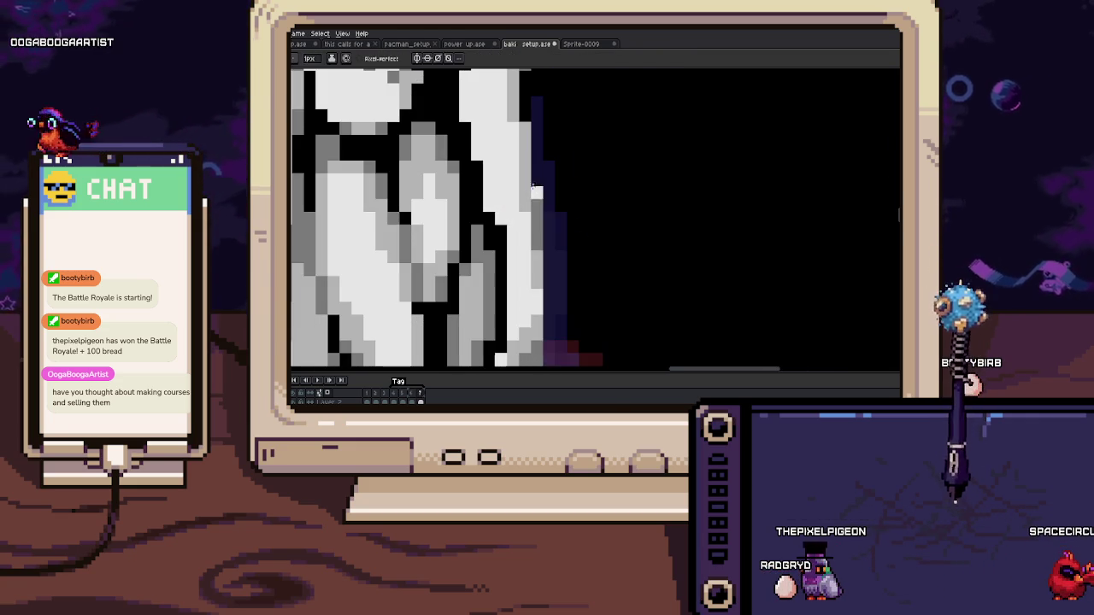
{"action": "left_click_drag", "start_coordinate": [536, 205], "coordinate": [545, 260]}
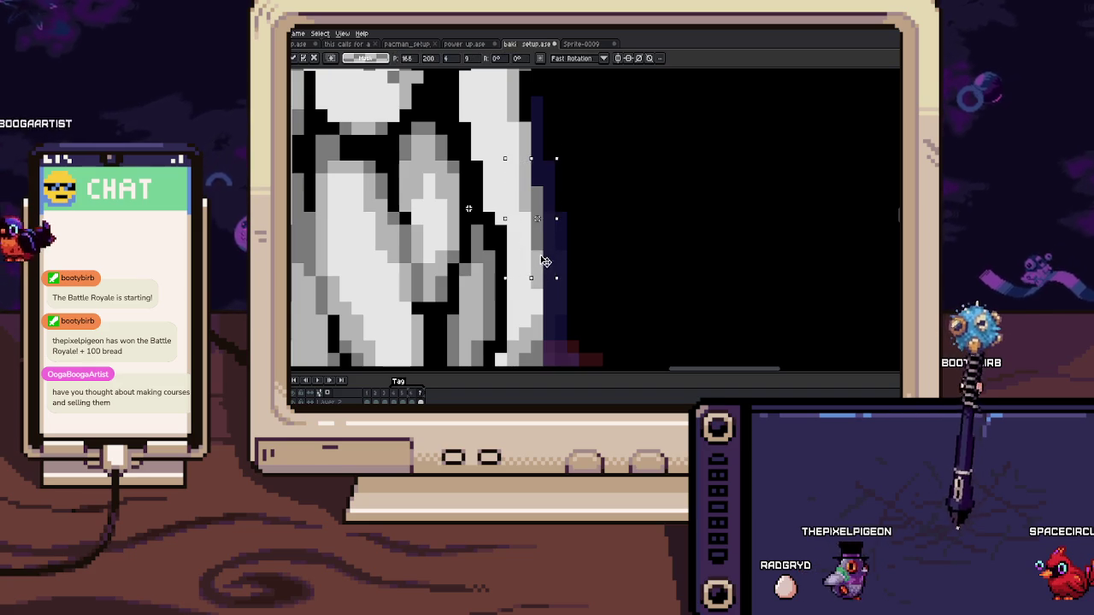
{"action": "key", "text": "Return"}
{"action": "key", "text": "i"}
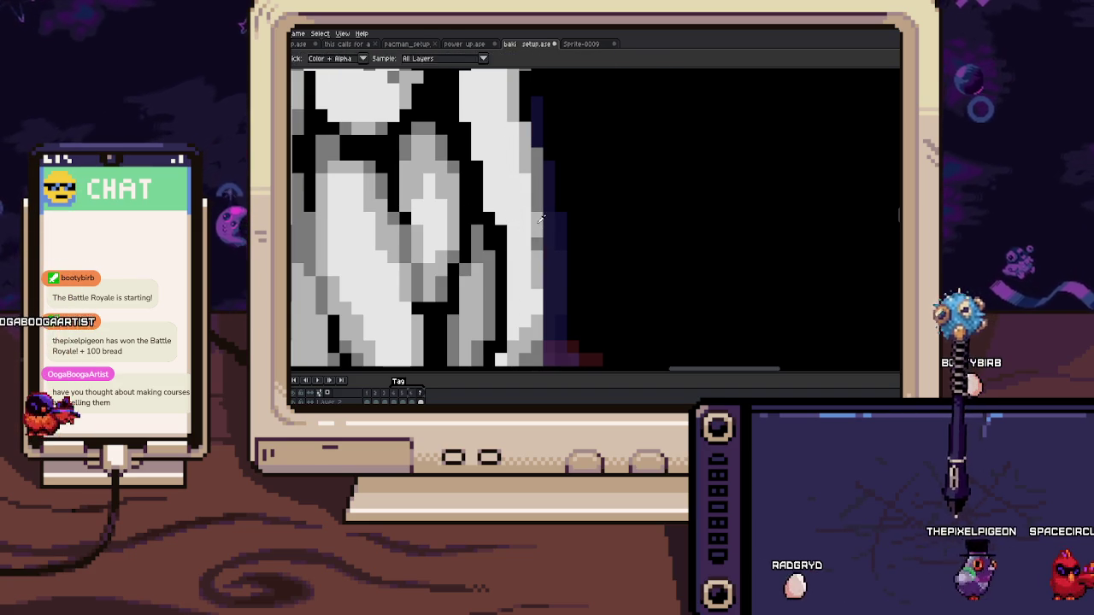
{"action": "key", "text": "b"}
Step: Paste the grey flame piece over the white outline beside the bear and commit it
{"action": "scroll", "coordinate": [539, 244], "scroll_direction": "up", "scroll_amount": 2}
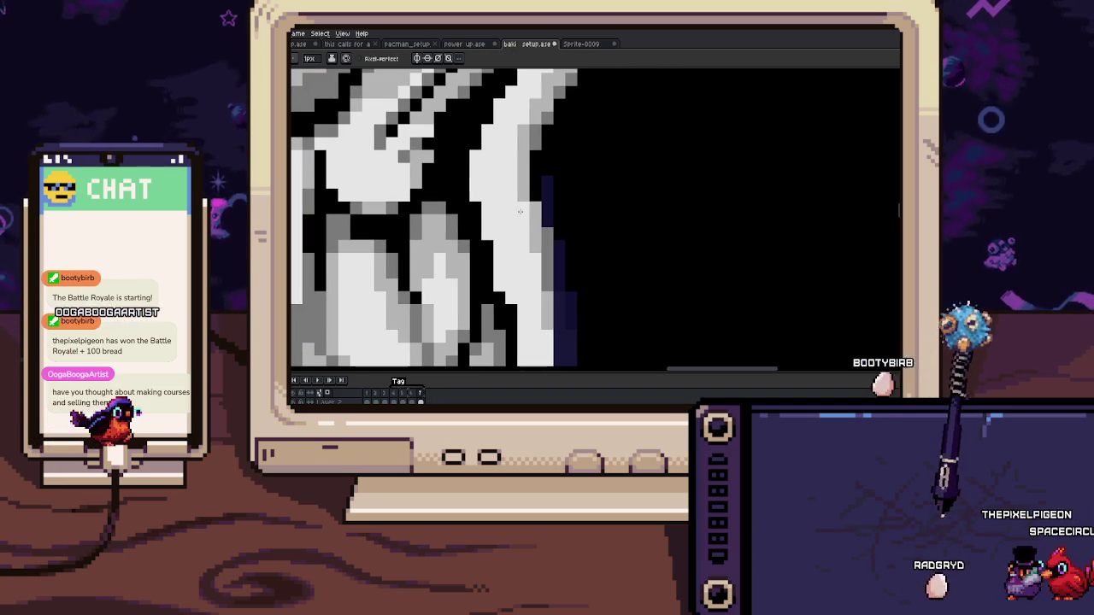
{"action": "scroll", "coordinate": [539, 230], "scroll_direction": "up", "scroll_amount": 2}
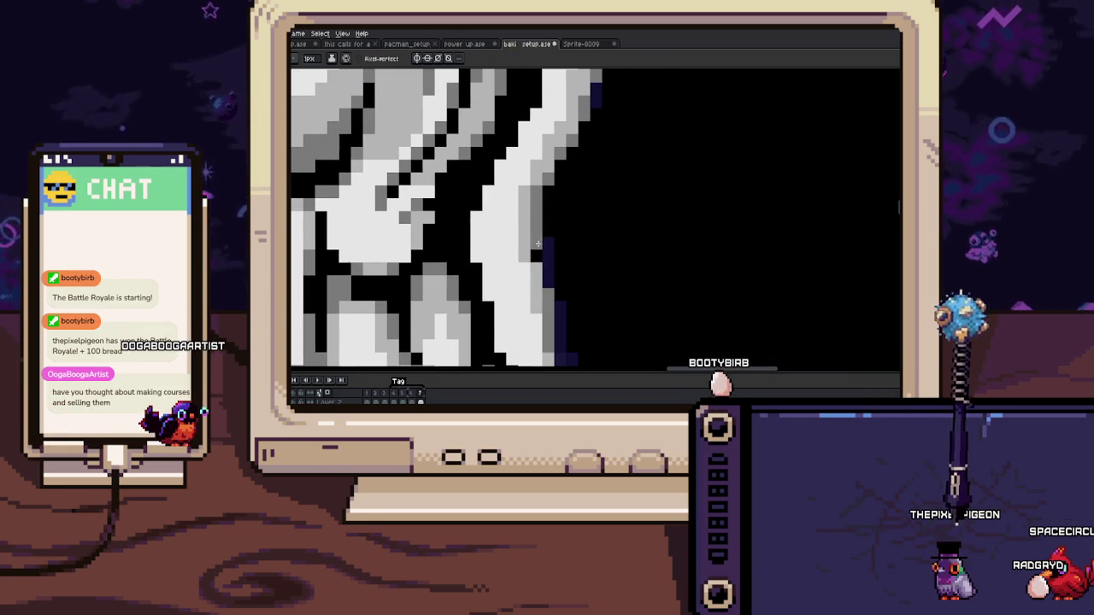
{"action": "scroll", "coordinate": [530, 242], "scroll_direction": "up", "scroll_amount": 2}
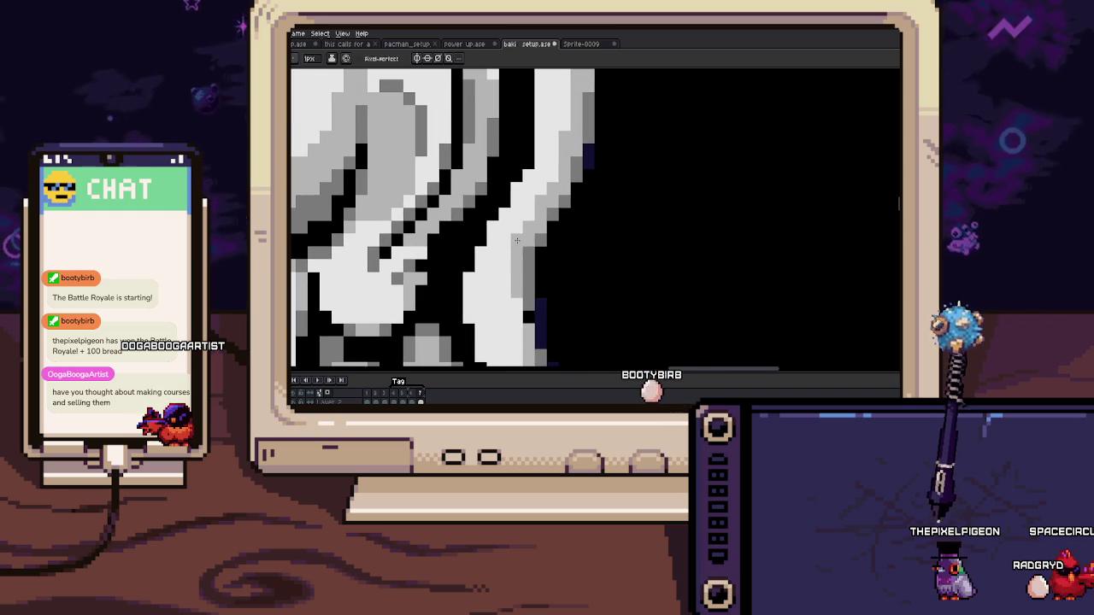
{"action": "scroll", "coordinate": [520, 243], "scroll_direction": "up", "scroll_amount": 1}
{"action": "scroll", "coordinate": [526, 248], "scroll_direction": "up", "scroll_amount": 1}
{"action": "key", "text": "ctrl+v"}
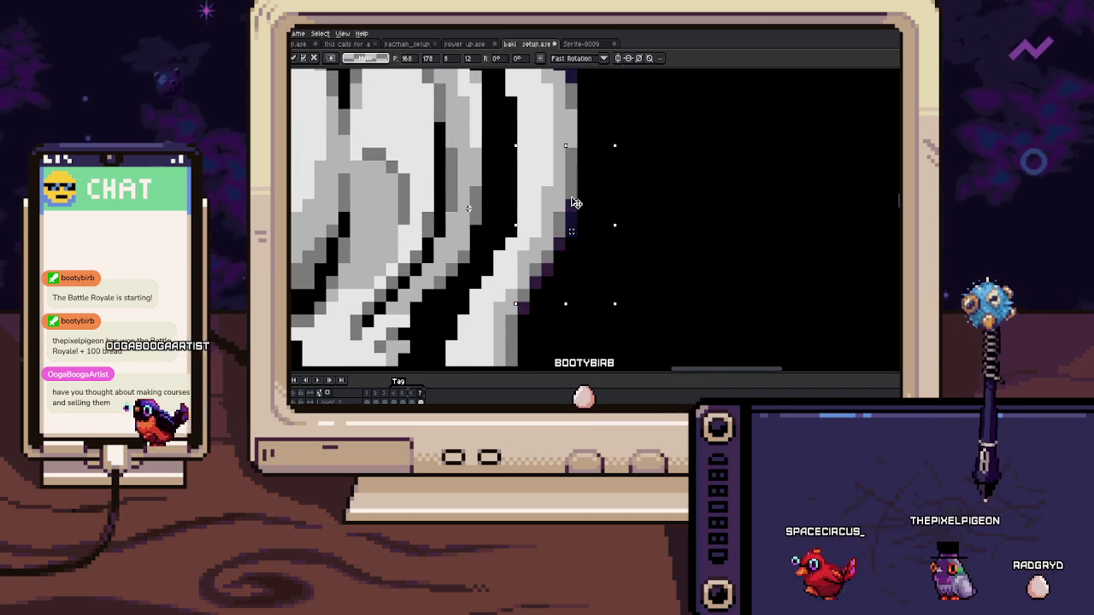
{"action": "mouse_move", "coordinate": [586, 195]}
{"action": "left_mouse_down"}
{"action": "mouse_move", "coordinate": [543, 286]}
{"action": "mouse_move", "coordinate": [562, 226]}
{"action": "left_mouse_up"}
{"action": "key", "text": "Return"}
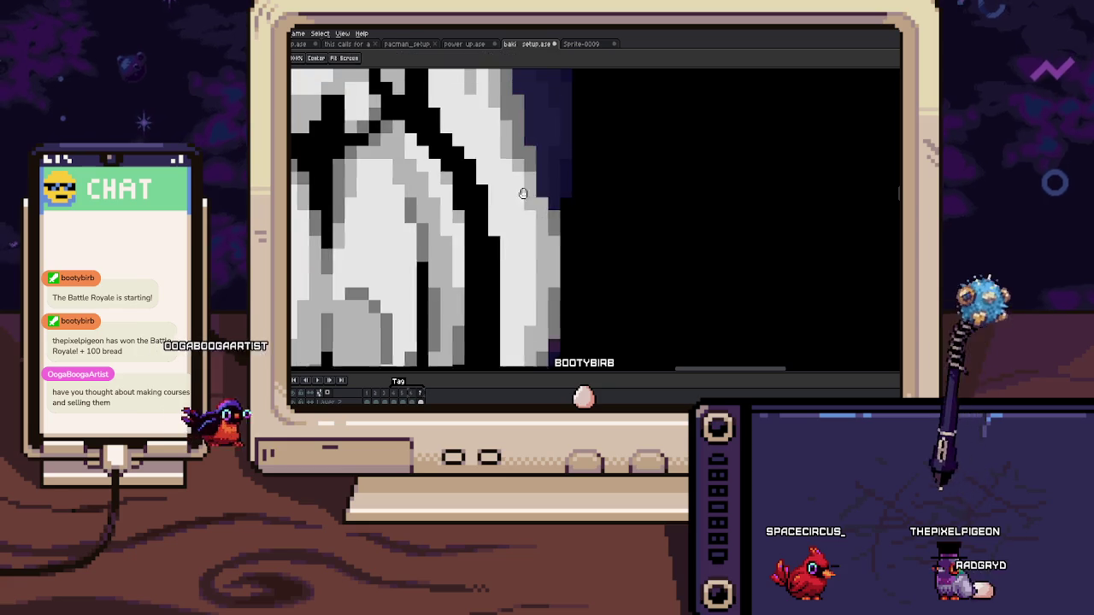
{"action": "key", "text": "i"}
{"action": "scroll", "coordinate": [537, 171], "scroll_direction": "down", "scroll_amount": 3}
{"action": "scroll", "coordinate": [547, 174], "scroll_direction": "down", "scroll_amount": 3}
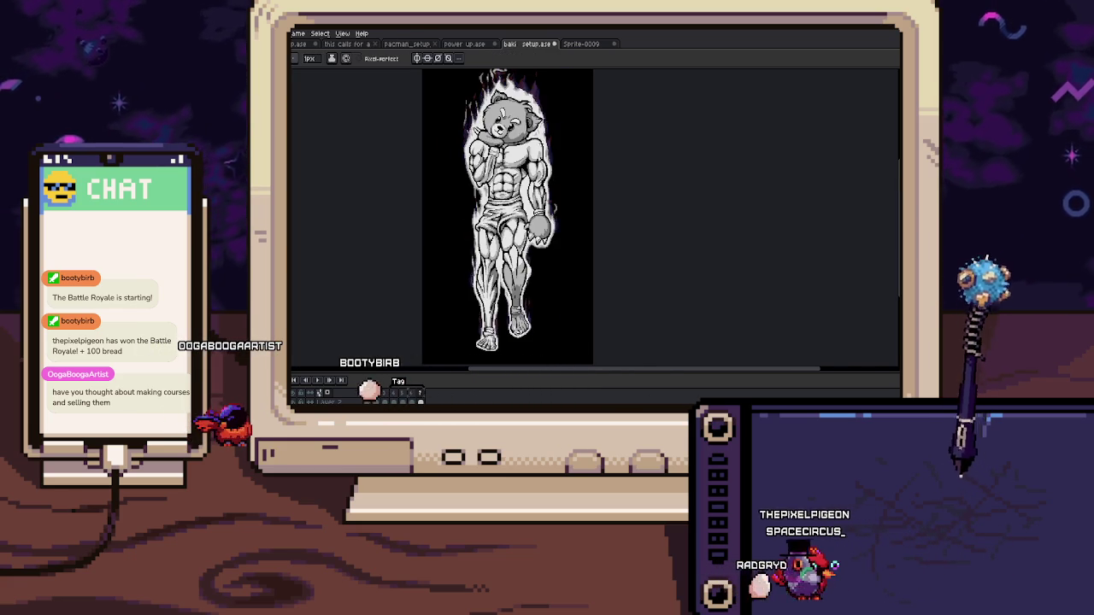
Step: Add light-grey pixels to a flame peak above the head, comparing with the white-grey frame
{"action": "left_click_drag", "start_coordinate": [554, 176], "coordinate": [573, 217]}
{"action": "scroll", "coordinate": [544, 157], "scroll_direction": "up", "scroll_amount": 3}
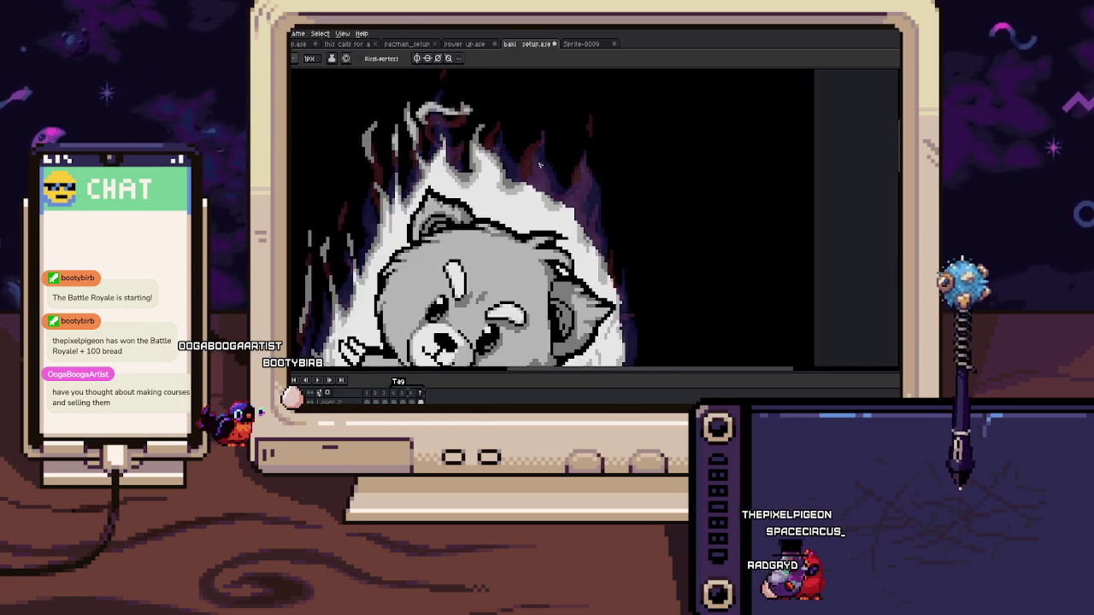
{"action": "scroll", "coordinate": [539, 205], "scroll_direction": "up", "scroll_amount": 2}
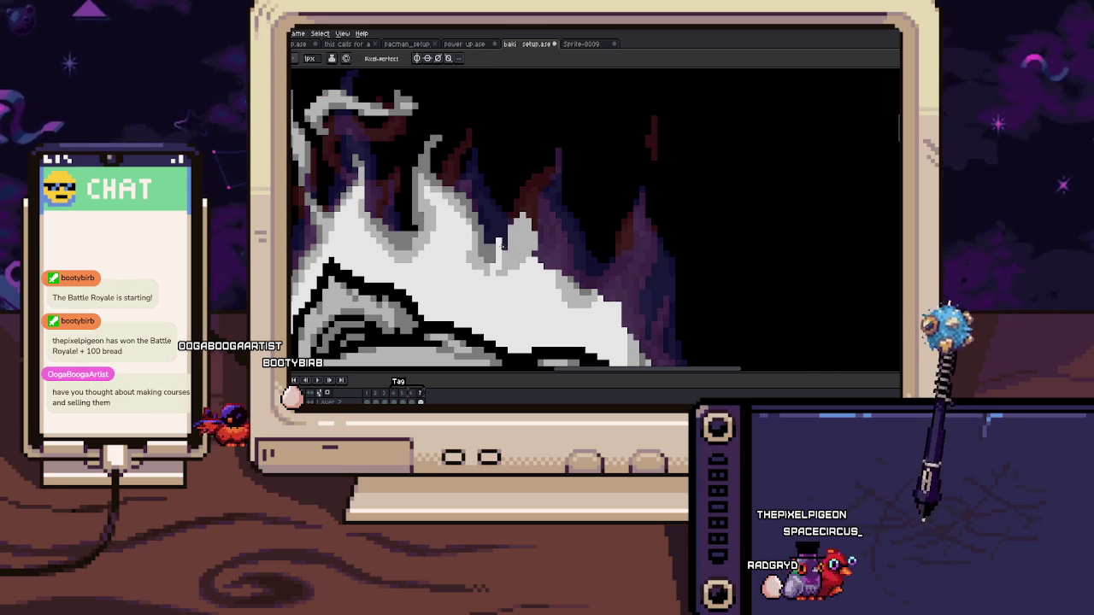
{"action": "left_click_drag", "start_coordinate": [504, 246], "coordinate": [534, 254]}
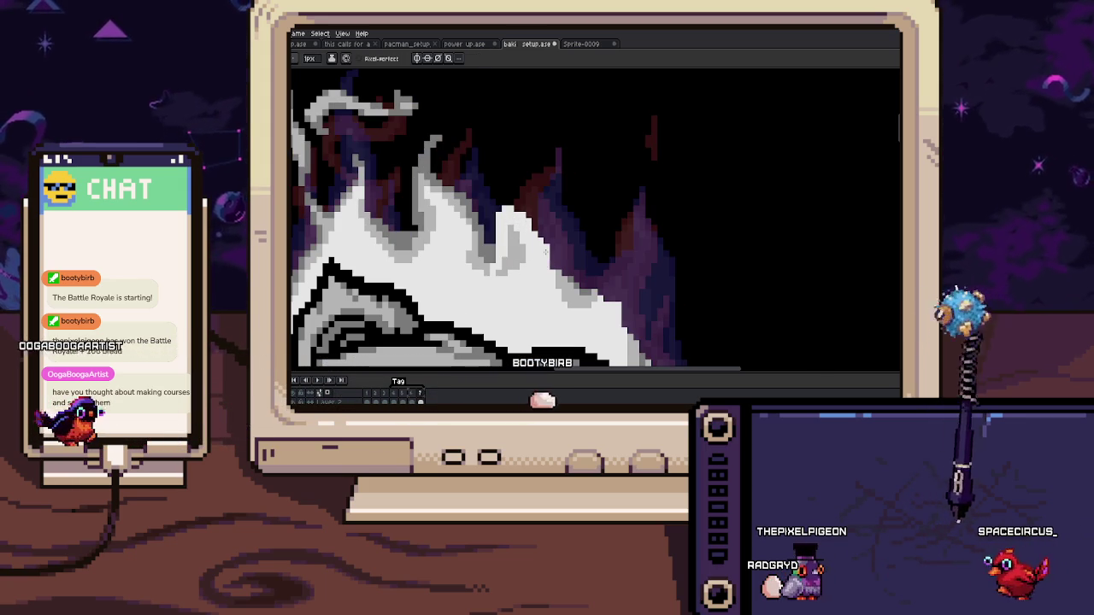
{"action": "key", "text": "Left"}
{"action": "key", "text": "Right"}
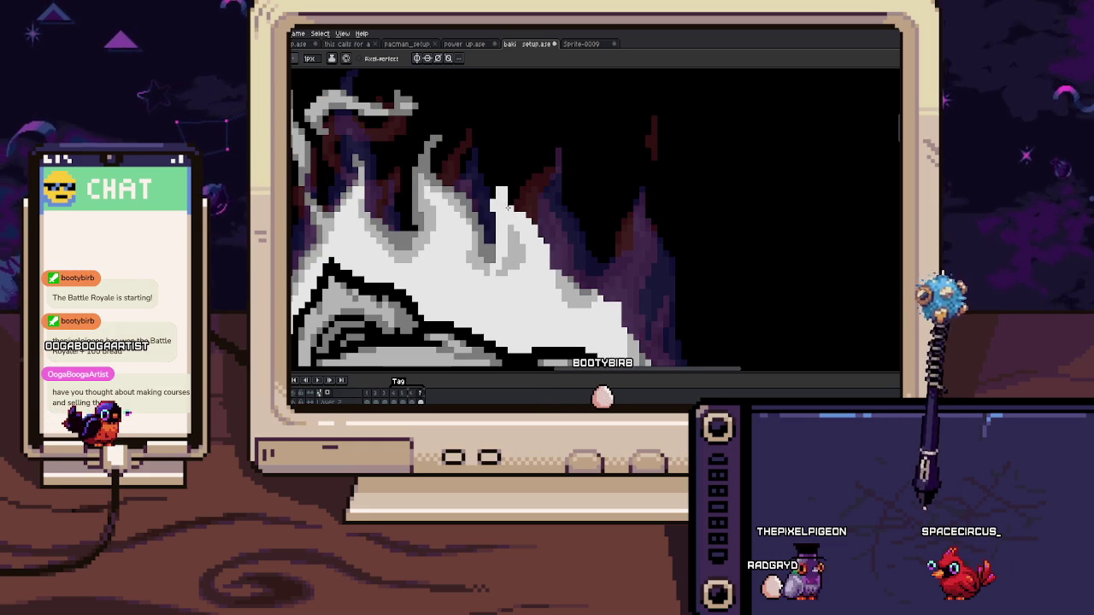
Step: Add grey and light-grey pixels along the flame edges
{"action": "scroll", "coordinate": [533, 171], "scroll_direction": "up", "scroll_amount": 1}
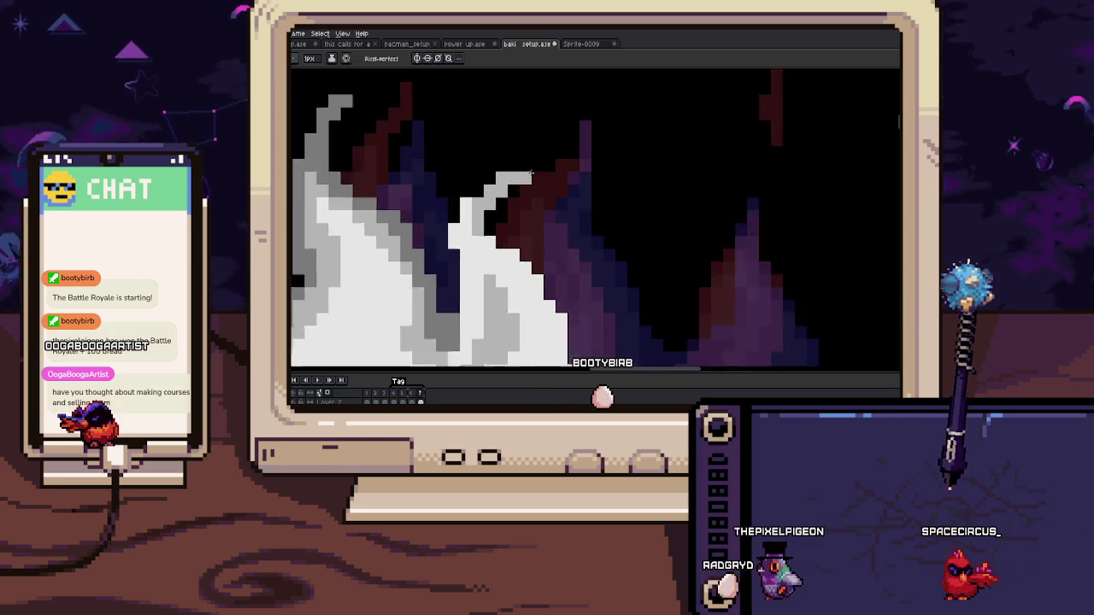
{"action": "scroll", "coordinate": [538, 165], "scroll_direction": "up", "scroll_amount": 1}
{"action": "scroll", "coordinate": [512, 220], "scroll_direction": "left", "scroll_amount": 2}
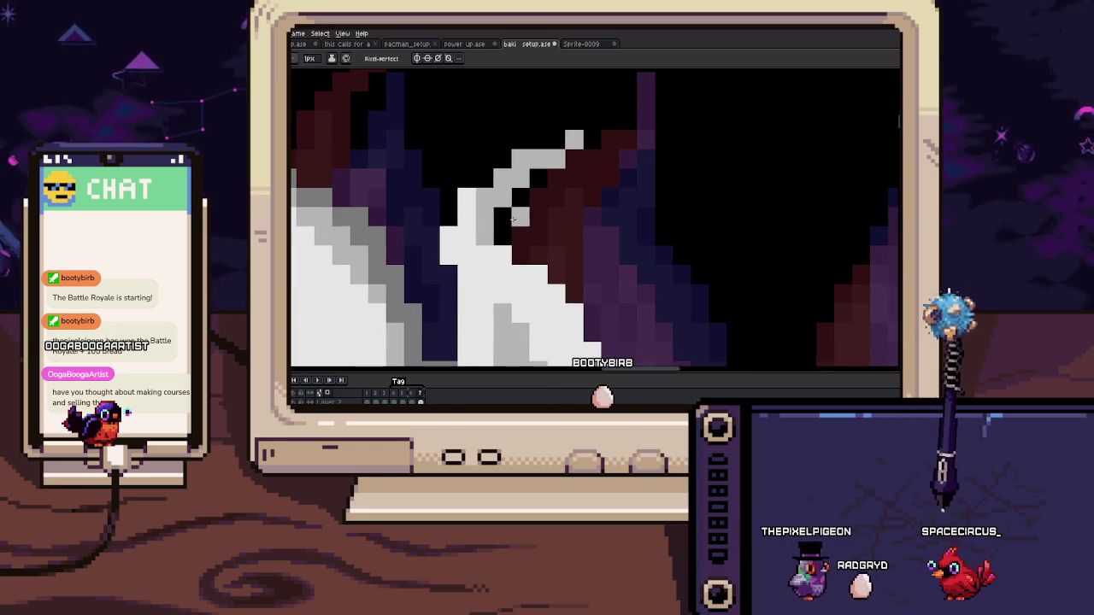
{"action": "left_click", "coordinate": [523, 255]}
{"action": "scroll", "coordinate": [541, 278], "scroll_direction": "down", "scroll_amount": 2}
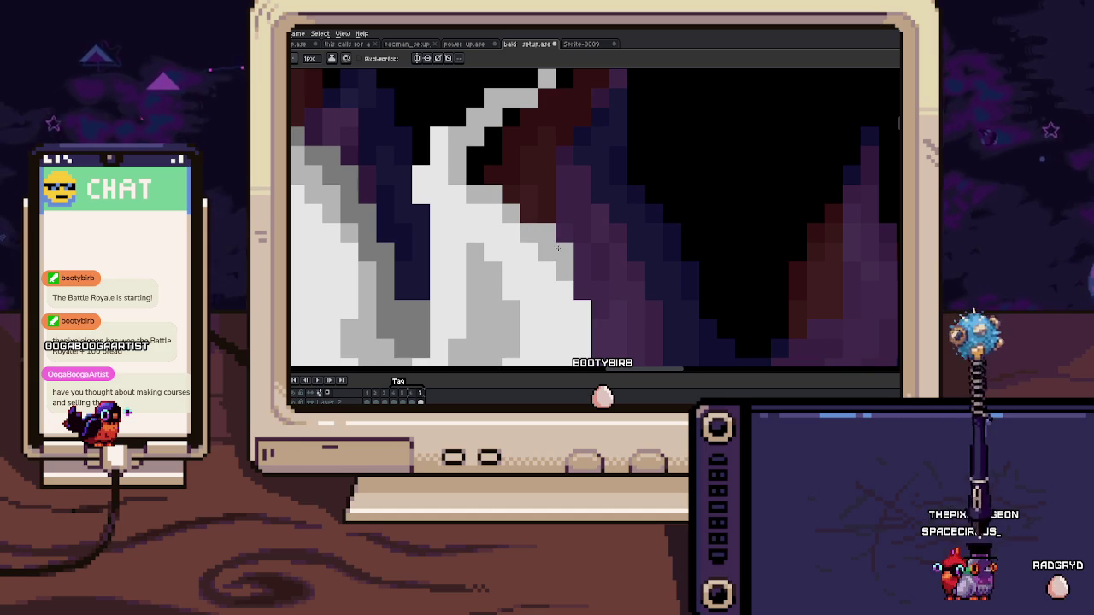
{"action": "scroll", "coordinate": [559, 249], "scroll_direction": "down", "scroll_amount": 1}
{"action": "scroll", "coordinate": [569, 253], "scroll_direction": "down", "scroll_amount": 1}
{"action": "scroll", "coordinate": [577, 256], "scroll_direction": "down", "scroll_amount": 1}
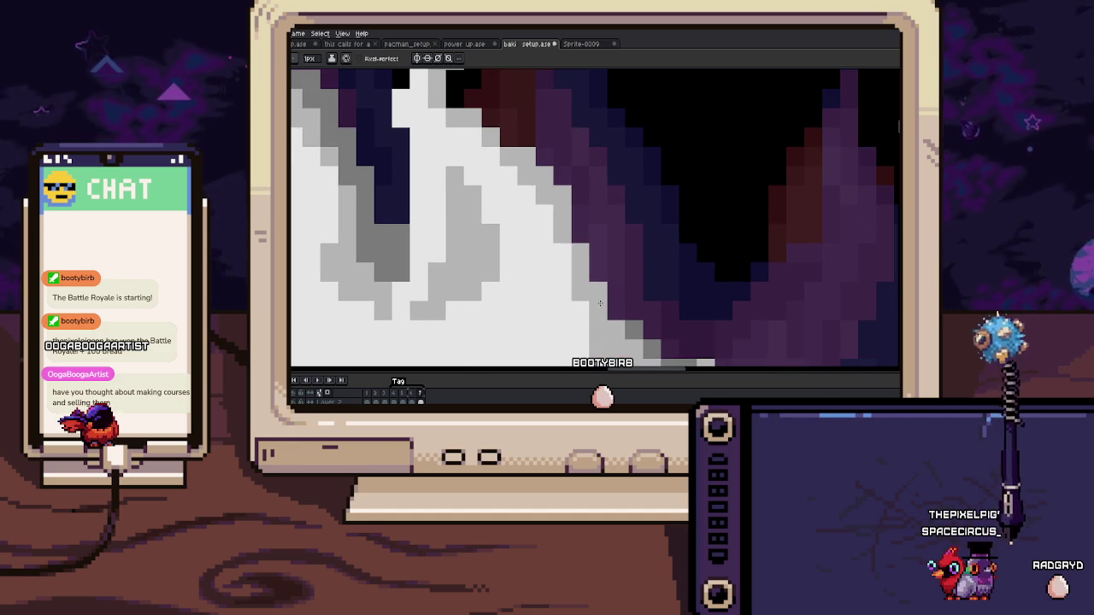
{"action": "scroll", "coordinate": [593, 284], "scroll_direction": "down", "scroll_amount": 1}
{"action": "scroll", "coordinate": [586, 266], "scroll_direction": "down", "scroll_amount": 1}
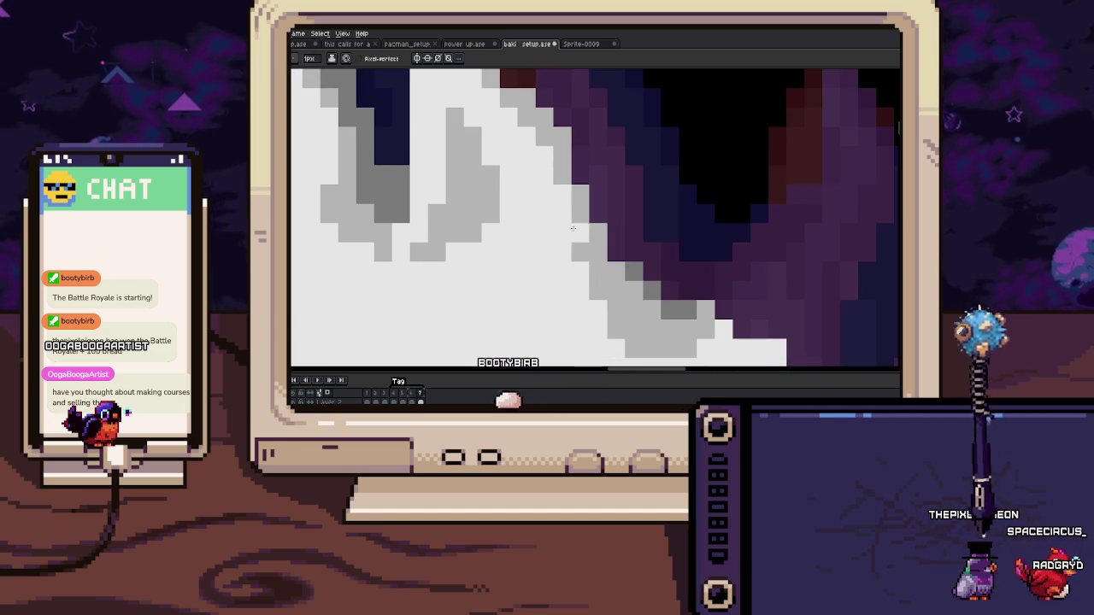
{"action": "key", "text": "b"}
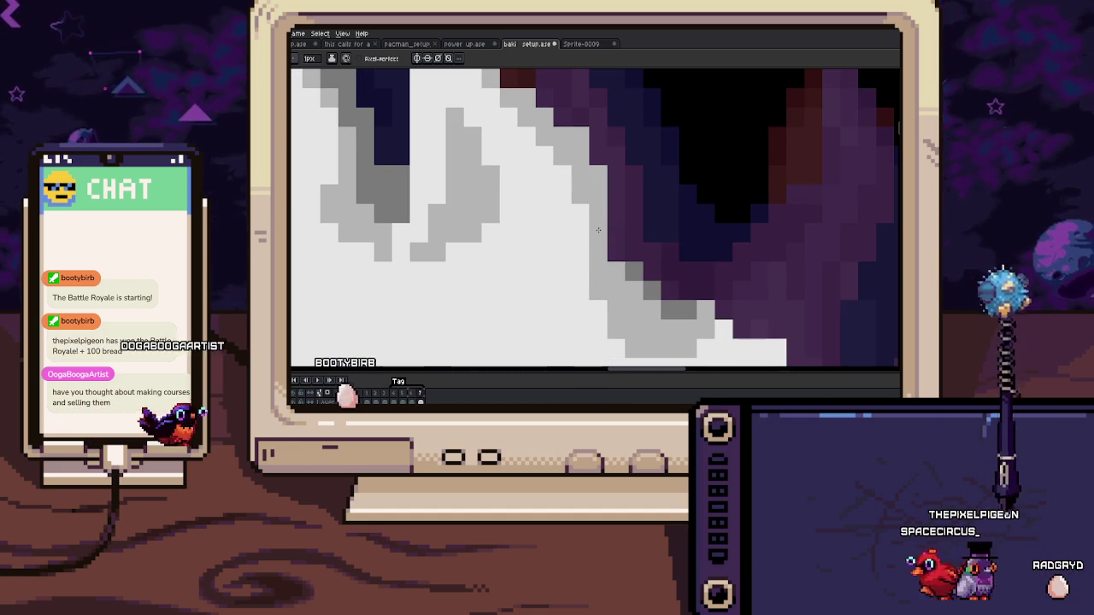
{"action": "left_click_drag", "start_coordinate": [615, 272], "coordinate": [630, 286]}
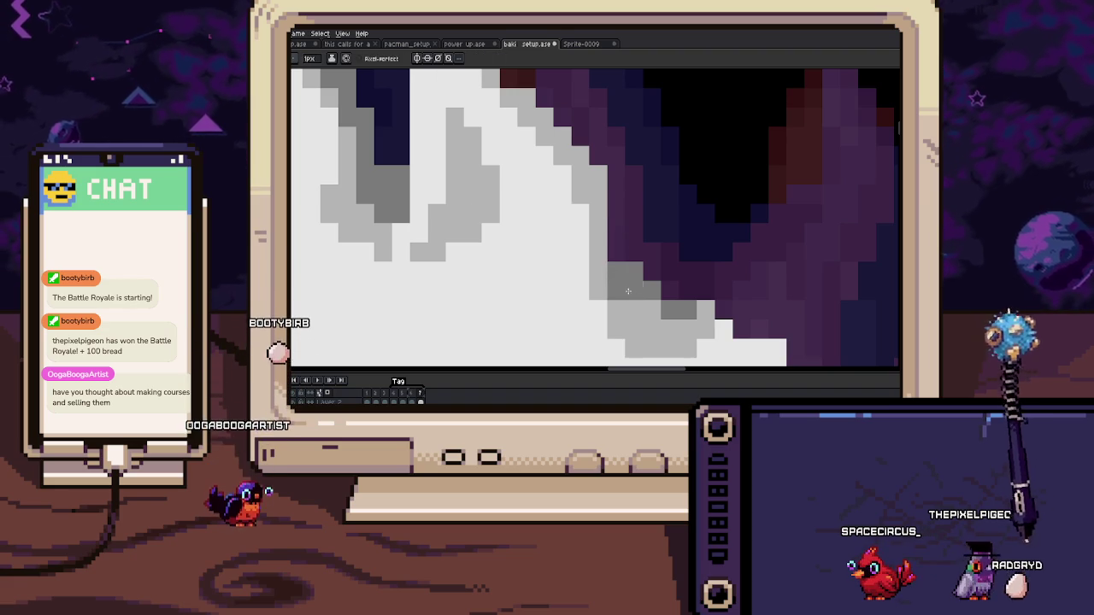
Step: Reshape the grey shading on the flame above the bear's arm
{"action": "scroll", "coordinate": [630, 286], "scroll_direction": "down", "scroll_amount": 2}
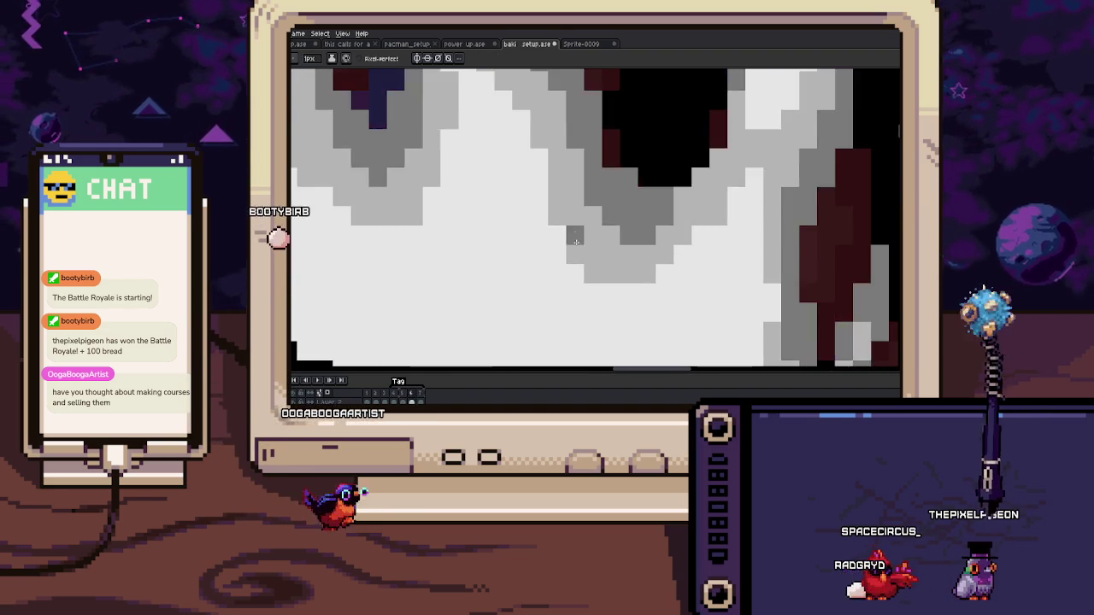
{"action": "scroll", "coordinate": [552, 256], "scroll_direction": "right", "scroll_amount": 1}
{"action": "mouse_move", "coordinate": [590, 269]}
{"action": "left_mouse_down"}
{"action": "mouse_move", "coordinate": [671, 218]}
{"action": "mouse_move", "coordinate": [615, 198]}
{"action": "left_mouse_up"}
{"action": "left_click_drag", "start_coordinate": [582, 164], "coordinate": [589, 213]}
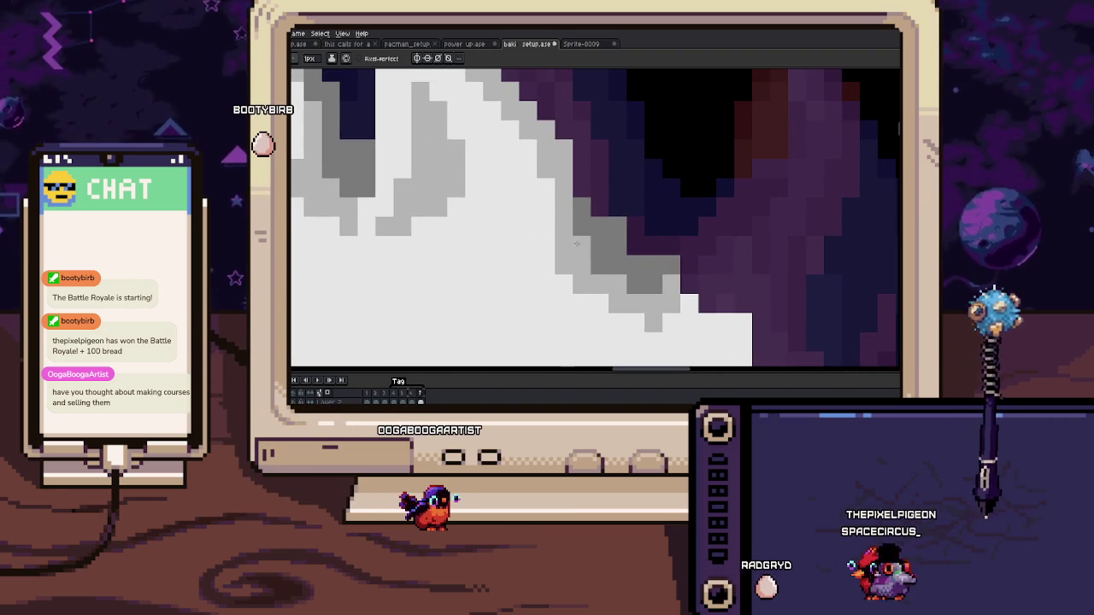
{"action": "scroll", "coordinate": [557, 248], "scroll_direction": "down", "scroll_amount": 1}
{"action": "scroll", "coordinate": [556, 244], "scroll_direction": "down", "scroll_amount": 1}
{"action": "scroll", "coordinate": [551, 235], "scroll_direction": "down", "scroll_amount": 1}
{"action": "scroll", "coordinate": [548, 229], "scroll_direction": "down", "scroll_amount": 2}
{"action": "scroll", "coordinate": [538, 239], "scroll_direction": "up", "scroll_amount": 1}
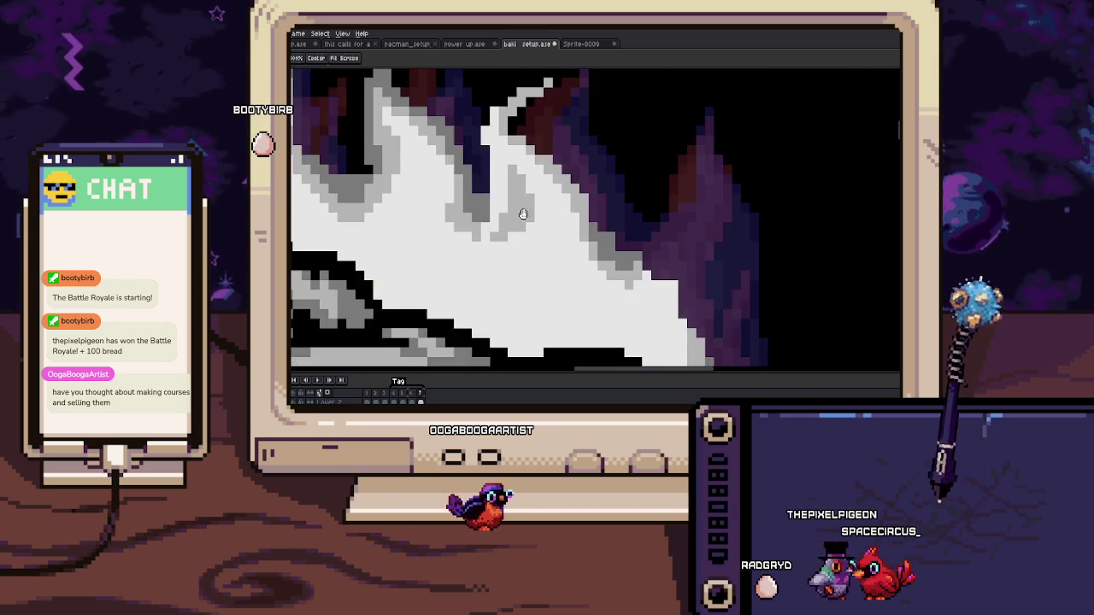
{"action": "scroll", "coordinate": [521, 252], "scroll_direction": "up", "scroll_amount": 1}
{"action": "scroll", "coordinate": [508, 265], "scroll_direction": "up", "scroll_amount": 1}
{"action": "scroll", "coordinate": [507, 265], "scroll_direction": "down", "scroll_amount": 1}
{"action": "scroll", "coordinate": [538, 266], "scroll_direction": "up", "scroll_amount": 1}
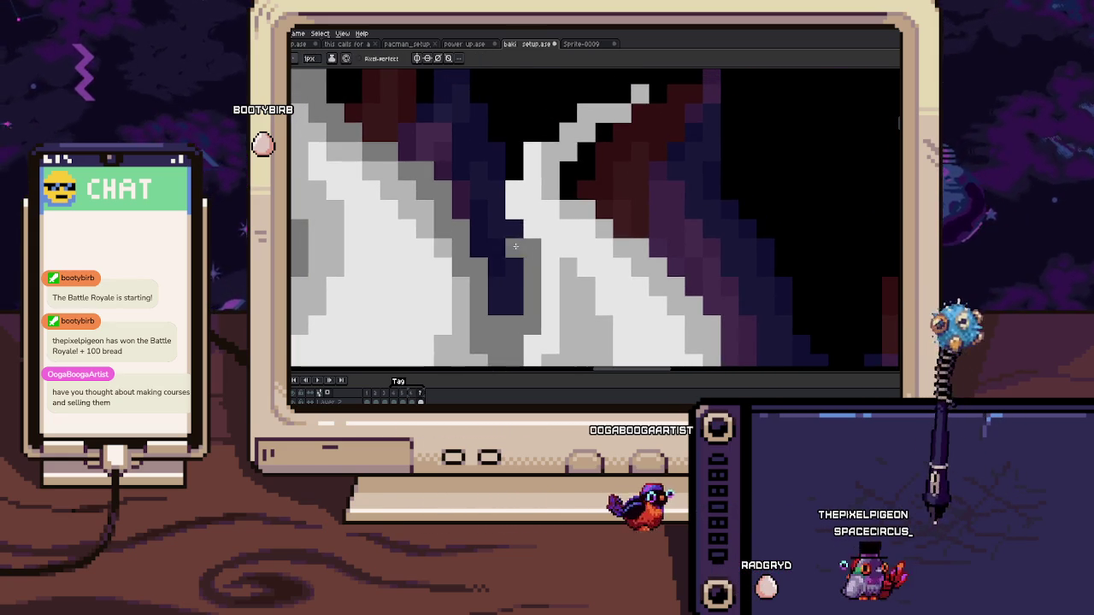
{"action": "scroll", "coordinate": [568, 266], "scroll_direction": "down", "scroll_amount": 1}
{"action": "scroll", "coordinate": [568, 266], "scroll_direction": "up", "scroll_amount": 1}
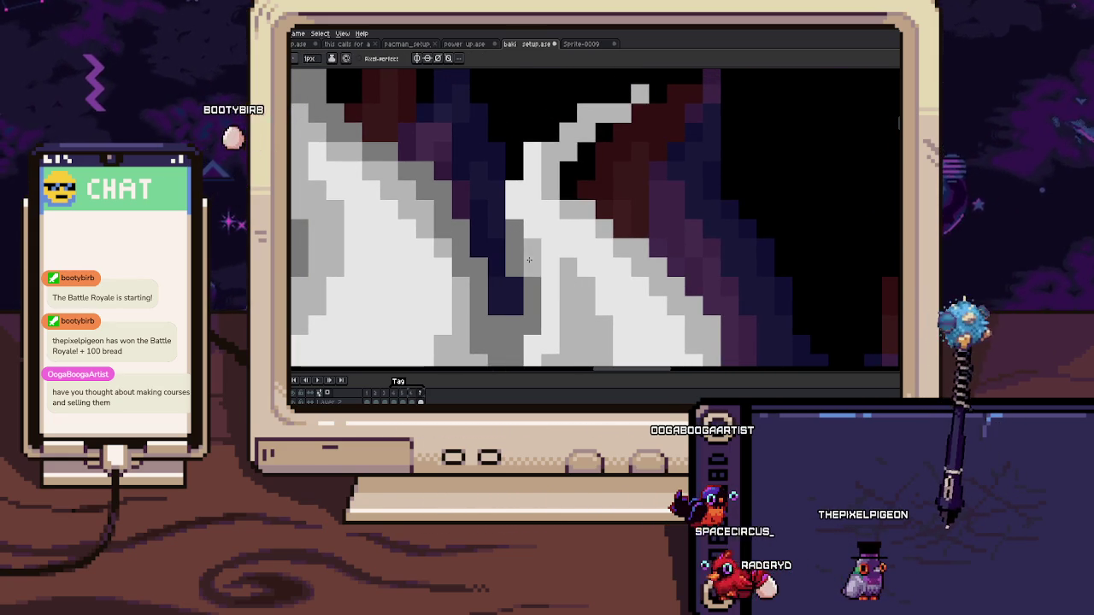
Step: Pan and zoom across the flame tips to inspect the new shading
{"action": "left_click_drag", "start_coordinate": [529, 259], "coordinate": [540, 297]}
{"action": "scroll", "coordinate": [529, 241], "scroll_direction": "down", "scroll_amount": 1}
{"action": "scroll", "coordinate": [530, 243], "scroll_direction": "up", "scroll_amount": 1}
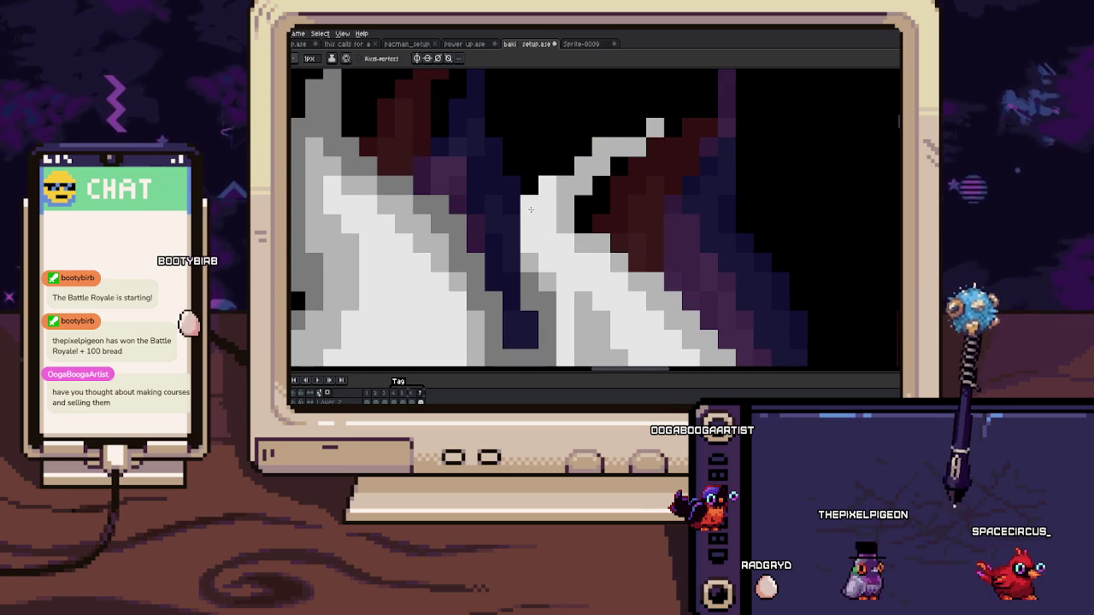
{"action": "left_click_drag", "start_coordinate": [560, 171], "coordinate": [543, 218]}
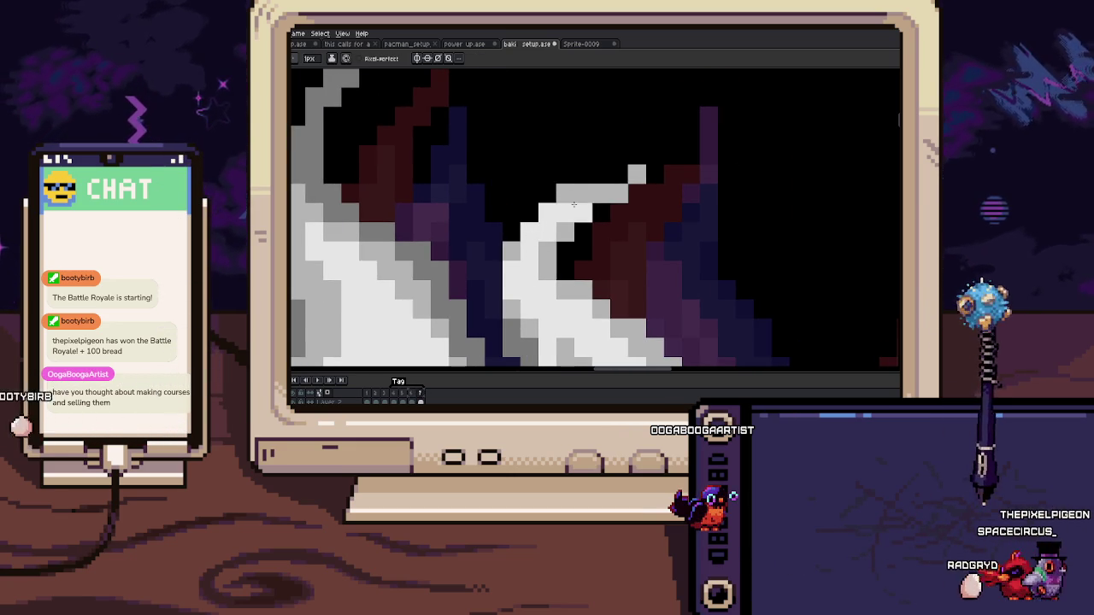
{"action": "scroll", "coordinate": [543, 231], "scroll_direction": "down", "scroll_amount": 2}
{"action": "scroll", "coordinate": [559, 226], "scroll_direction": "up", "scroll_amount": 1}
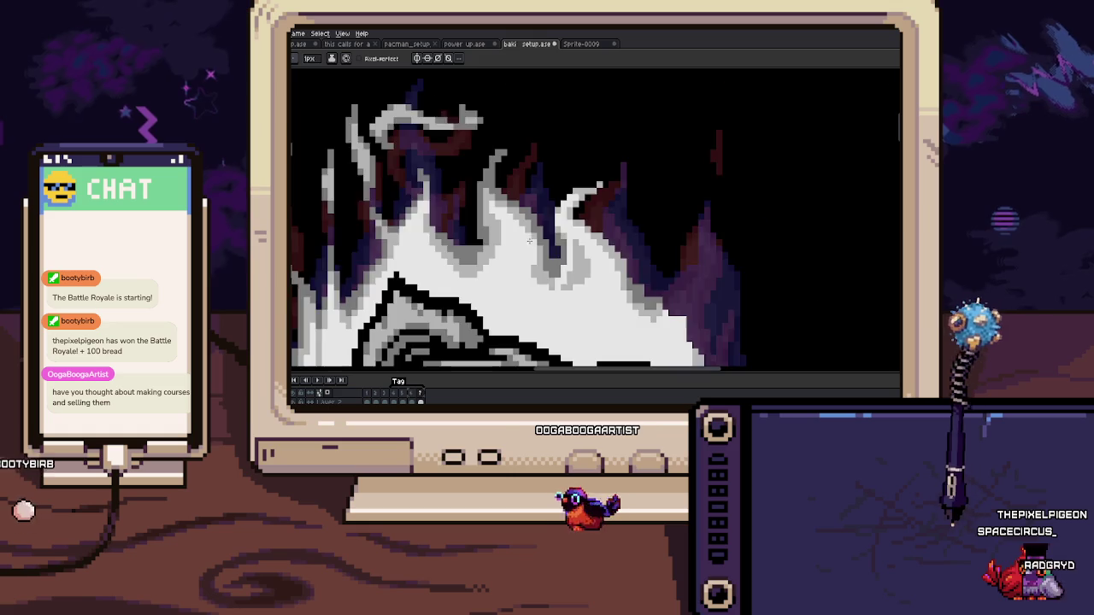
{"action": "scroll", "coordinate": [542, 218], "scroll_direction": "up", "scroll_amount": 1}
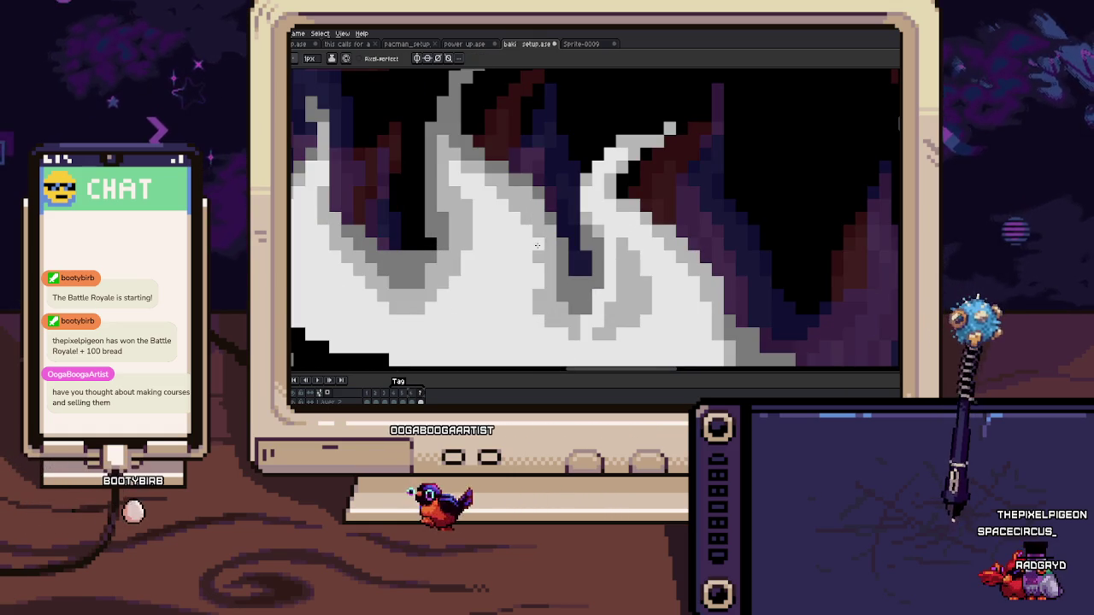
{"action": "scroll", "coordinate": [506, 200], "scroll_direction": "down", "scroll_amount": 2}
{"action": "scroll", "coordinate": [504, 205], "scroll_direction": "down", "scroll_amount": 1}
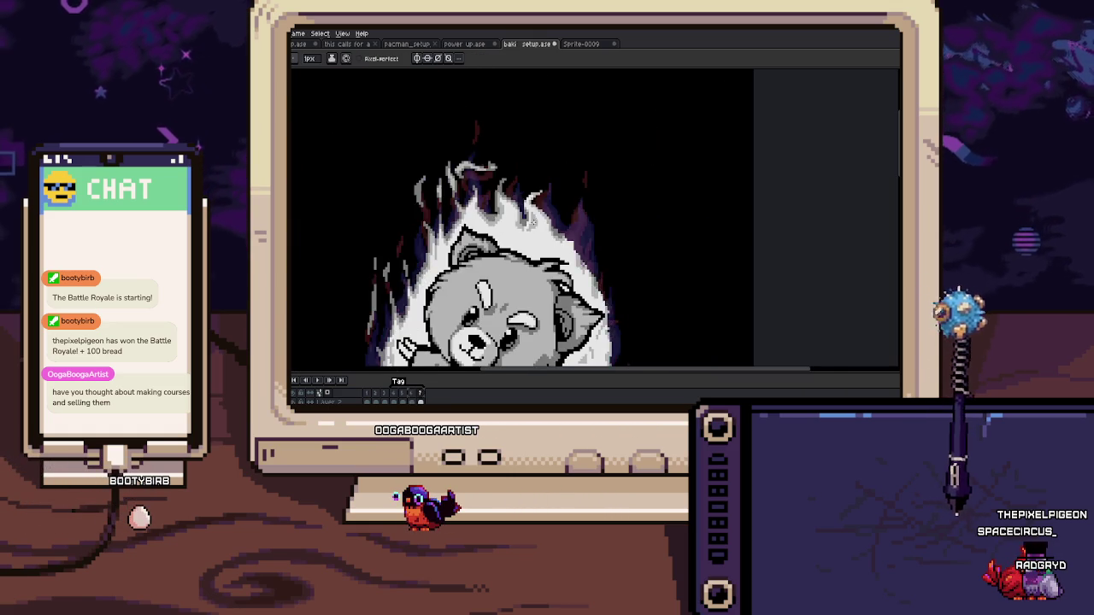
{"action": "scroll", "coordinate": [499, 214], "scroll_direction": "up", "scroll_amount": 2}
{"action": "scroll", "coordinate": [495, 221], "scroll_direction": "up", "scroll_amount": 1}
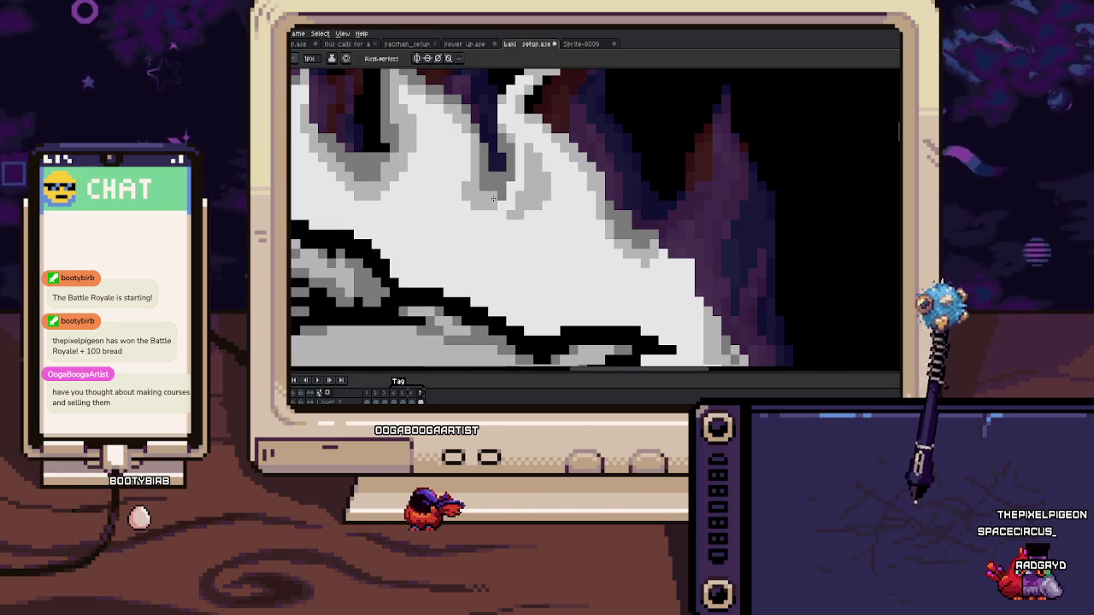
Step: Play the animation to check the refined flames
{"action": "key", "text": "i"}
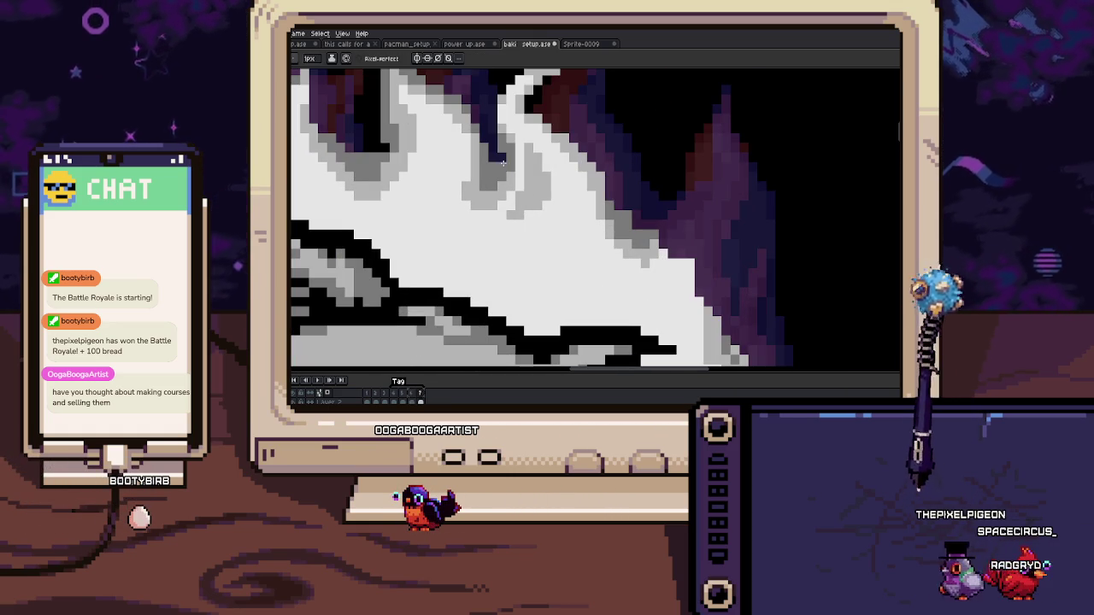
{"action": "key", "text": "b"}
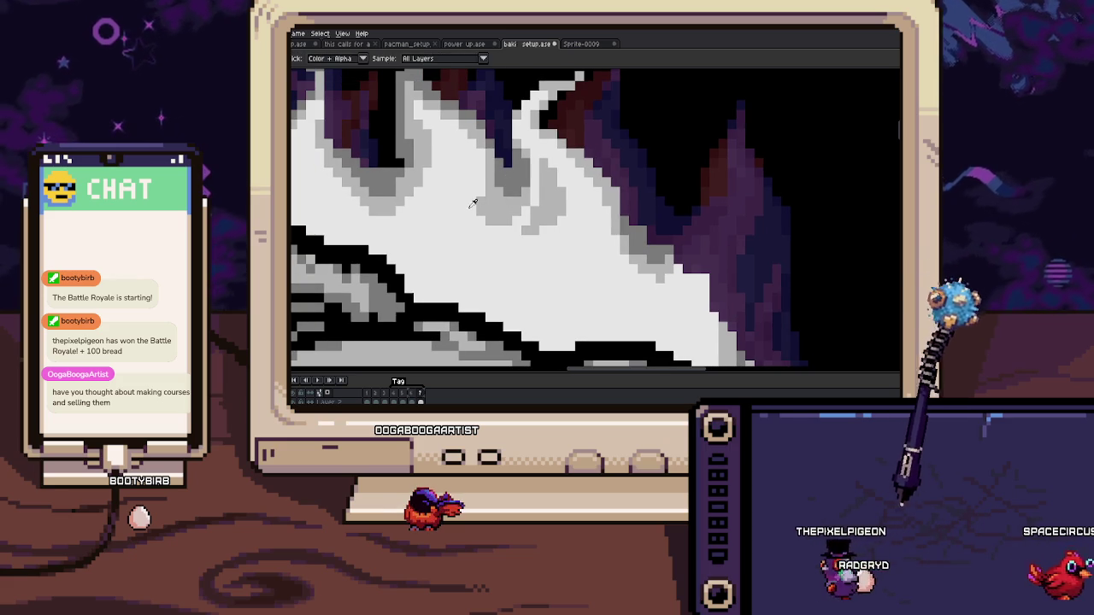
{"action": "key", "text": "Return"}
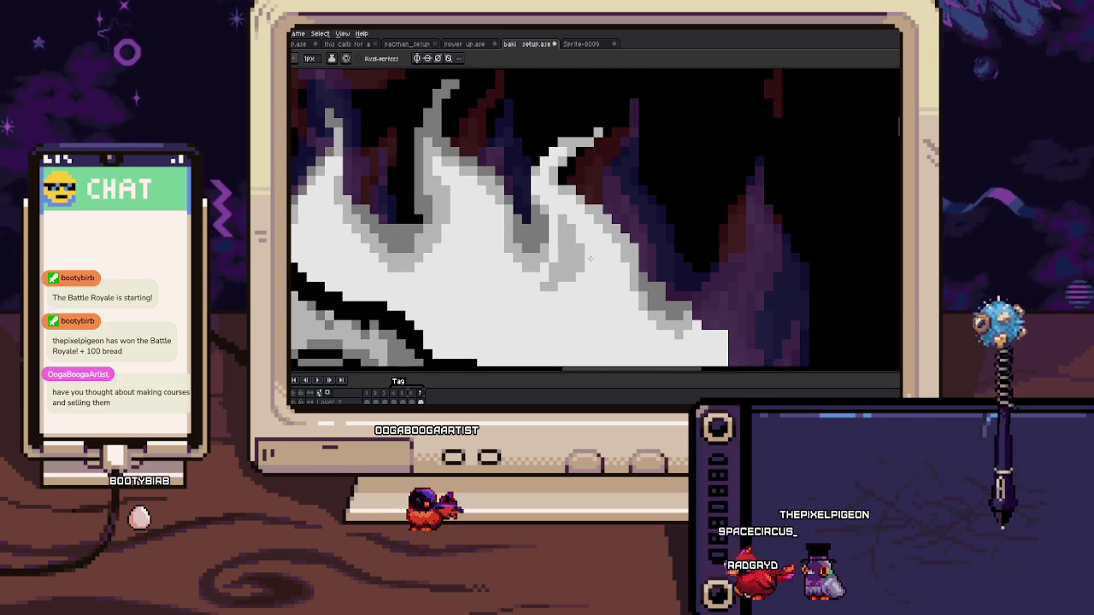
{"action": "key", "text": "i"}
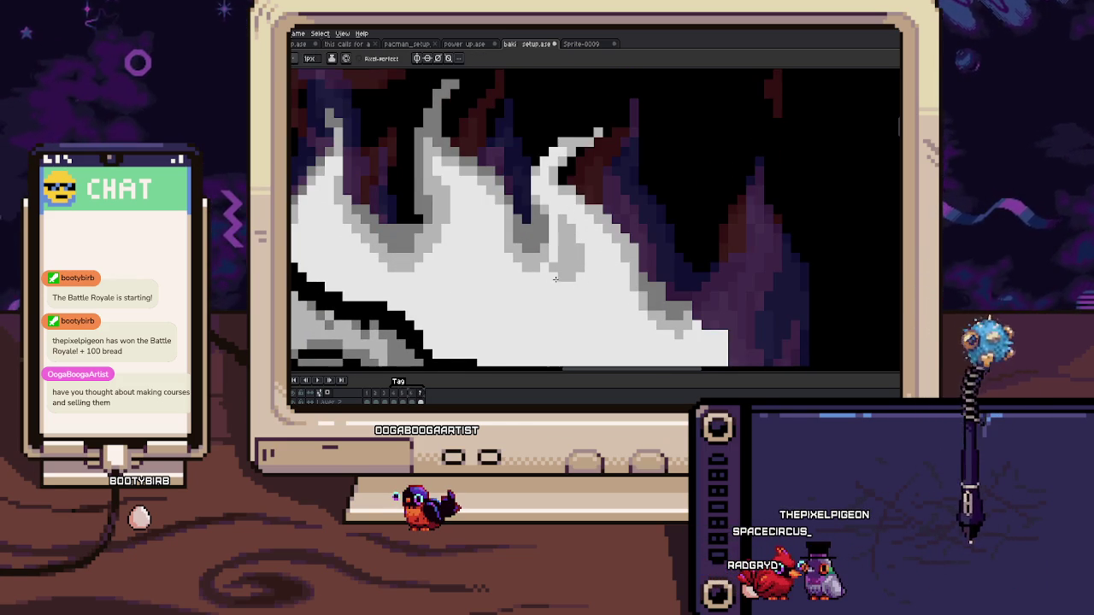
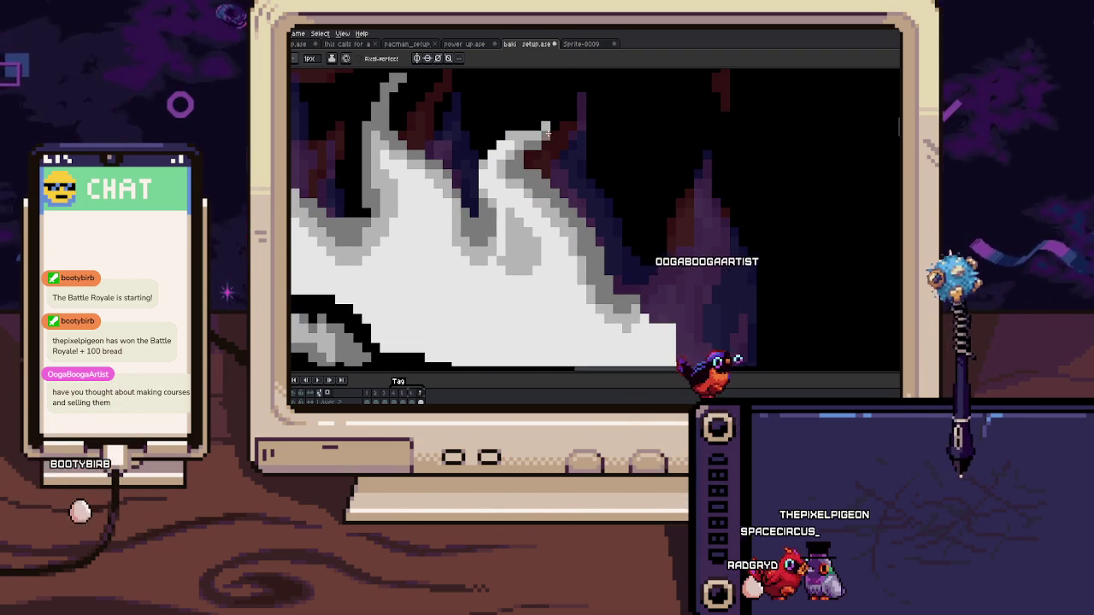
Step: Zoom in and out to inspect the flame tip beside the bear's head
{"action": "scroll", "coordinate": [531, 195], "scroll_direction": "down", "scroll_amount": 2}
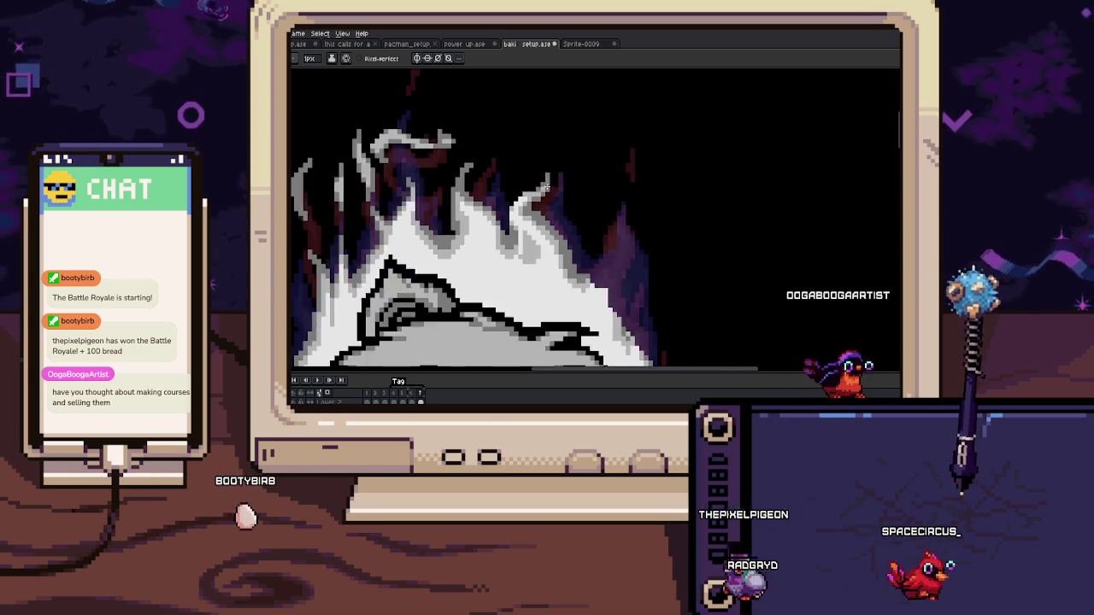
{"action": "scroll", "coordinate": [531, 195], "scroll_direction": "down", "scroll_amount": 2}
{"action": "scroll", "coordinate": [553, 207], "scroll_direction": "up", "scroll_amount": 4}
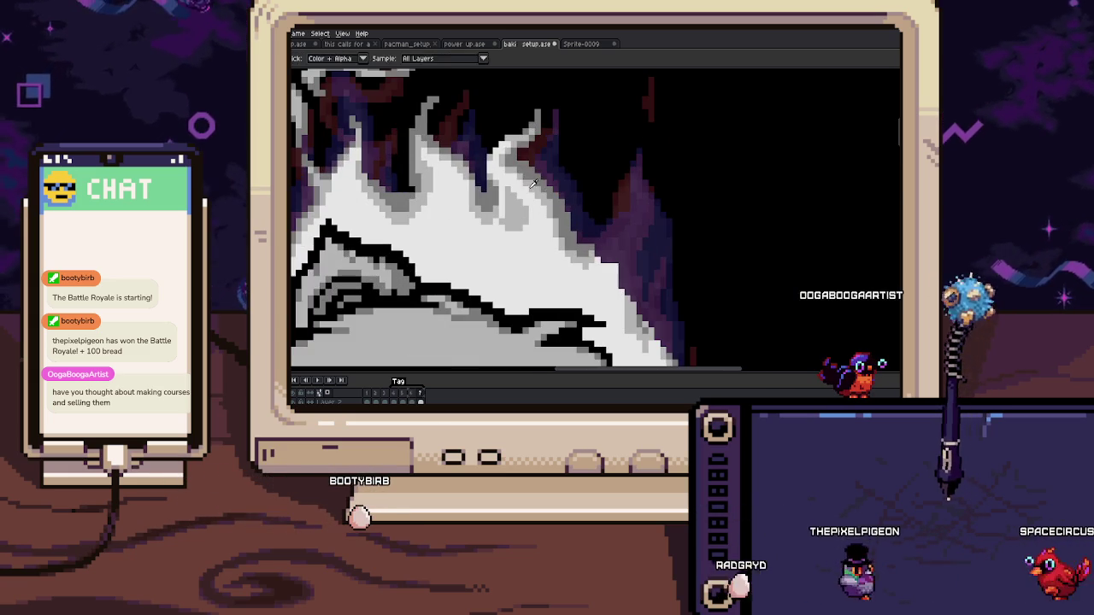
{"action": "scroll", "coordinate": [553, 208], "scroll_direction": "up", "scroll_amount": 2}
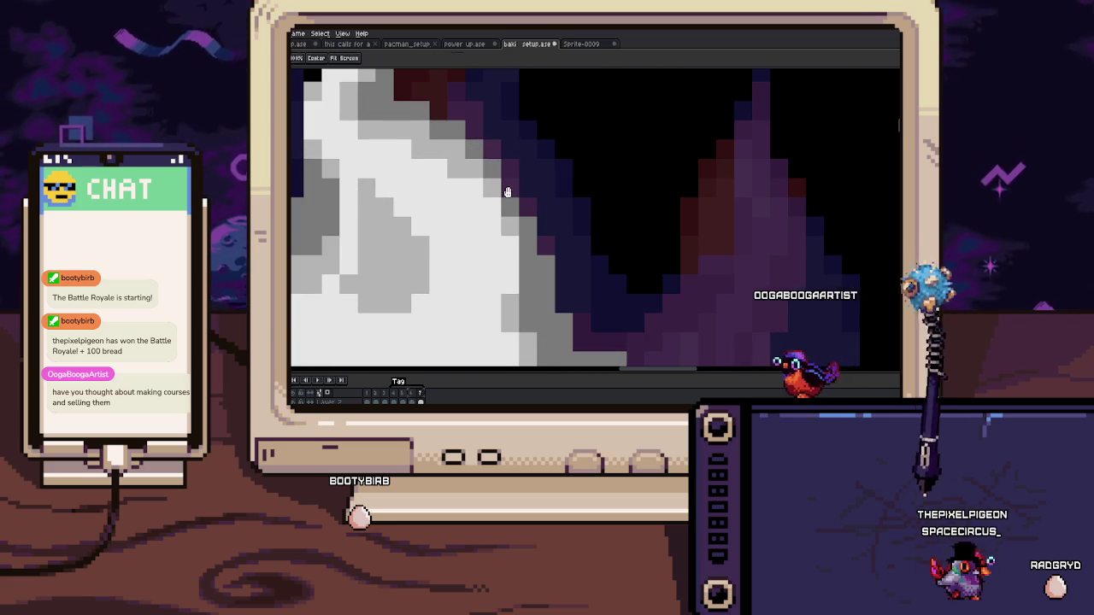
{"action": "scroll", "coordinate": [524, 203], "scroll_direction": "down", "scroll_amount": 3}
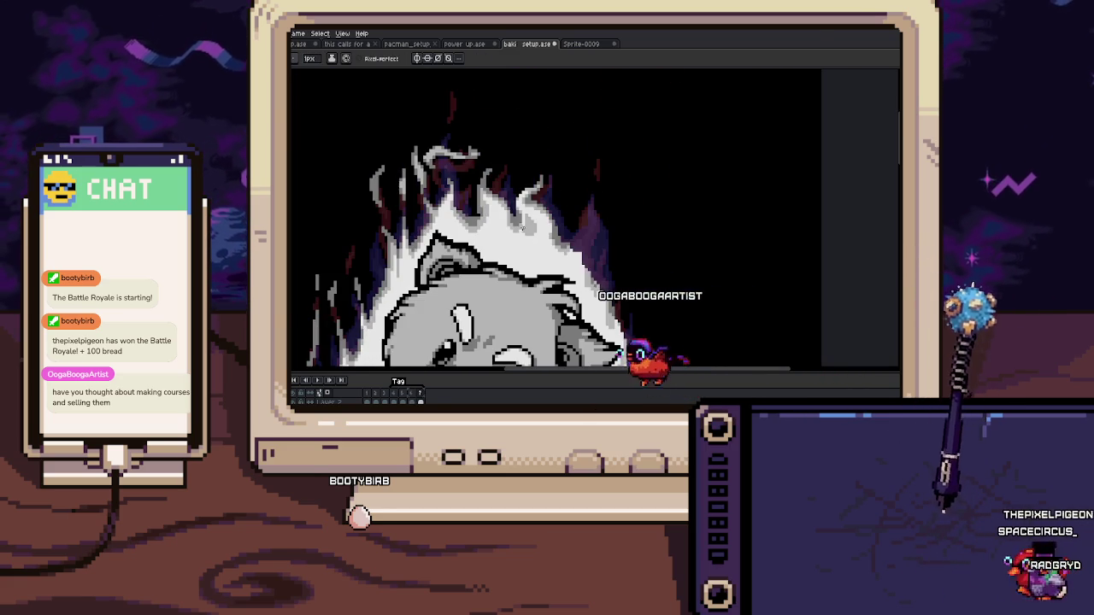
{"action": "scroll", "coordinate": [539, 237], "scroll_direction": "up", "scroll_amount": 3}
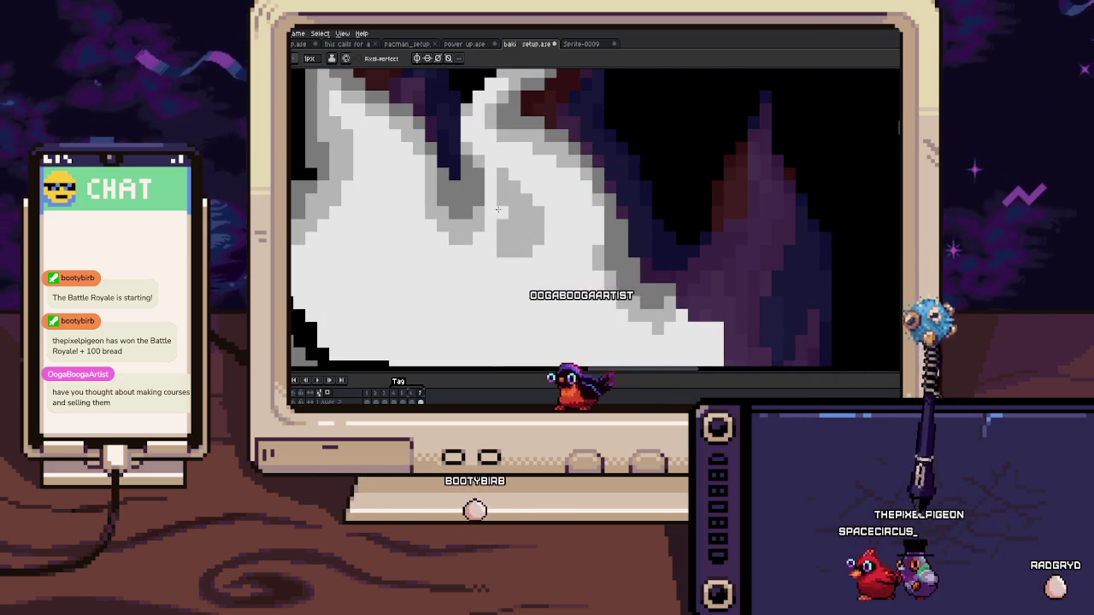
{"action": "scroll", "coordinate": [539, 238], "scroll_direction": "down", "scroll_amount": 3}
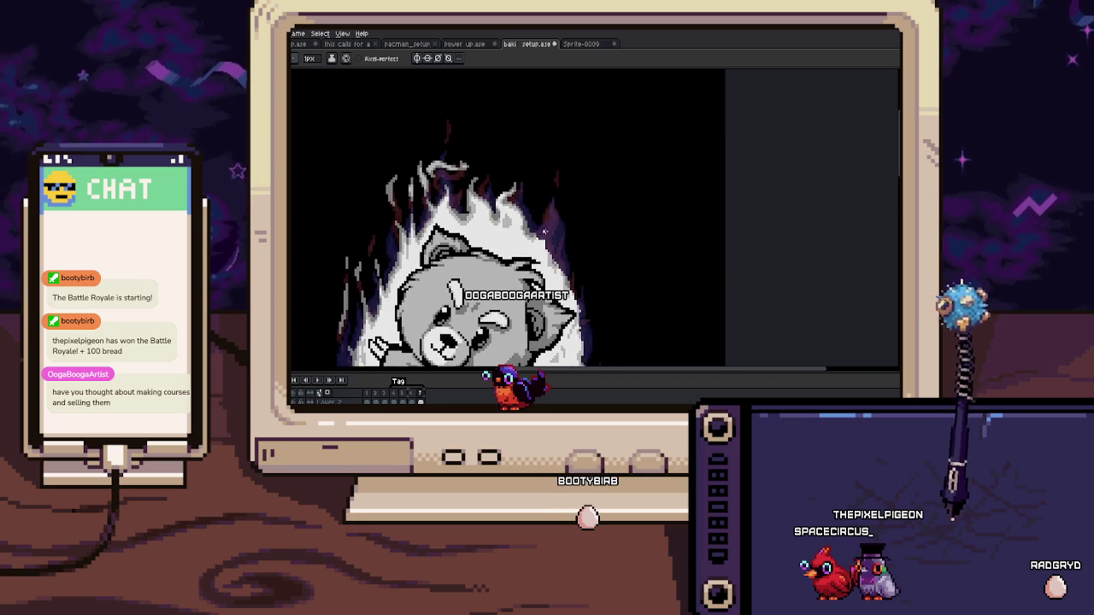
{"action": "scroll", "coordinate": [552, 213], "scroll_direction": "up", "scroll_amount": 3}
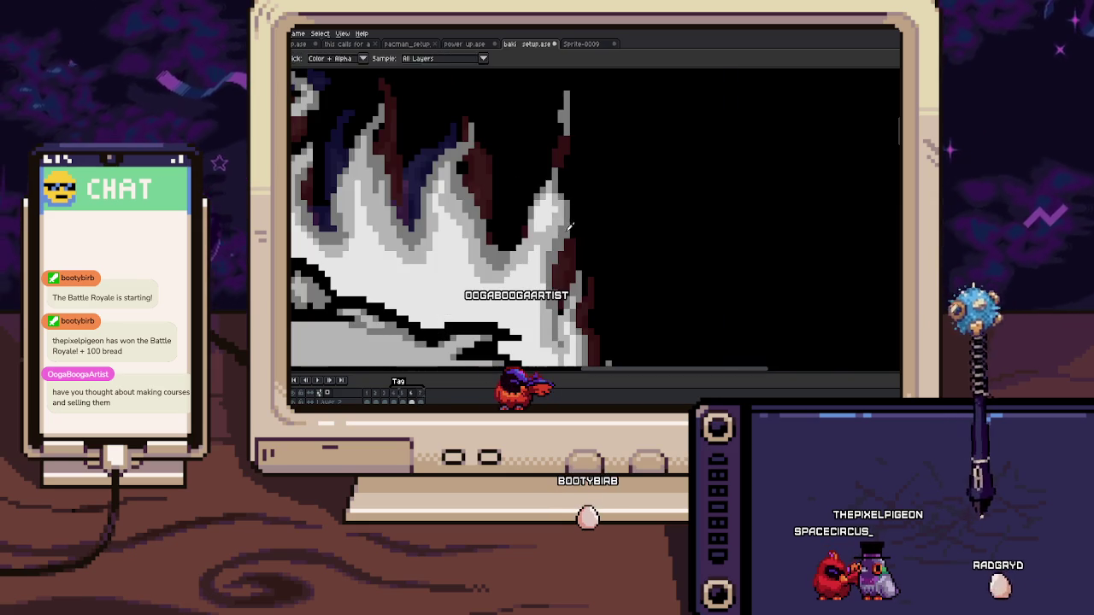
Step: Extend the light-grey flame tip upward into the dark purple aura edge with the pencil
{"action": "key", "text": "b"}
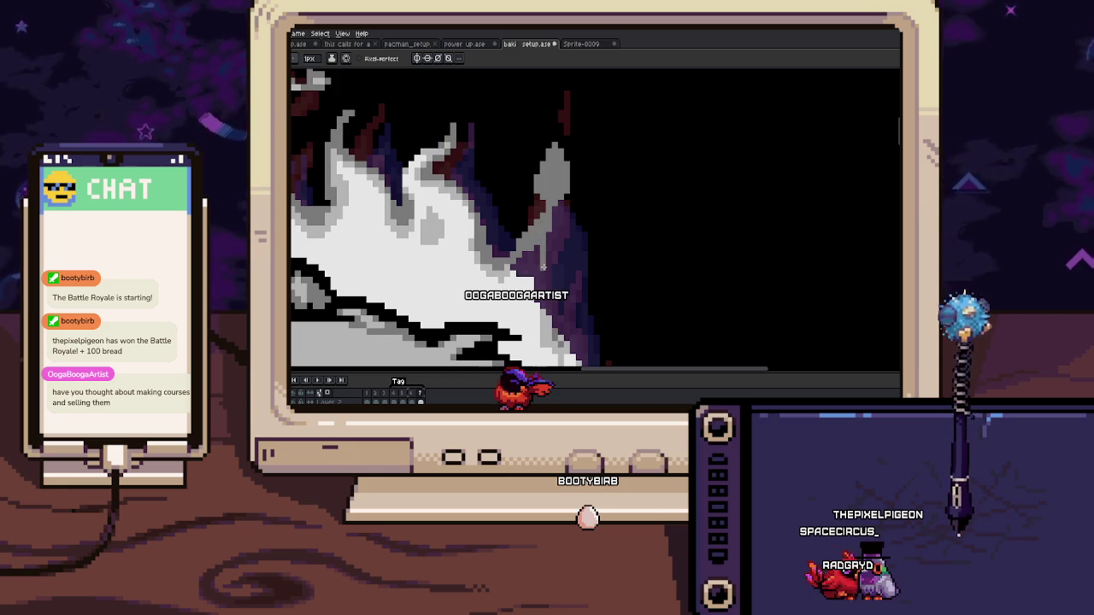
{"action": "scroll", "coordinate": [546, 186], "scroll_direction": "up", "scroll_amount": 2}
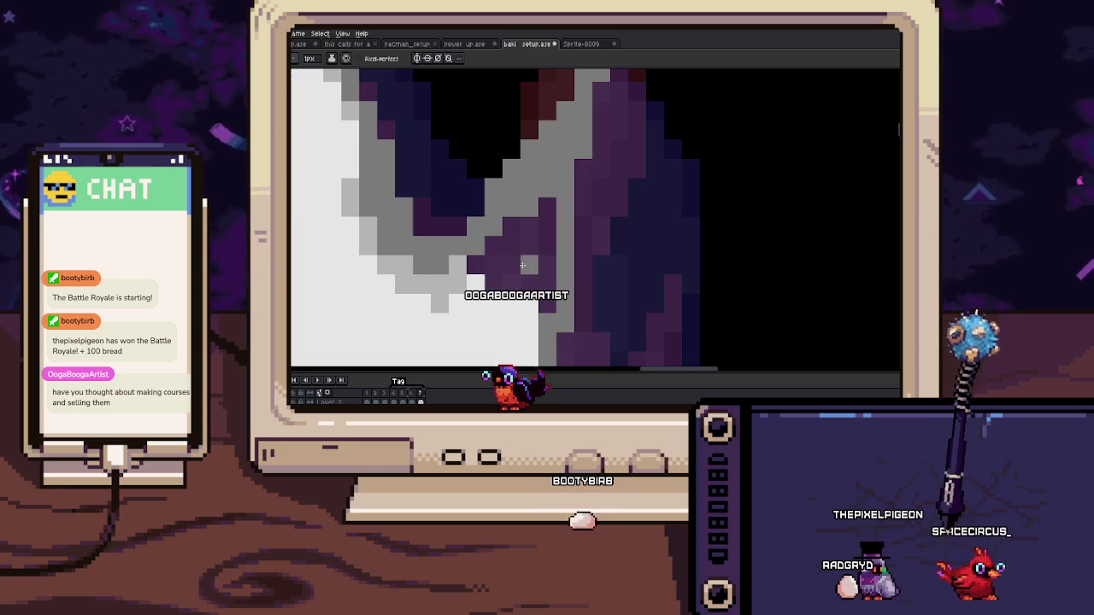
{"action": "left_click_drag", "start_coordinate": [547, 186], "coordinate": [568, 127]}
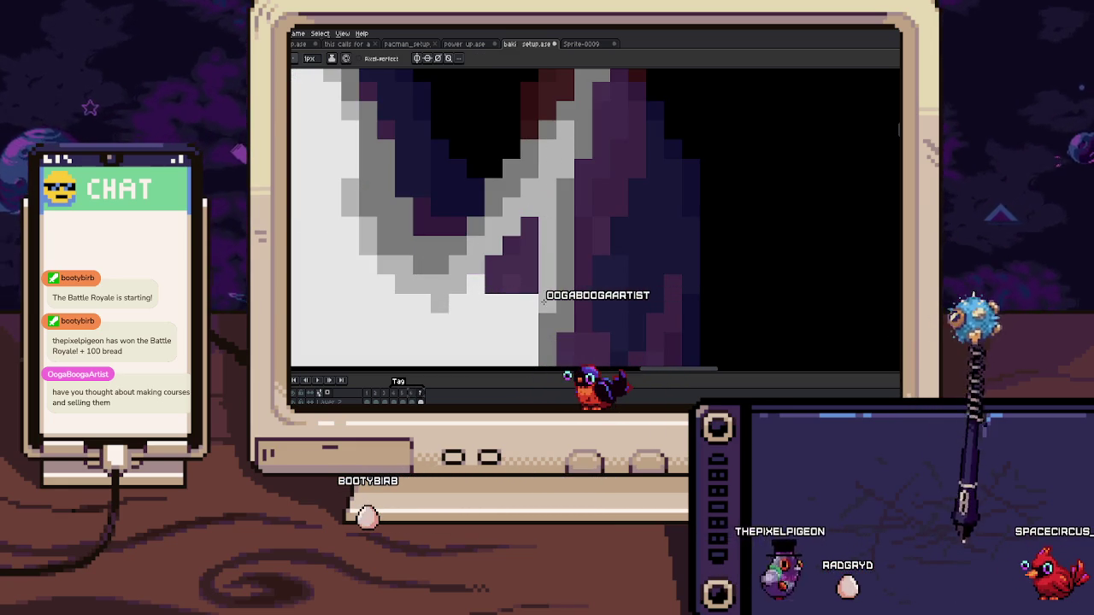
{"action": "key", "text": "alt"}
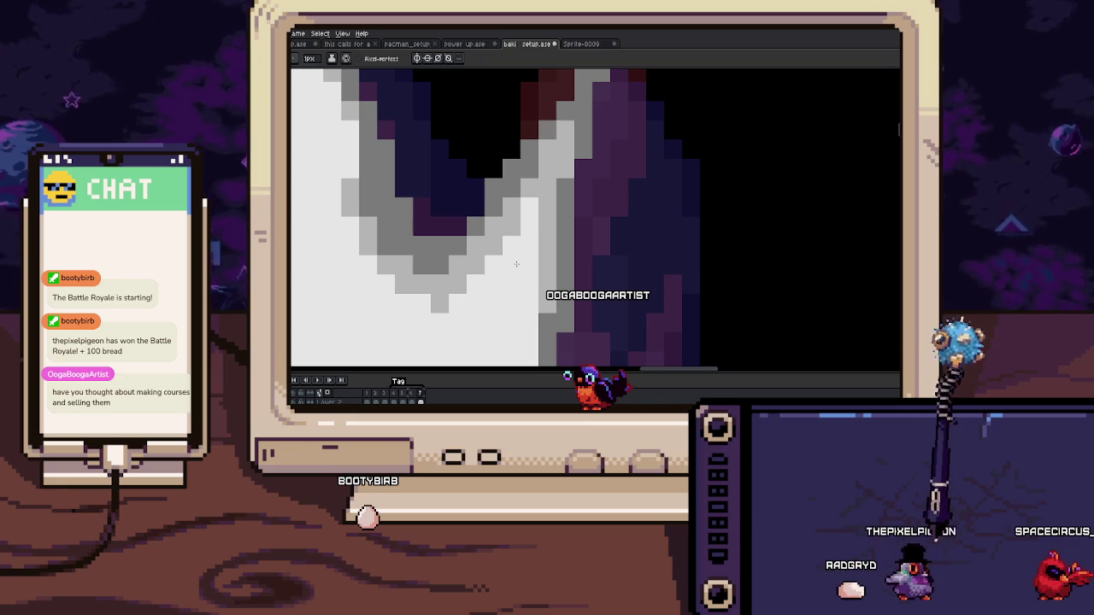
{"action": "scroll", "coordinate": [509, 272], "scroll_direction": "down", "scroll_amount": 3}
{"action": "scroll", "coordinate": [487, 286], "scroll_direction": "down", "scroll_amount": 3}
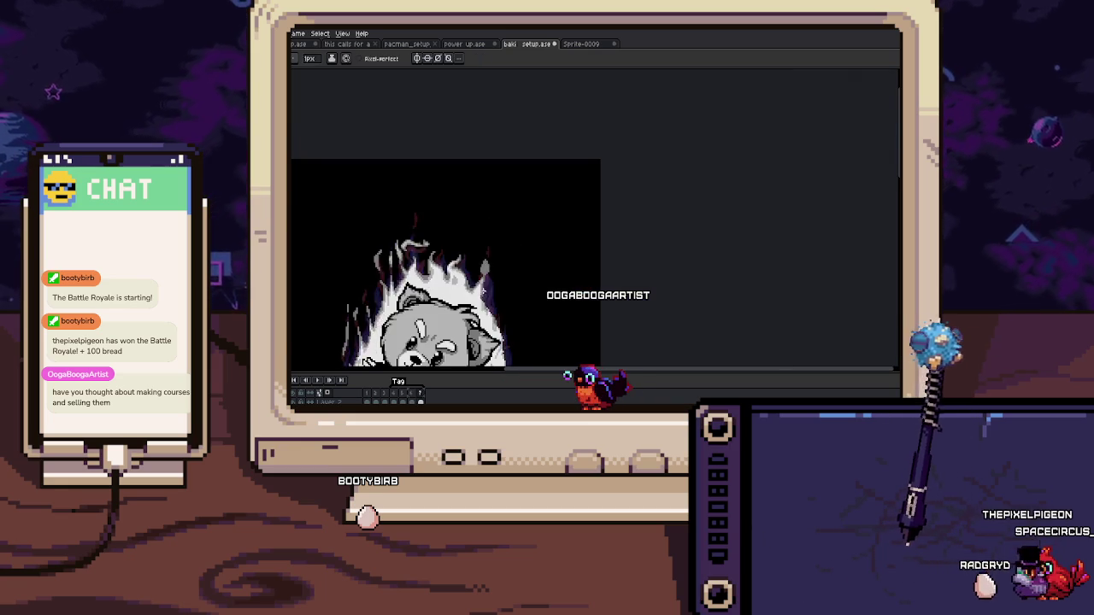
Step: Flip between frames 5 and 6 while zoomed in on the flames
{"action": "scroll", "coordinate": [483, 291], "scroll_direction": "up", "scroll_amount": 3}
{"action": "scroll", "coordinate": [478, 235], "scroll_direction": "up", "scroll_amount": 2}
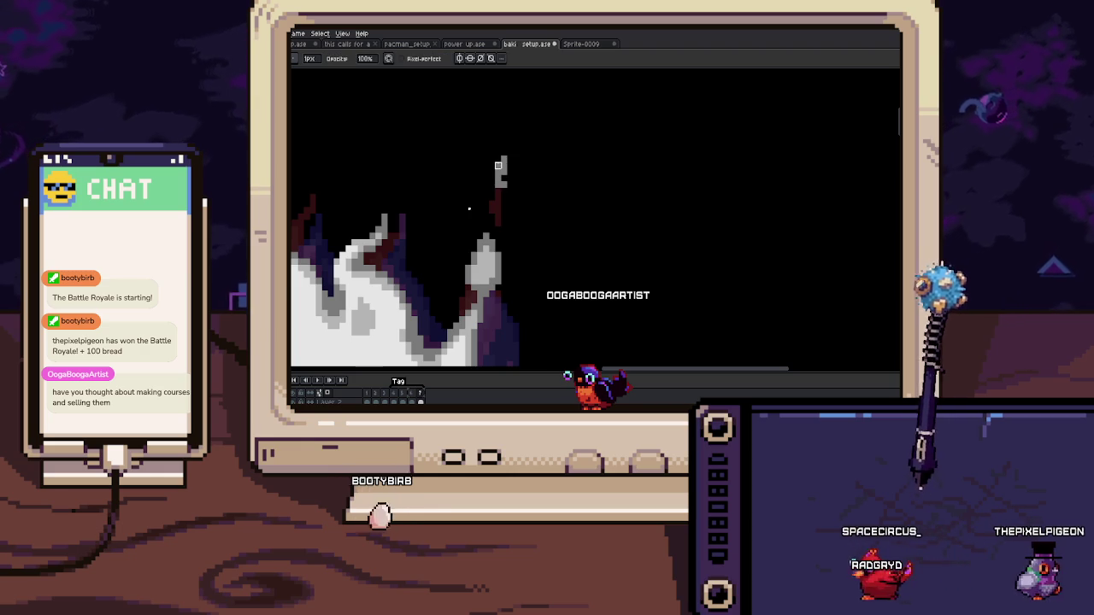
{"action": "key", "text": "Left"}
{"action": "key", "text": "Right"}
{"action": "scroll", "coordinate": [502, 171], "scroll_direction": "up", "scroll_amount": 2}
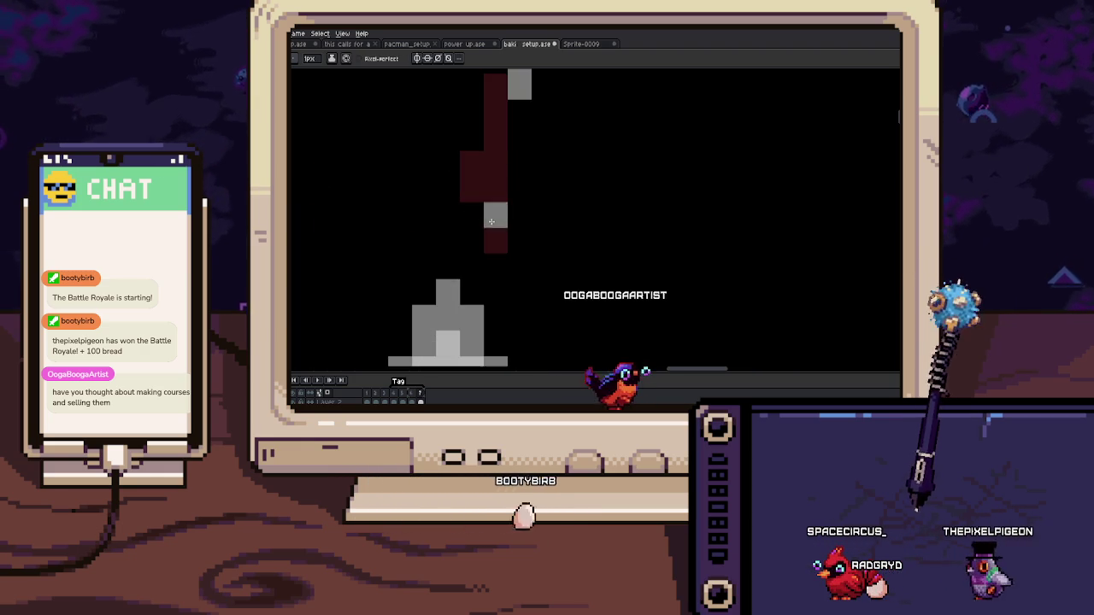
Step: Zoom out to view the whole bodybuilder, then step to frame 7 and back to frame 6
{"action": "scroll", "coordinate": [472, 273], "scroll_direction": "down", "scroll_amount": 2}
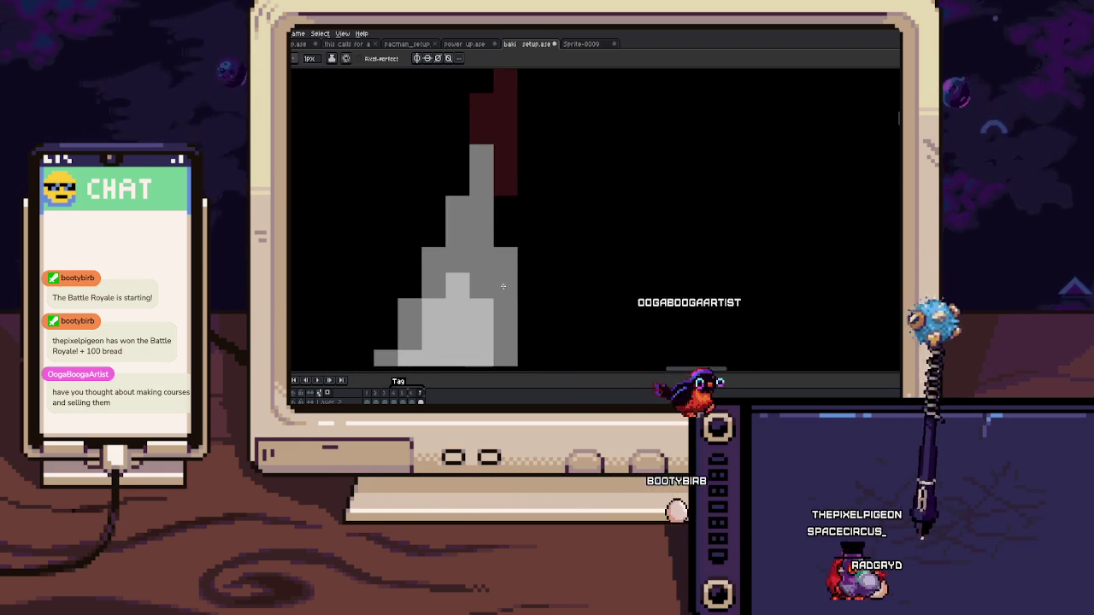
{"action": "scroll", "coordinate": [479, 256], "scroll_direction": "down", "scroll_amount": 2}
{"action": "scroll", "coordinate": [492, 235], "scroll_direction": "down", "scroll_amount": 1}
{"action": "scroll", "coordinate": [501, 225], "scroll_direction": "up", "scroll_amount": 1}
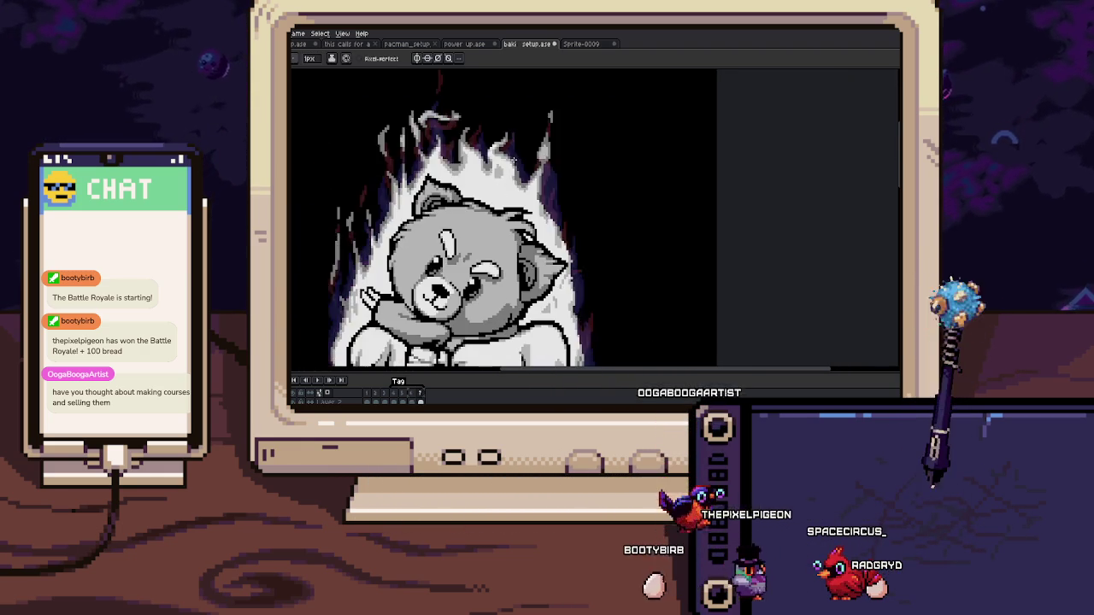
{"action": "scroll", "coordinate": [491, 218], "scroll_direction": "up", "scroll_amount": 1}
{"action": "scroll", "coordinate": [481, 212], "scroll_direction": "up", "scroll_amount": 2}
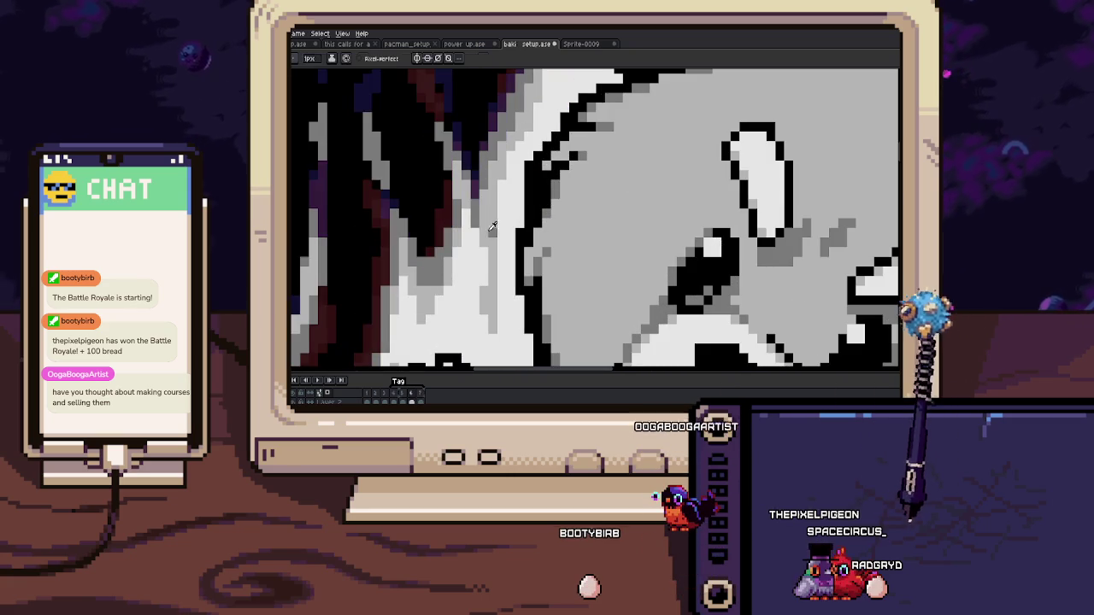
{"action": "key", "text": "Right"}
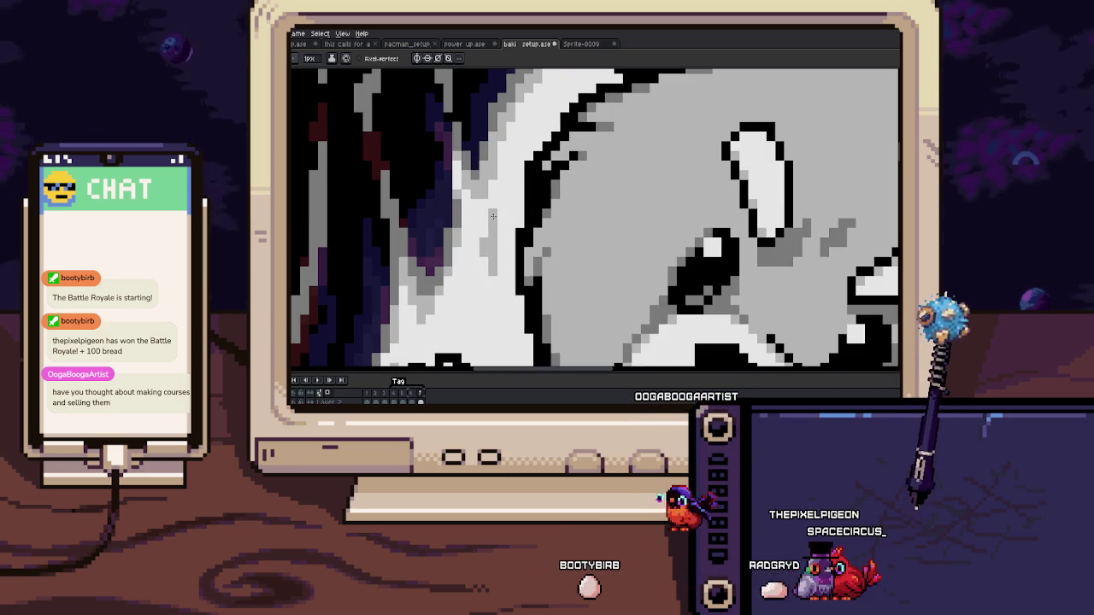
{"action": "scroll", "coordinate": [492, 215], "scroll_direction": "down", "scroll_amount": 4}
{"action": "key", "text": "Left"}
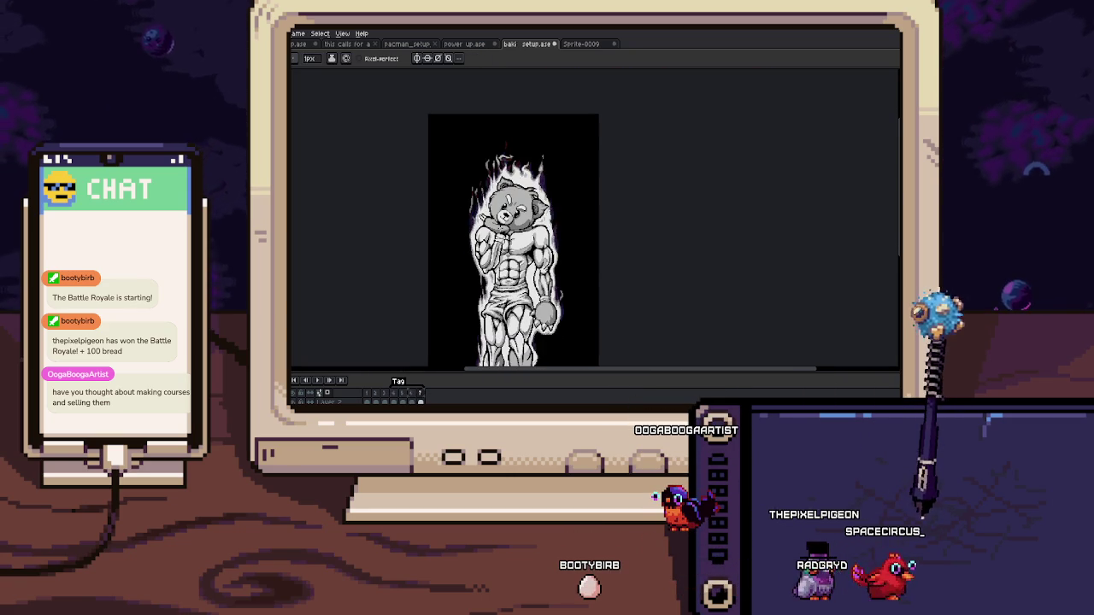
{"action": "key", "text": "Left"}
{"action": "key", "text": "Left"}
{"action": "scroll", "coordinate": [504, 222], "scroll_direction": "up", "scroll_amount": 2}
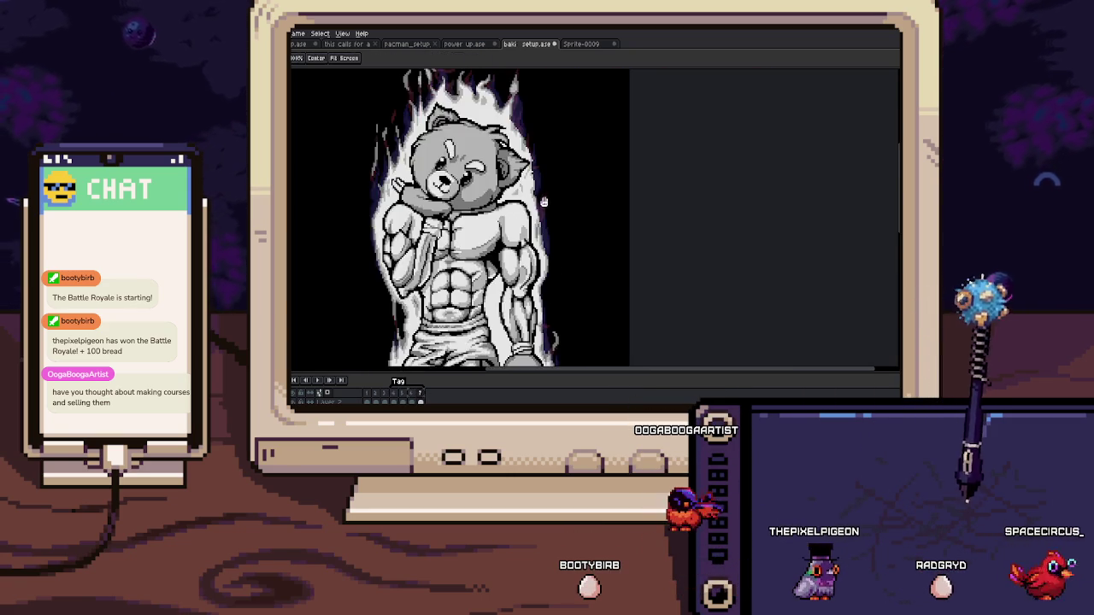
{"action": "scroll", "coordinate": [504, 222], "scroll_direction": "down", "scroll_amount": 3}
{"action": "scroll", "coordinate": [504, 223], "scroll_direction": "down", "scroll_amount": 1}
{"action": "scroll", "coordinate": [504, 223], "scroll_direction": "up", "scroll_amount": 2}
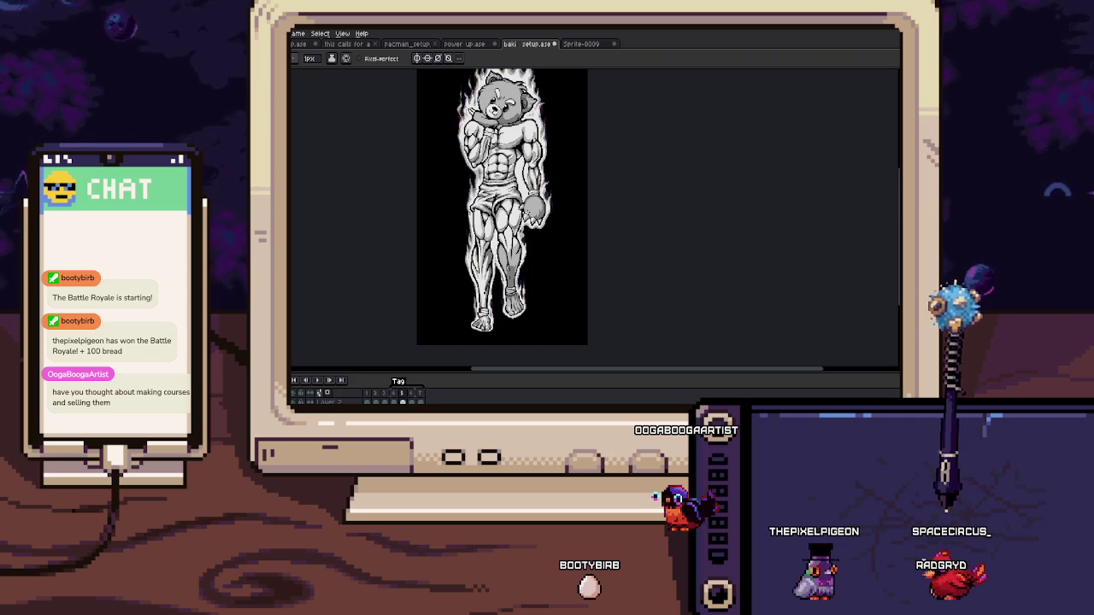
{"action": "scroll", "coordinate": [525, 177], "scroll_direction": "up", "scroll_amount": 2}
{"action": "scroll", "coordinate": [525, 176], "scroll_direction": "up", "scroll_amount": 2}
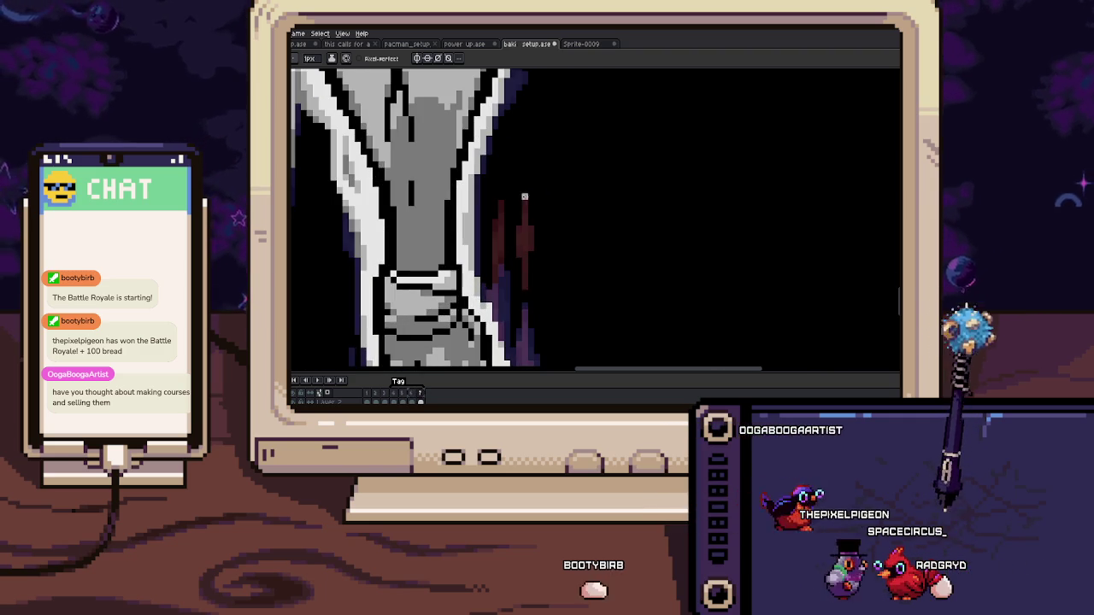
{"action": "left_click_drag", "start_coordinate": [525, 177], "coordinate": [523, 237]}
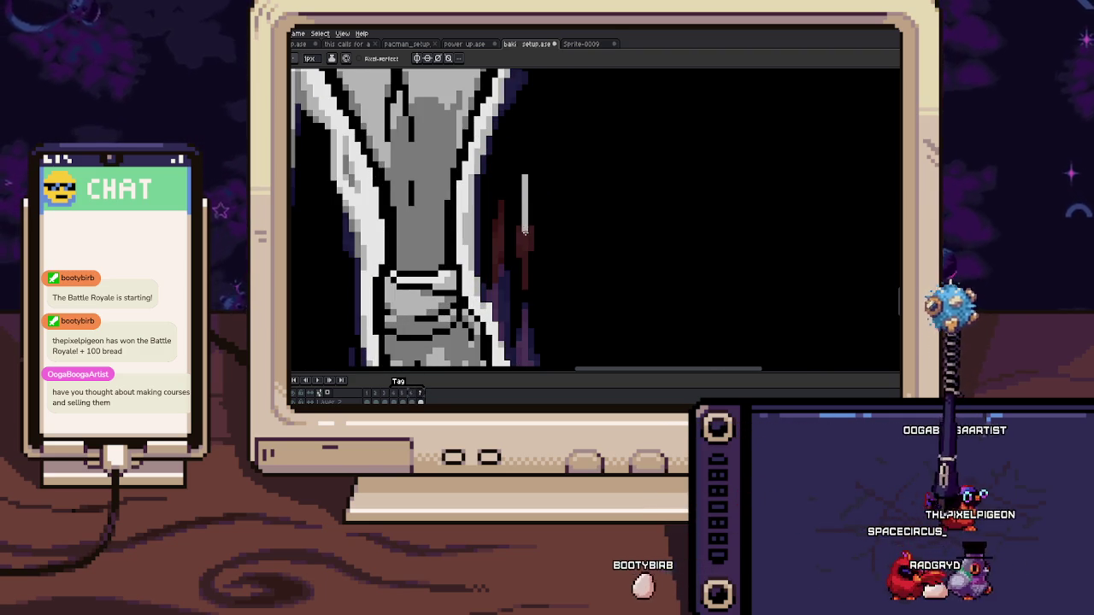
{"action": "left_click_drag", "start_coordinate": [524, 195], "coordinate": [525, 220]}
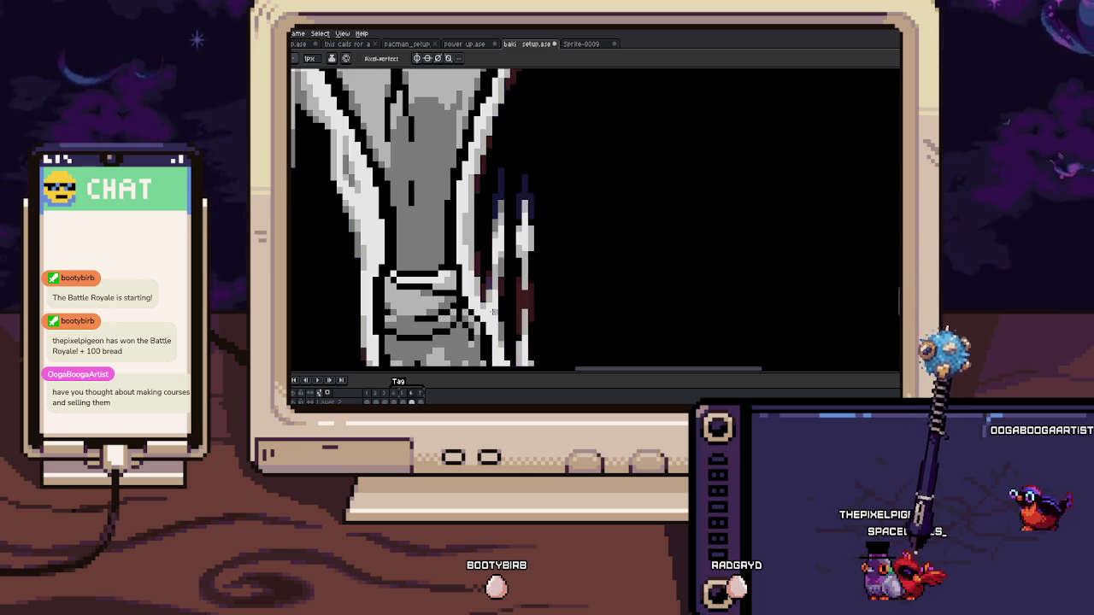
{"action": "key", "text": "alt"}
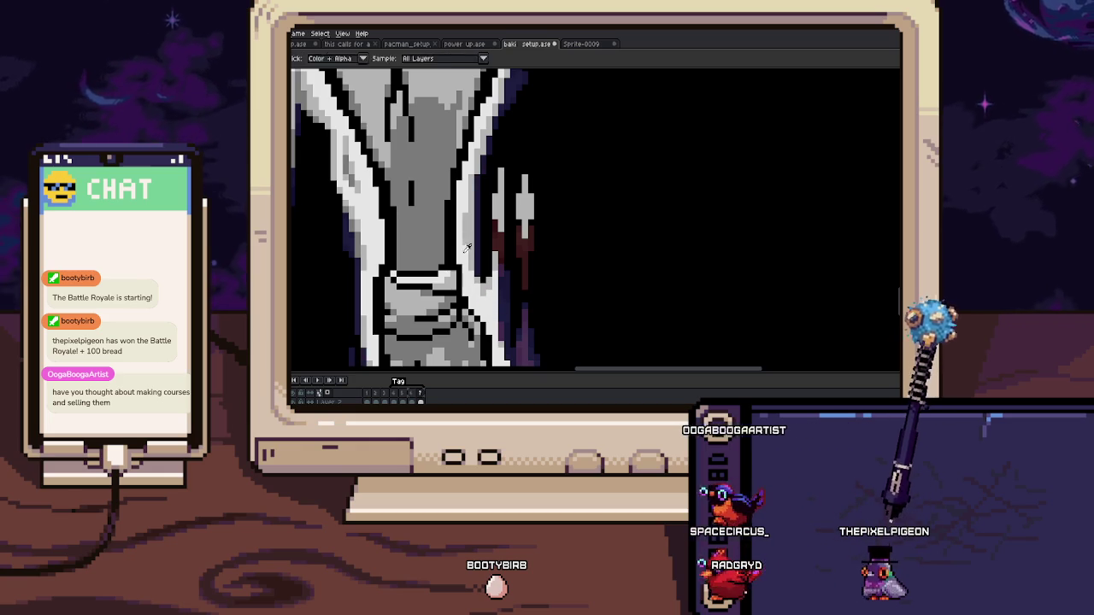
{"action": "scroll", "coordinate": [485, 249], "scroll_direction": "up", "scroll_amount": 1}
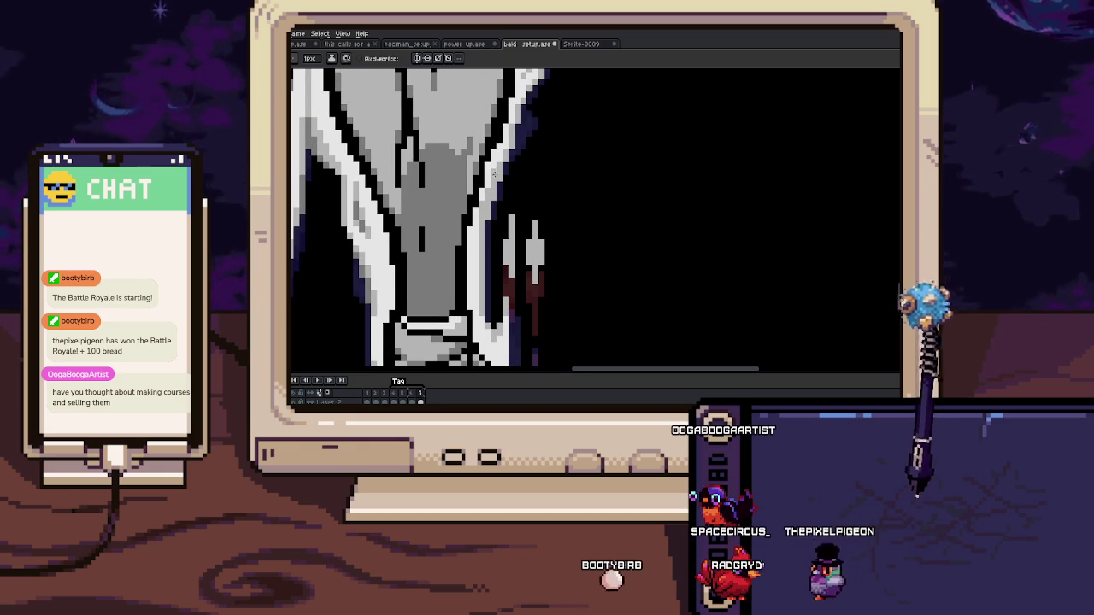
{"action": "scroll", "coordinate": [494, 173], "scroll_direction": "up", "scroll_amount": 2}
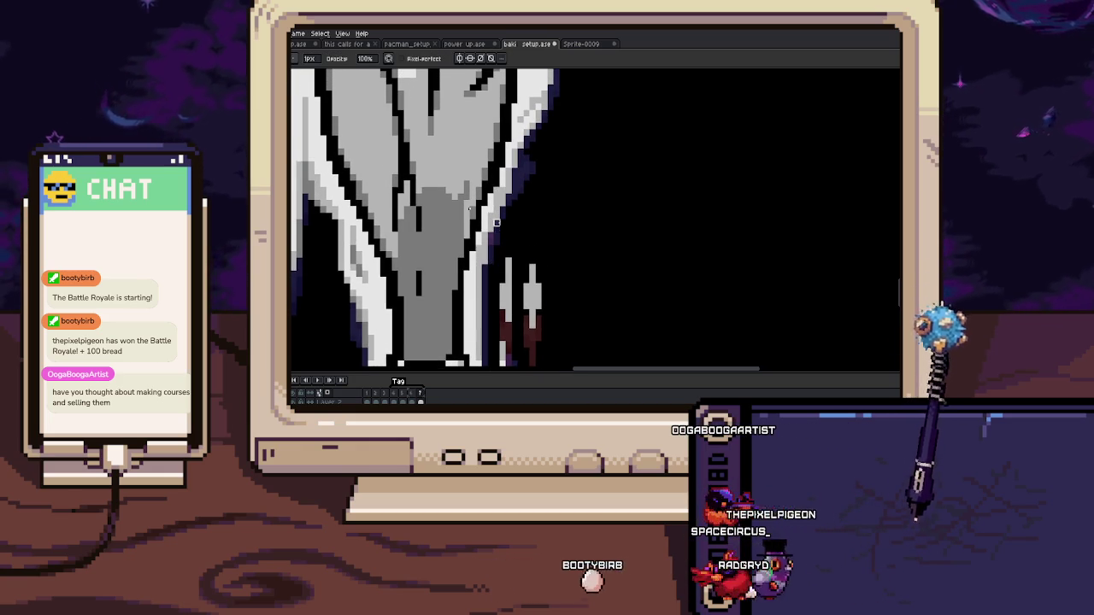
{"action": "left_click_drag", "start_coordinate": [484, 268], "coordinate": [494, 221]}
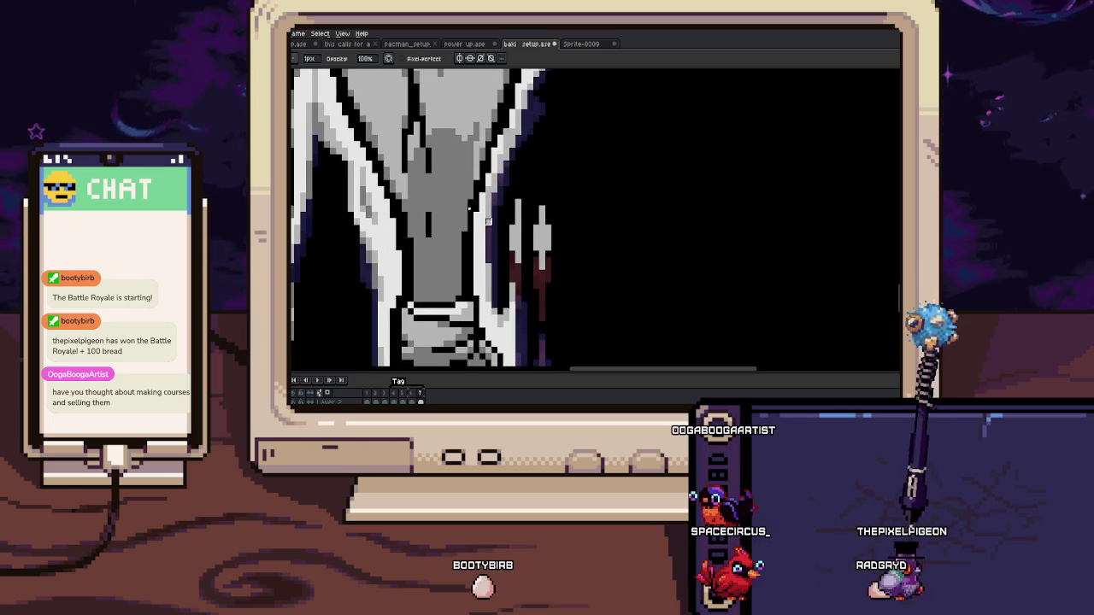
{"action": "scroll", "coordinate": [487, 220], "scroll_direction": "down", "scroll_amount": 2}
{"action": "scroll", "coordinate": [503, 242], "scroll_direction": "up", "scroll_amount": 2}
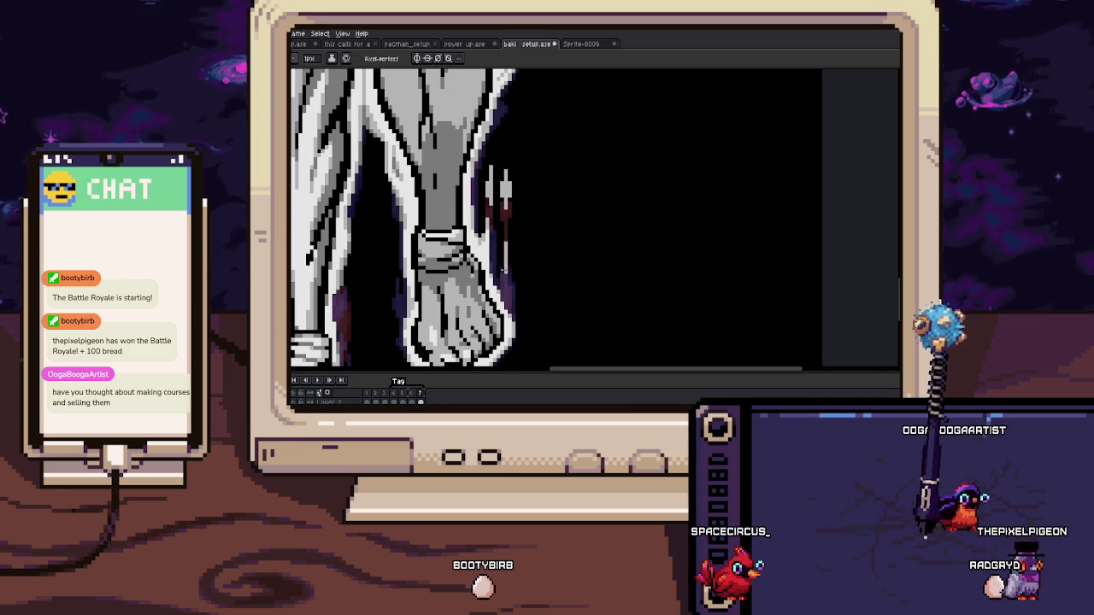
{"action": "scroll", "coordinate": [497, 279], "scroll_direction": "up", "scroll_amount": 1}
{"action": "scroll", "coordinate": [497, 279], "scroll_direction": "up", "scroll_amount": 2}
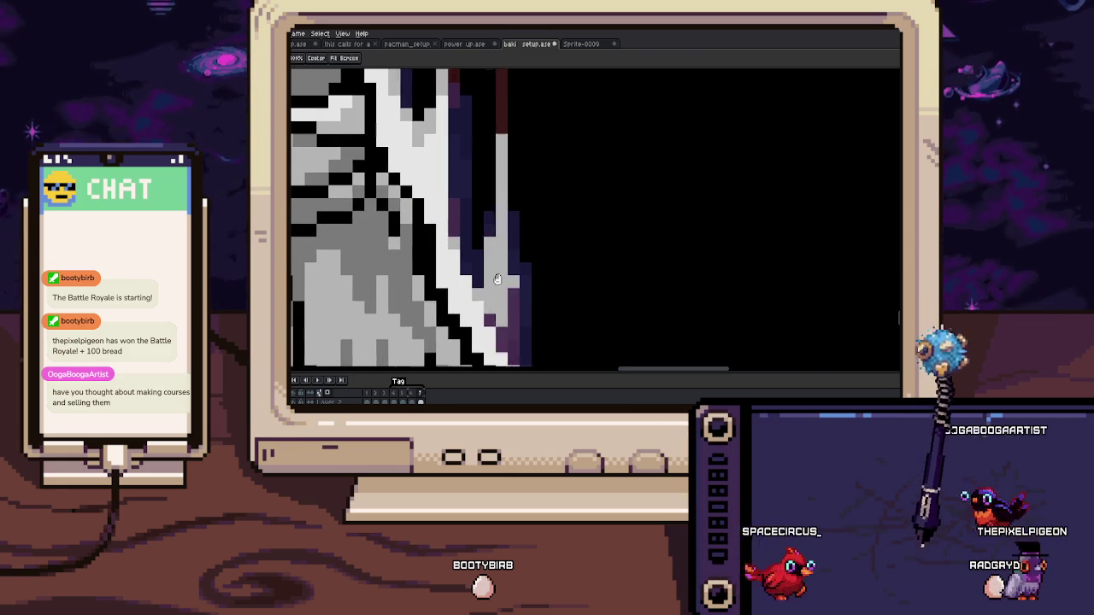
{"action": "left_click_drag", "start_coordinate": [498, 280], "coordinate": [498, 269]}
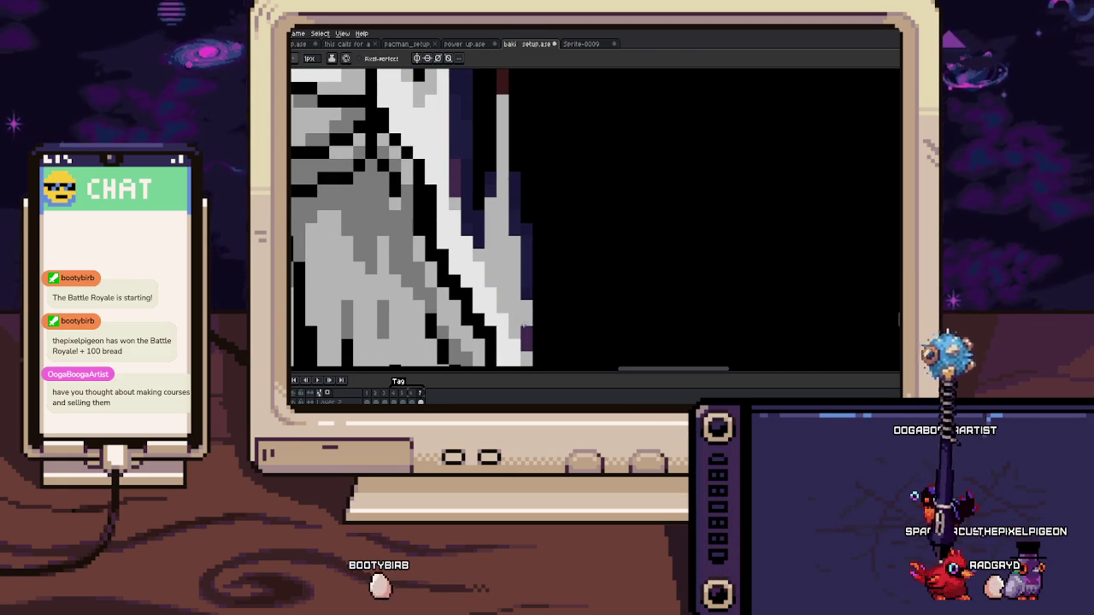
{"action": "key", "text": "e"}
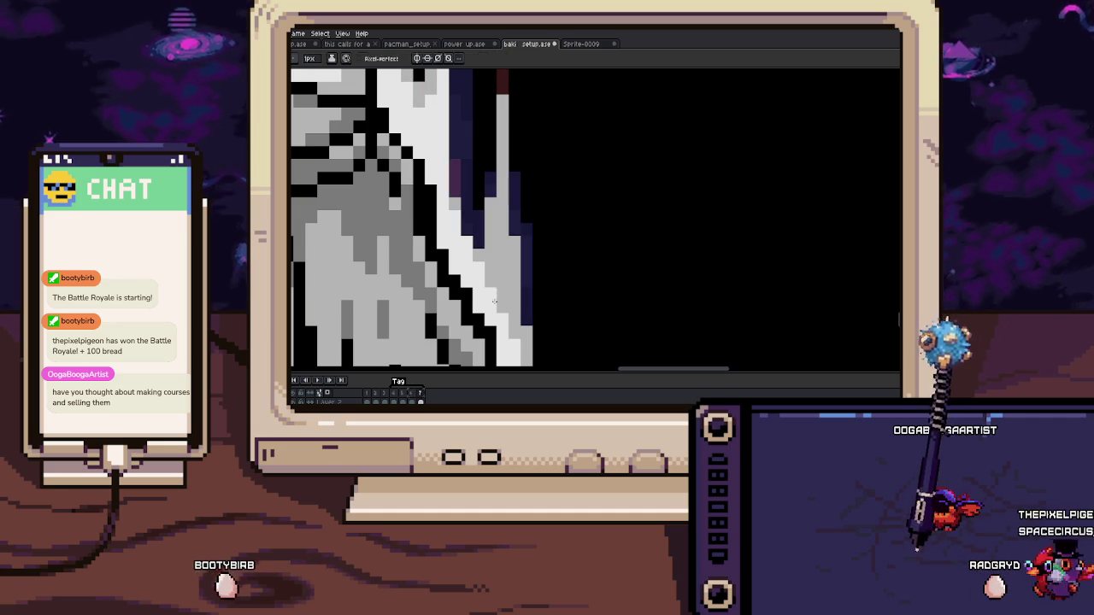
{"action": "key", "text": "b"}
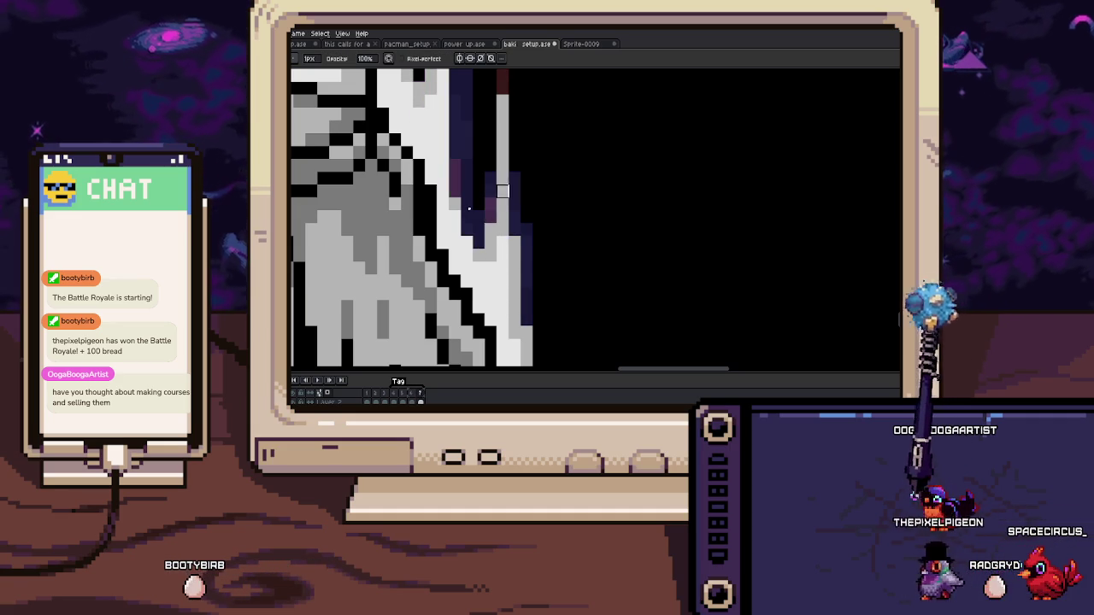
{"action": "scroll", "coordinate": [515, 255], "scroll_direction": "down", "scroll_amount": 3}
{"action": "scroll", "coordinate": [511, 204], "scroll_direction": "up", "scroll_amount": 3}
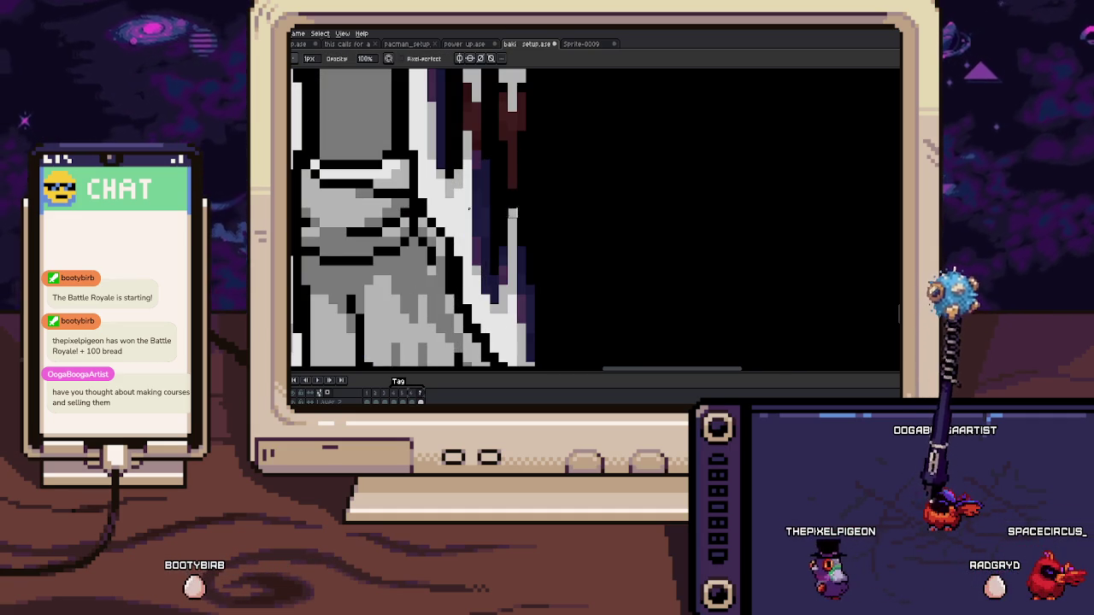
{"action": "scroll", "coordinate": [509, 156], "scroll_direction": "up", "scroll_amount": 1}
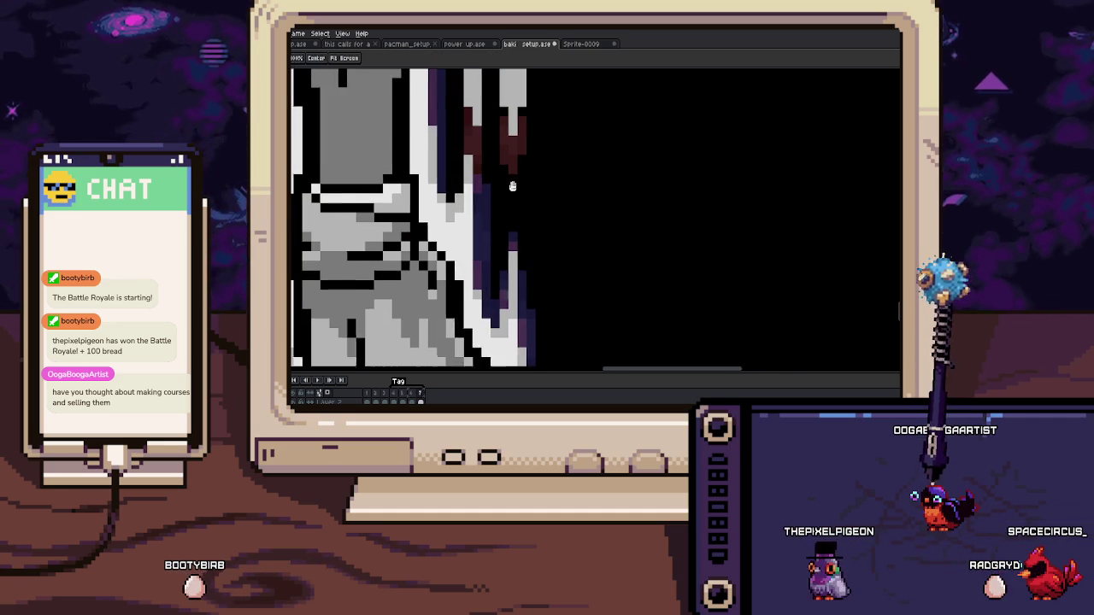
{"action": "scroll", "coordinate": [517, 175], "scroll_direction": "up", "scroll_amount": 1}
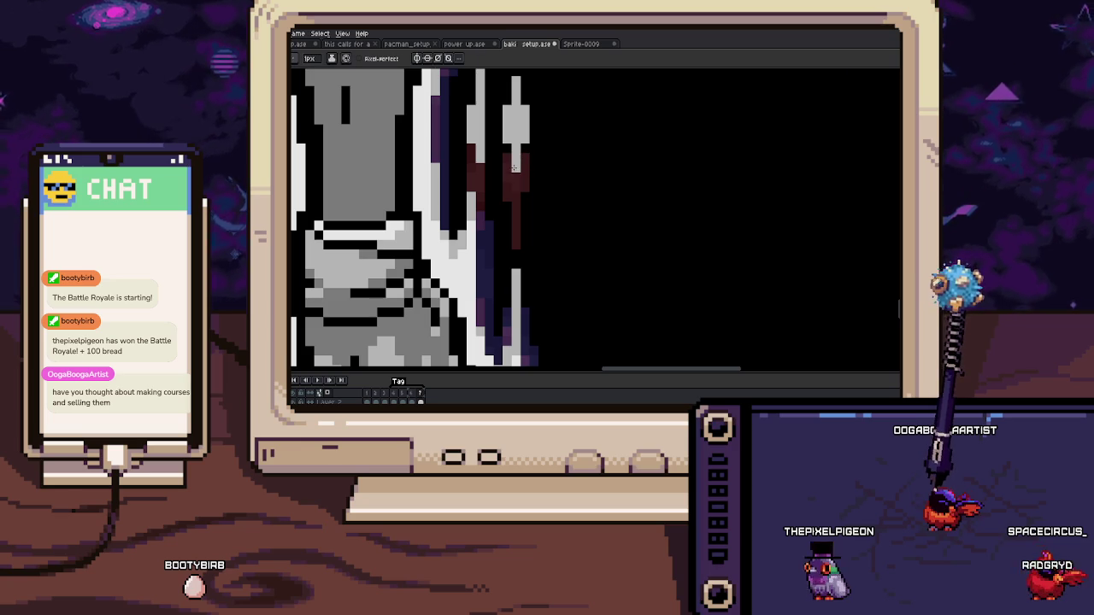
{"action": "scroll", "coordinate": [468, 208], "scroll_direction": "down", "scroll_amount": 2}
{"action": "scroll", "coordinate": [468, 208], "scroll_direction": "down", "scroll_amount": 1}
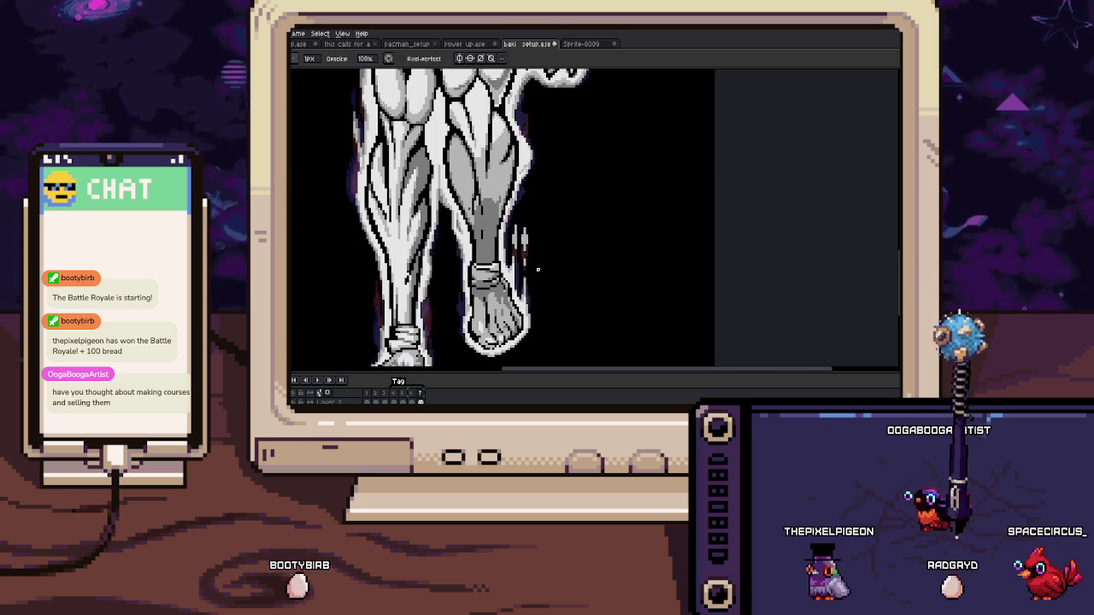
Step: Sample a colour from the canvas and shade the inner calf edge with the pencil
{"action": "scroll", "coordinate": [469, 208], "scroll_direction": "down", "scroll_amount": 2}
{"action": "scroll", "coordinate": [469, 208], "scroll_direction": "up", "scroll_amount": 5}
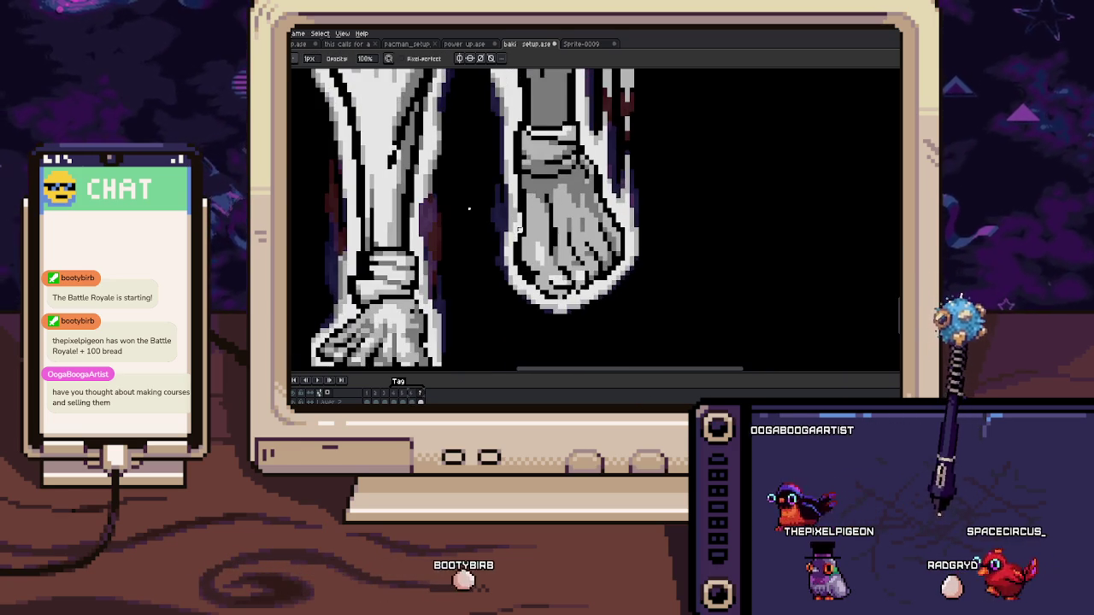
{"action": "scroll", "coordinate": [513, 214], "scroll_direction": "up", "scroll_amount": 1}
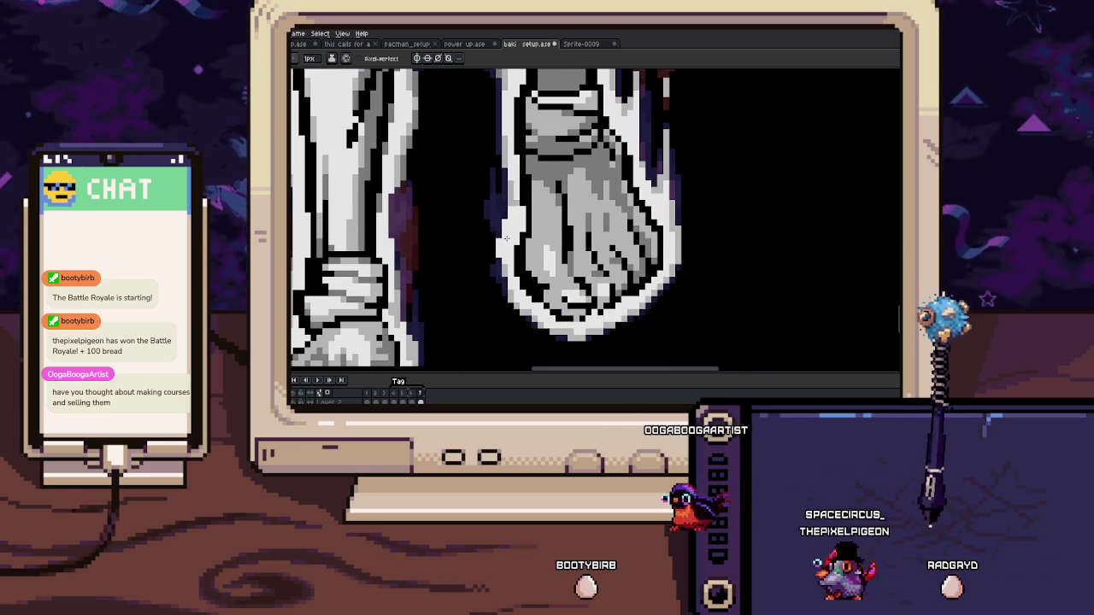
{"action": "key", "text": "i"}
{"action": "key", "text": "b"}
{"action": "scroll", "coordinate": [469, 209], "scroll_direction": "up", "scroll_amount": 2}
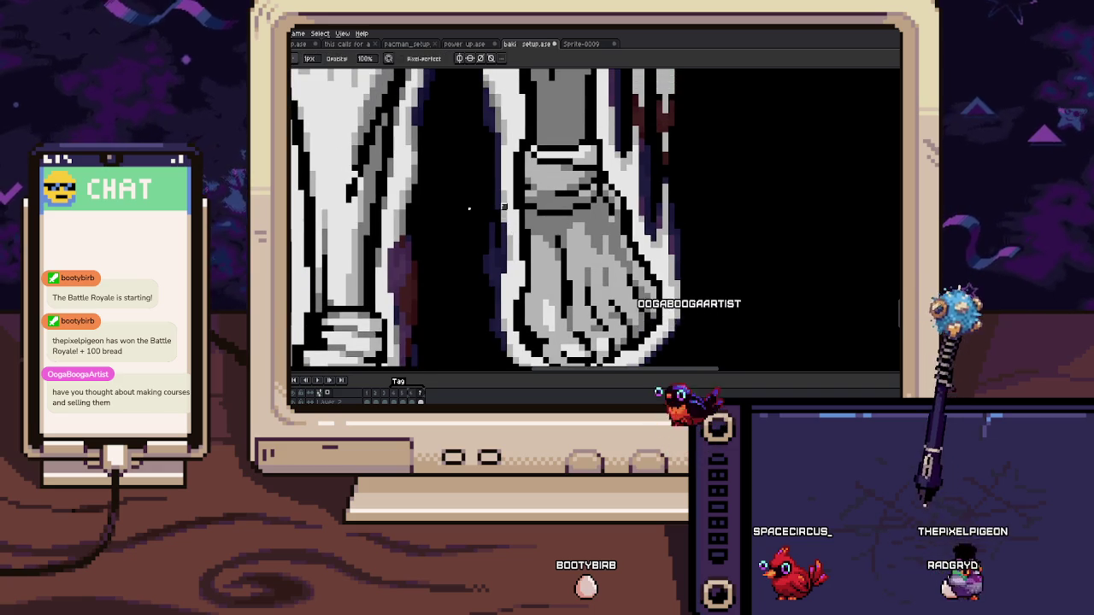
{"action": "scroll", "coordinate": [469, 208], "scroll_direction": "up", "scroll_amount": 2}
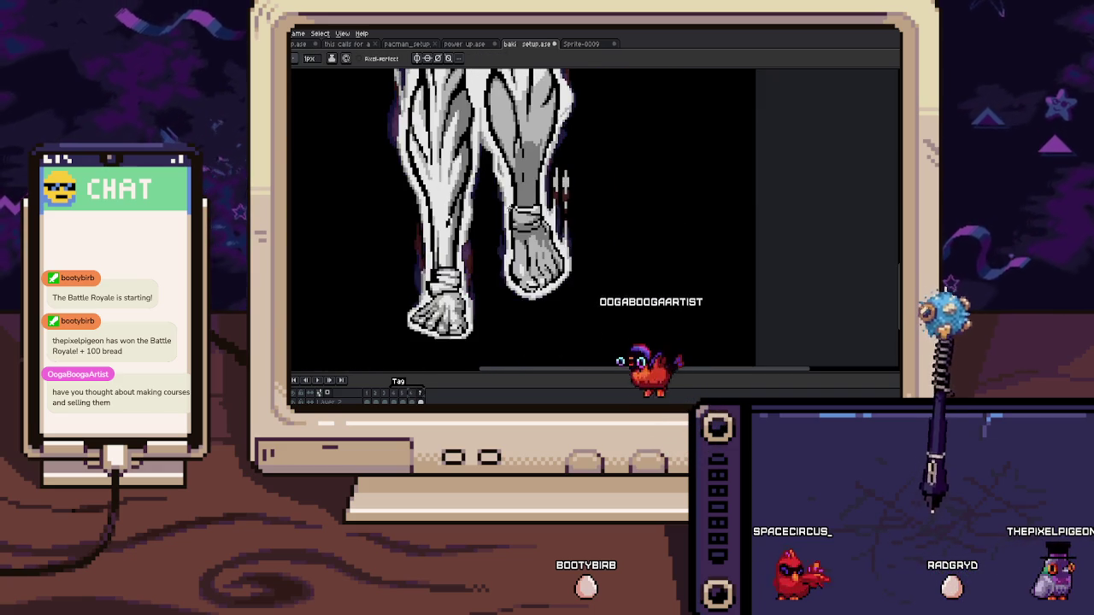
{"action": "scroll", "coordinate": [468, 209], "scroll_direction": "up", "scroll_amount": 1}
Step: Select and move a small region of pixels along the leg edge
{"action": "key", "text": "m"}
{"action": "scroll", "coordinate": [469, 209], "scroll_direction": "up", "scroll_amount": 2}
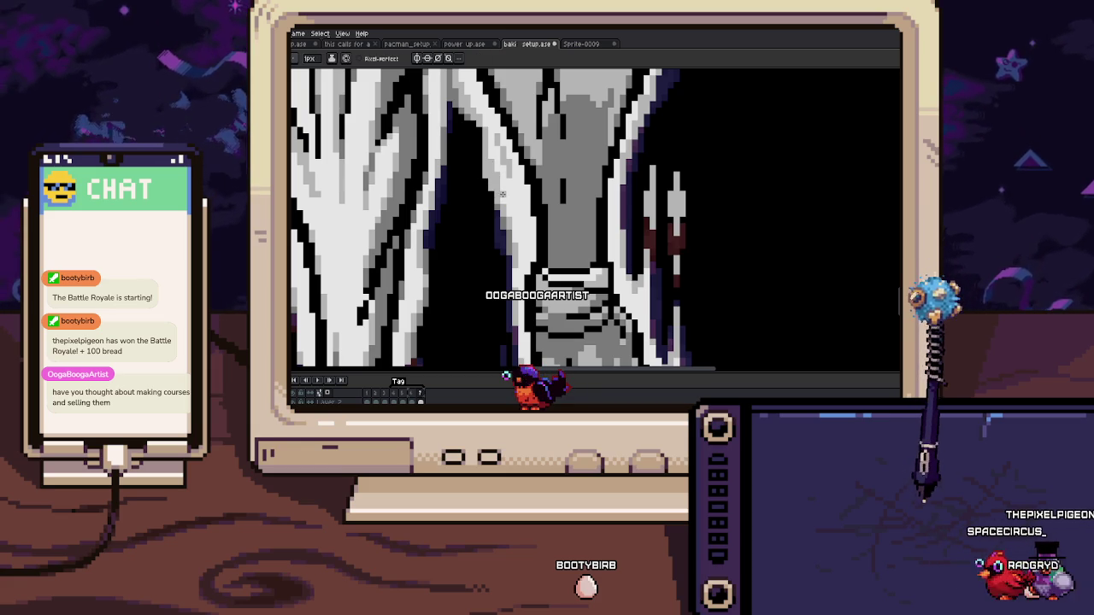
{"action": "key", "text": "b"}
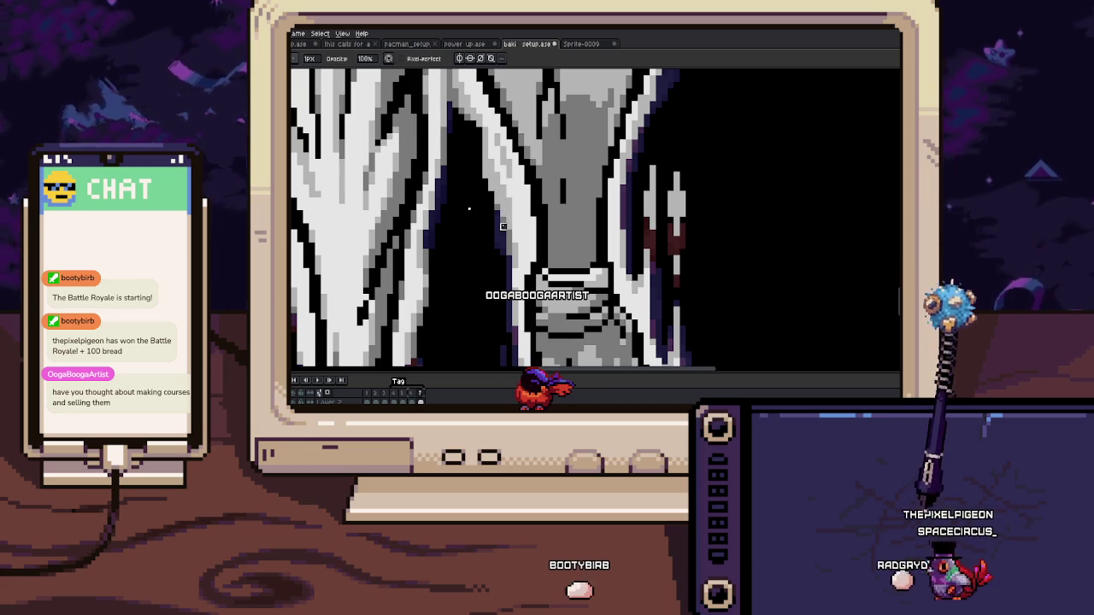
{"action": "key", "text": "v"}
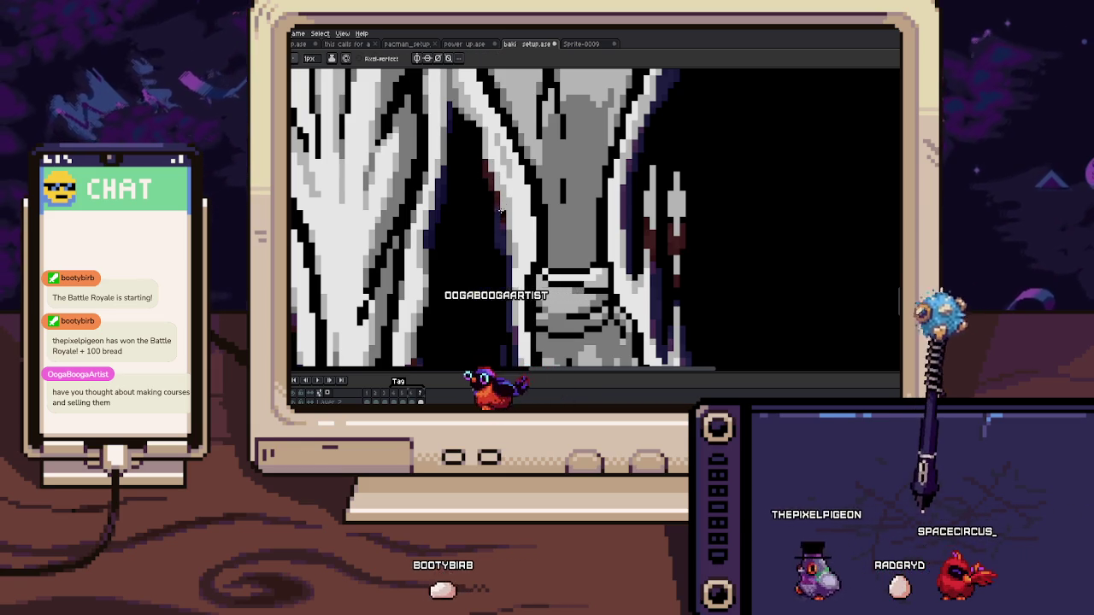
{"action": "key", "text": "b"}
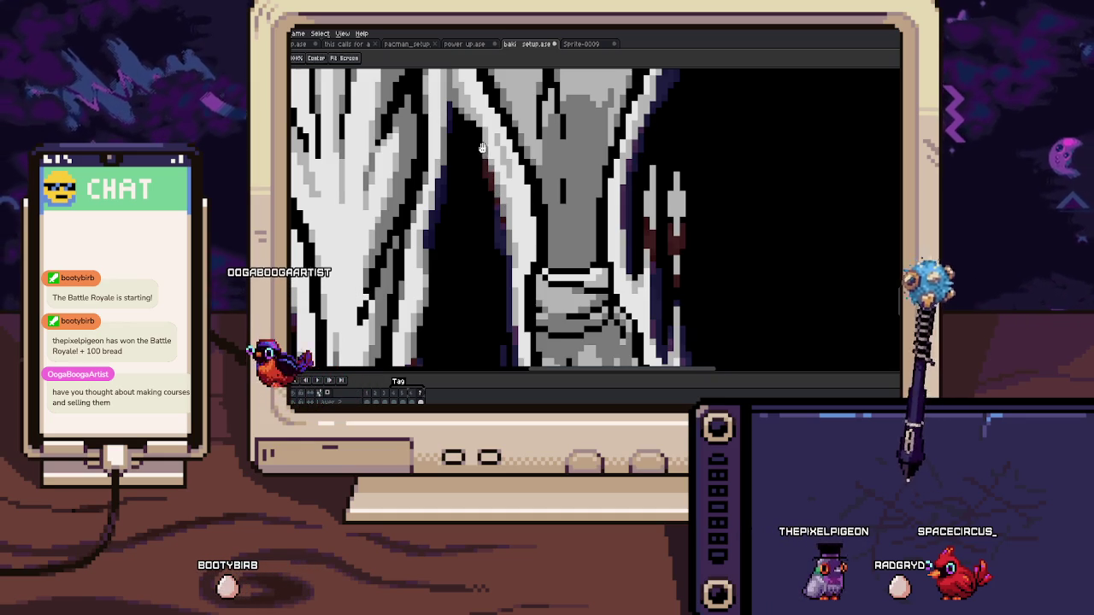
{"action": "scroll", "coordinate": [485, 157], "scroll_direction": "down", "scroll_amount": 1}
{"action": "scroll", "coordinate": [485, 157], "scroll_direction": "down", "scroll_amount": 1}
{"action": "scroll", "coordinate": [484, 156], "scroll_direction": "down", "scroll_amount": 1}
{"action": "scroll", "coordinate": [473, 193], "scroll_direction": "up", "scroll_amount": 3}
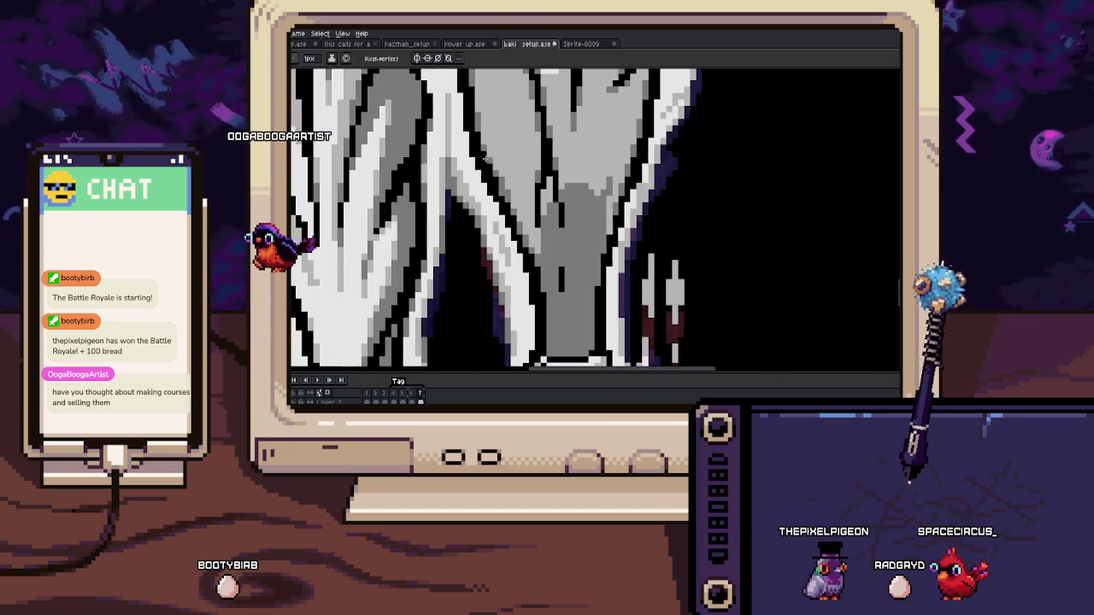
Step: Erase stray leg-edge pixels and repaint them with colours sampled from the canvas
{"action": "key", "text": "e"}
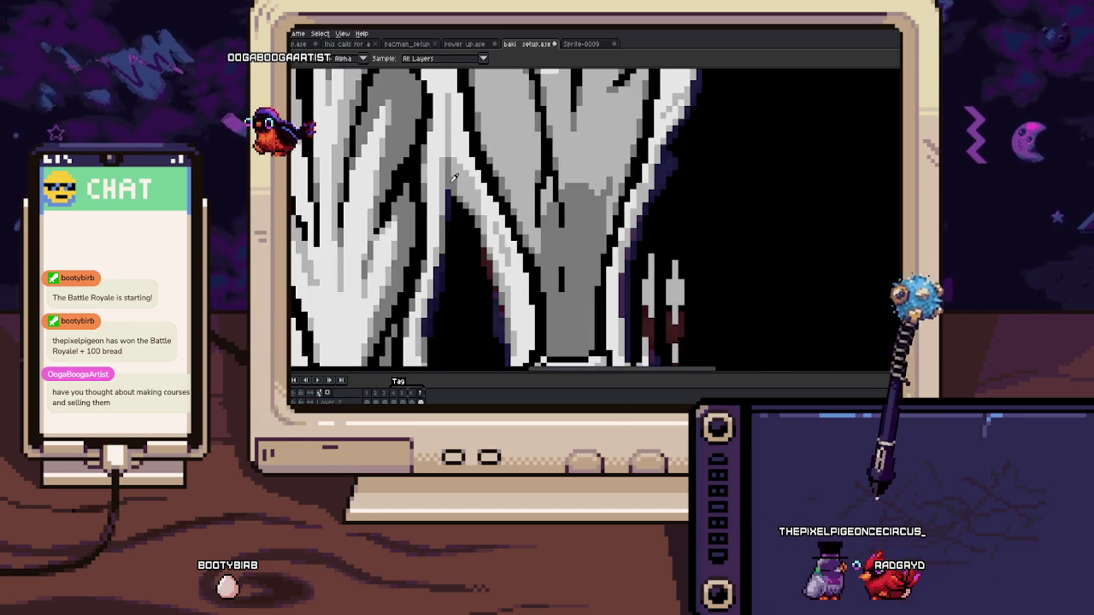
{"action": "scroll", "coordinate": [472, 218], "scroll_direction": "down", "scroll_amount": 3}
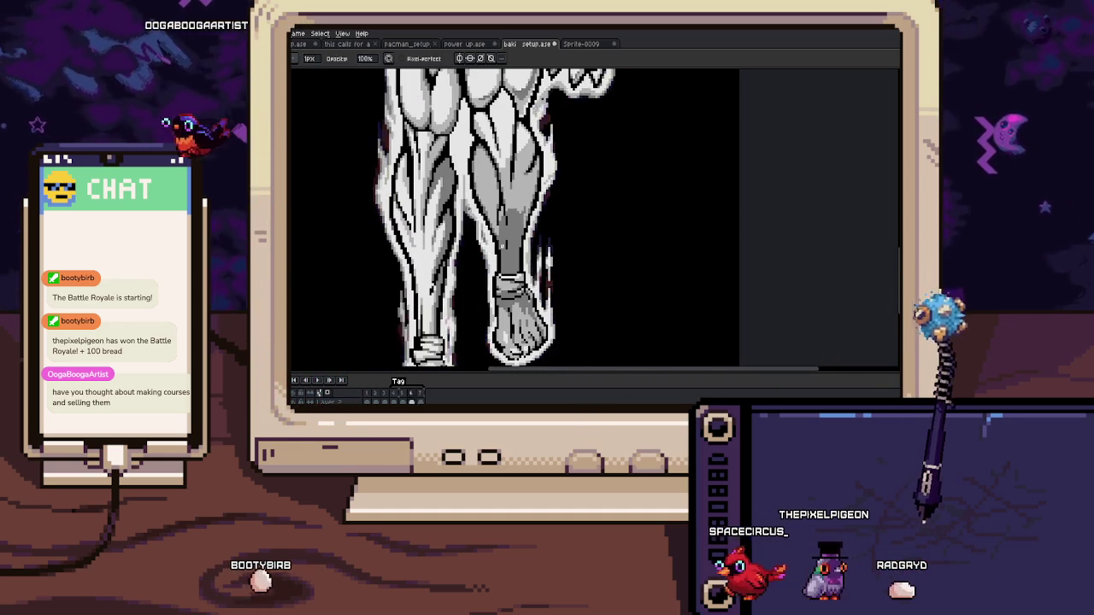
{"action": "scroll", "coordinate": [490, 243], "scroll_direction": "up", "scroll_amount": 3}
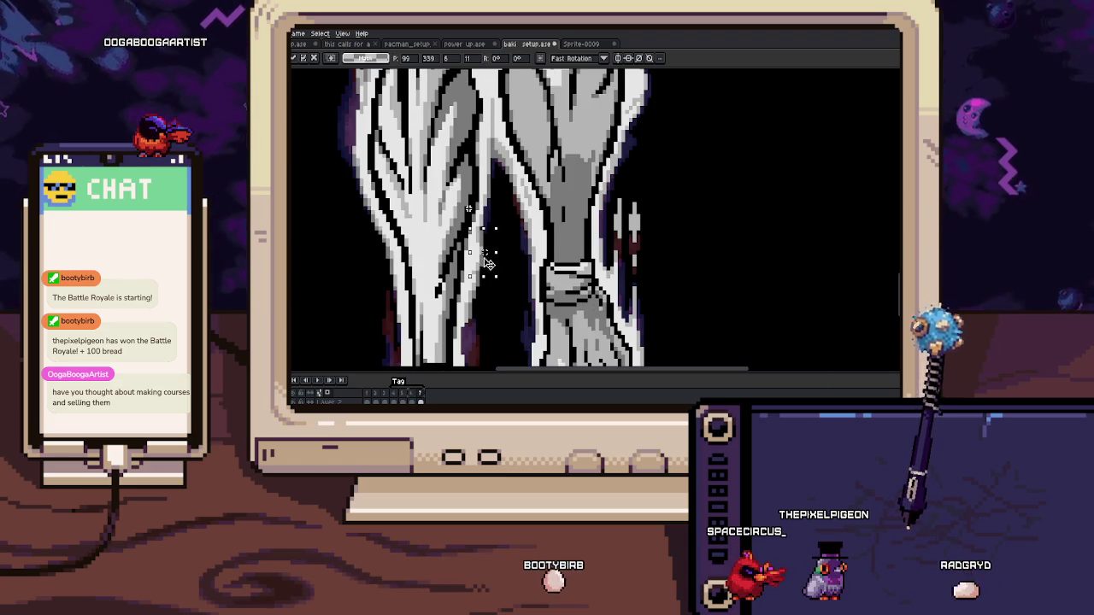
{"action": "key", "text": "b"}
{"action": "scroll", "coordinate": [474, 252], "scroll_direction": "up", "scroll_amount": 3}
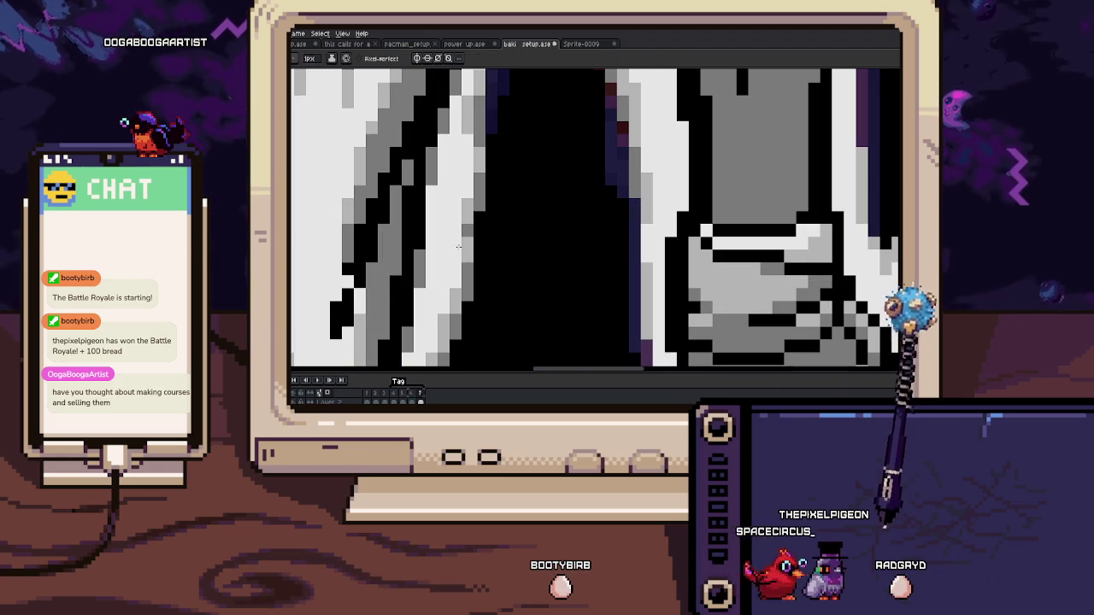
{"action": "key", "text": "i"}
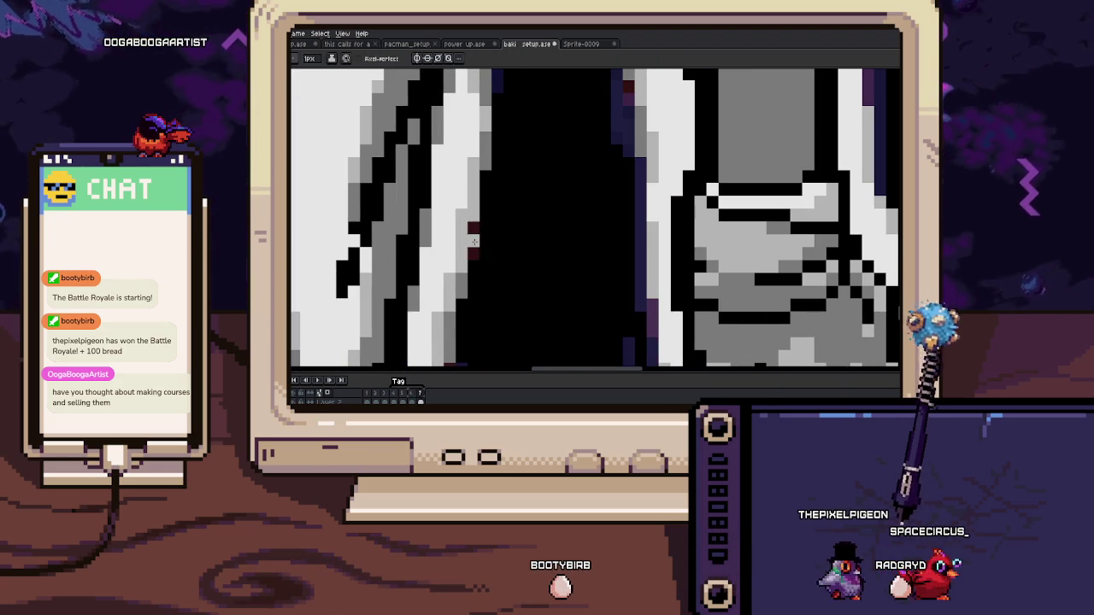
Step: Inspect the shins and the gap between the legs for remaining edge gaps
{"action": "left_click_drag", "start_coordinate": [463, 282], "coordinate": [493, 231]}
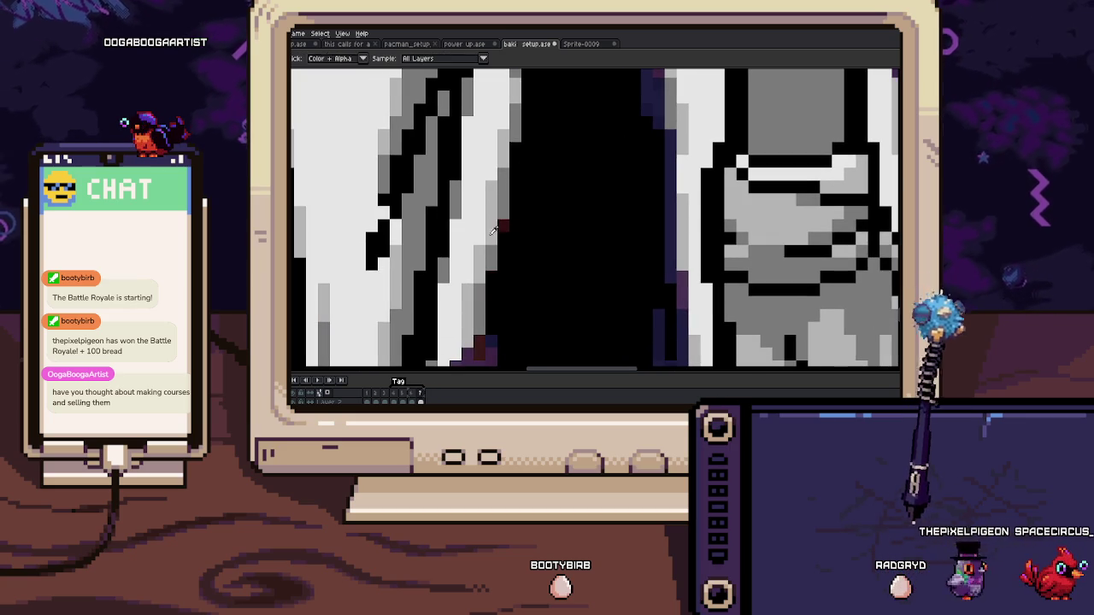
{"action": "mouse_move", "coordinate": [504, 212]}
{"action": "left_mouse_down"}
{"action": "mouse_move", "coordinate": [518, 243]}
{"action": "mouse_move", "coordinate": [531, 214]}
{"action": "left_mouse_up"}
{"action": "key", "text": "b"}
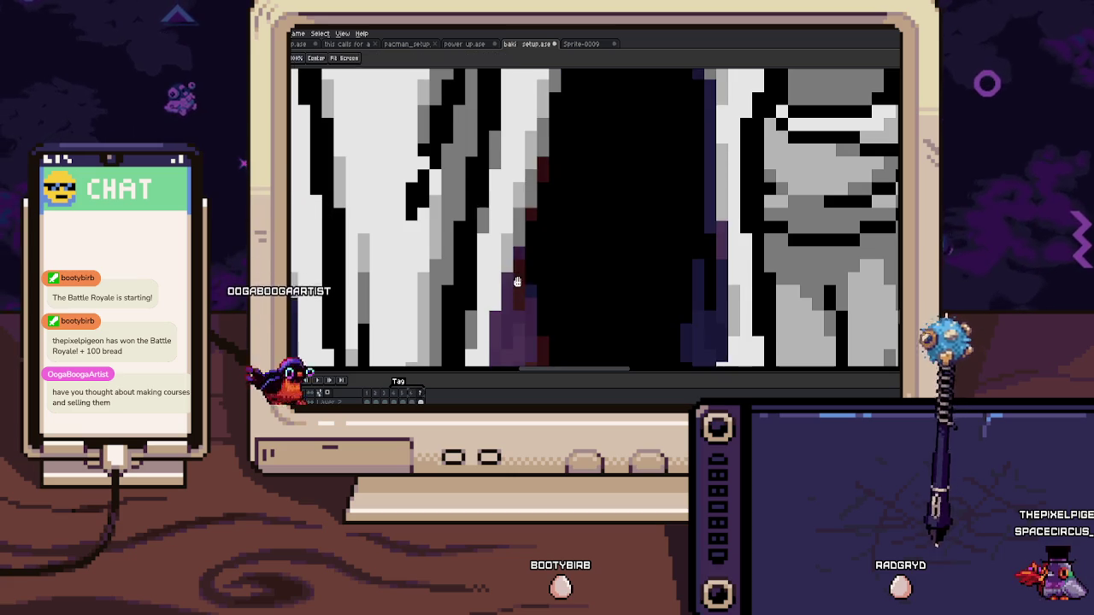
{"action": "left_click_drag", "start_coordinate": [536, 250], "coordinate": [547, 182]}
{"action": "left_click_drag", "start_coordinate": [502, 218], "coordinate": [514, 180]}
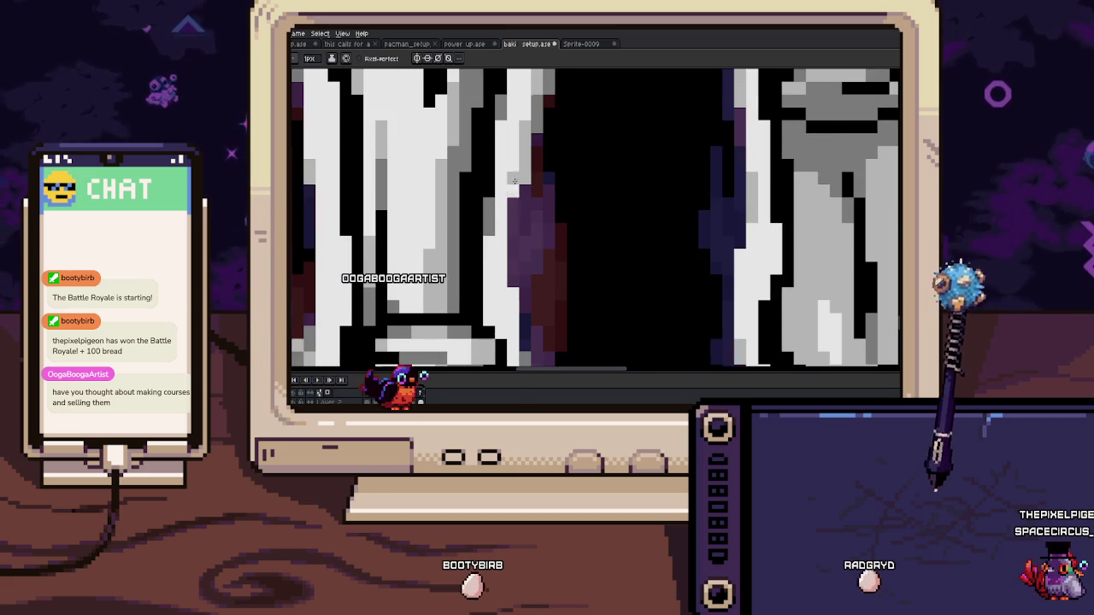
{"action": "left_click_drag", "start_coordinate": [508, 231], "coordinate": [506, 240]}
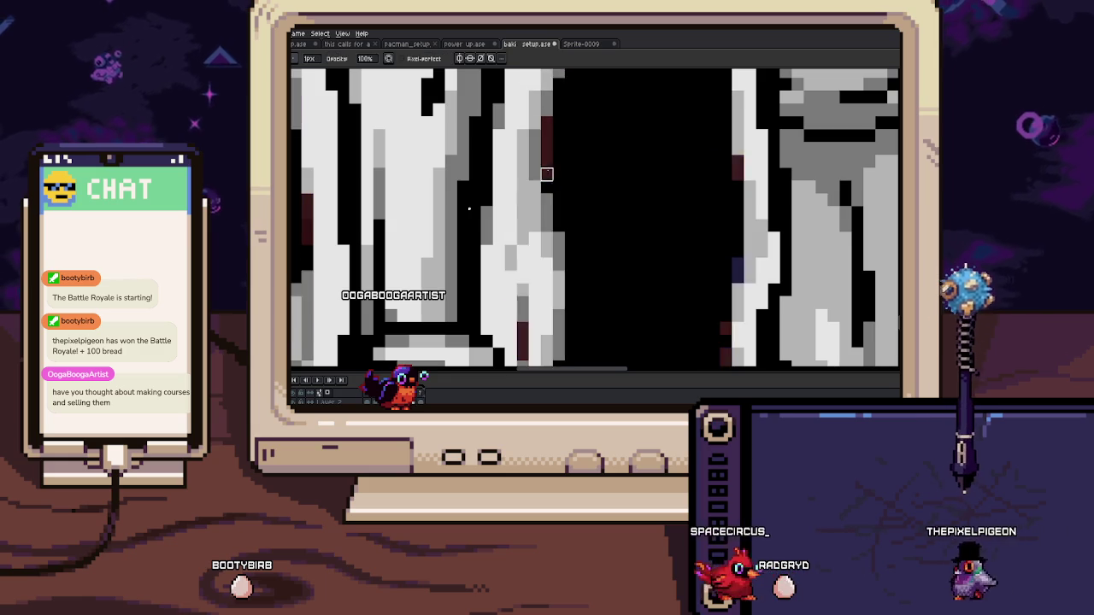
Step: Flip through neighbouring animation frames to compare the legs' aura edges
{"action": "key", "text": "Right"}
{"action": "key", "text": "Right"}
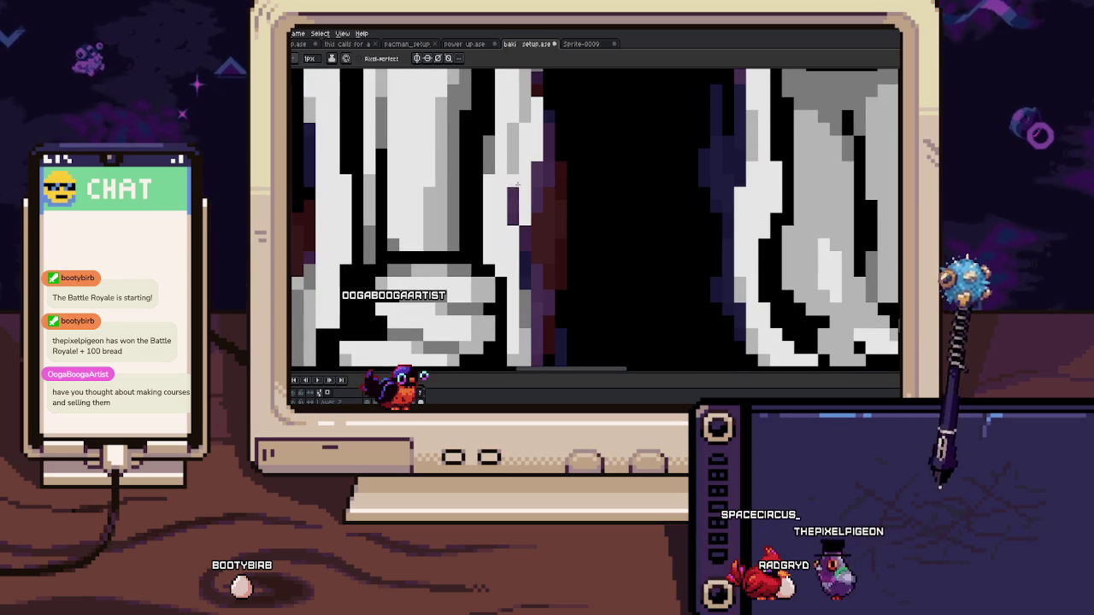
{"action": "key", "text": "Right"}
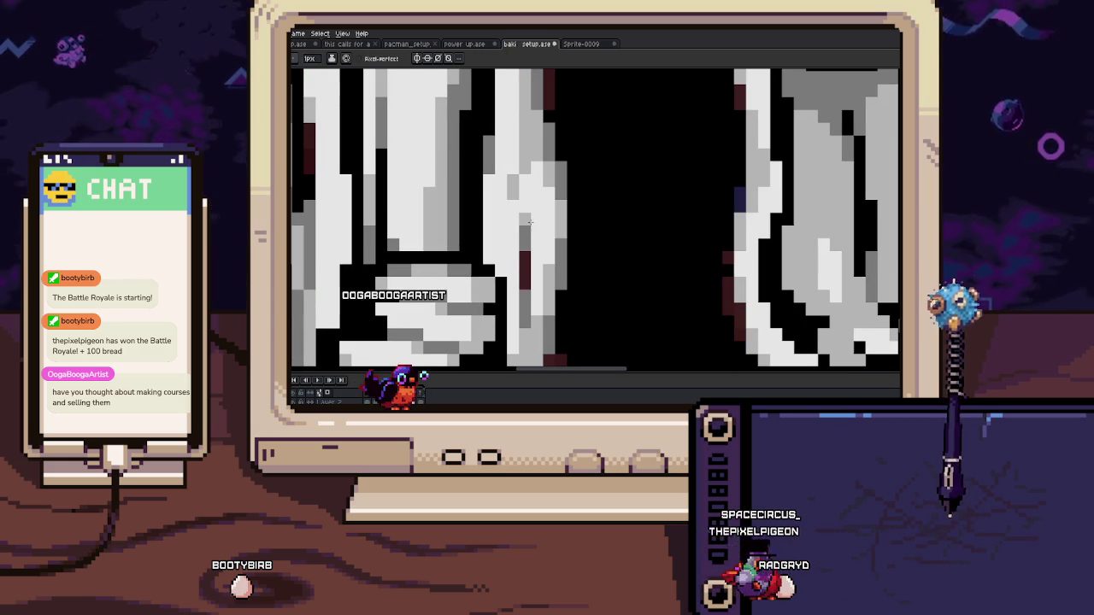
{"action": "key", "text": "Right"}
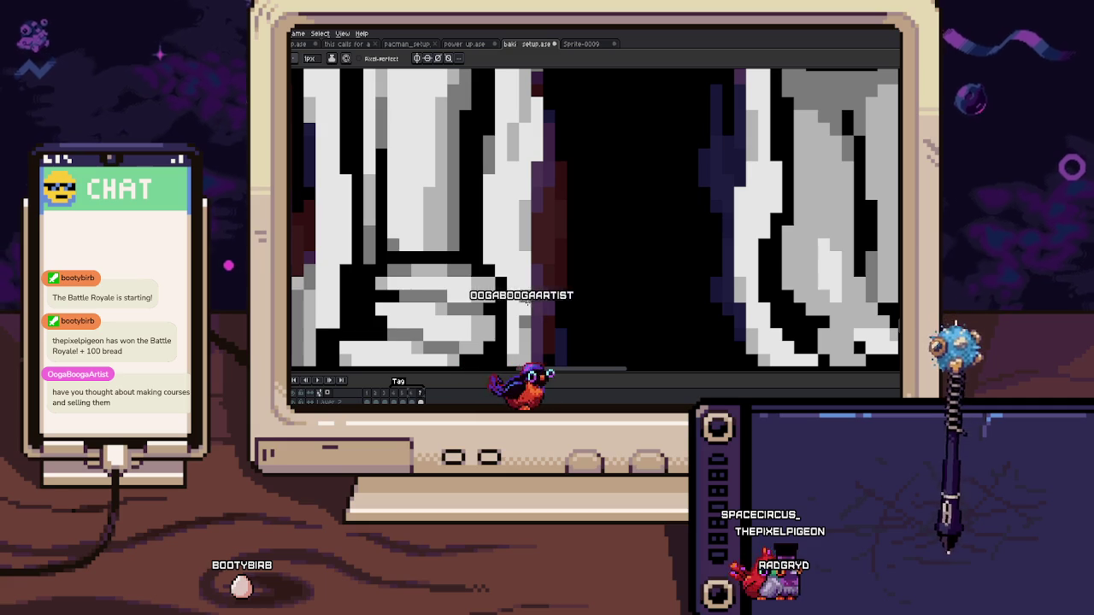
{"action": "key", "text": "Right"}
{"action": "key", "text": "Left"}
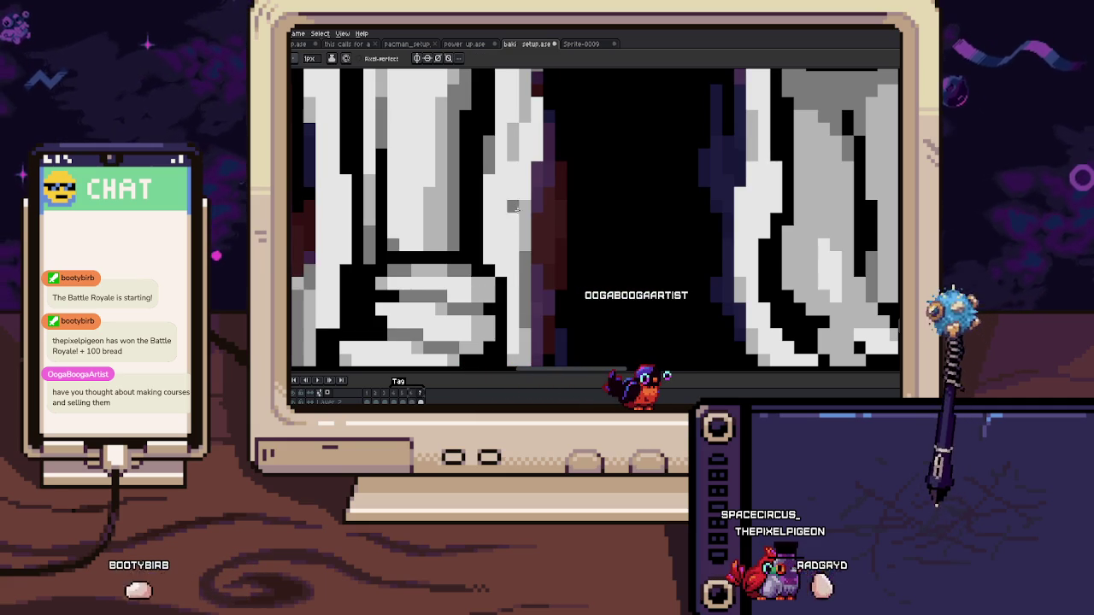
{"action": "key", "text": "Right"}
{"action": "key", "text": "Right"}
{"action": "key", "text": "Right"}
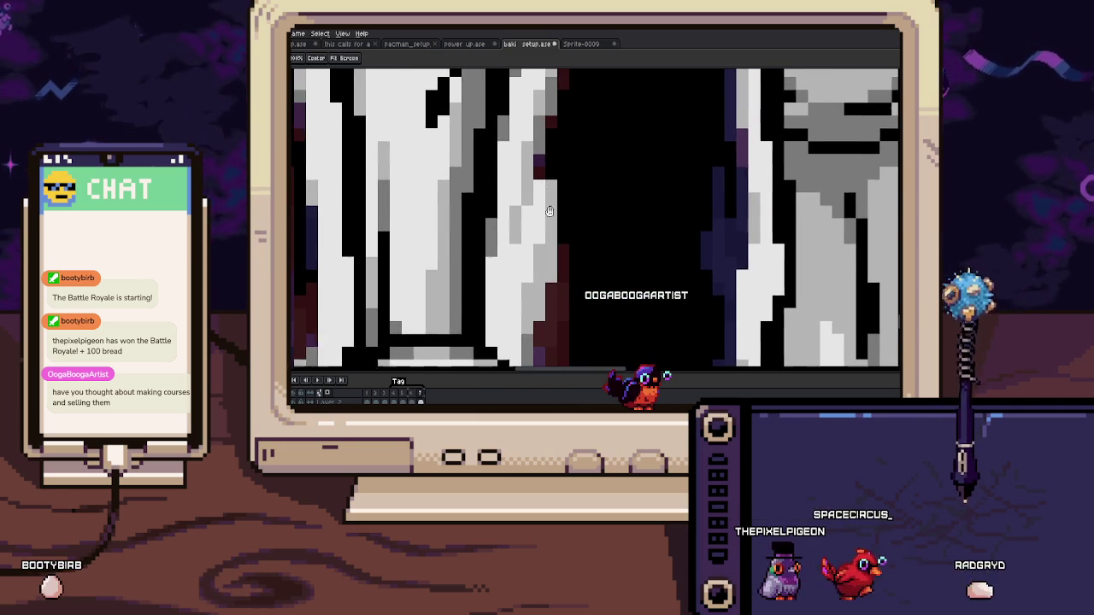
{"action": "key", "text": "Right"}
{"action": "key", "text": "Right"}
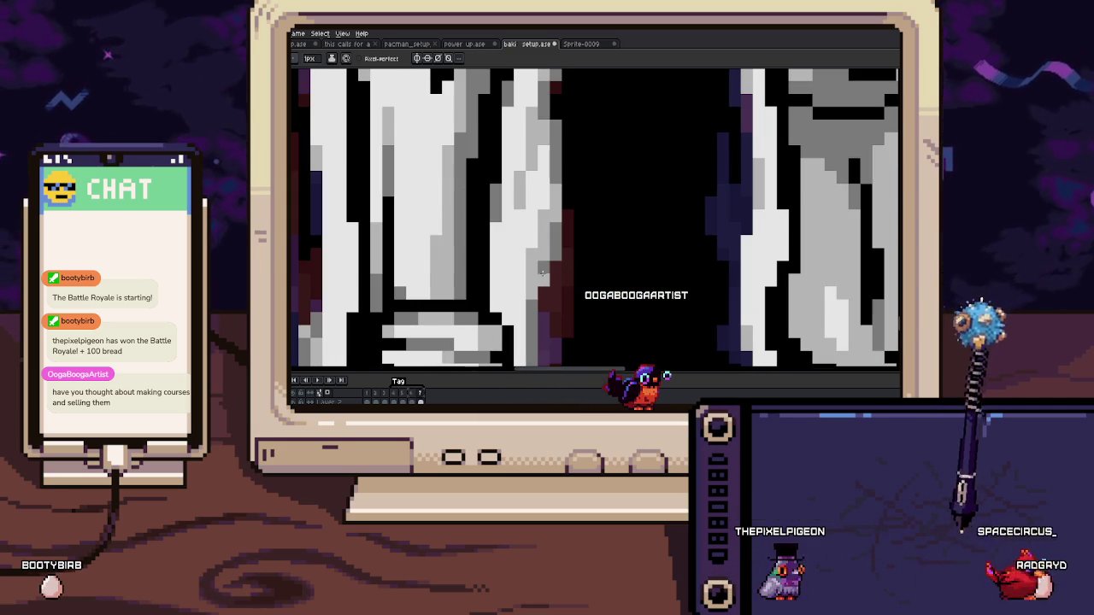
{"action": "scroll", "coordinate": [544, 266], "scroll_direction": "down", "scroll_amount": 3}
{"action": "scroll", "coordinate": [544, 267], "scroll_direction": "down", "scroll_amount": 1}
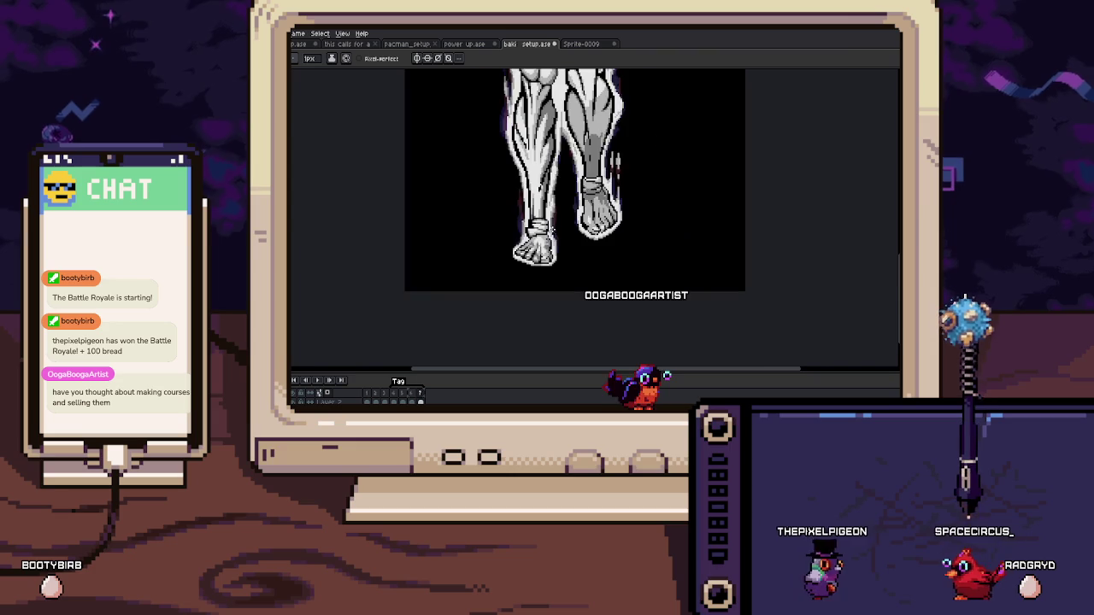
Step: Advance two frames and zoom in on the feet and the left leg's edge
{"action": "scroll", "coordinate": [504, 253], "scroll_direction": "up", "scroll_amount": 2}
{"action": "scroll", "coordinate": [504, 252], "scroll_direction": "up", "scroll_amount": 1}
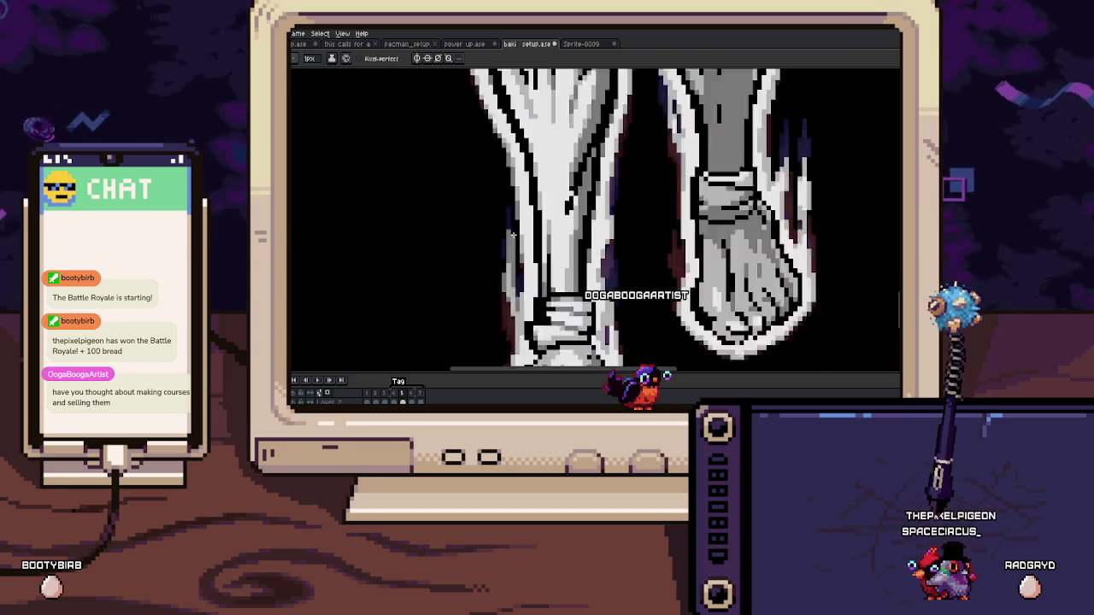
{"action": "scroll", "coordinate": [504, 253], "scroll_direction": "up", "scroll_amount": 1}
{"action": "key", "text": "Right"}
{"action": "key", "text": "Right"}
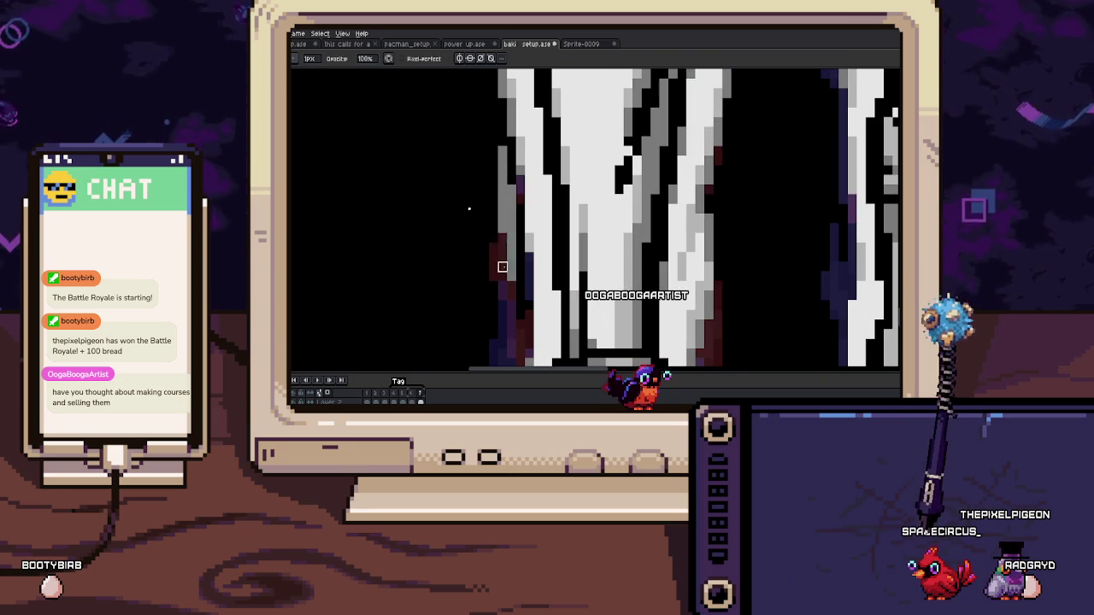
{"action": "left_click_drag", "start_coordinate": [513, 272], "coordinate": [516, 223]}
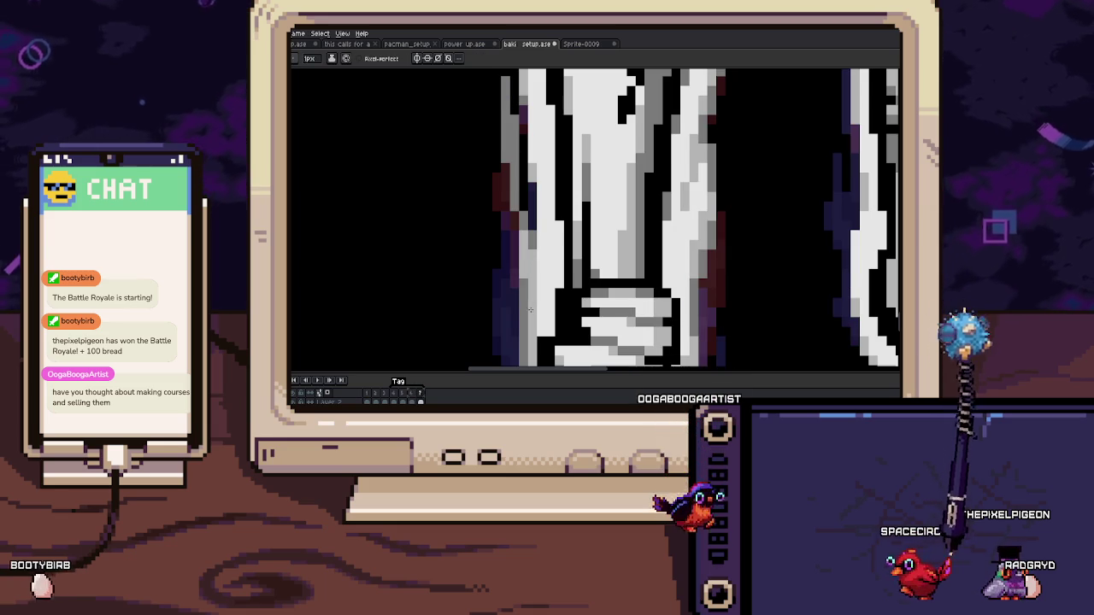
{"action": "scroll", "coordinate": [530, 309], "scroll_direction": "down", "scroll_amount": 3}
{"action": "scroll", "coordinate": [530, 228], "scroll_direction": "up", "scroll_amount": 3}
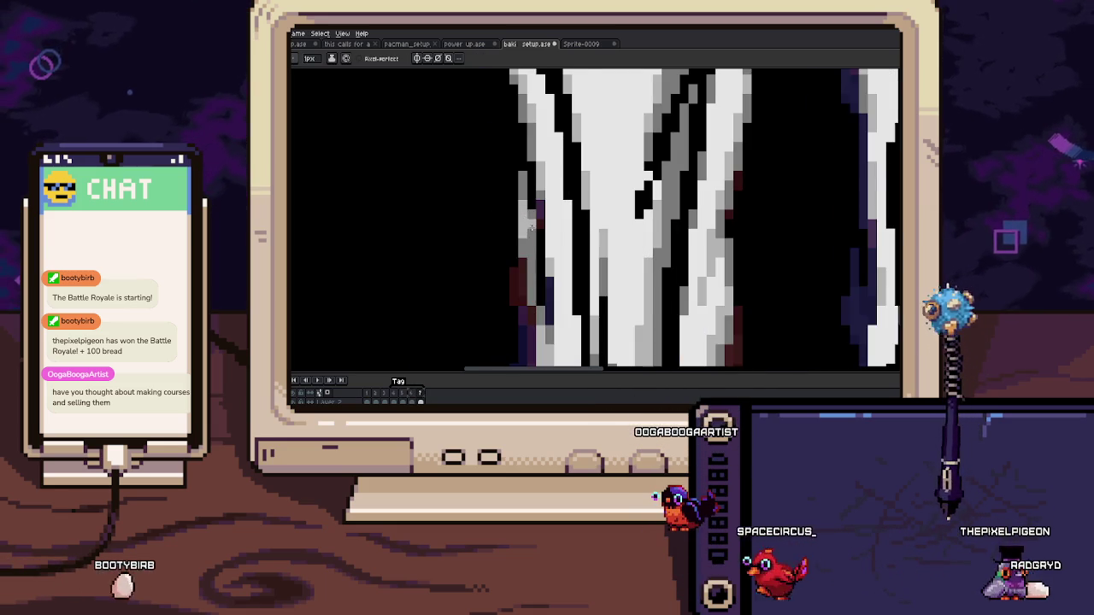
{"action": "scroll", "coordinate": [531, 227], "scroll_direction": "down", "scroll_amount": 3}
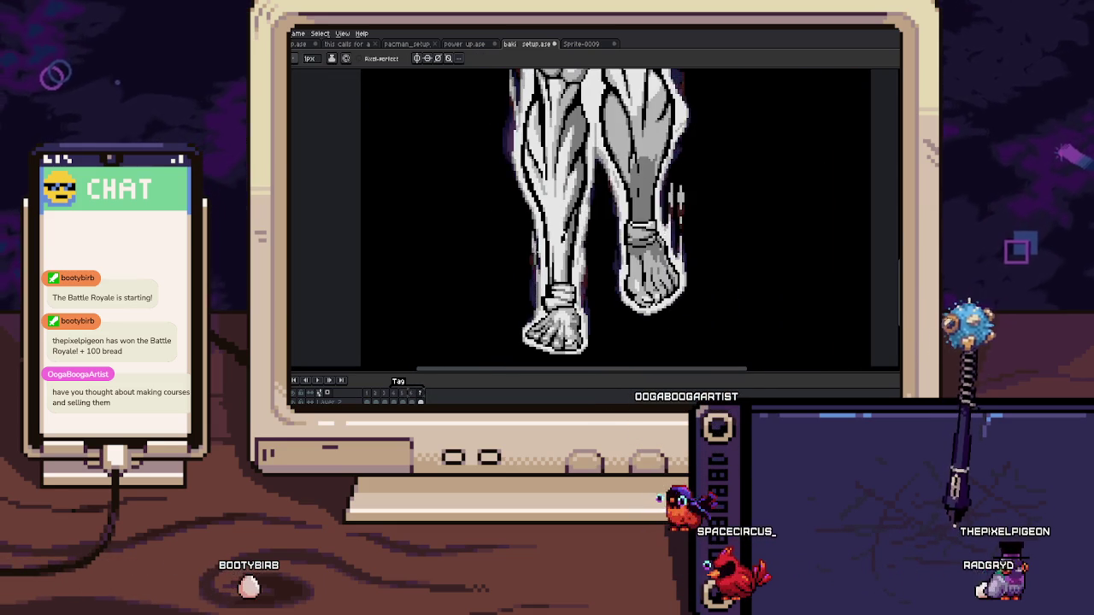
{"action": "scroll", "coordinate": [531, 227], "scroll_direction": "up", "scroll_amount": 2}
{"action": "scroll", "coordinate": [536, 206], "scroll_direction": "up", "scroll_amount": 2}
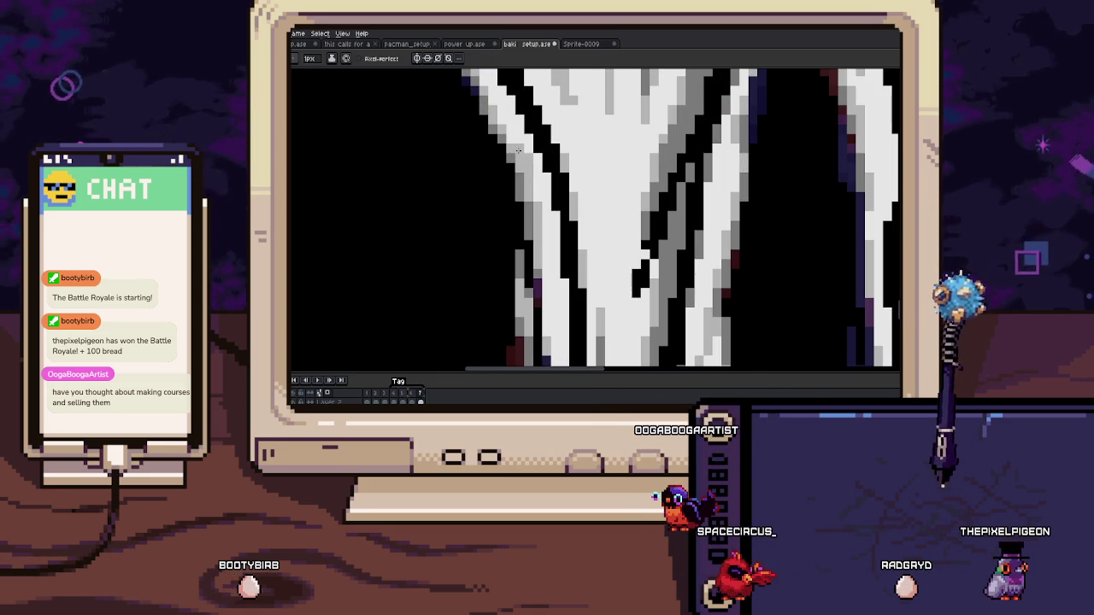
{"action": "left_click_drag", "start_coordinate": [517, 121], "coordinate": [513, 258]}
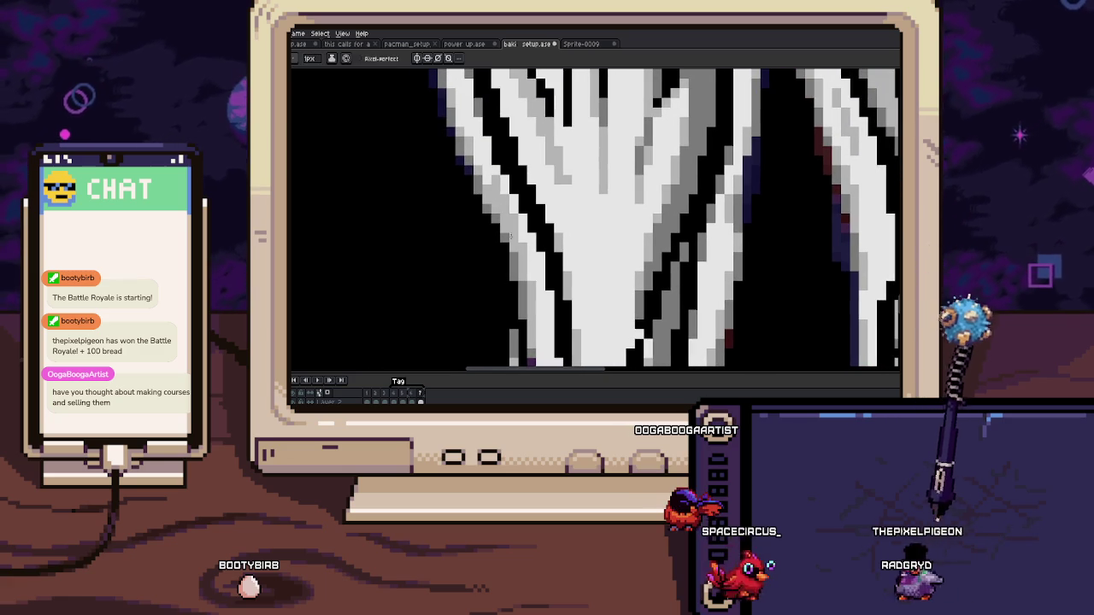
Step: Shade the left leg's outer edge with a dark red pixel and purple strokes
{"action": "left_click", "coordinate": [513, 271]}
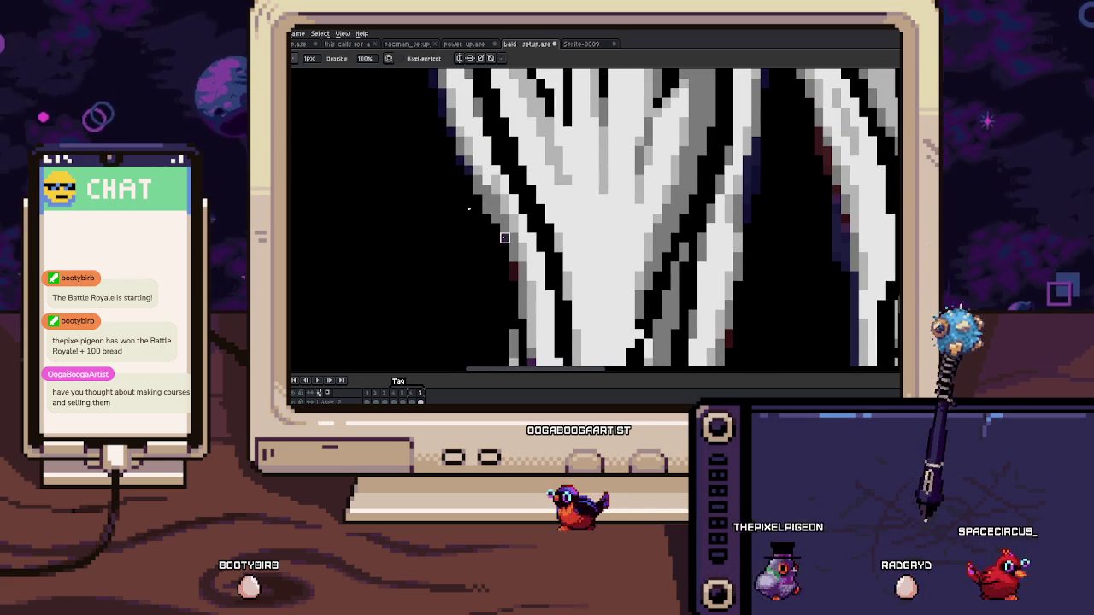
{"action": "key", "text": "e"}
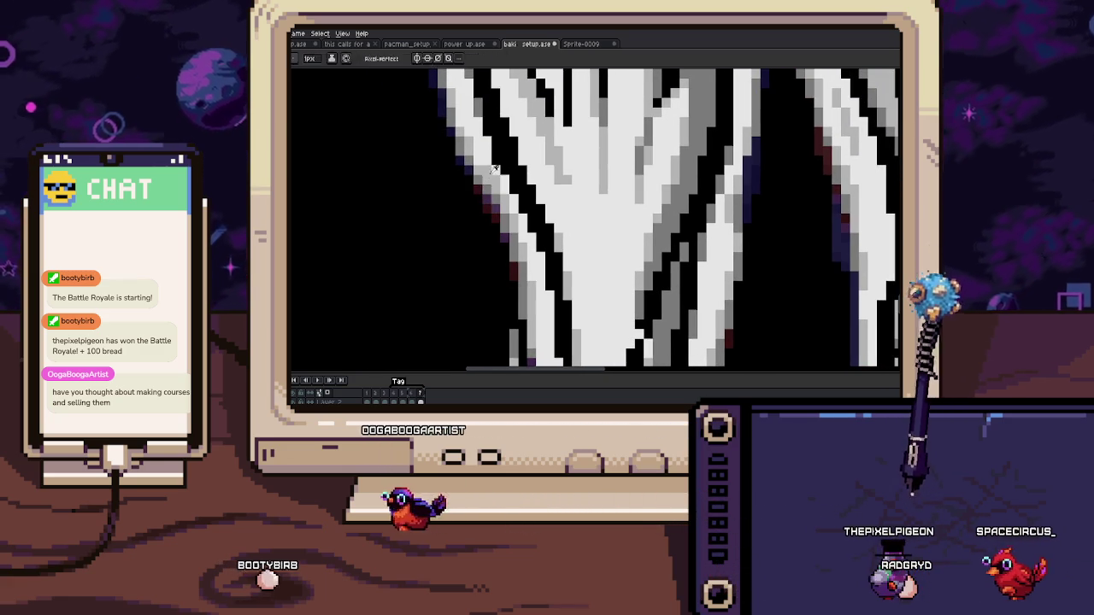
{"action": "scroll", "coordinate": [494, 169], "scroll_direction": "down", "scroll_amount": 3}
{"action": "scroll", "coordinate": [502, 200], "scroll_direction": "up", "scroll_amount": 3}
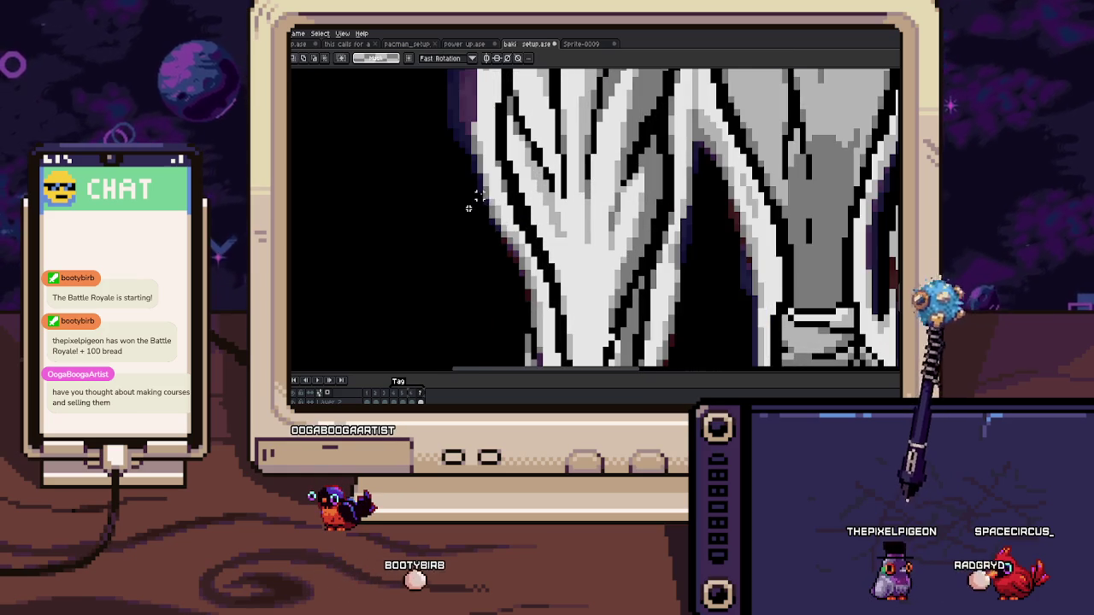
{"action": "scroll", "coordinate": [468, 209], "scroll_direction": "down", "scroll_amount": 2}
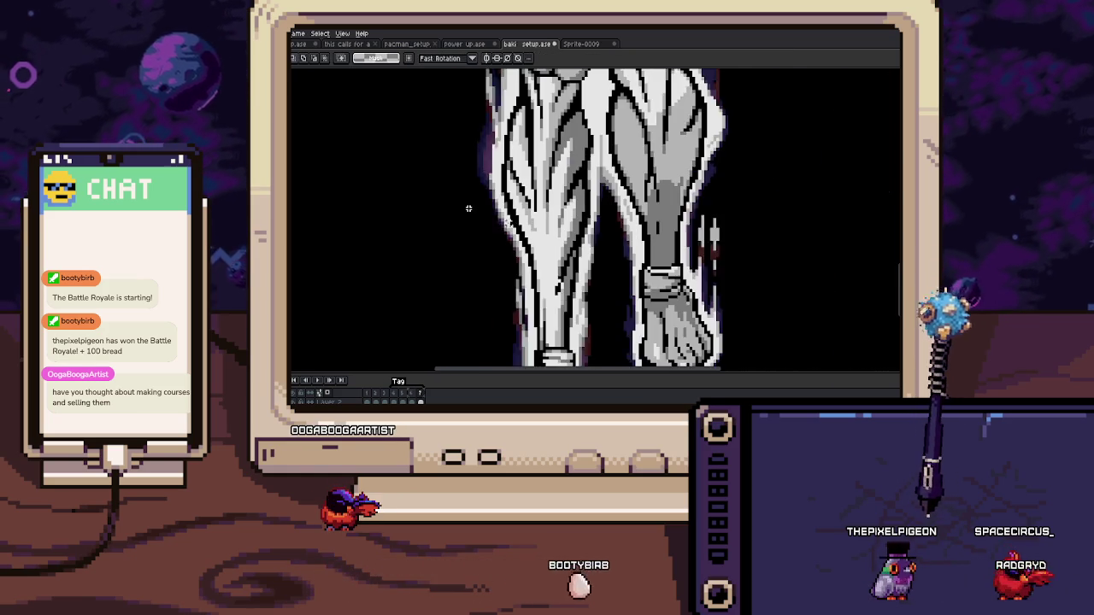
{"action": "scroll", "coordinate": [469, 208], "scroll_direction": "up", "scroll_amount": 2}
{"action": "scroll", "coordinate": [468, 209], "scroll_direction": "up", "scroll_amount": 1}
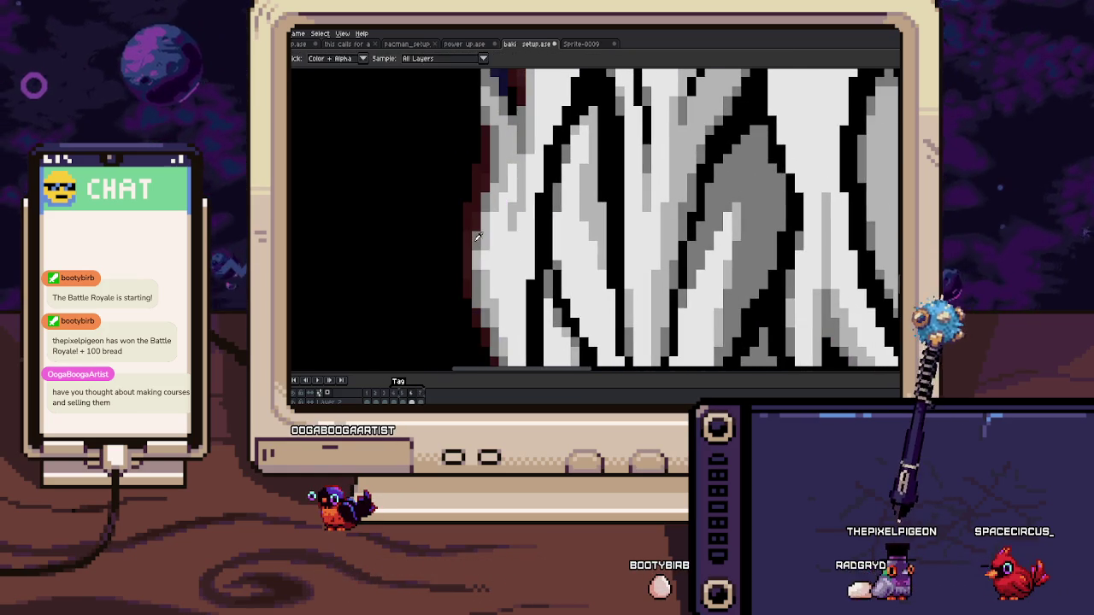
{"action": "left_click_drag", "start_coordinate": [477, 237], "coordinate": [493, 197]}
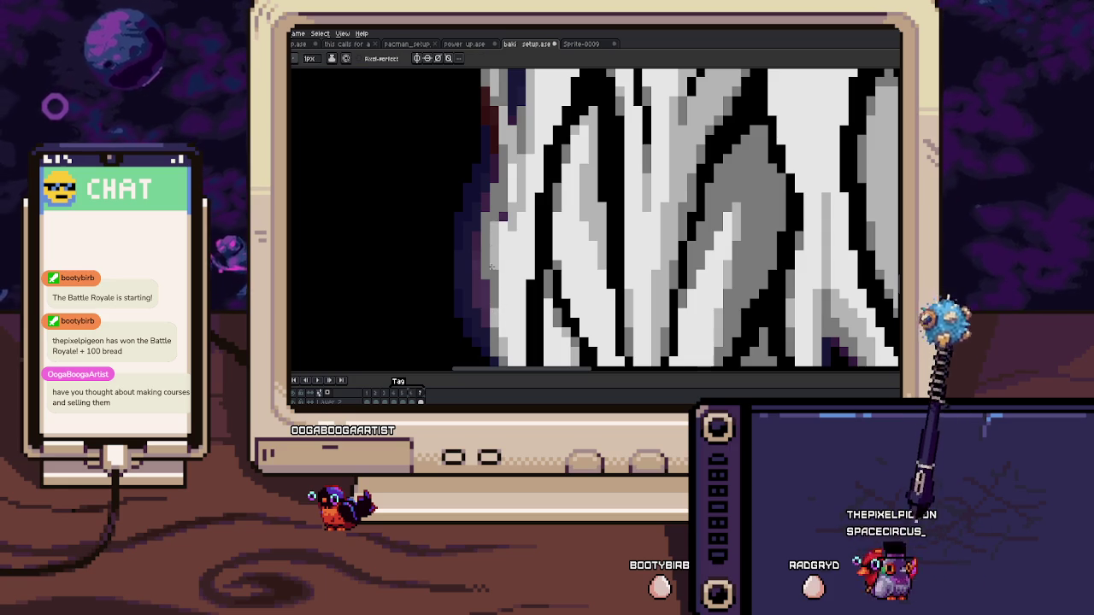
{"action": "scroll", "coordinate": [510, 246], "scroll_direction": "down", "scroll_amount": 2}
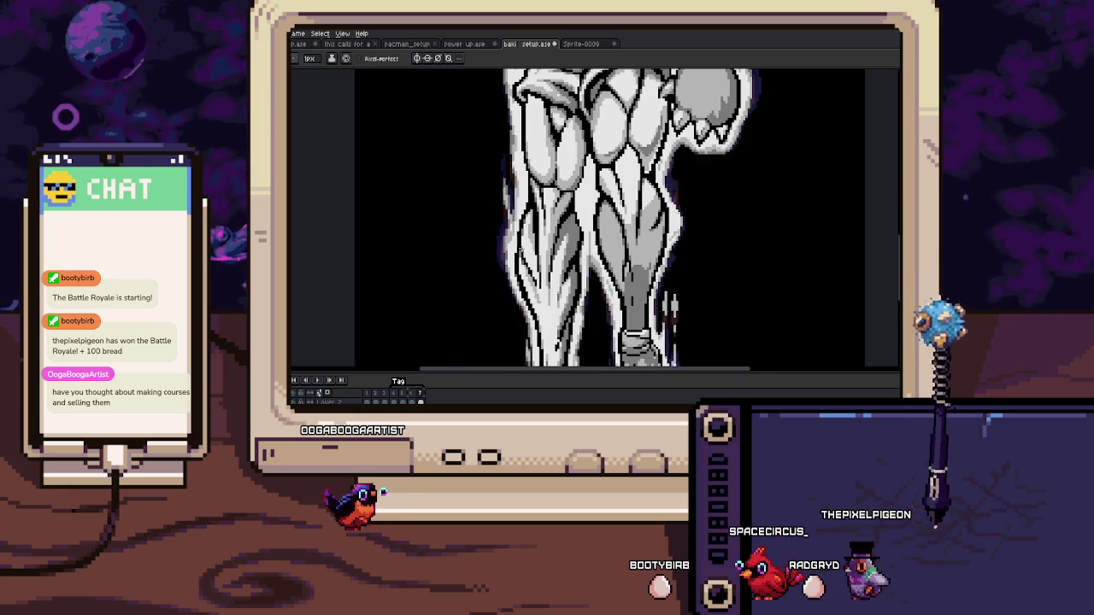
{"action": "scroll", "coordinate": [663, 350], "scroll_direction": "up", "scroll_amount": 1}
{"action": "scroll", "coordinate": [507, 253], "scroll_direction": "up", "scroll_amount": 2}
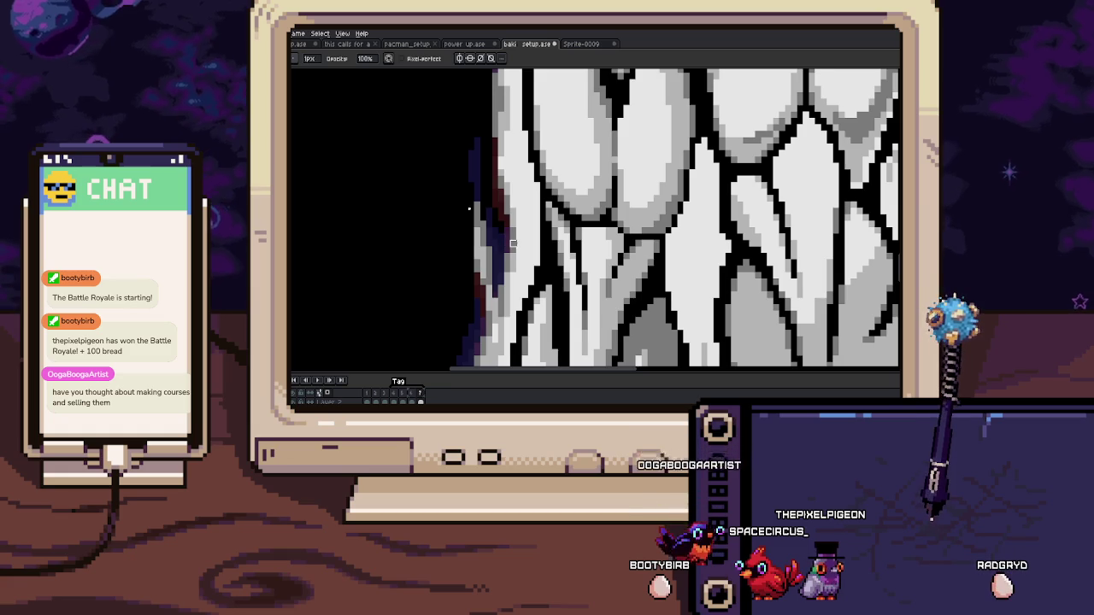
{"action": "scroll", "coordinate": [513, 244], "scroll_direction": "down", "scroll_amount": 2}
{"action": "scroll", "coordinate": [511, 265], "scroll_direction": "down", "scroll_amount": 1}
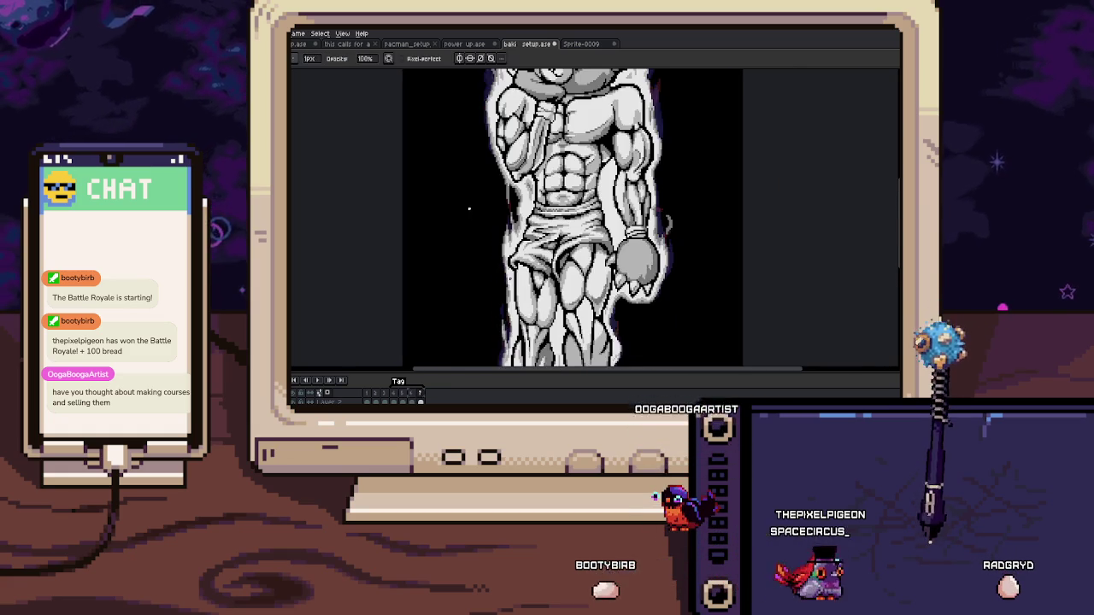
{"action": "scroll", "coordinate": [468, 207], "scroll_direction": "up", "scroll_amount": 2}
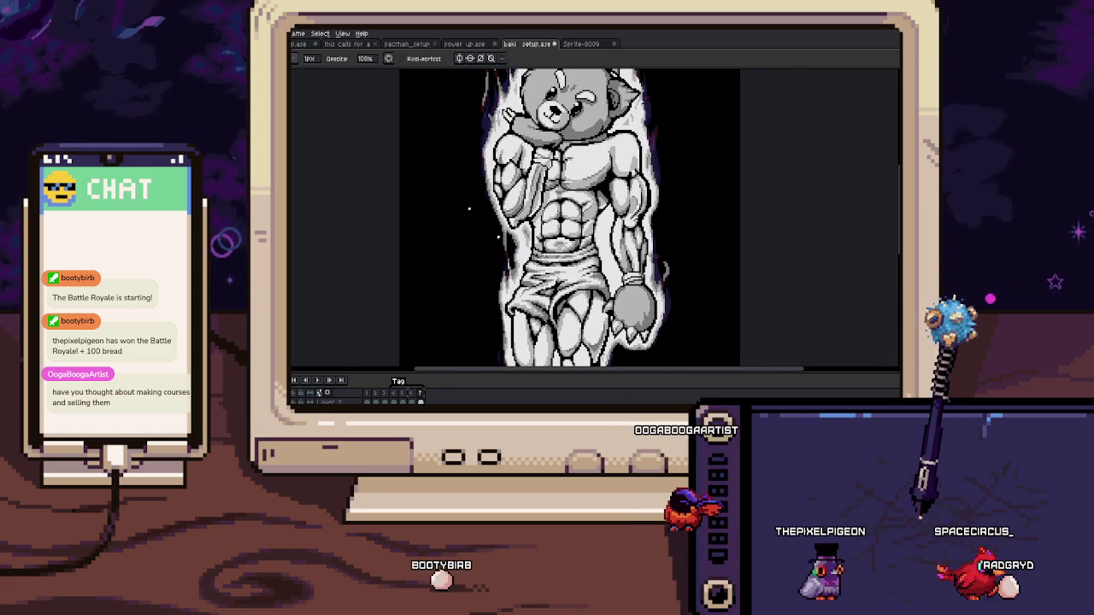
{"action": "scroll", "coordinate": [491, 226], "scroll_direction": "up", "scroll_amount": 1}
{"action": "scroll", "coordinate": [511, 243], "scroll_direction": "up", "scroll_amount": 1}
{"action": "scroll", "coordinate": [511, 243], "scroll_direction": "up", "scroll_amount": 1}
{"action": "key", "text": "alt"}
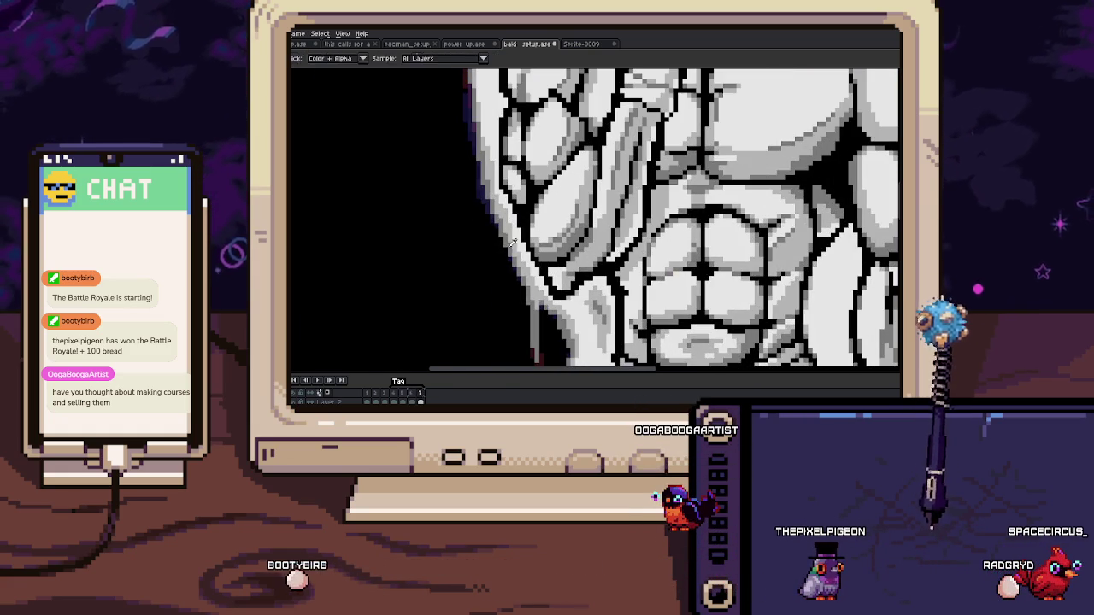
{"action": "scroll", "coordinate": [487, 175], "scroll_direction": "up", "scroll_amount": 1}
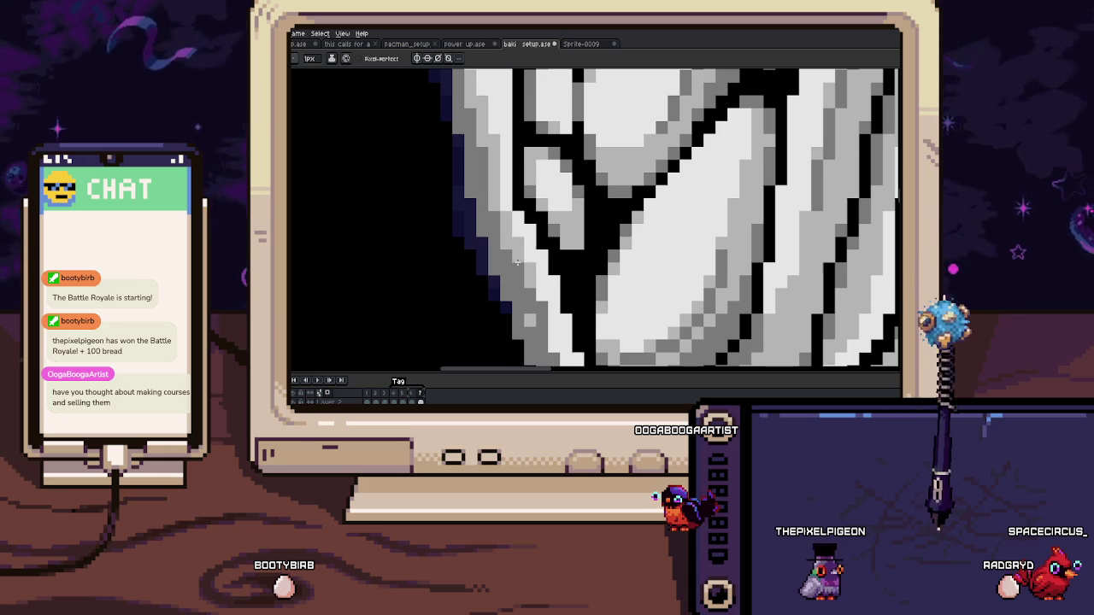
{"action": "left_click_drag", "start_coordinate": [517, 262], "coordinate": [523, 228]}
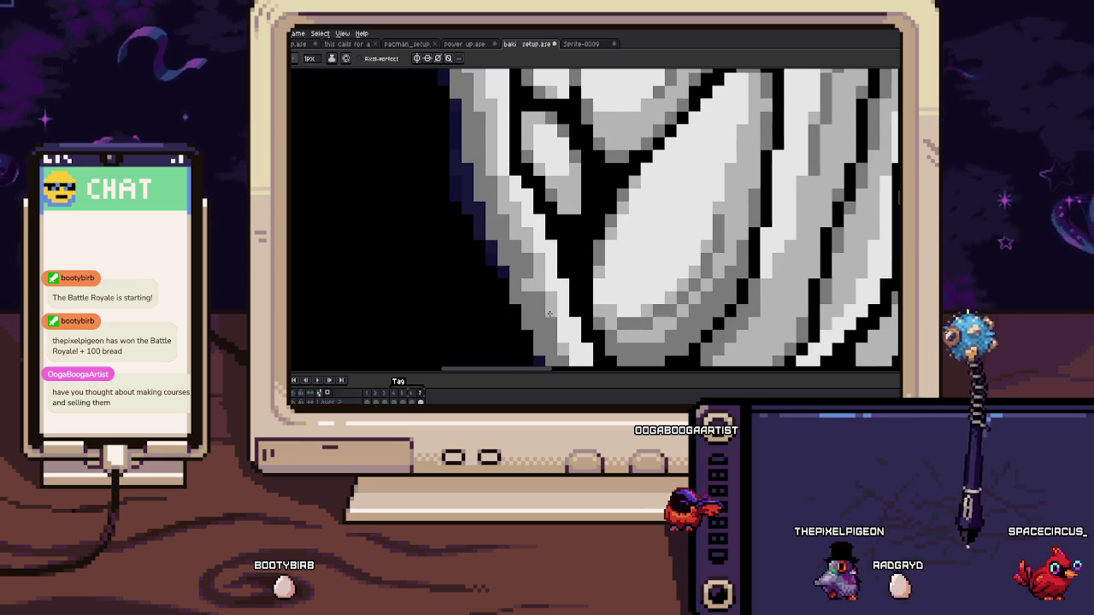
{"action": "left_click_drag", "start_coordinate": [549, 314], "coordinate": [540, 280]}
{"action": "left_click_drag", "start_coordinate": [515, 242], "coordinate": [538, 274]}
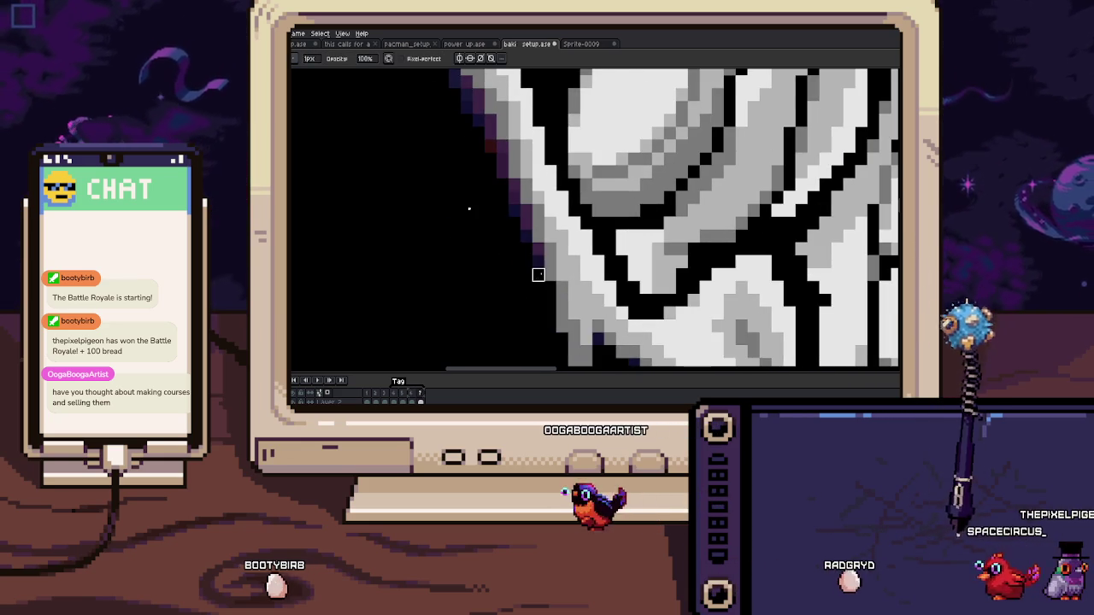
{"action": "scroll", "coordinate": [537, 274], "scroll_direction": "down", "scroll_amount": 3}
{"action": "scroll", "coordinate": [538, 274], "scroll_direction": "up", "scroll_amount": 1}
{"action": "scroll", "coordinate": [537, 274], "scroll_direction": "up", "scroll_amount": 2}
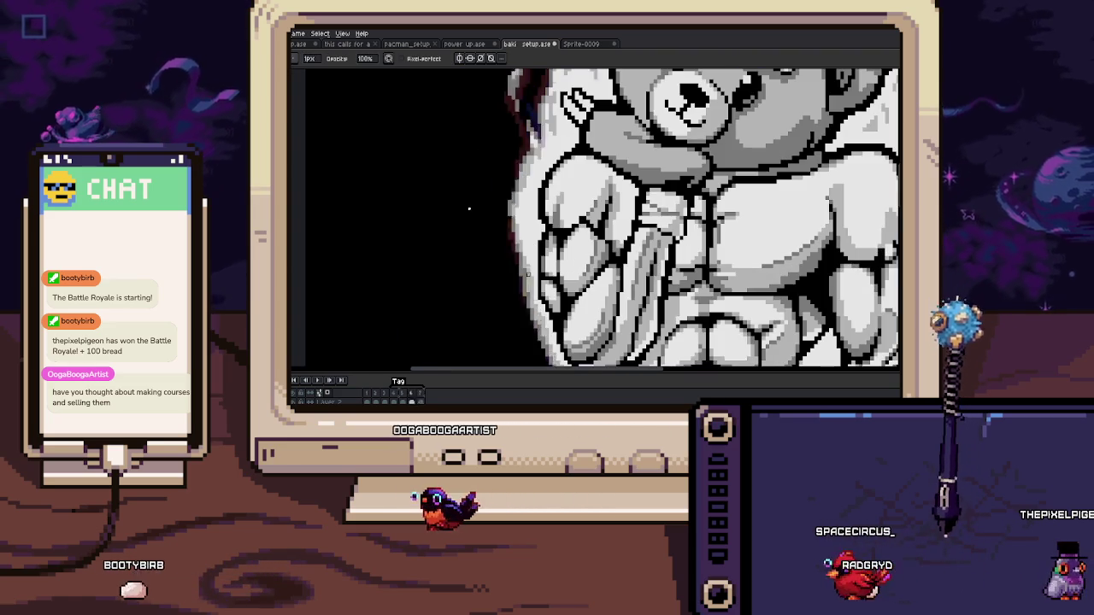
{"action": "key", "text": "v"}
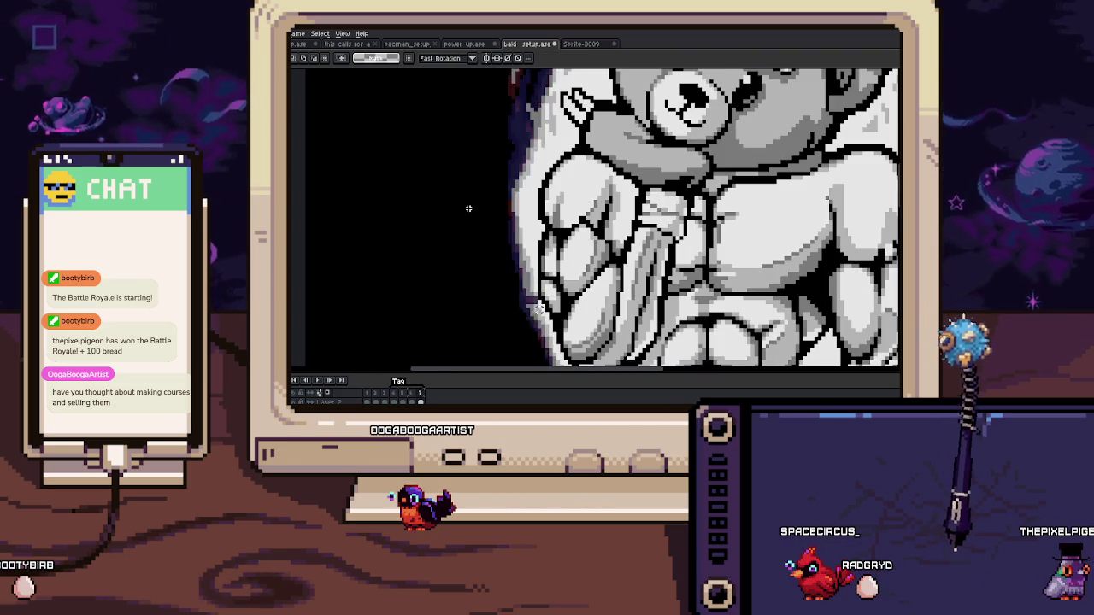
{"action": "scroll", "coordinate": [529, 290], "scroll_direction": "up", "scroll_amount": 3}
{"action": "key", "text": "b"}
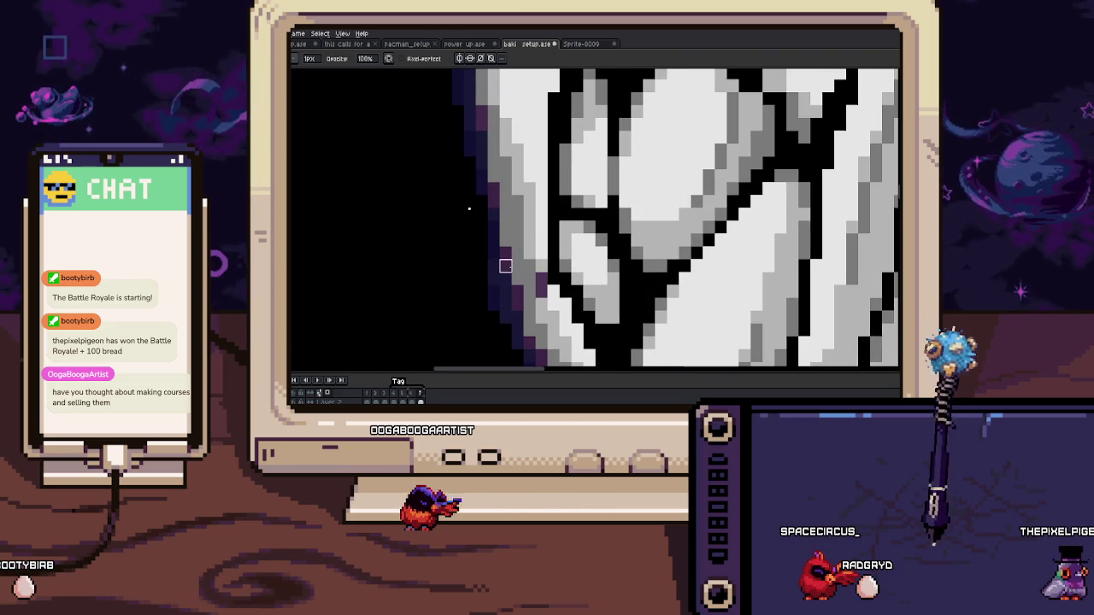
{"action": "scroll", "coordinate": [541, 298], "scroll_direction": "down", "scroll_amount": 1}
{"action": "scroll", "coordinate": [528, 231], "scroll_direction": "down", "scroll_amount": 1}
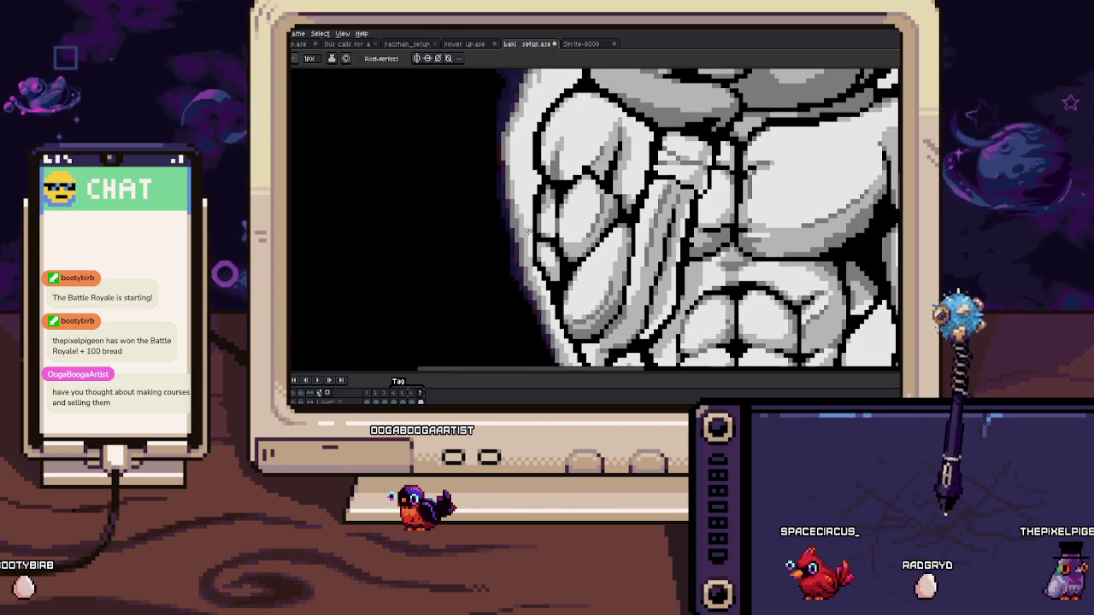
{"action": "scroll", "coordinate": [531, 188], "scroll_direction": "down", "scroll_amount": 1}
{"action": "scroll", "coordinate": [531, 188], "scroll_direction": "down", "scroll_amount": 1}
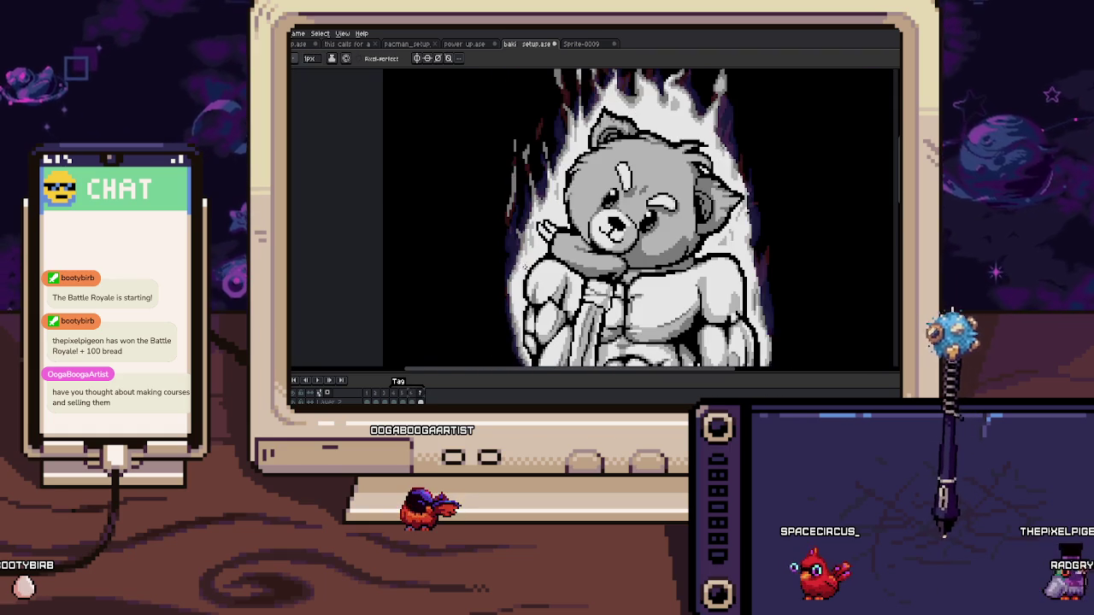
{"action": "scroll", "coordinate": [524, 265], "scroll_direction": "down", "scroll_amount": 1}
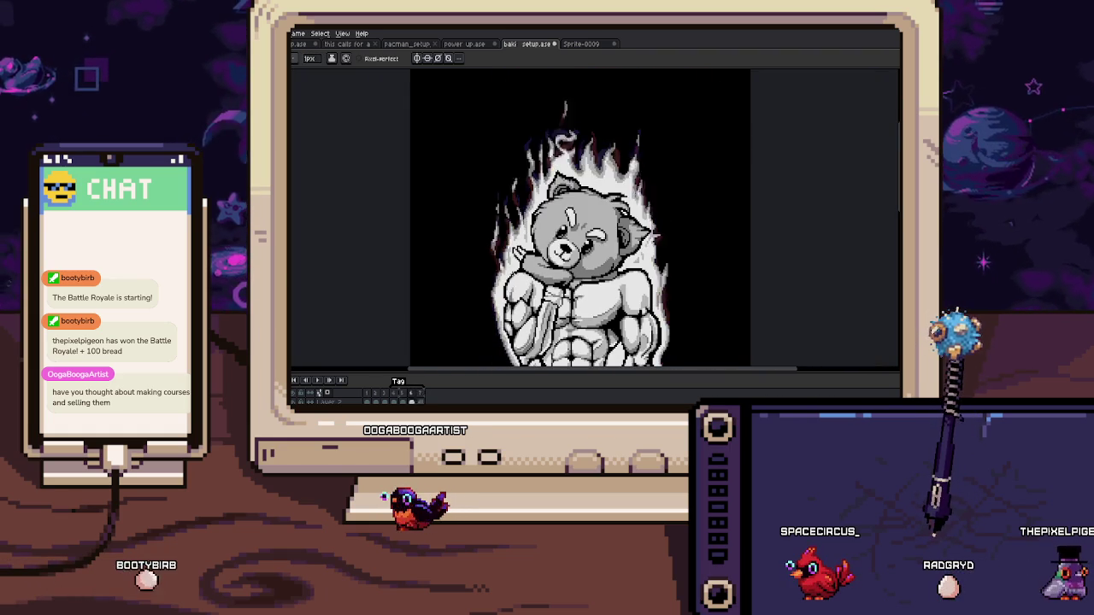
{"action": "scroll", "coordinate": [573, 219], "scroll_direction": "up", "scroll_amount": 2}
{"action": "scroll", "coordinate": [550, 162], "scroll_direction": "up", "scroll_amount": 2}
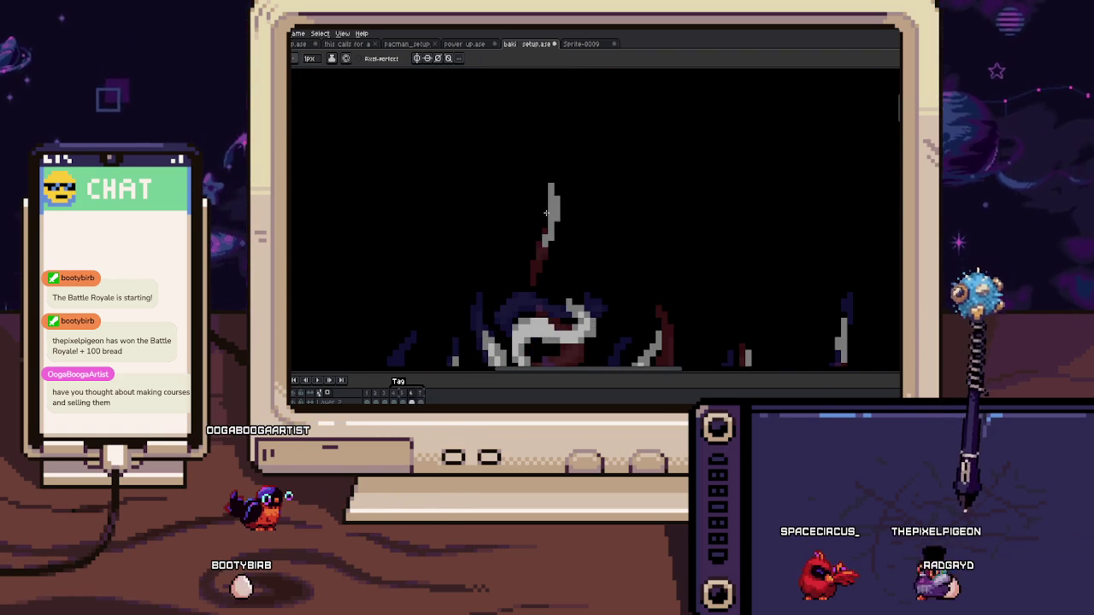
{"action": "key", "text": "b"}
{"action": "scroll", "coordinate": [555, 183], "scroll_direction": "down", "scroll_amount": 1}
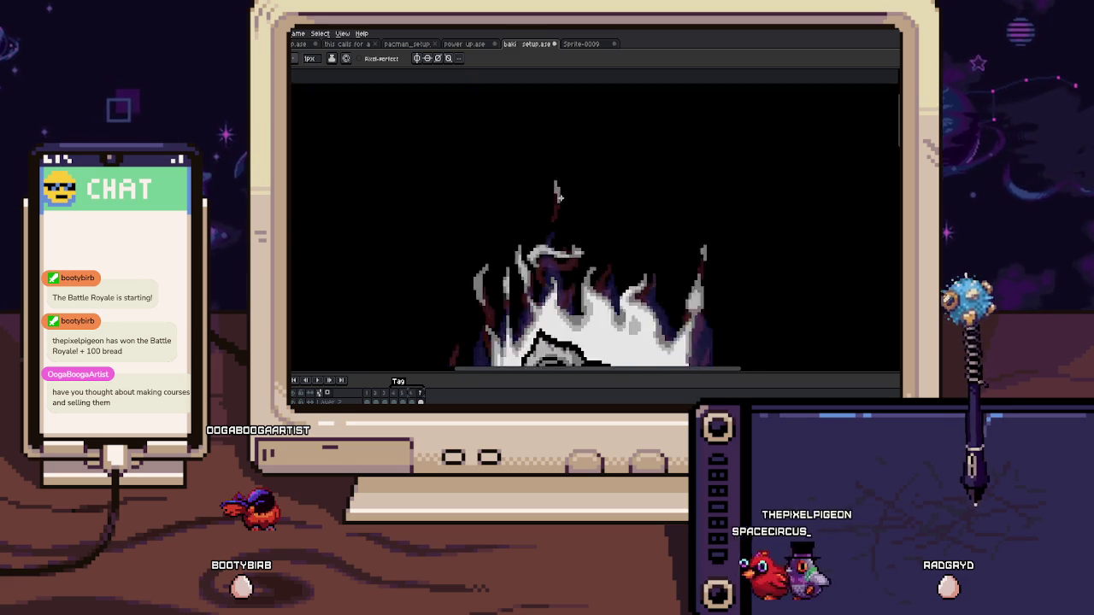
{"action": "scroll", "coordinate": [555, 183], "scroll_direction": "down", "scroll_amount": 1}
{"action": "scroll", "coordinate": [555, 222], "scroll_direction": "down", "scroll_amount": 2}
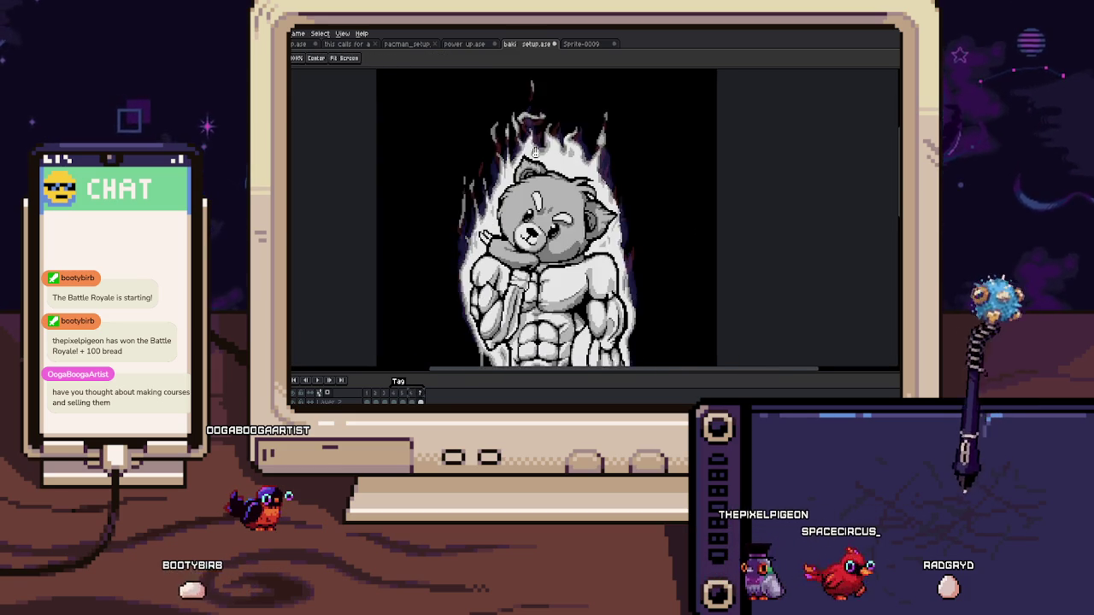
{"action": "scroll", "coordinate": [564, 248], "scroll_direction": "down", "scroll_amount": 1}
{"action": "scroll", "coordinate": [564, 248], "scroll_direction": "down", "scroll_amount": 1}
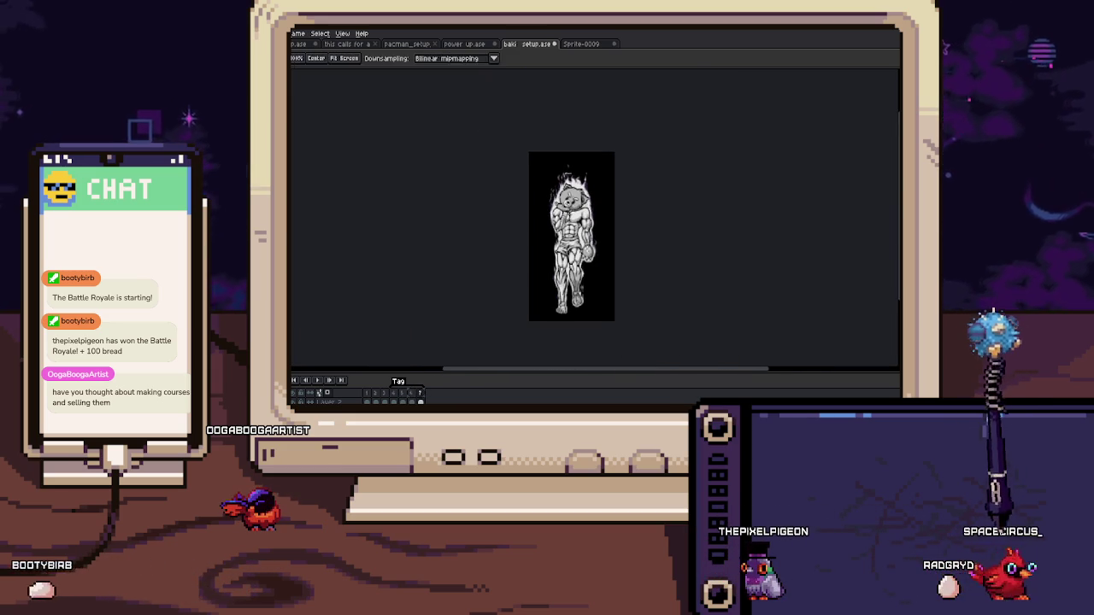
{"action": "scroll", "coordinate": [564, 247], "scroll_direction": "up", "scroll_amount": 3}
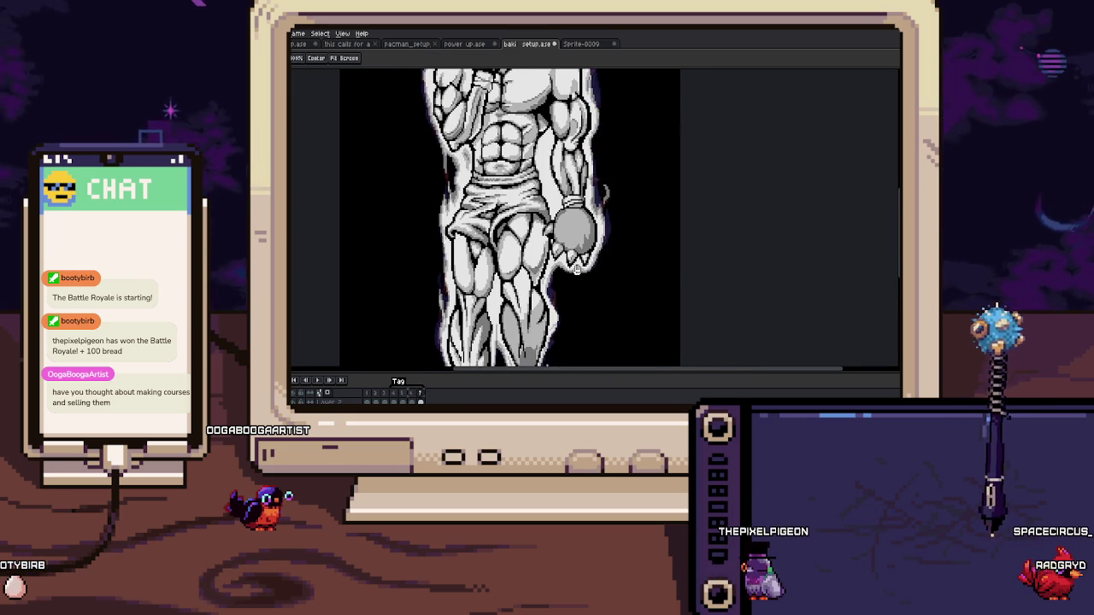
{"action": "scroll", "coordinate": [601, 231], "scroll_direction": "up", "scroll_amount": 2}
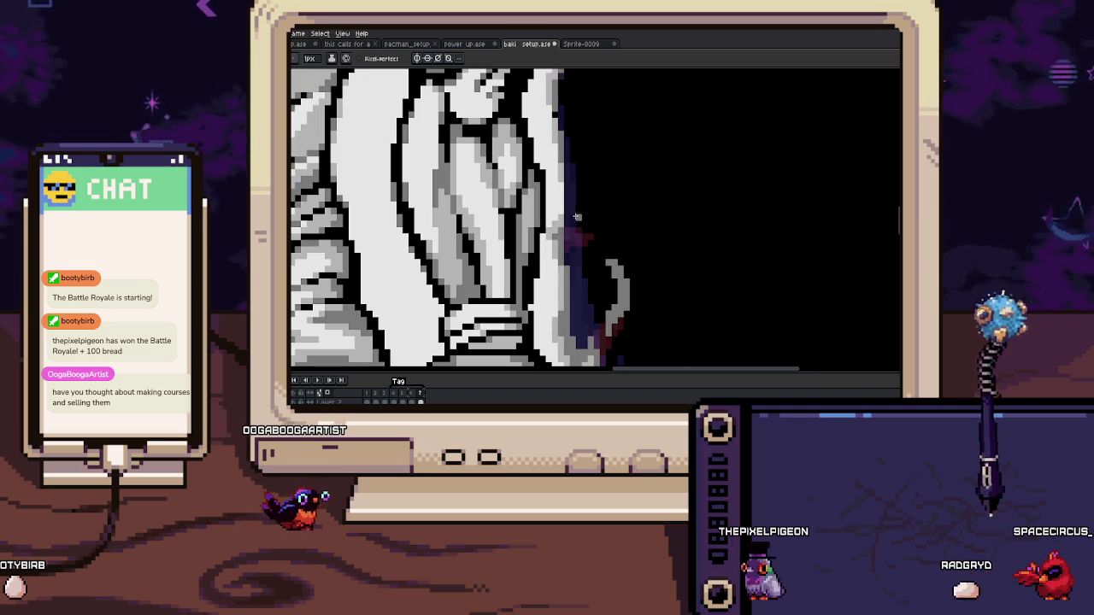
{"action": "scroll", "coordinate": [563, 225], "scroll_direction": "up", "scroll_amount": 1}
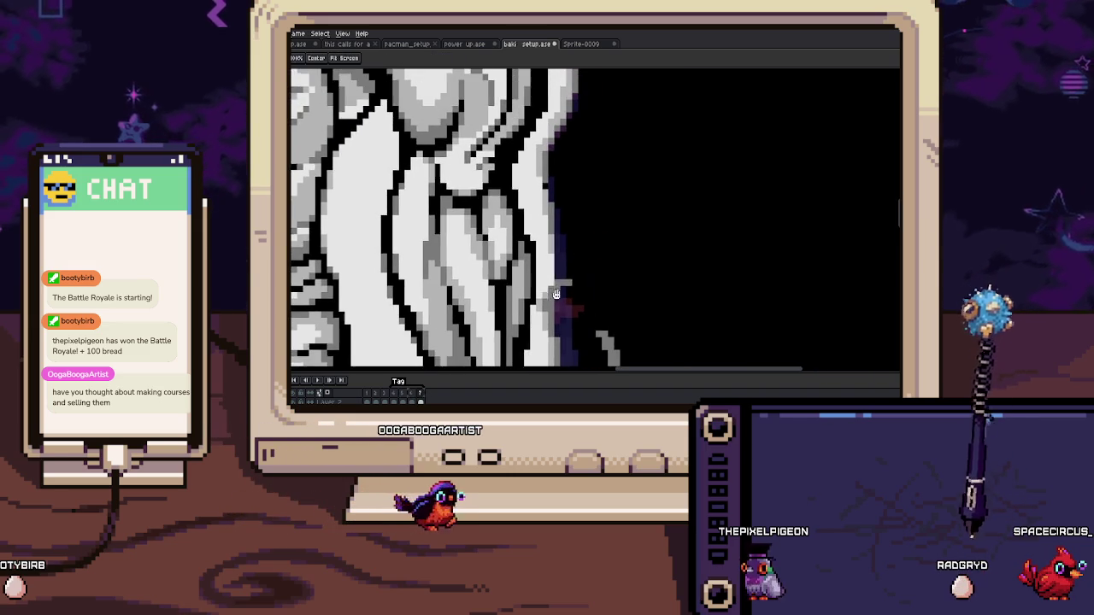
{"action": "key", "text": "space"}
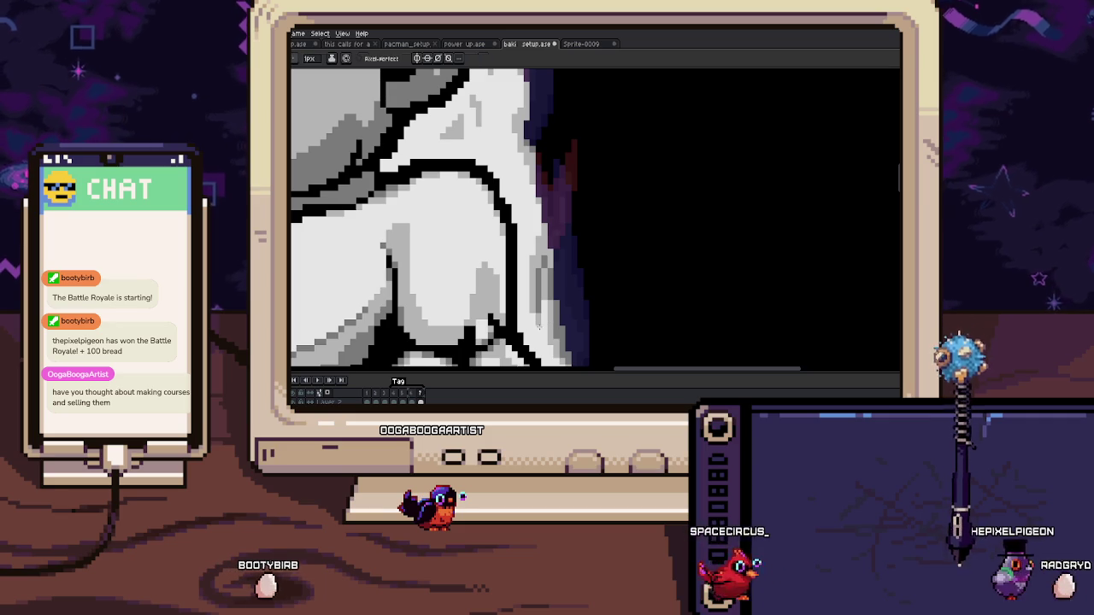
{"action": "key", "text": "alt"}
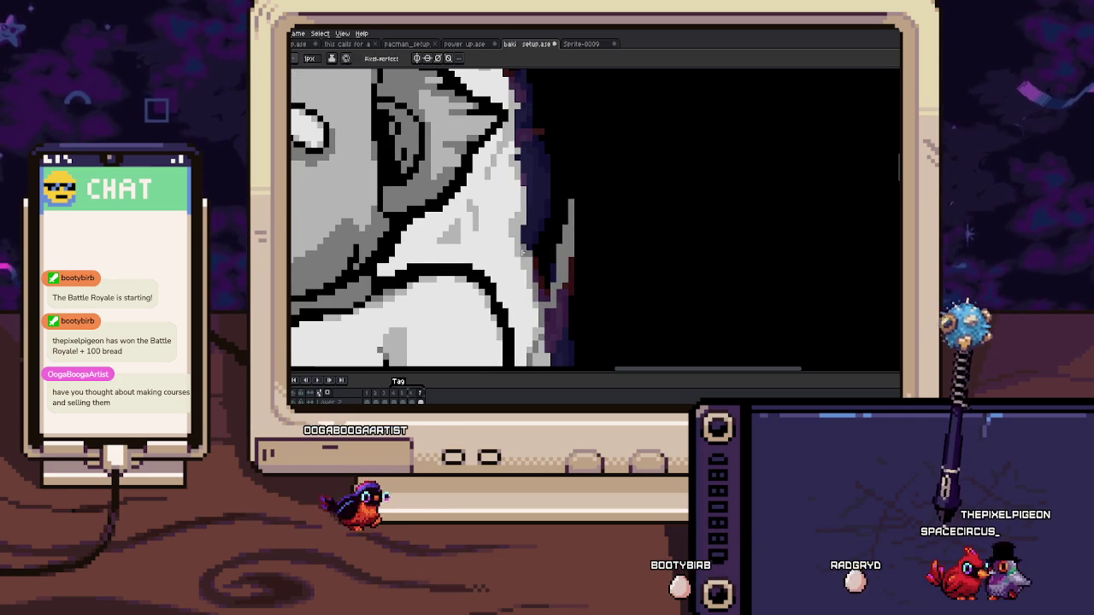
{"action": "key", "text": "m"}
Step: Settle a small selected strip at the arm's edge and sample a colour from it
{"action": "left_click_drag", "start_coordinate": [500, 197], "coordinate": [534, 270]}
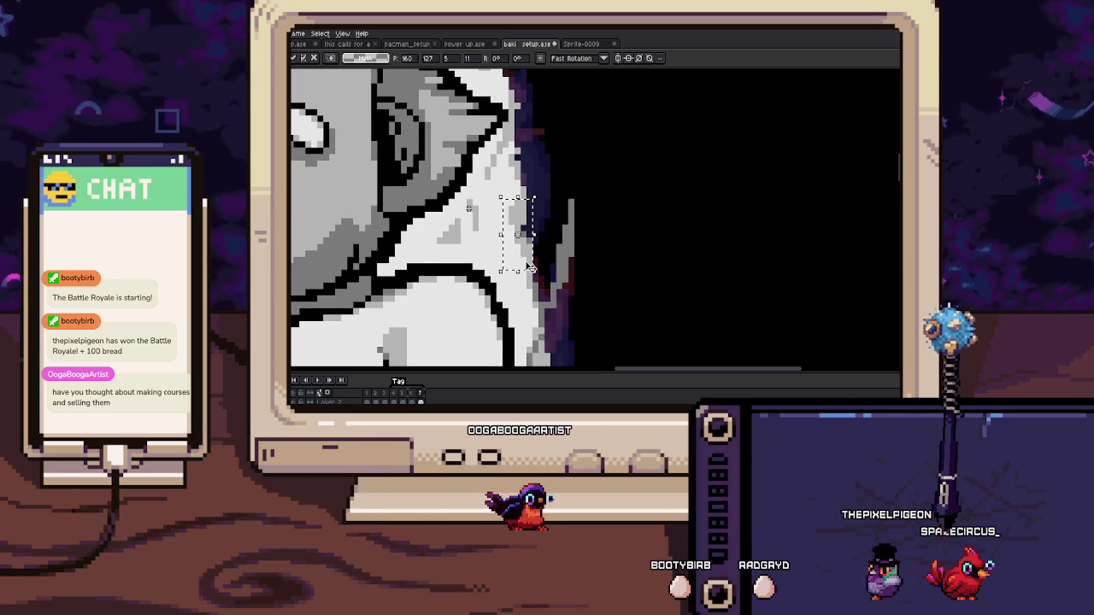
{"action": "key", "text": "ctrl+d"}
{"action": "key", "text": "i"}
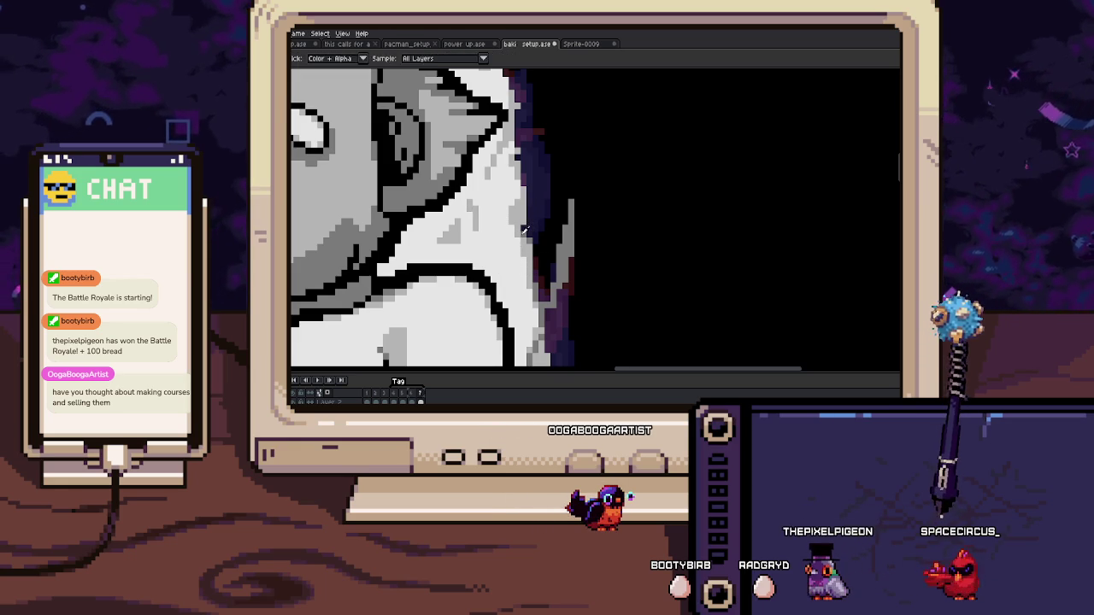
{"action": "key", "text": "b"}
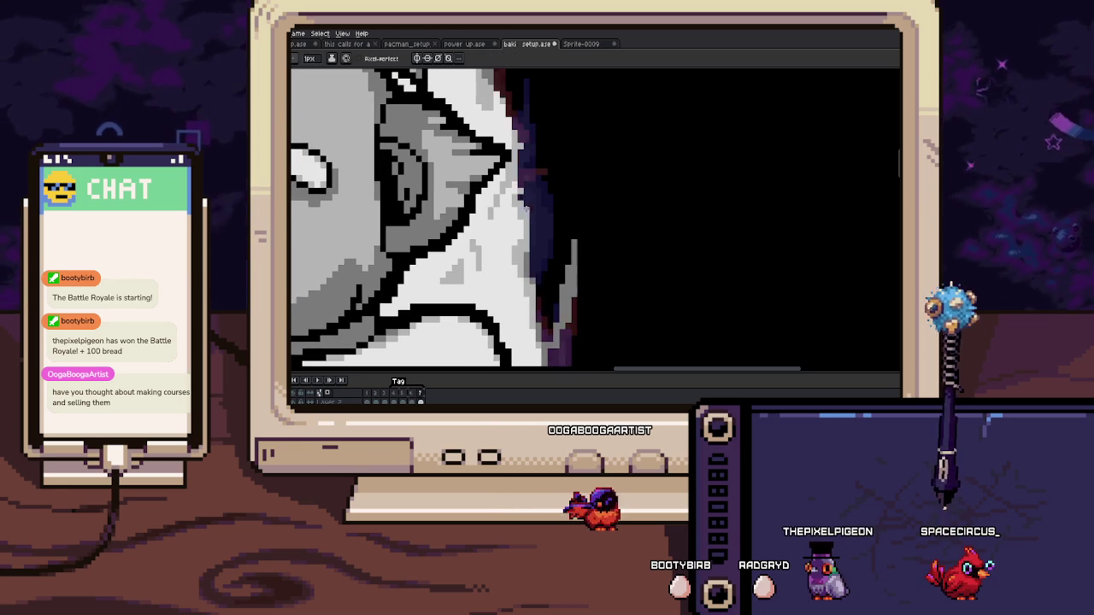
{"action": "scroll", "coordinate": [524, 205], "scroll_direction": "up", "scroll_amount": 2}
{"action": "scroll", "coordinate": [530, 235], "scroll_direction": "up", "scroll_amount": 1}
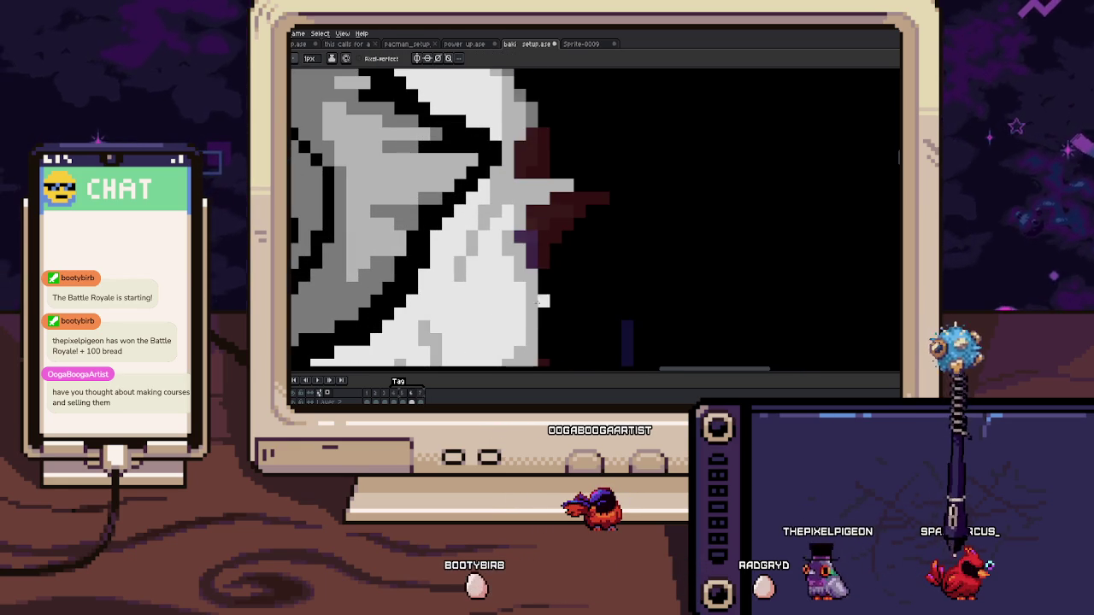
Step: Paint grey pixels down the arm's outer edge against the purple aura
{"action": "key", "text": "i"}
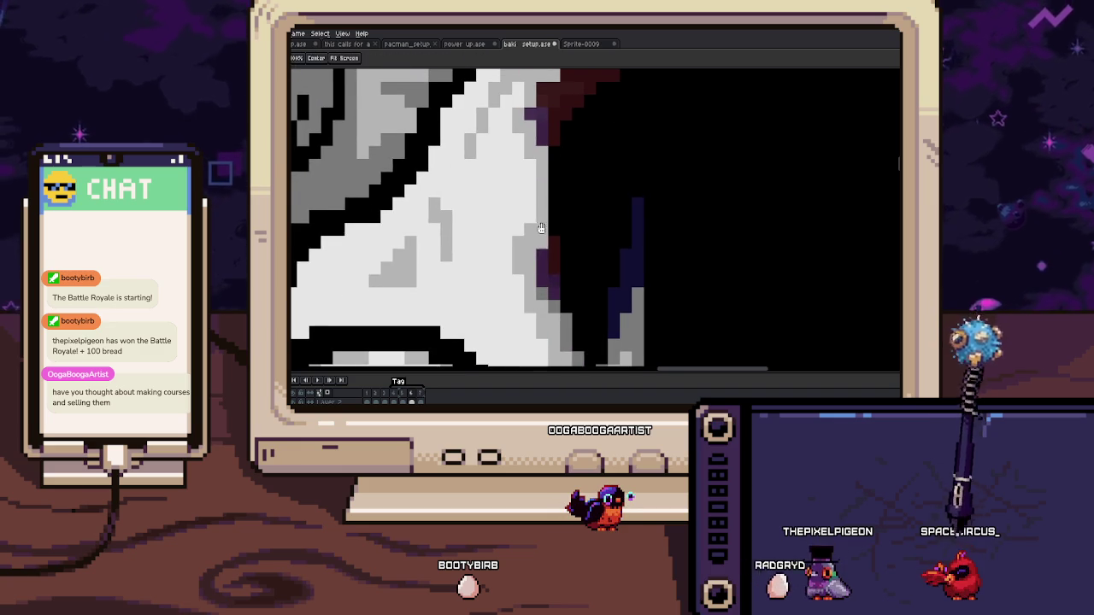
{"action": "key", "text": "b"}
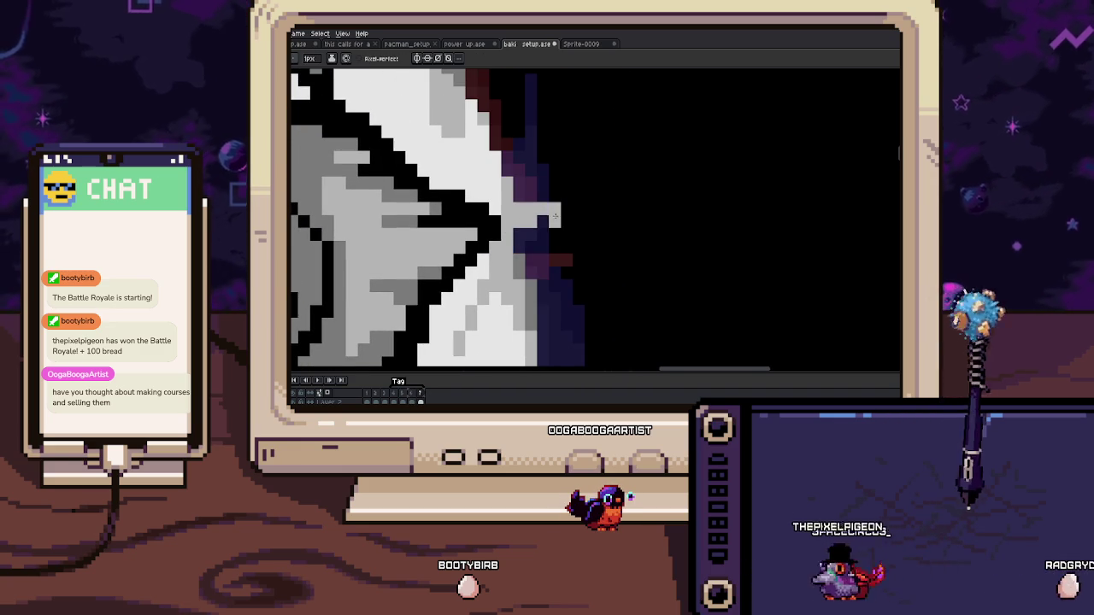
{"action": "key", "text": "e"}
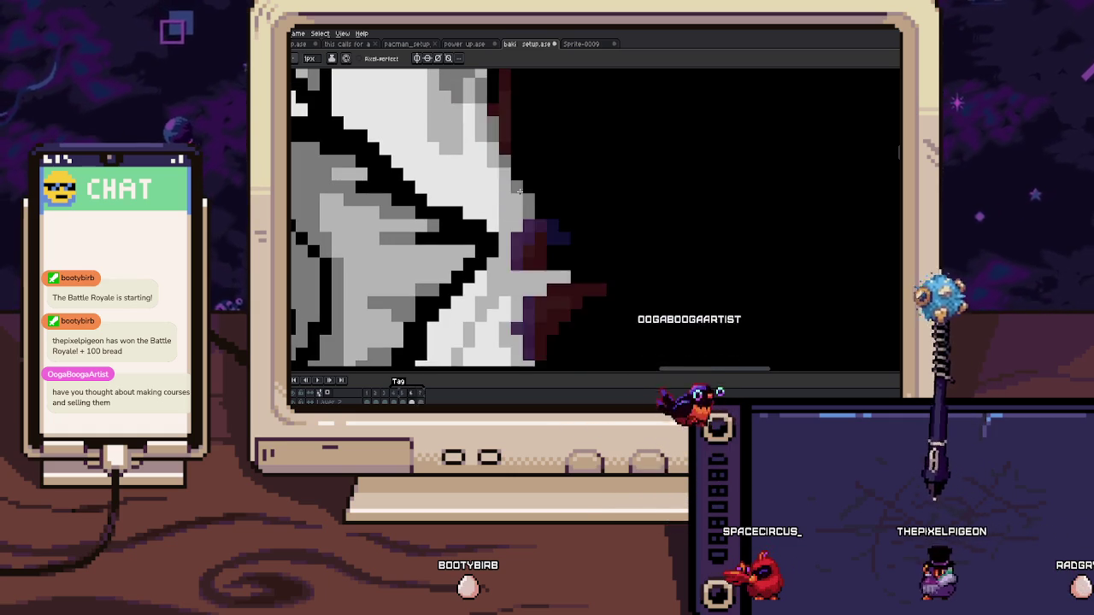
{"action": "key", "text": "b"}
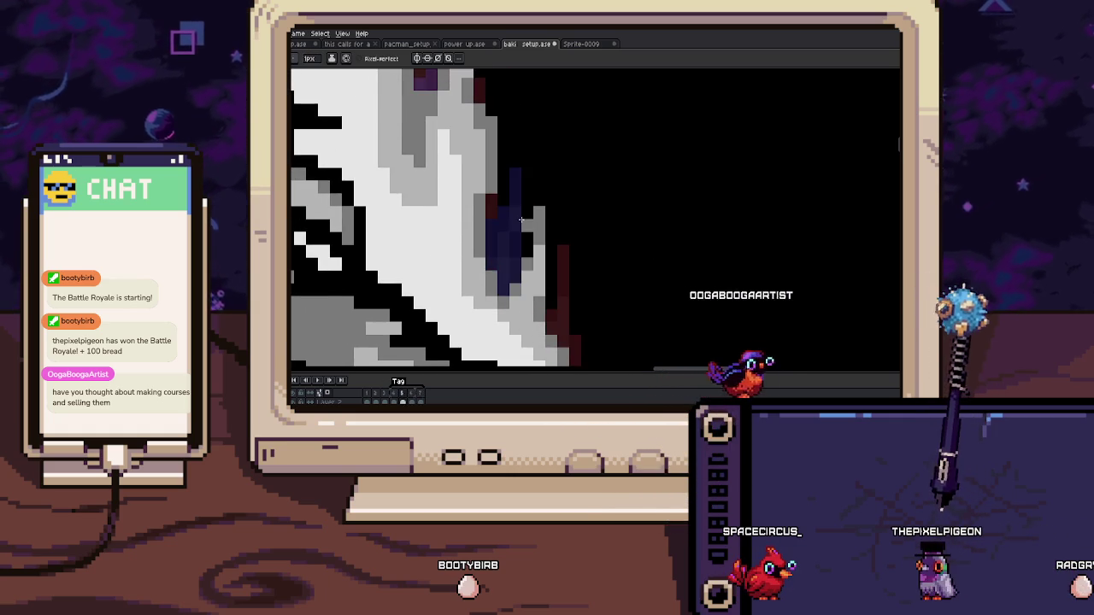
{"action": "left_click_drag", "start_coordinate": [514, 182], "coordinate": [523, 208]}
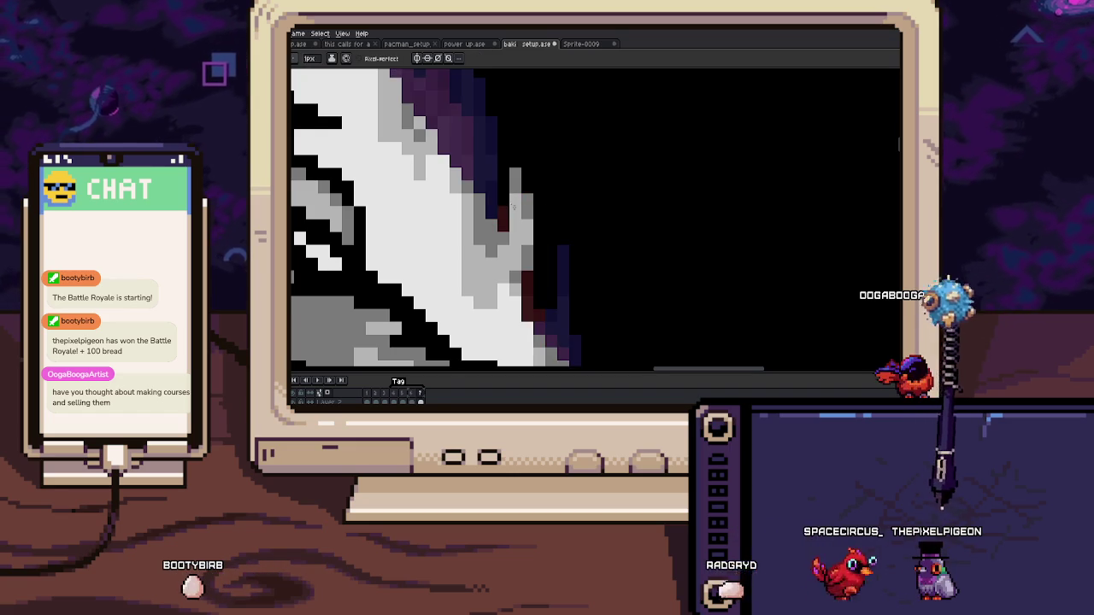
{"action": "left_click_drag", "start_coordinate": [514, 197], "coordinate": [530, 222]}
Step: Nudge the small selected pixel block upward at the flame edge
{"action": "scroll", "coordinate": [508, 195], "scroll_direction": "down", "scroll_amount": 2}
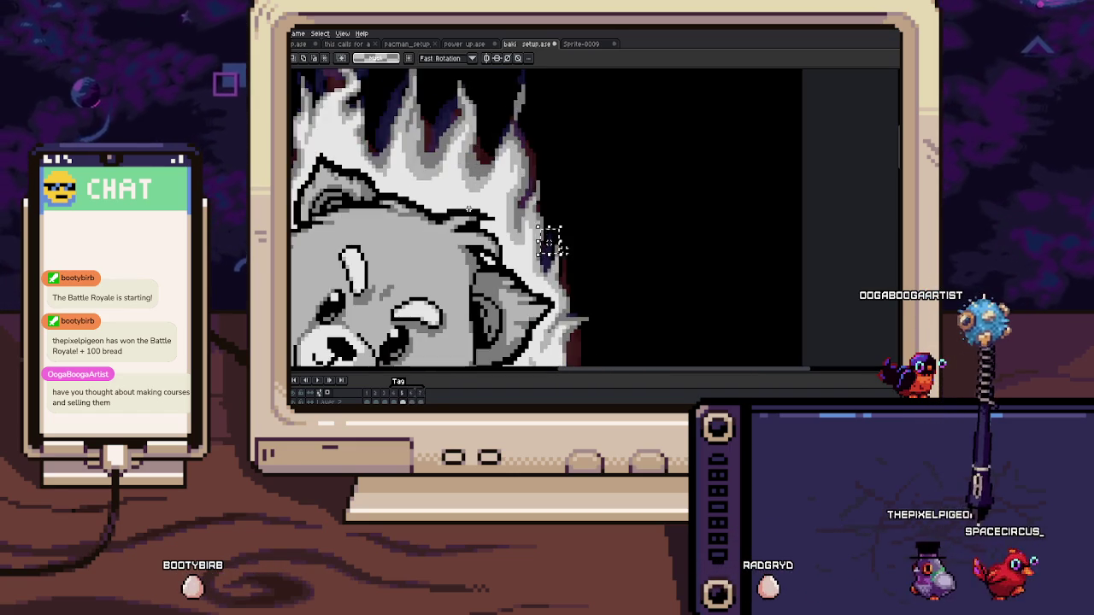
{"action": "left_click_drag", "start_coordinate": [554, 253], "coordinate": [551, 231]}
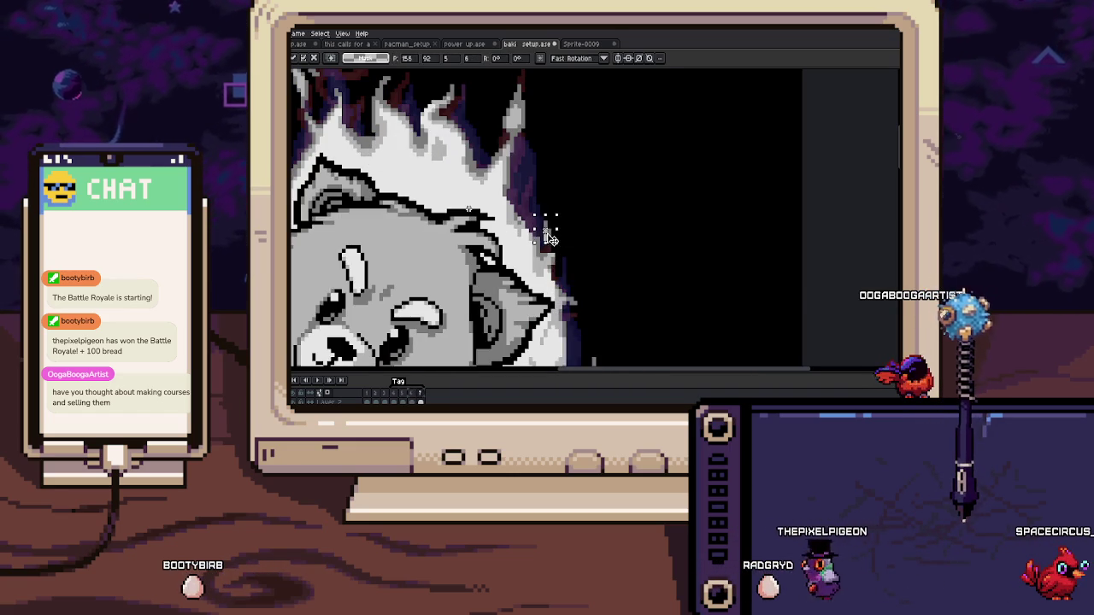
{"action": "scroll", "coordinate": [552, 239], "scroll_direction": "up", "scroll_amount": 3}
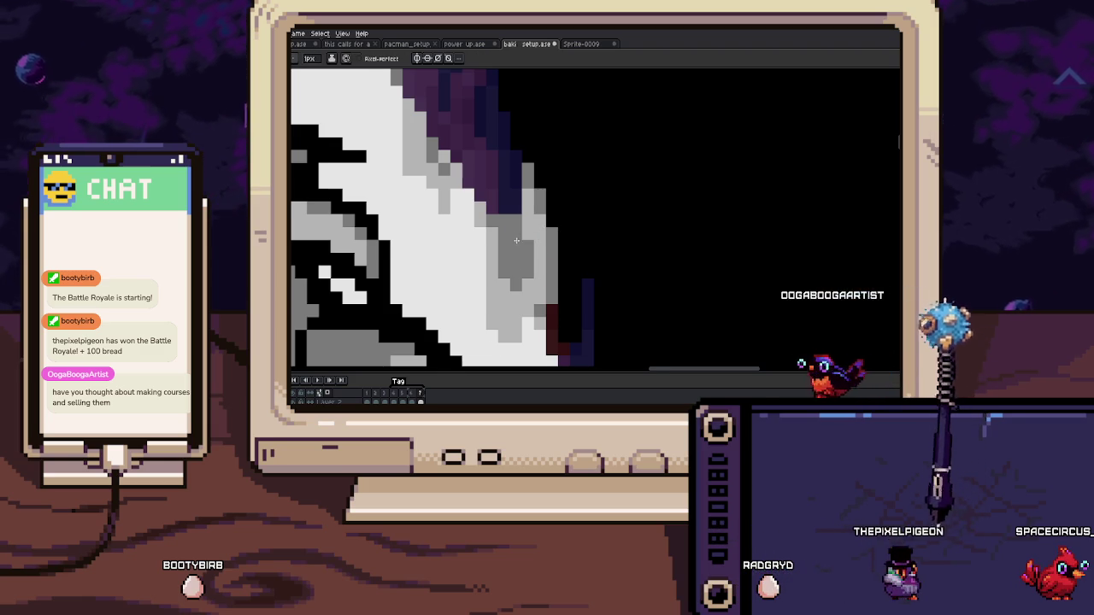
{"action": "scroll", "coordinate": [532, 241], "scroll_direction": "down", "scroll_amount": 1}
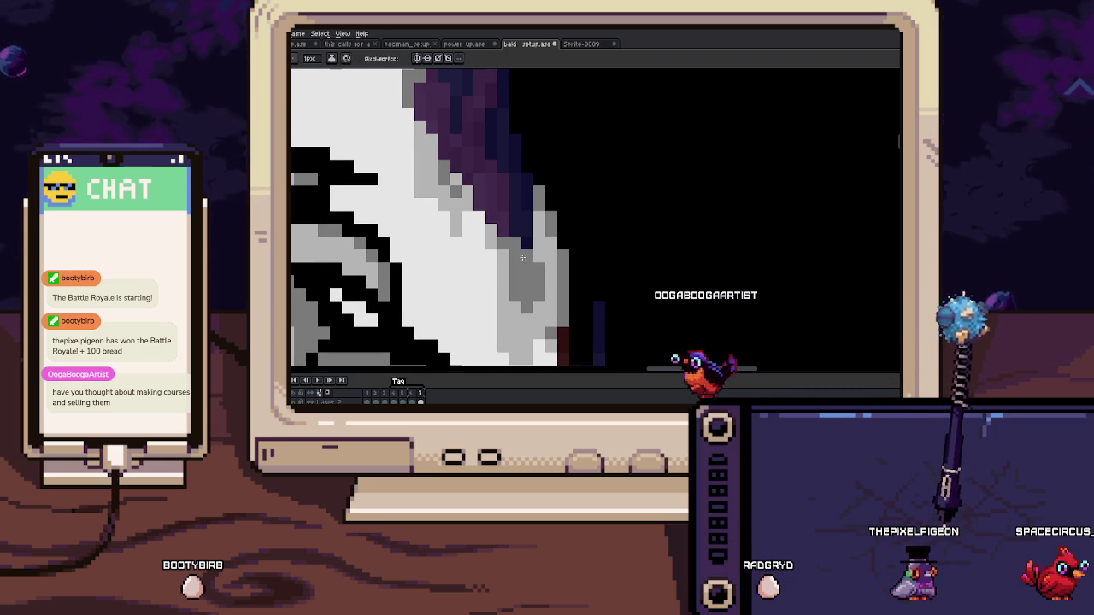
{"action": "scroll", "coordinate": [522, 256], "scroll_direction": "up", "scroll_amount": 1}
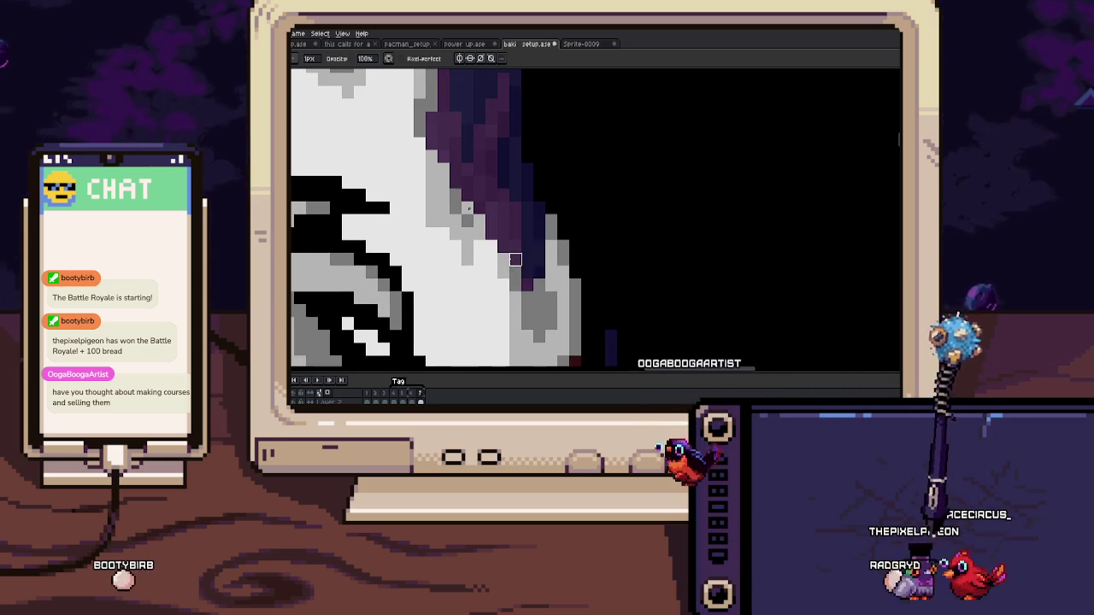
{"action": "scroll", "coordinate": [515, 259], "scroll_direction": "up", "scroll_amount": 2}
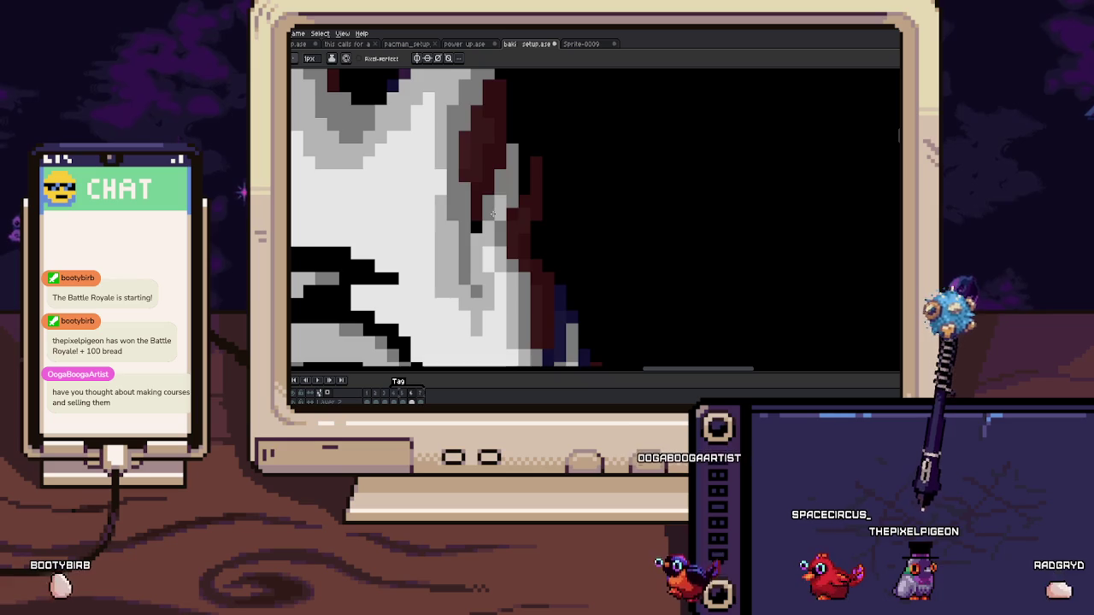
Step: On frame 7, sample the flame's light grey and paint over the stray purple pixel
{"action": "key", "text": "period"}
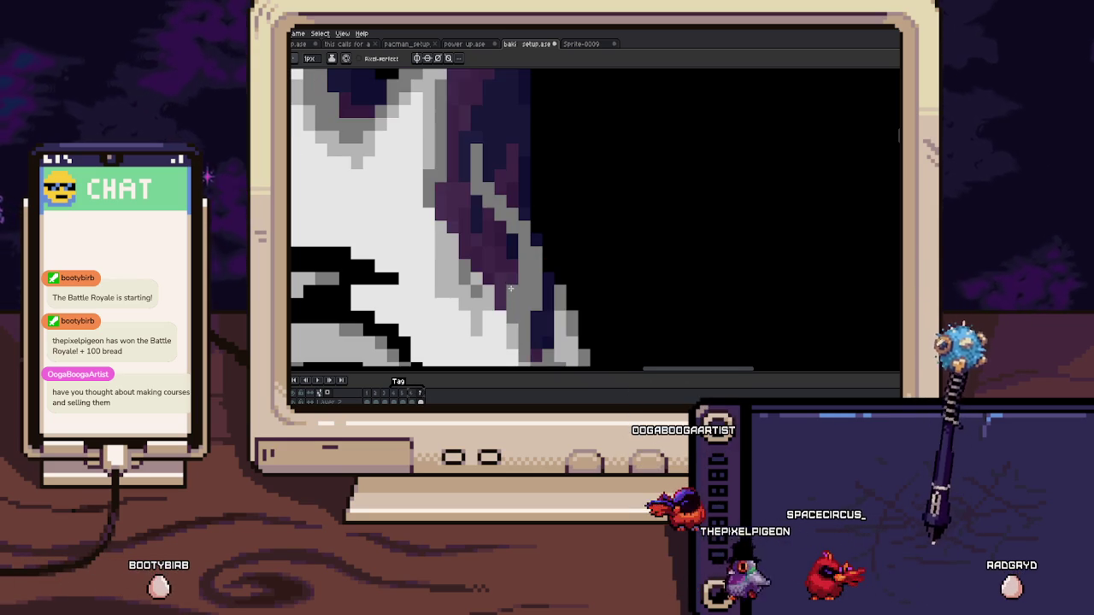
{"action": "key", "text": "i"}
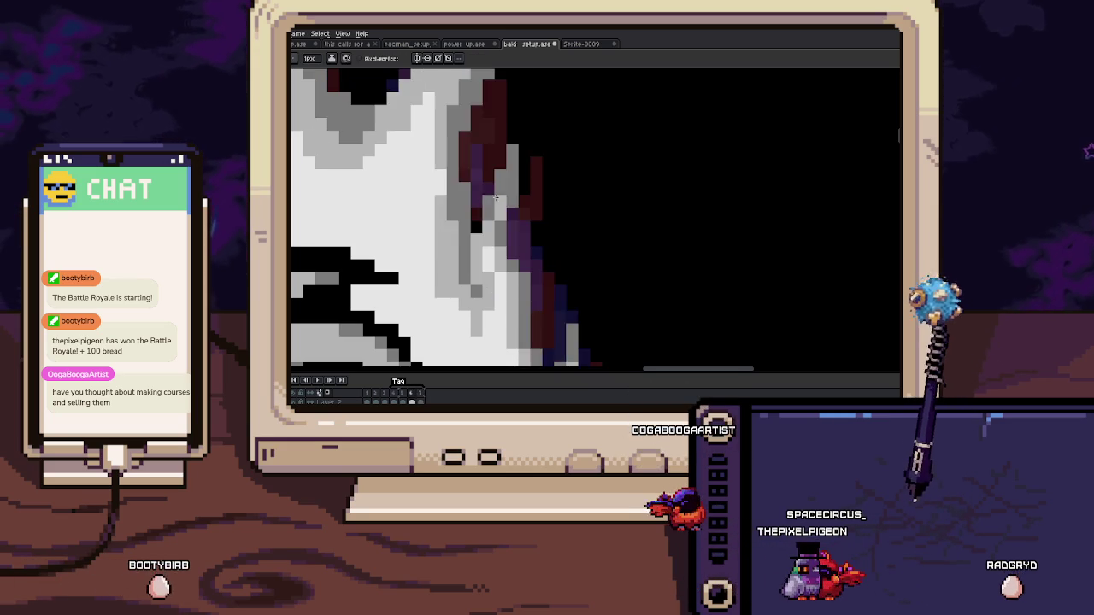
{"action": "key", "text": "i"}
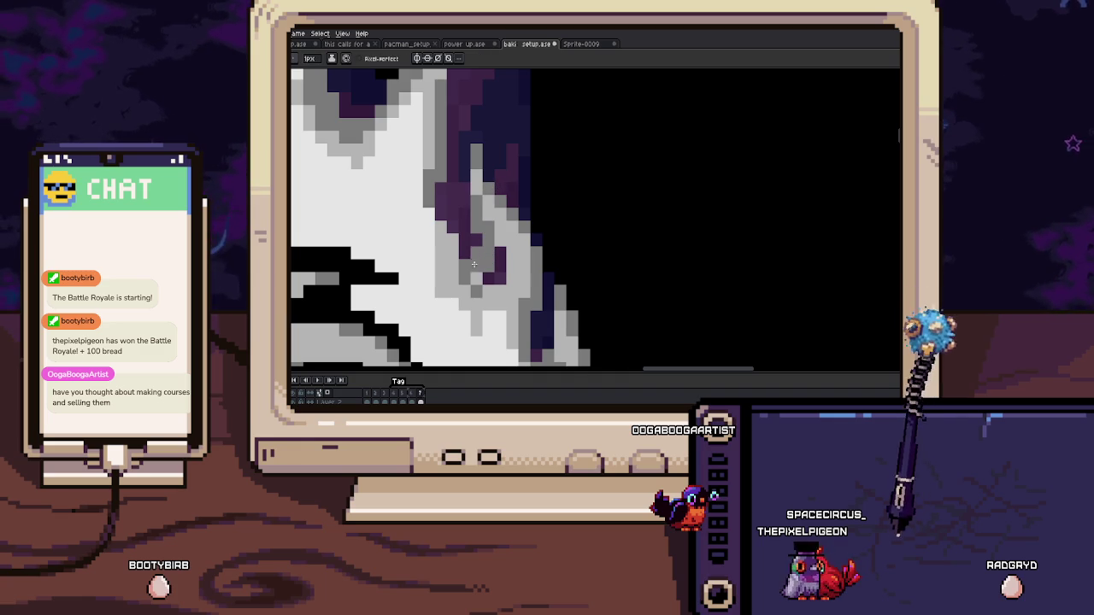
{"action": "left_click", "coordinate": [496, 274]}
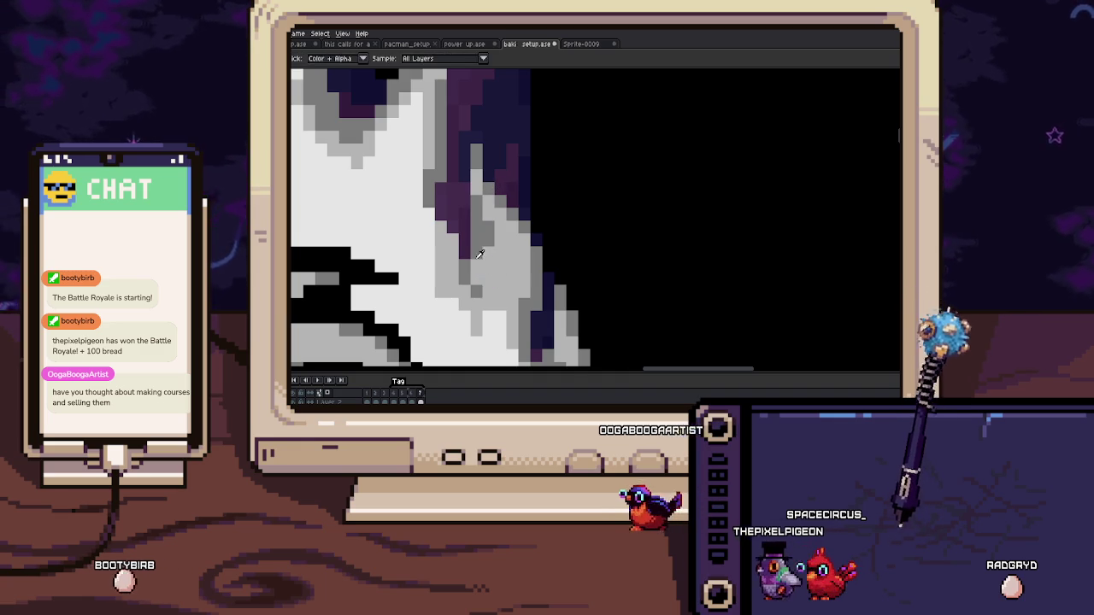
{"action": "key", "text": "i"}
{"action": "key", "text": "b"}
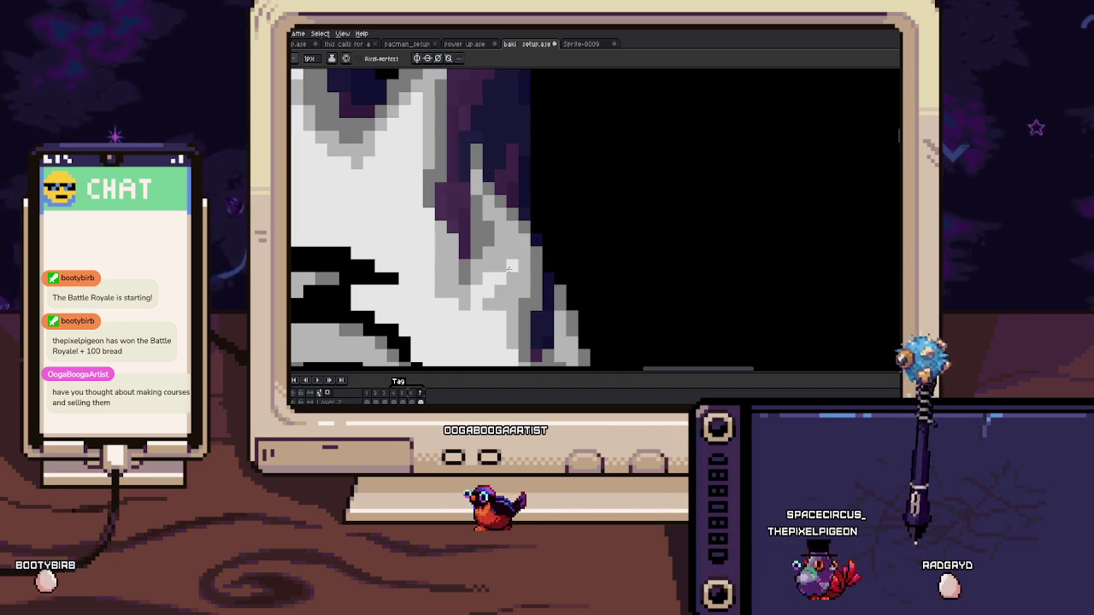
{"action": "scroll", "coordinate": [501, 269], "scroll_direction": "down", "scroll_amount": 2}
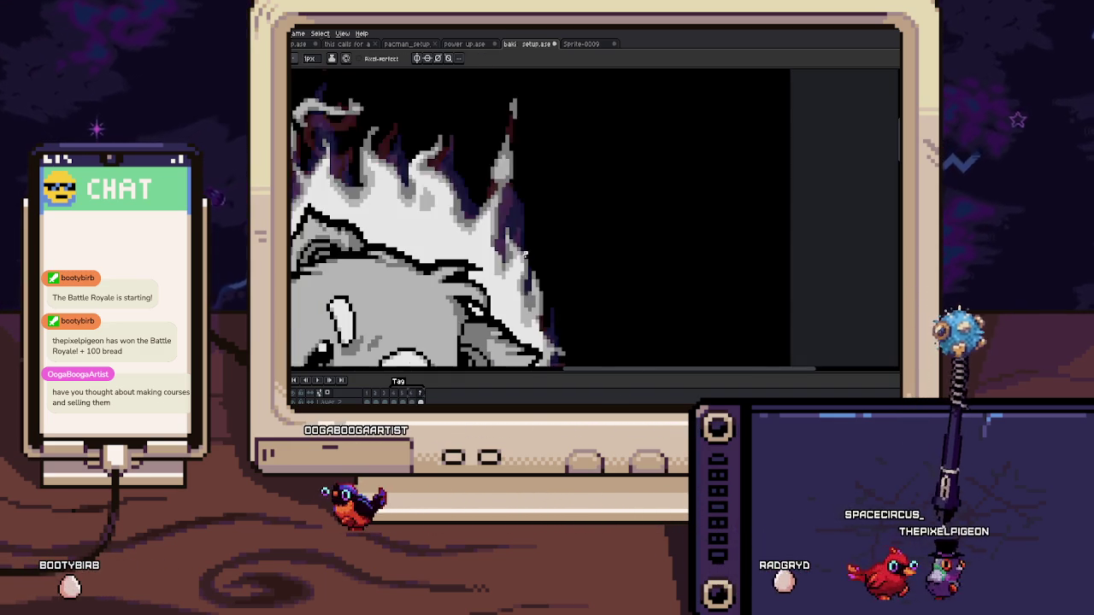
{"action": "scroll", "coordinate": [494, 248], "scroll_direction": "up", "scroll_amount": 2}
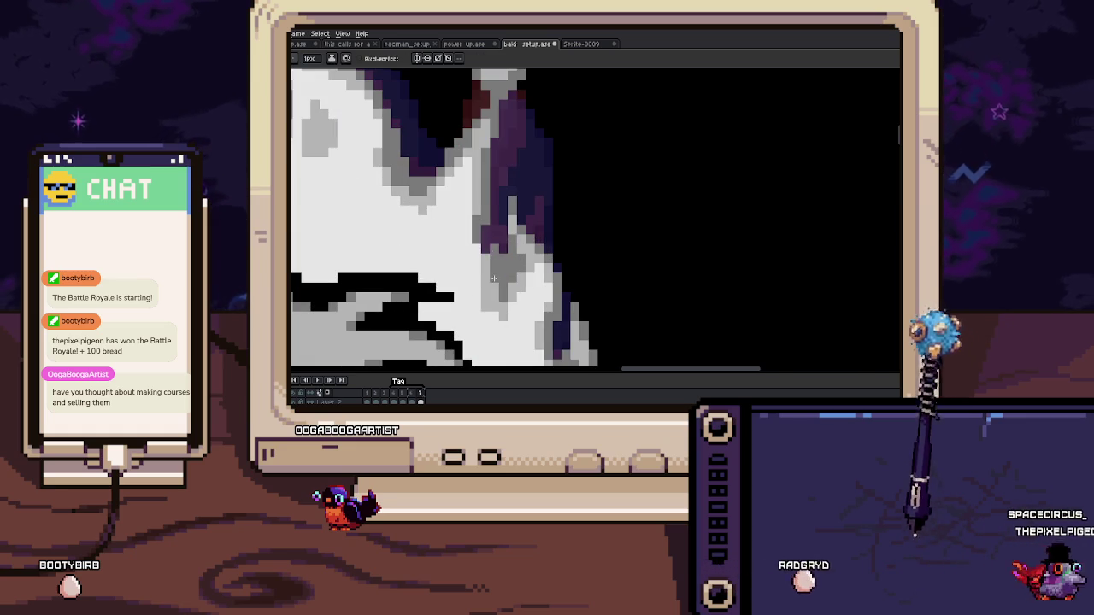
{"action": "scroll", "coordinate": [493, 248], "scroll_direction": "down", "scroll_amount": 3}
{"action": "mouse_move", "coordinate": [493, 248]}
{"action": "left_mouse_down"}
{"action": "mouse_move", "coordinate": [537, 164]}
{"action": "mouse_move", "coordinate": [594, 169]}
{"action": "left_mouse_up"}
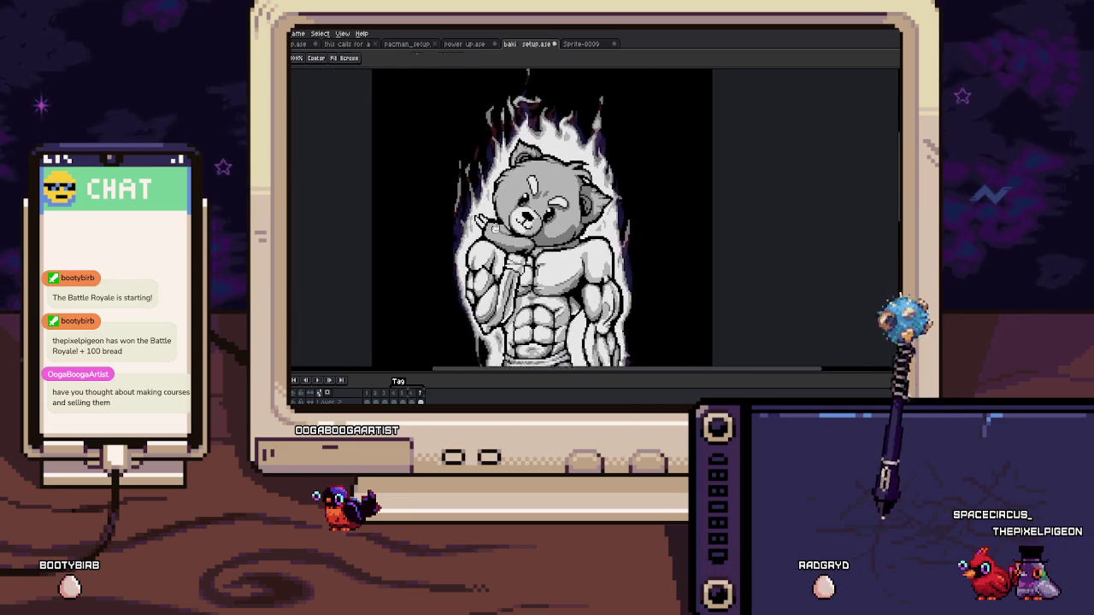
{"action": "scroll", "coordinate": [479, 218], "scroll_direction": "up", "scroll_amount": 3}
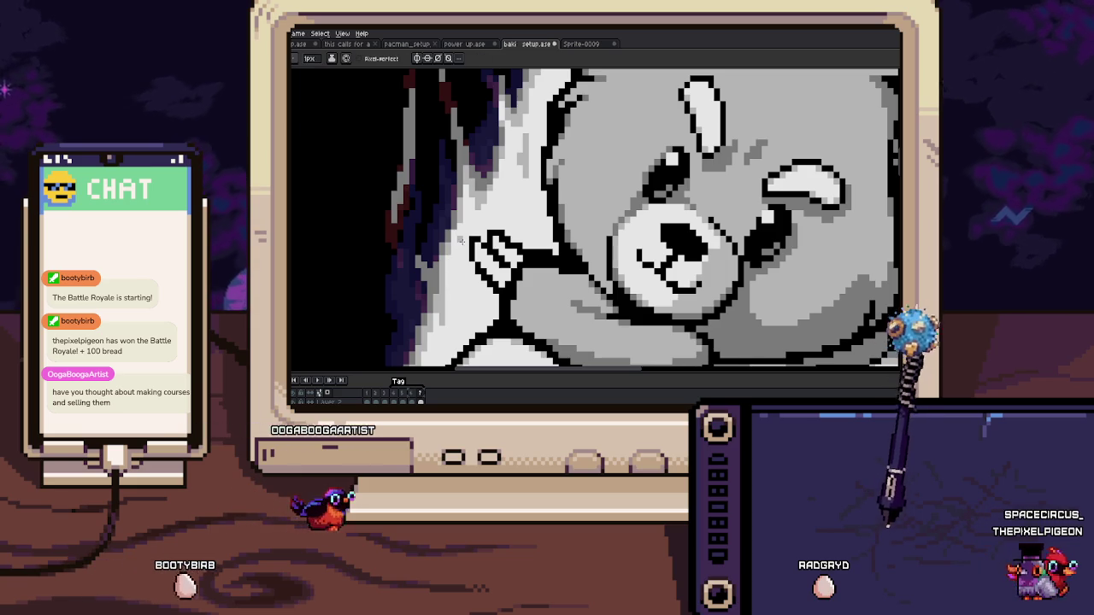
{"action": "scroll", "coordinate": [466, 232], "scroll_direction": "down", "scroll_amount": 2}
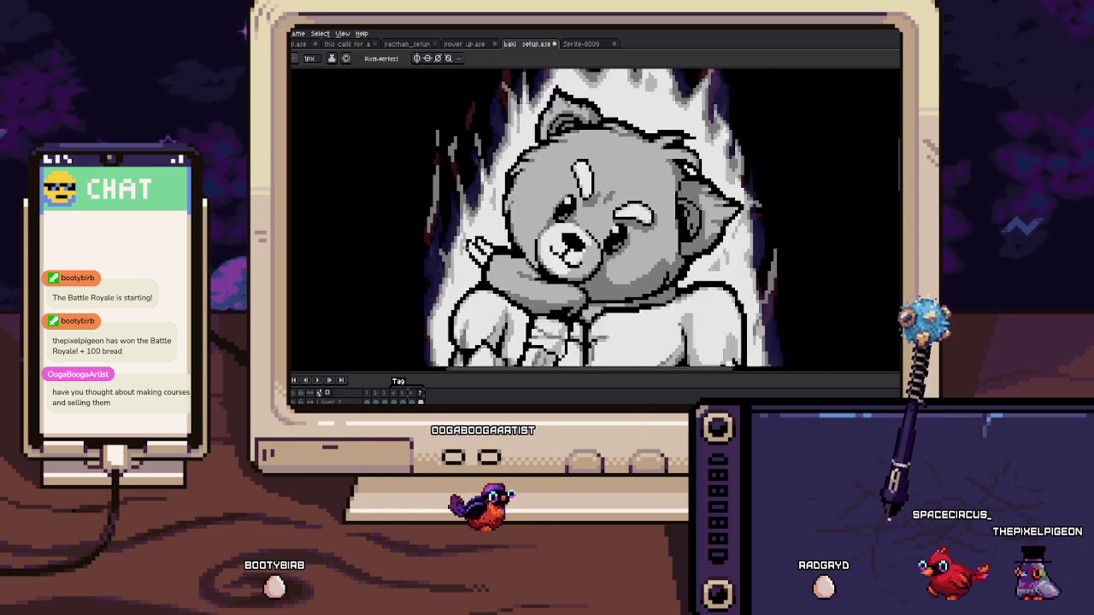
{"action": "scroll", "coordinate": [466, 233], "scroll_direction": "down", "scroll_amount": 3}
{"action": "scroll", "coordinate": [472, 352], "scroll_direction": "up", "scroll_amount": 2}
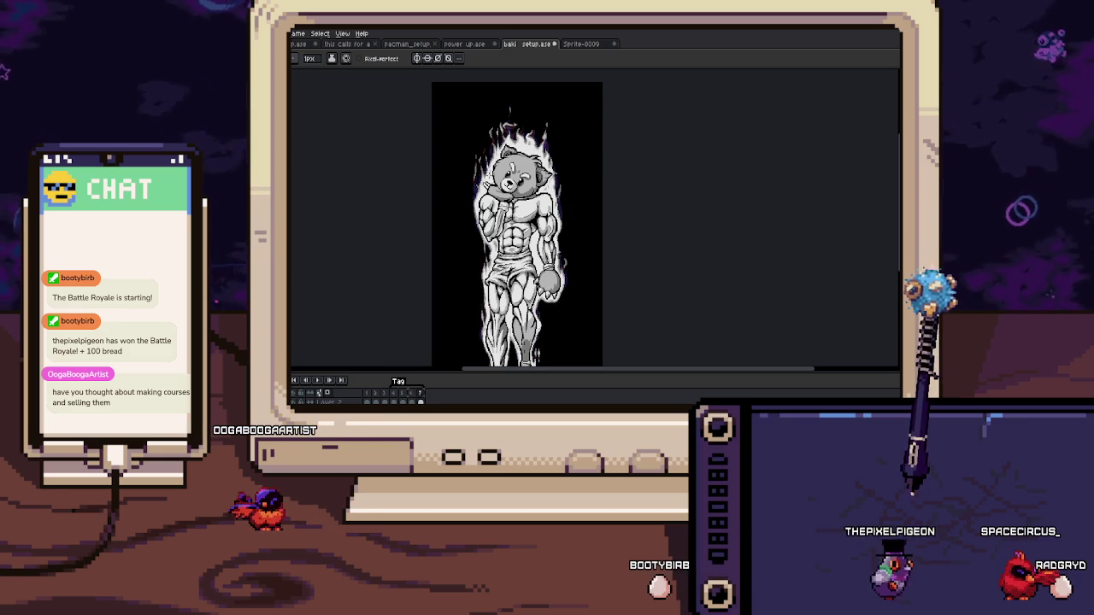
{"action": "scroll", "coordinate": [499, 191], "scroll_direction": "up", "scroll_amount": 5}
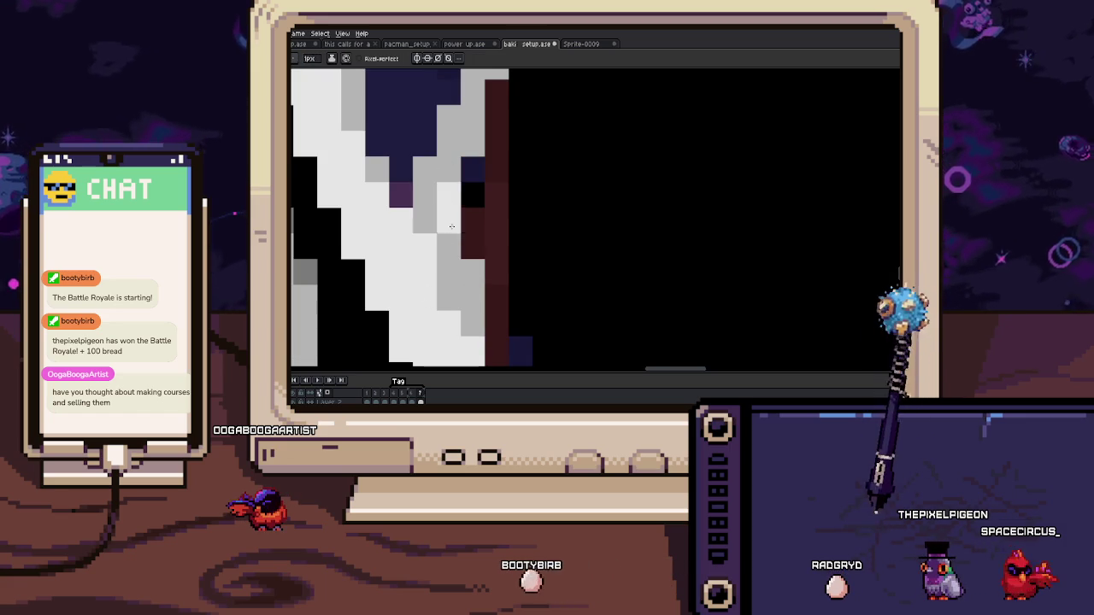
{"action": "scroll", "coordinate": [453, 269], "scroll_direction": "down", "scroll_amount": 3}
{"action": "scroll", "coordinate": [484, 237], "scroll_direction": "up", "scroll_amount": 1}
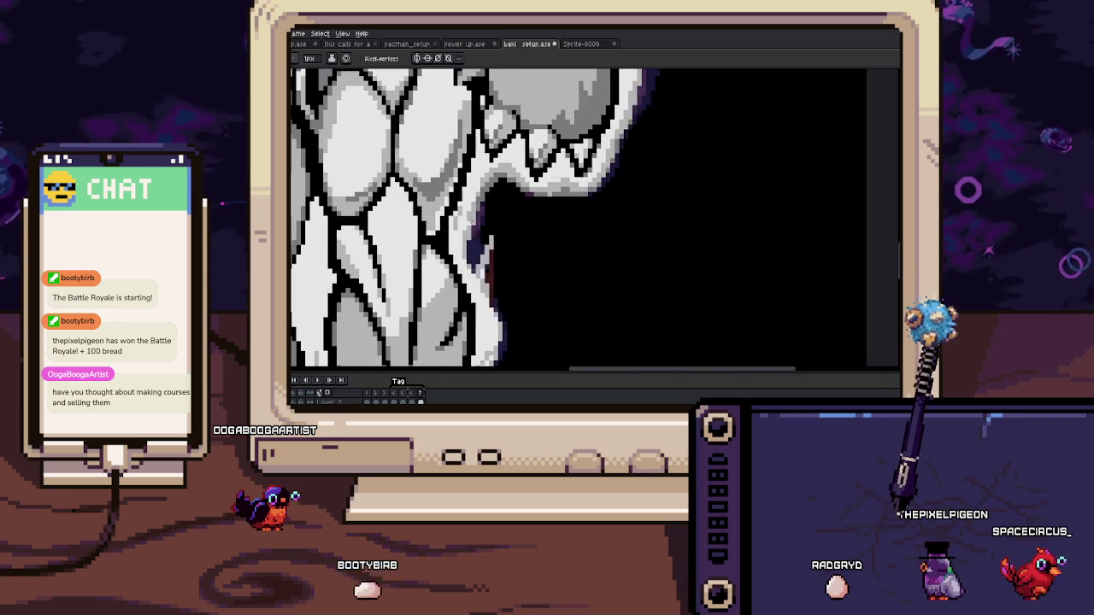
{"action": "scroll", "coordinate": [484, 237], "scroll_direction": "up", "scroll_amount": 3}
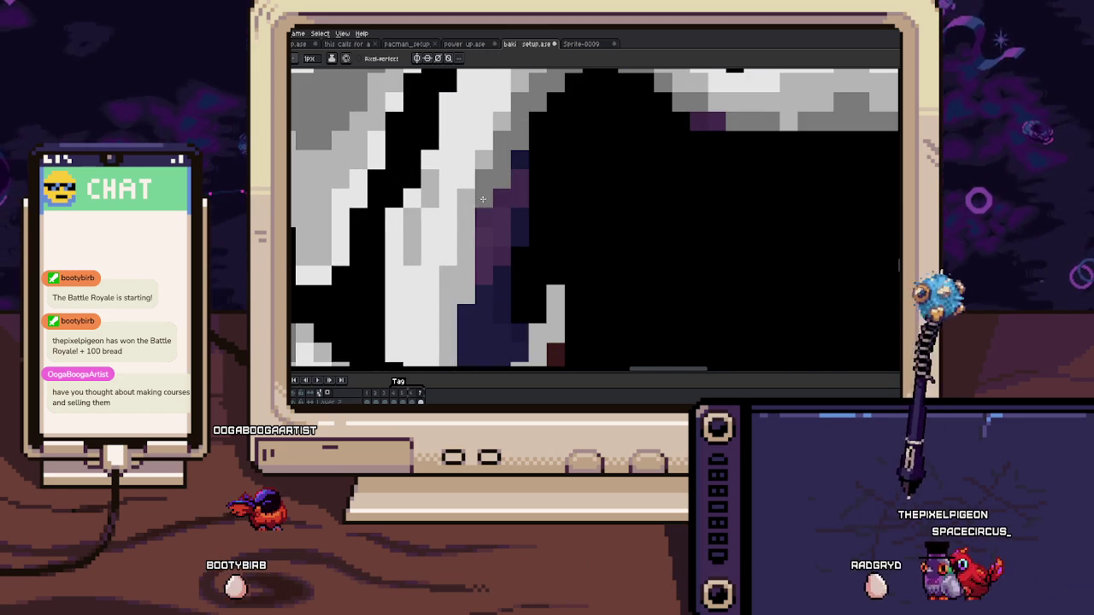
{"action": "scroll", "coordinate": [473, 280], "scroll_direction": "down", "scroll_amount": 3}
{"action": "scroll", "coordinate": [474, 279], "scroll_direction": "down", "scroll_amount": 4}
{"action": "scroll", "coordinate": [473, 280], "scroll_direction": "up", "scroll_amount": 2}
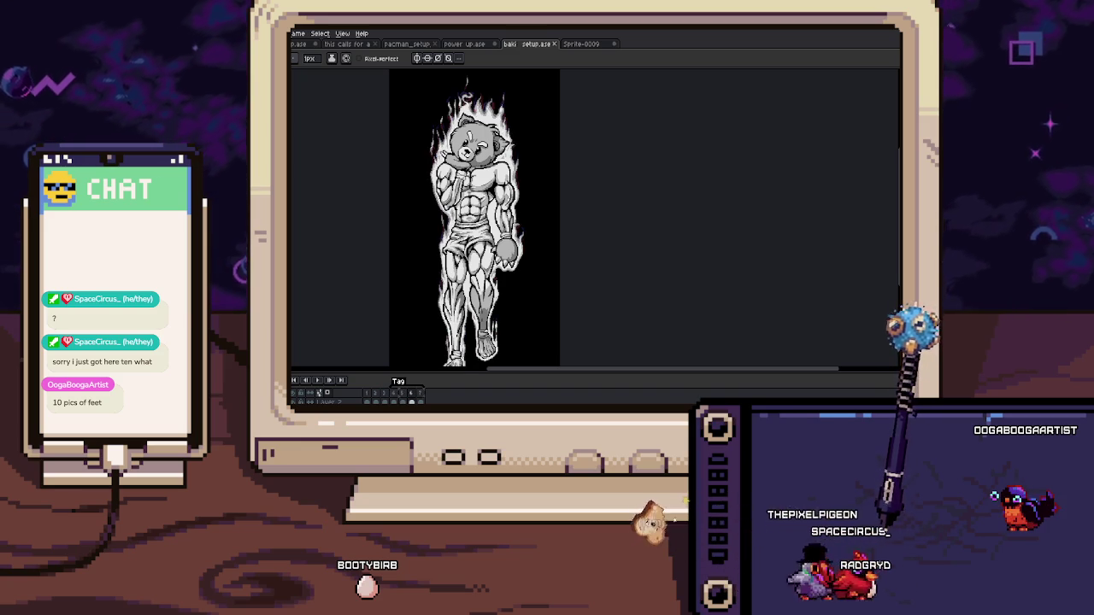
{"action": "scroll", "coordinate": [468, 82], "scroll_direction": "up", "scroll_amount": 2}
{"action": "scroll", "coordinate": [468, 82], "scroll_direction": "up", "scroll_amount": 1}
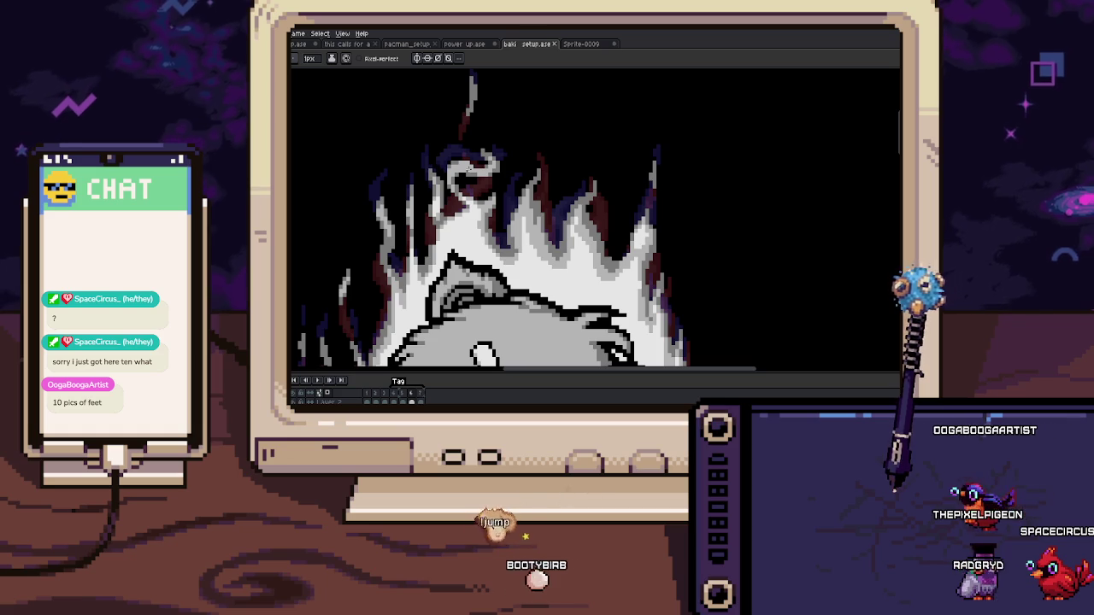
{"action": "scroll", "coordinate": [468, 82], "scroll_direction": "down", "scroll_amount": 1}
{"action": "scroll", "coordinate": [468, 82], "scroll_direction": "down", "scroll_amount": 1}
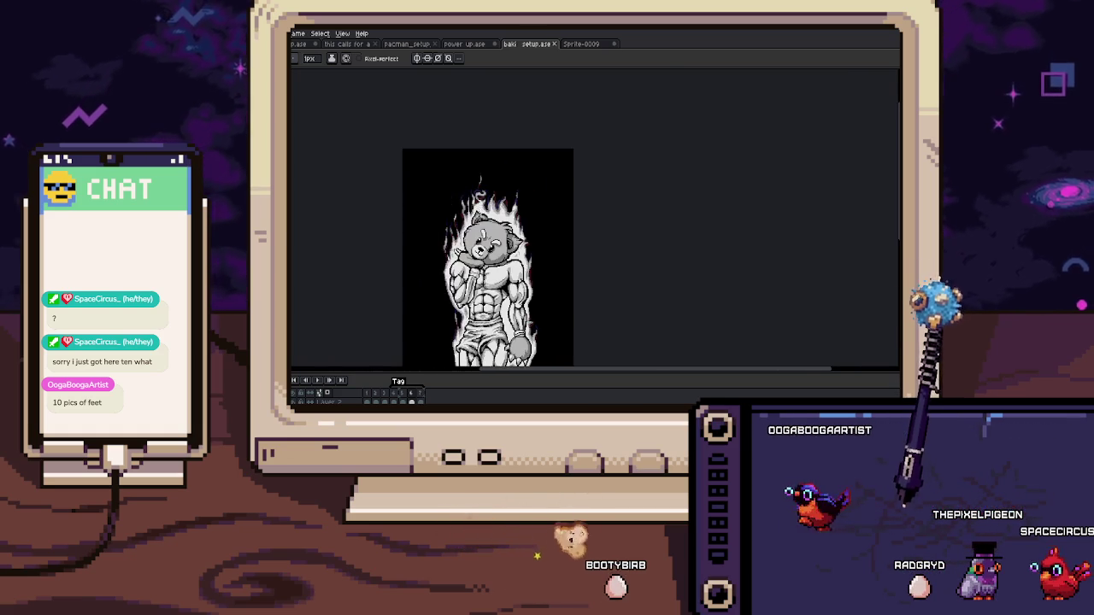
{"action": "scroll", "coordinate": [468, 82], "scroll_direction": "down", "scroll_amount": 1}
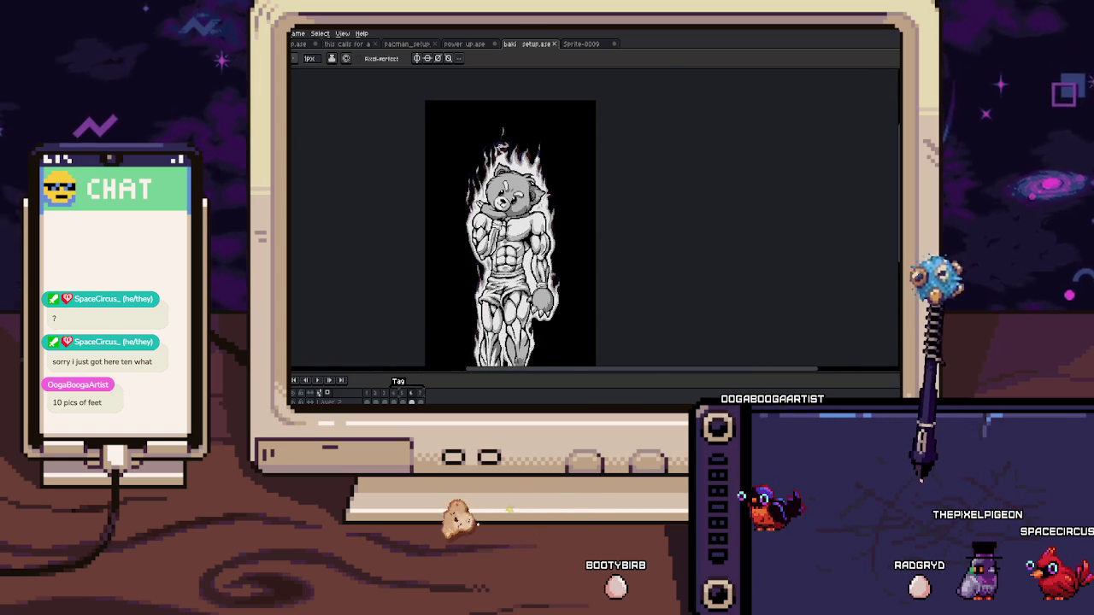
{"action": "mouse_move", "coordinate": [419, 251]}
{"action": "left_mouse_down"}
{"action": "mouse_move", "coordinate": [398, 179]}
{"action": "mouse_move", "coordinate": [426, 189]}
{"action": "left_mouse_up"}
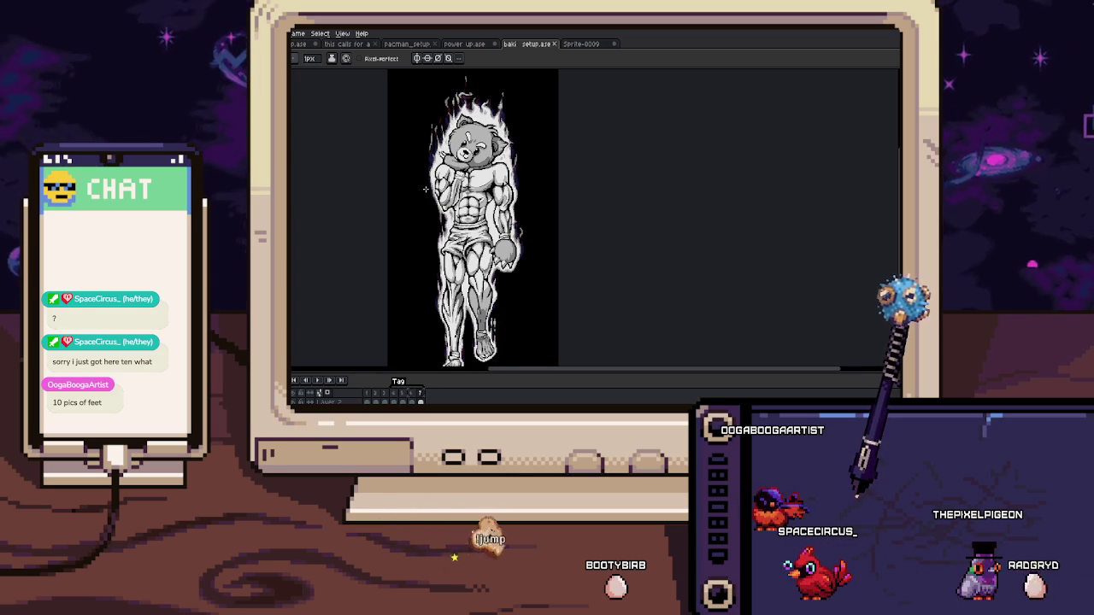
{"action": "scroll", "coordinate": [484, 139], "scroll_direction": "up", "scroll_amount": 3}
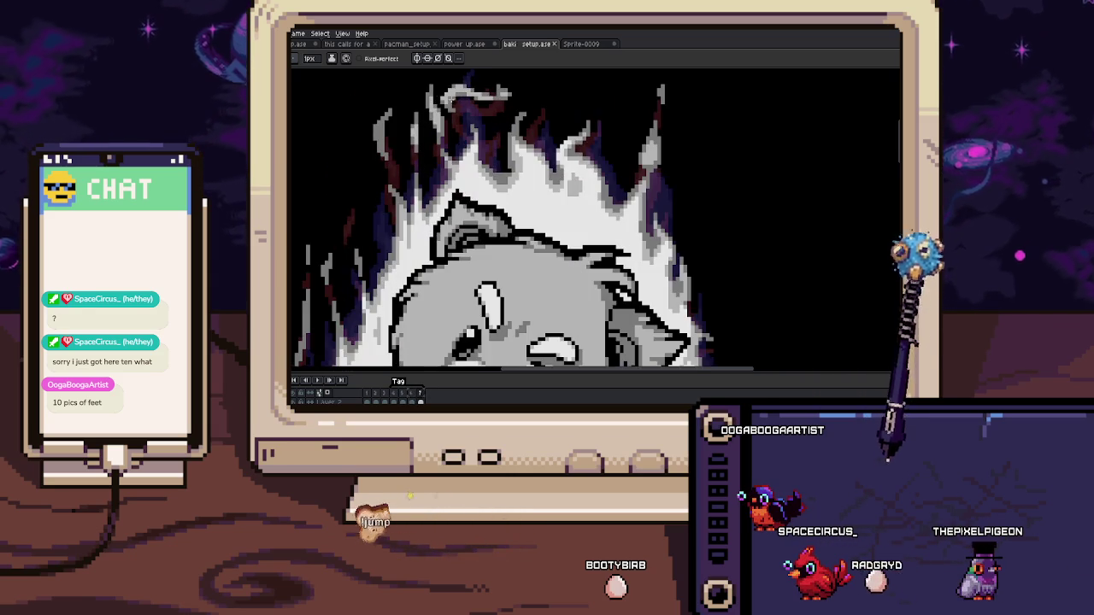
{"action": "scroll", "coordinate": [485, 139], "scroll_direction": "up", "scroll_amount": 1}
{"action": "scroll", "coordinate": [485, 139], "scroll_direction": "up", "scroll_amount": 1}
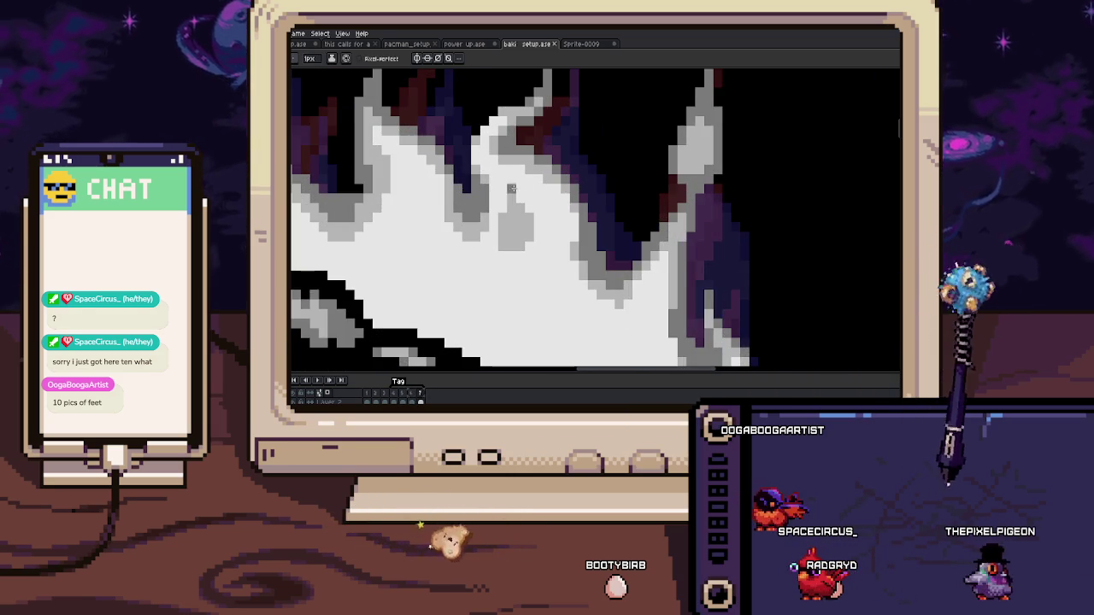
{"action": "scroll", "coordinate": [496, 162], "scroll_direction": "down", "scroll_amount": 2}
{"action": "scroll", "coordinate": [518, 192], "scroll_direction": "down", "scroll_amount": 2}
{"action": "scroll", "coordinate": [518, 191], "scroll_direction": "down", "scroll_amount": 2}
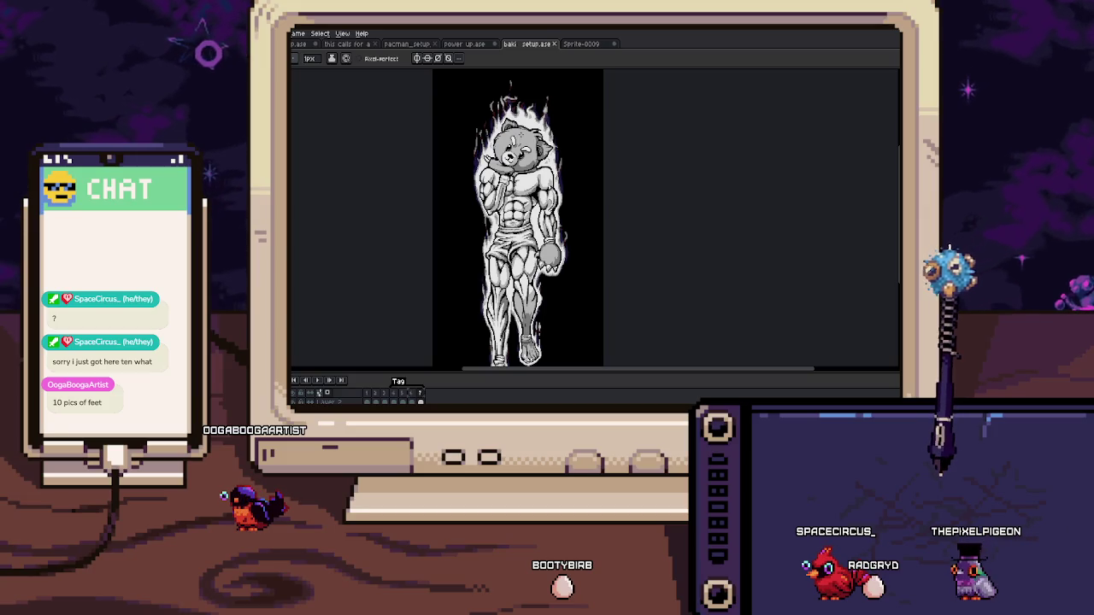
{"action": "scroll", "coordinate": [534, 107], "scroll_direction": "up", "scroll_amount": 2}
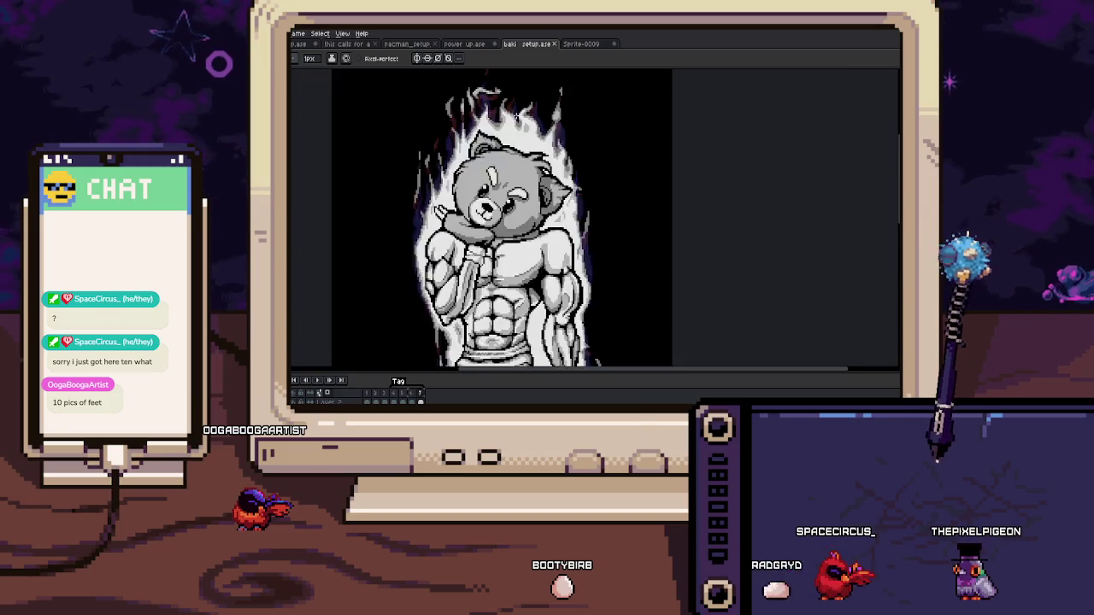
{"action": "scroll", "coordinate": [534, 107], "scroll_direction": "down", "scroll_amount": 2}
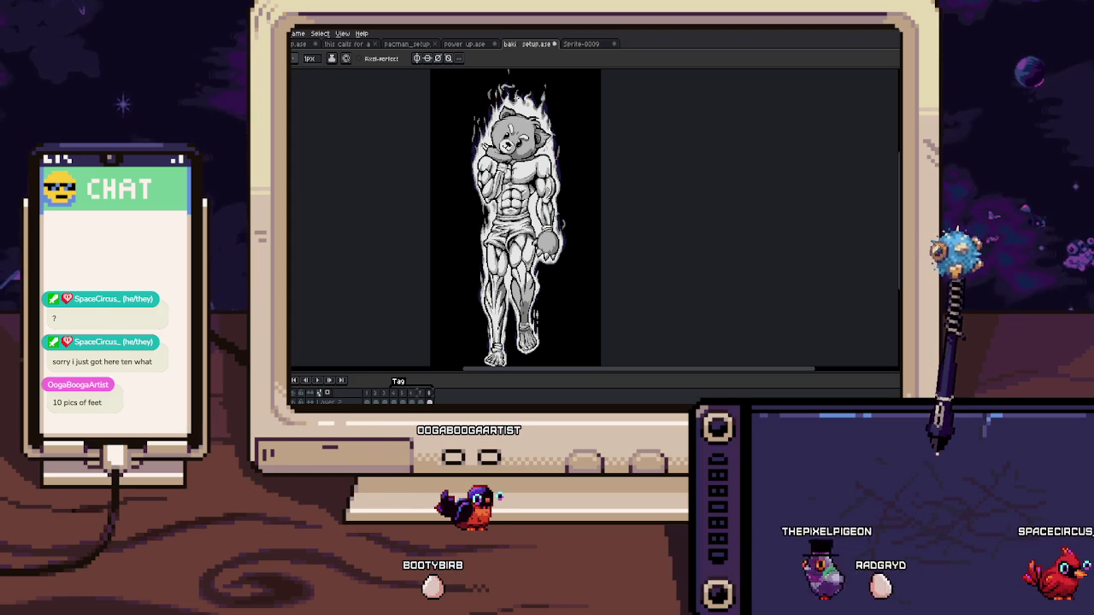
{"action": "scroll", "coordinate": [469, 209], "scroll_direction": "up", "scroll_amount": 4}
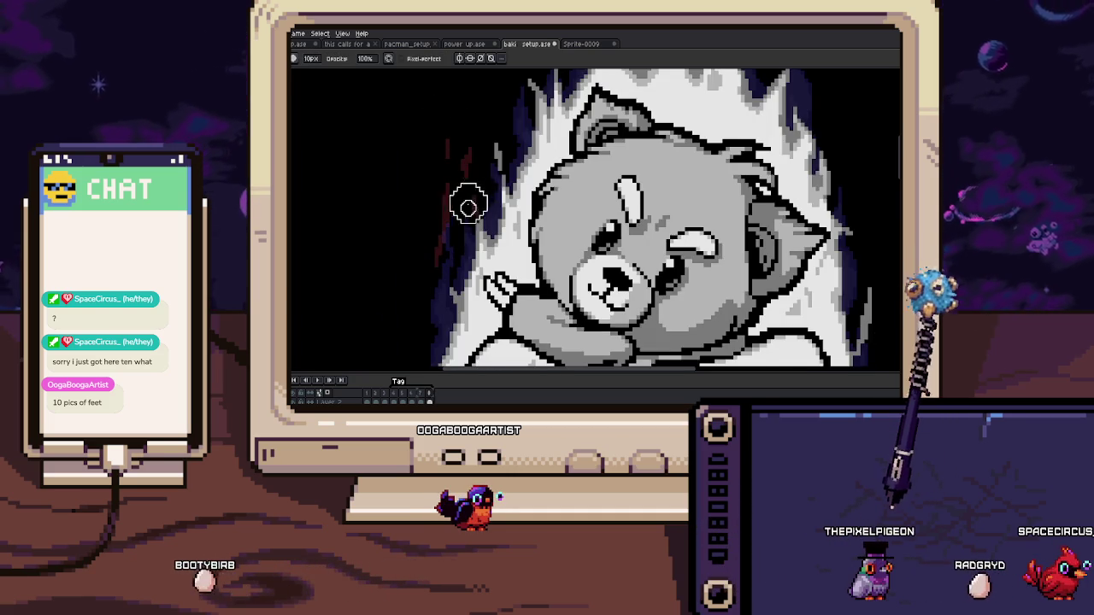
{"action": "scroll", "coordinate": [464, 212], "scroll_direction": "up", "scroll_amount": 1}
{"action": "scroll", "coordinate": [470, 205], "scroll_direction": "up", "scroll_amount": 1}
{"action": "scroll", "coordinate": [474, 200], "scroll_direction": "up", "scroll_amount": 1}
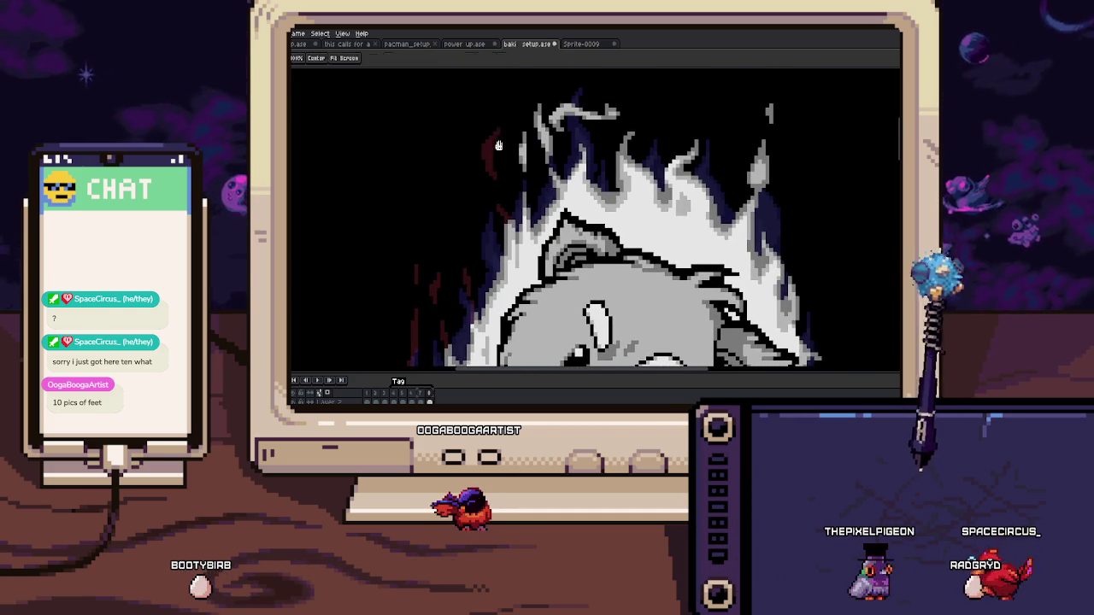
{"action": "scroll", "coordinate": [487, 206], "scroll_direction": "up", "scroll_amount": 1}
{"action": "scroll", "coordinate": [523, 188], "scroll_direction": "right", "scroll_amount": 1}
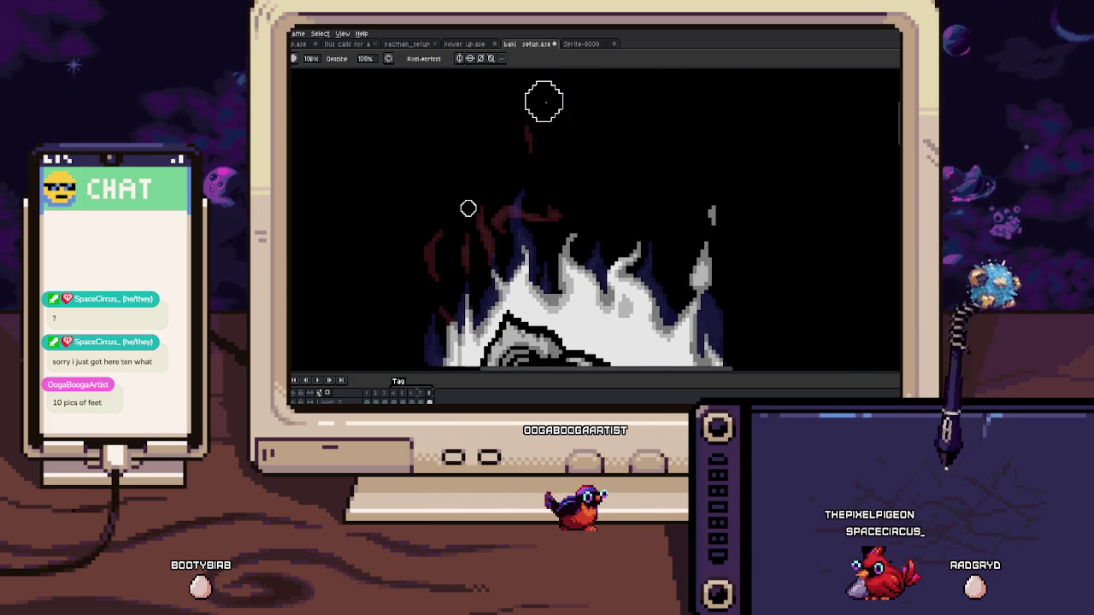
{"action": "scroll", "coordinate": [533, 111], "scroll_direction": "right", "scroll_amount": 1}
{"action": "left_click_drag", "start_coordinate": [637, 257], "coordinate": [538, 245]}
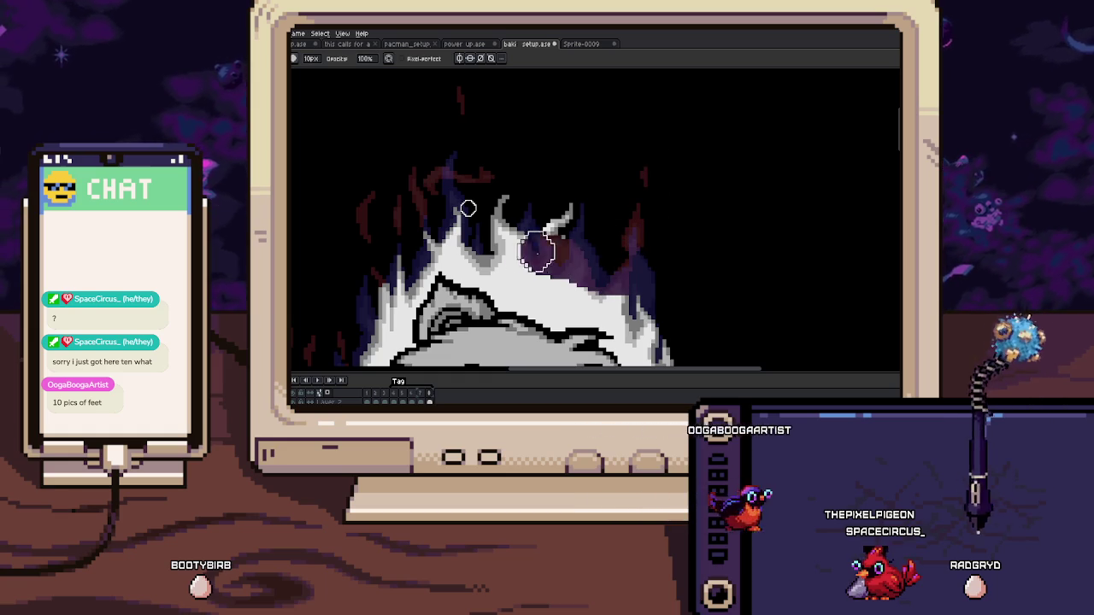
{"action": "scroll", "coordinate": [504, 198], "scroll_direction": "left", "scroll_amount": 1}
{"action": "scroll", "coordinate": [506, 195], "scroll_direction": "down", "scroll_amount": 1}
{"action": "scroll", "coordinate": [524, 169], "scroll_direction": "left", "scroll_amount": 1}
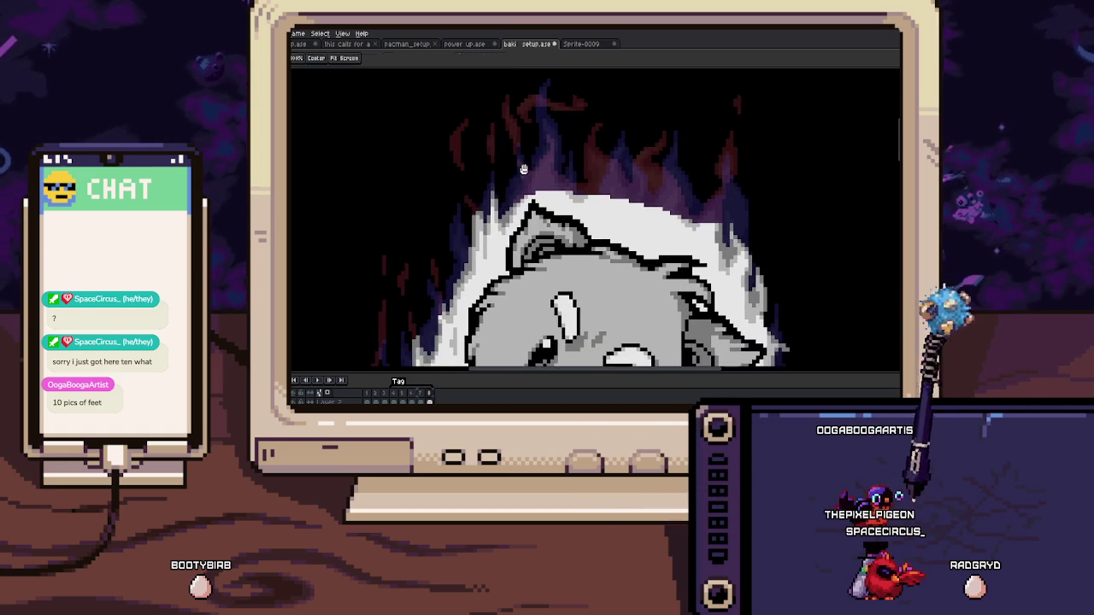
{"action": "scroll", "coordinate": [468, 208], "scroll_direction": "down", "scroll_amount": 1}
{"action": "scroll", "coordinate": [468, 208], "scroll_direction": "left", "scroll_amount": 1}
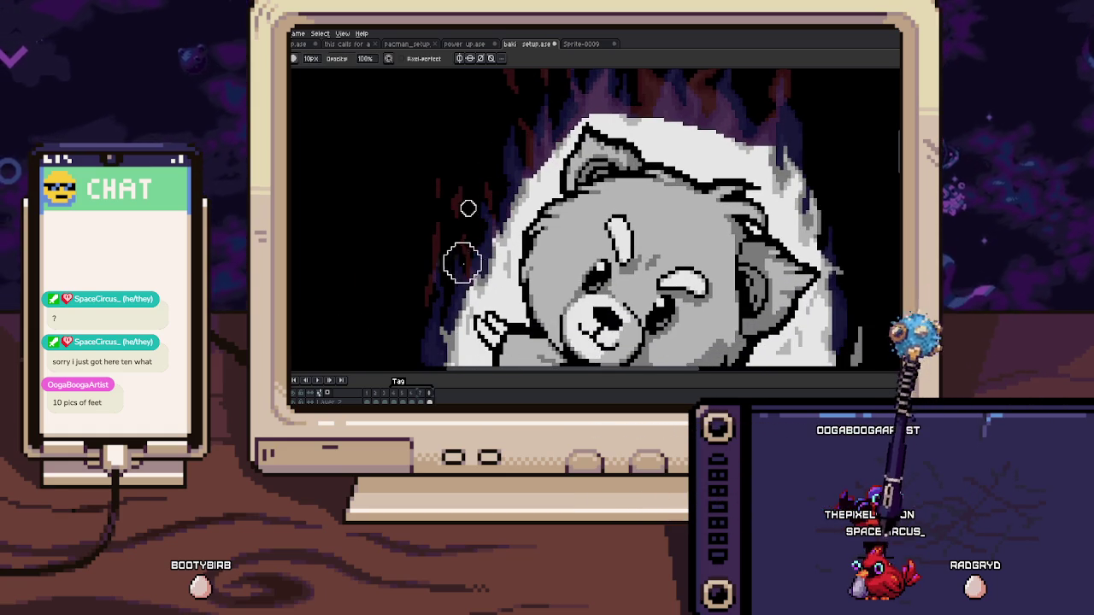
{"action": "scroll", "coordinate": [469, 208], "scroll_direction": "down", "scroll_amount": 1}
{"action": "scroll", "coordinate": [468, 208], "scroll_direction": "down", "scroll_amount": 1}
{"action": "scroll", "coordinate": [469, 208], "scroll_direction": "down", "scroll_amount": 1}
{"action": "scroll", "coordinate": [468, 208], "scroll_direction": "down", "scroll_amount": 1}
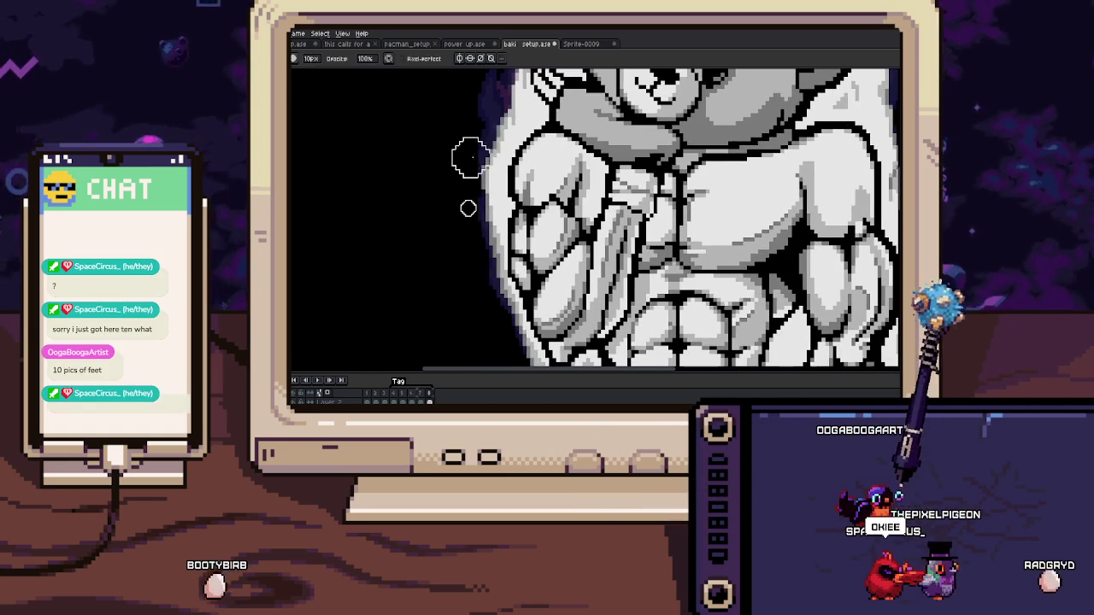
{"action": "scroll", "coordinate": [468, 208], "scroll_direction": "down", "scroll_amount": 1}
{"action": "scroll", "coordinate": [469, 208], "scroll_direction": "down", "scroll_amount": 1}
{"action": "scroll", "coordinate": [468, 207], "scroll_direction": "down", "scroll_amount": 1}
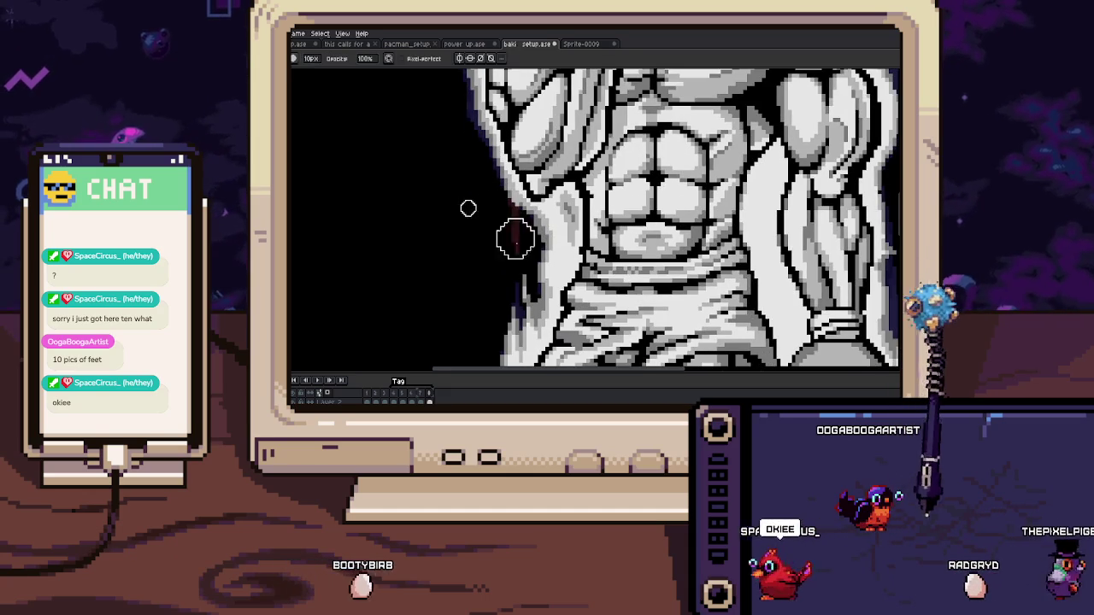
{"action": "scroll", "coordinate": [468, 207], "scroll_direction": "down", "scroll_amount": 1}
{"action": "scroll", "coordinate": [468, 208], "scroll_direction": "down", "scroll_amount": 1}
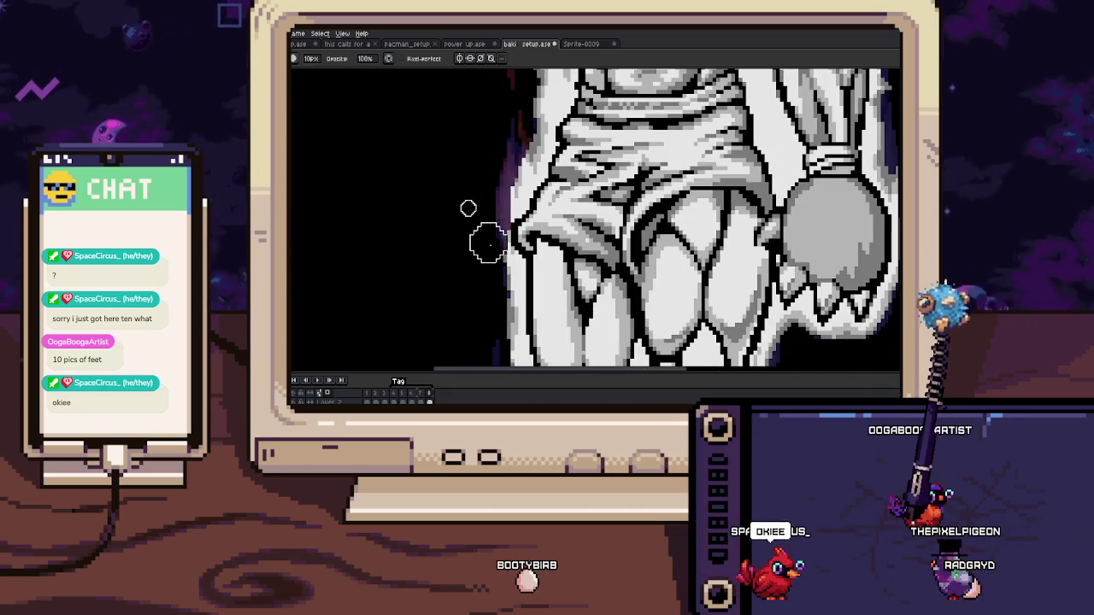
{"action": "scroll", "coordinate": [468, 208], "scroll_direction": "down", "scroll_amount": 2}
{"action": "scroll", "coordinate": [468, 208], "scroll_direction": "up", "scroll_amount": 2}
{"action": "scroll", "coordinate": [468, 207], "scroll_direction": "down", "scroll_amount": 1}
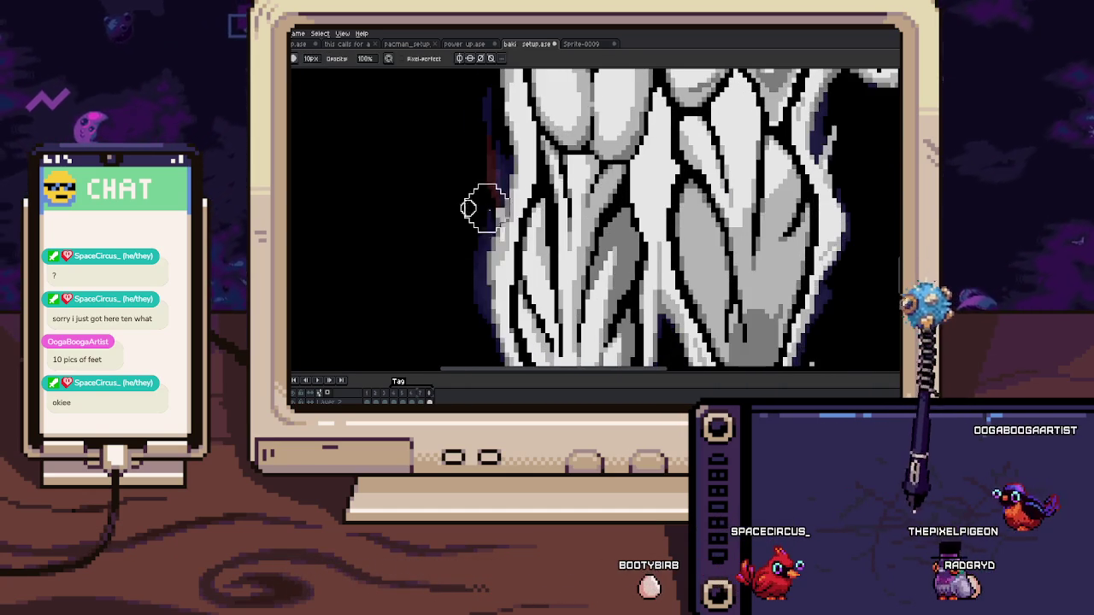
{"action": "scroll", "coordinate": [485, 207], "scroll_direction": "down", "scroll_amount": 1}
{"action": "scroll", "coordinate": [485, 208], "scroll_direction": "down", "scroll_amount": 1}
{"action": "scroll", "coordinate": [480, 164], "scroll_direction": "down", "scroll_amount": 1}
{"action": "scroll", "coordinate": [480, 165], "scroll_direction": "down", "scroll_amount": 1}
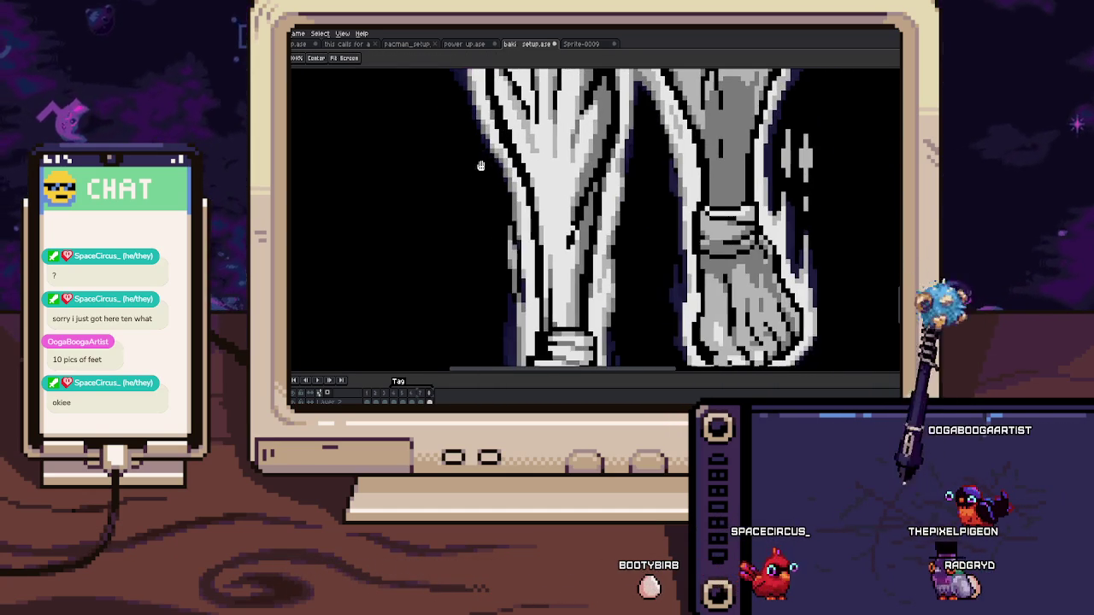
{"action": "scroll", "coordinate": [468, 207], "scroll_direction": "down", "scroll_amount": 1}
{"action": "scroll", "coordinate": [468, 207], "scroll_direction": "down", "scroll_amount": 1}
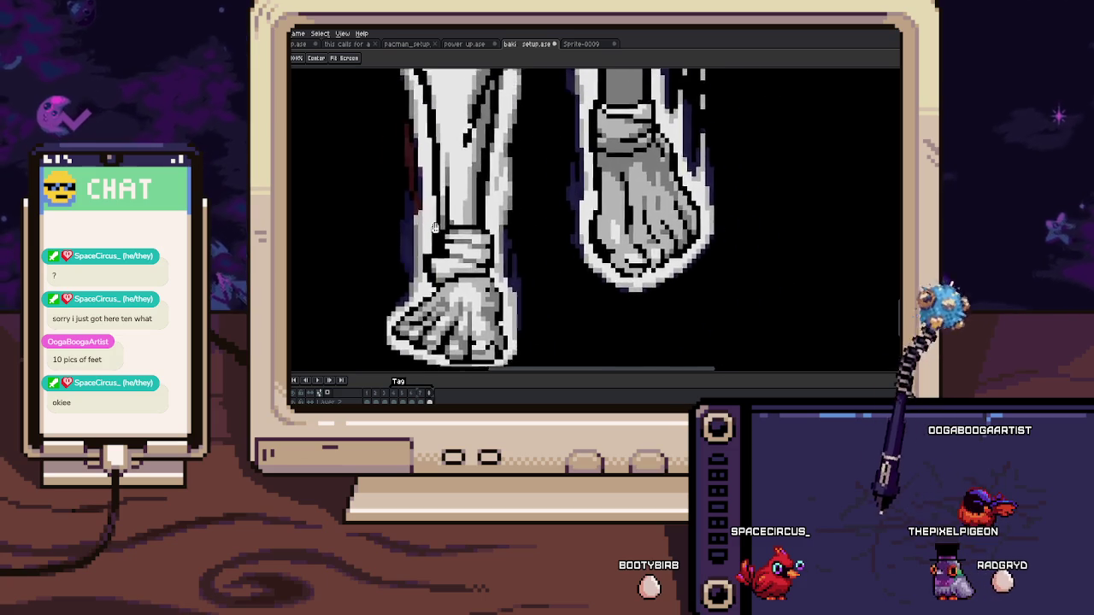
{"action": "left_click_drag", "start_coordinate": [468, 207], "coordinate": [392, 319]}
{"action": "scroll", "coordinate": [468, 208], "scroll_direction": "up", "scroll_amount": 1}
{"action": "scroll", "coordinate": [467, 207], "scroll_direction": "up", "scroll_amount": 1}
{"action": "scroll", "coordinate": [467, 208], "scroll_direction": "up", "scroll_amount": 1}
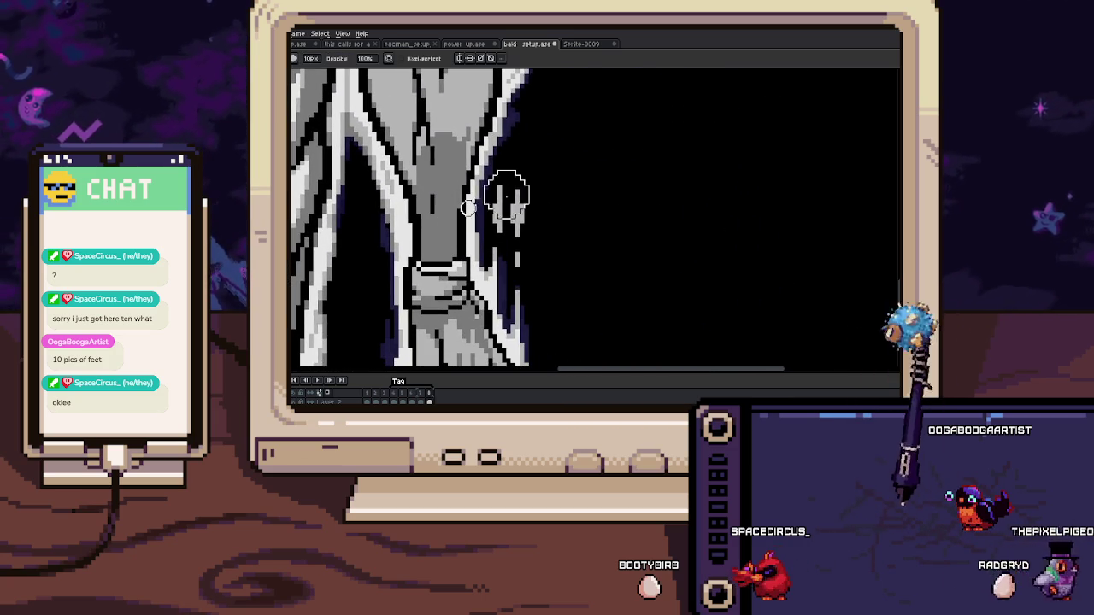
{"action": "scroll", "coordinate": [542, 320], "scroll_direction": "up", "scroll_amount": 1}
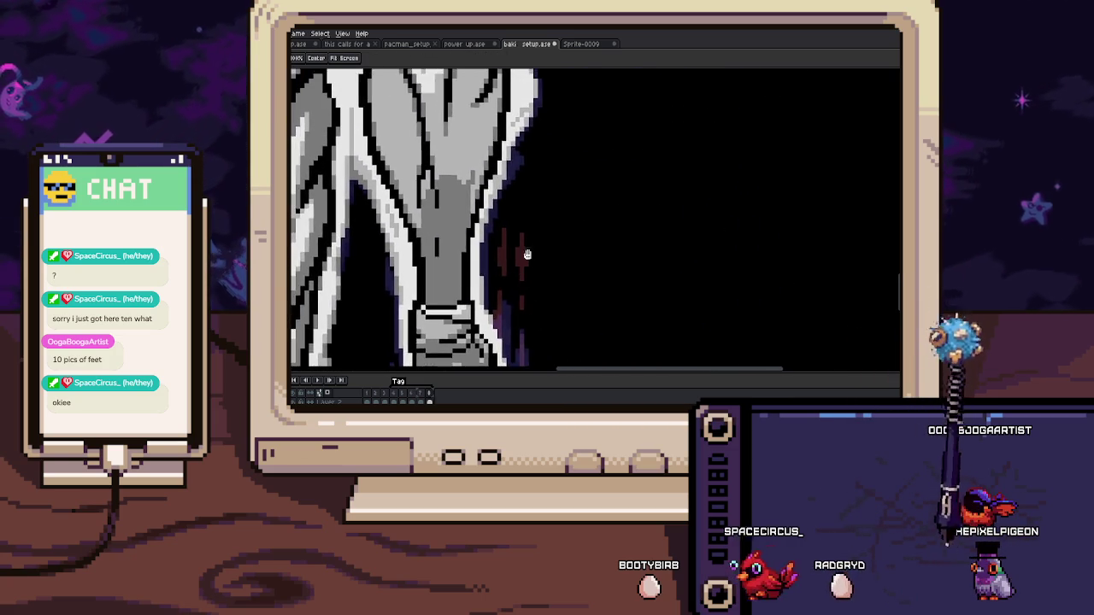
{"action": "scroll", "coordinate": [545, 307], "scroll_direction": "up", "scroll_amount": 1}
{"action": "scroll", "coordinate": [549, 291], "scroll_direction": "up", "scroll_amount": 1}
{"action": "scroll", "coordinate": [553, 271], "scroll_direction": "up", "scroll_amount": 1}
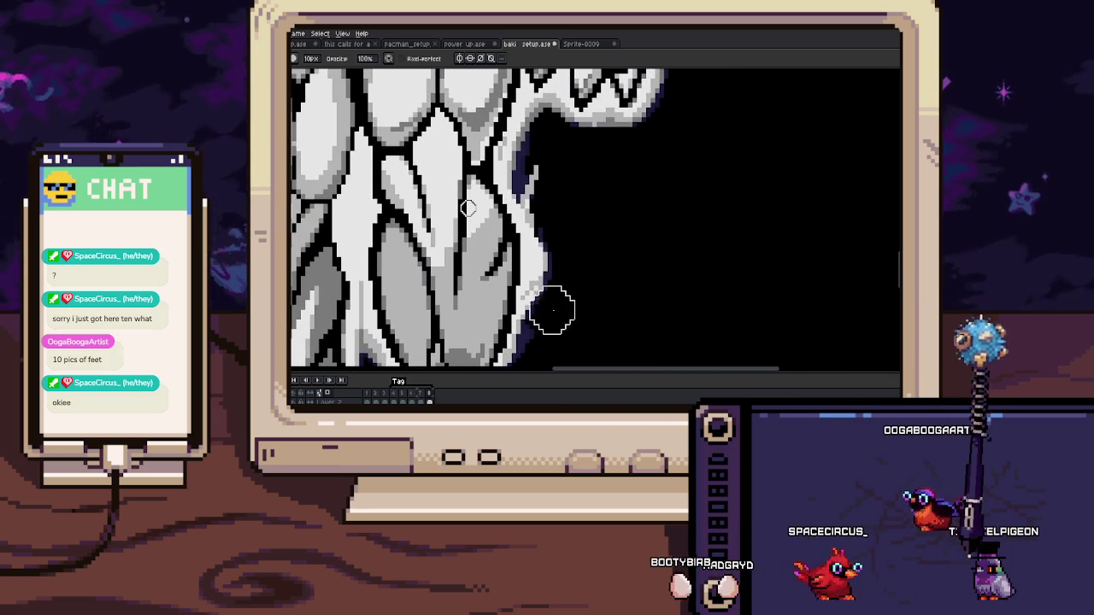
{"action": "scroll", "coordinate": [550, 253], "scroll_direction": "up", "scroll_amount": 2}
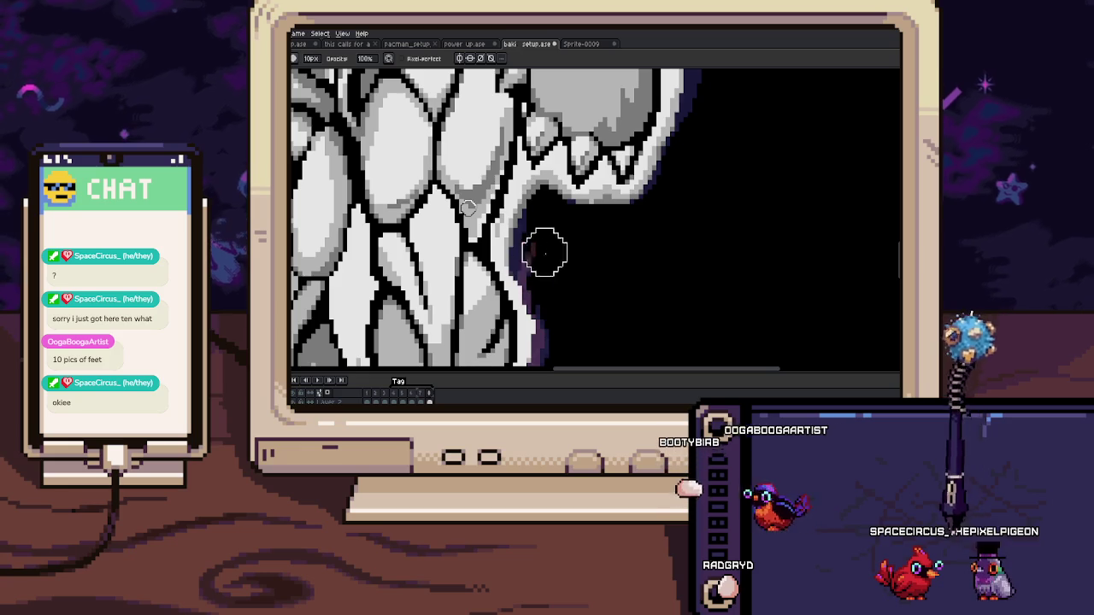
{"action": "scroll", "coordinate": [561, 303], "scroll_direction": "up", "scroll_amount": 1}
{"action": "scroll", "coordinate": [602, 220], "scroll_direction": "up", "scroll_amount": 2}
{"action": "scroll", "coordinate": [632, 183], "scroll_direction": "up", "scroll_amount": 1}
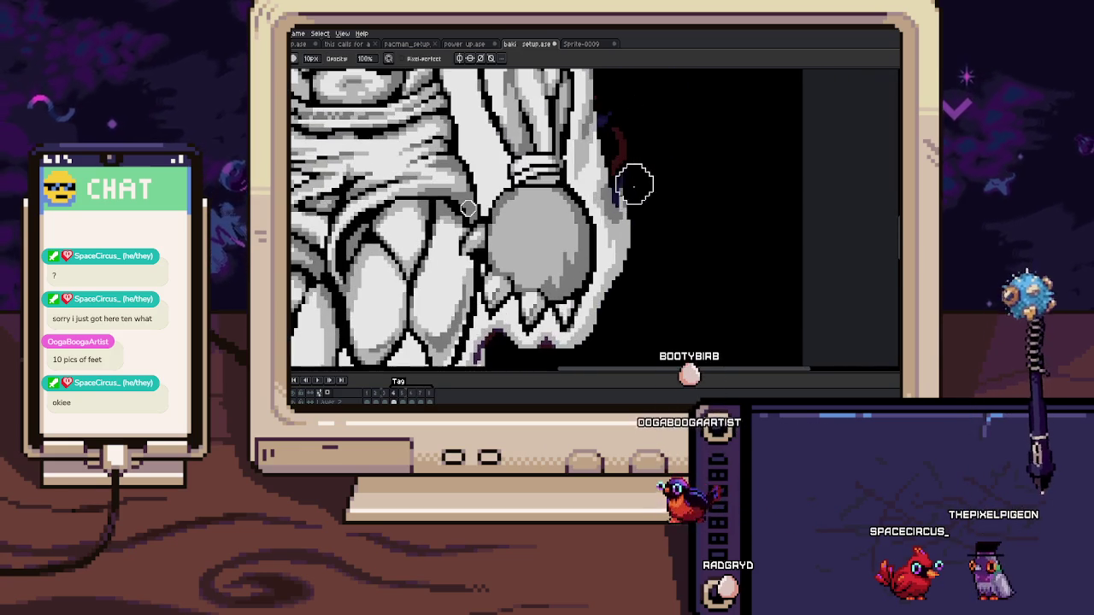
{"action": "scroll", "coordinate": [623, 167], "scroll_direction": "up", "scroll_amount": 1}
{"action": "scroll", "coordinate": [611, 179], "scroll_direction": "up", "scroll_amount": 1}
{"action": "left_click_drag", "start_coordinate": [596, 195], "coordinate": [608, 274]}
{"action": "scroll", "coordinate": [609, 274], "scroll_direction": "up", "scroll_amount": 2}
{"action": "scroll", "coordinate": [601, 251], "scroll_direction": "up", "scroll_amount": 2}
{"action": "scroll", "coordinate": [610, 300], "scroll_direction": "up", "scroll_amount": 2}
{"action": "scroll", "coordinate": [607, 261], "scroll_direction": "up", "scroll_amount": 1}
{"action": "scroll", "coordinate": [598, 174], "scroll_direction": "up", "scroll_amount": 2}
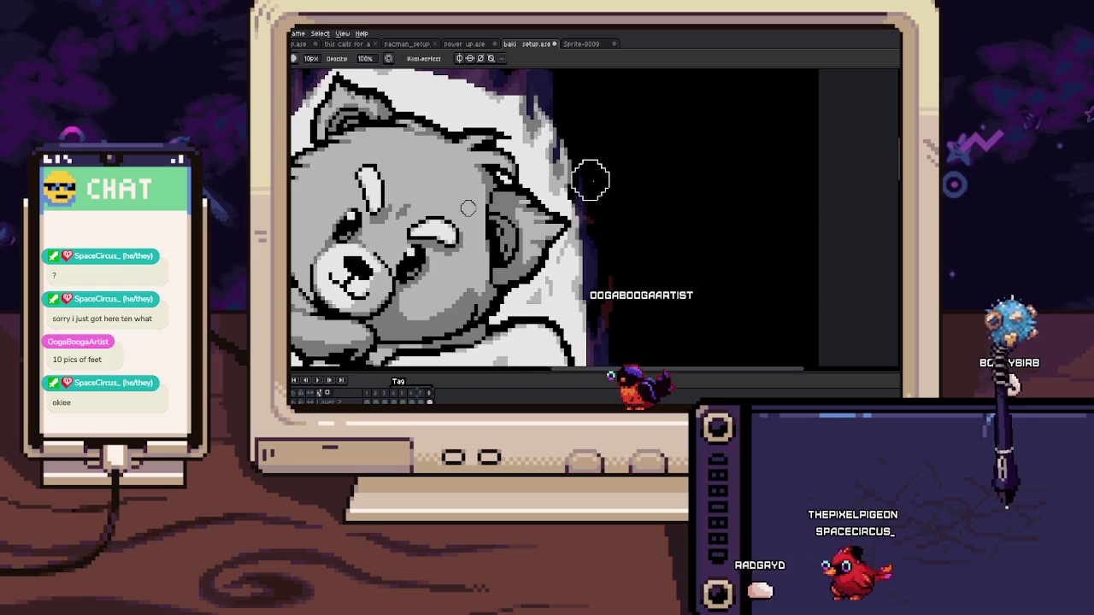
{"action": "scroll", "coordinate": [615, 237], "scroll_direction": "up", "scroll_amount": 1}
{"action": "scroll", "coordinate": [478, 164], "scroll_direction": "left", "scroll_amount": 3}
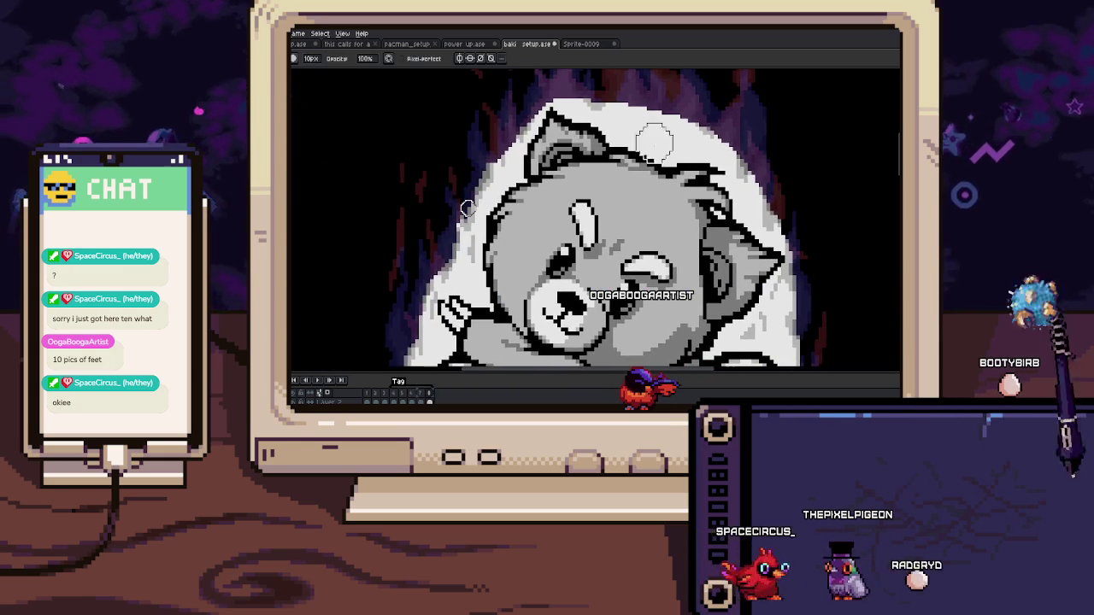
{"action": "scroll", "coordinate": [468, 208], "scroll_direction": "down", "scroll_amount": 1}
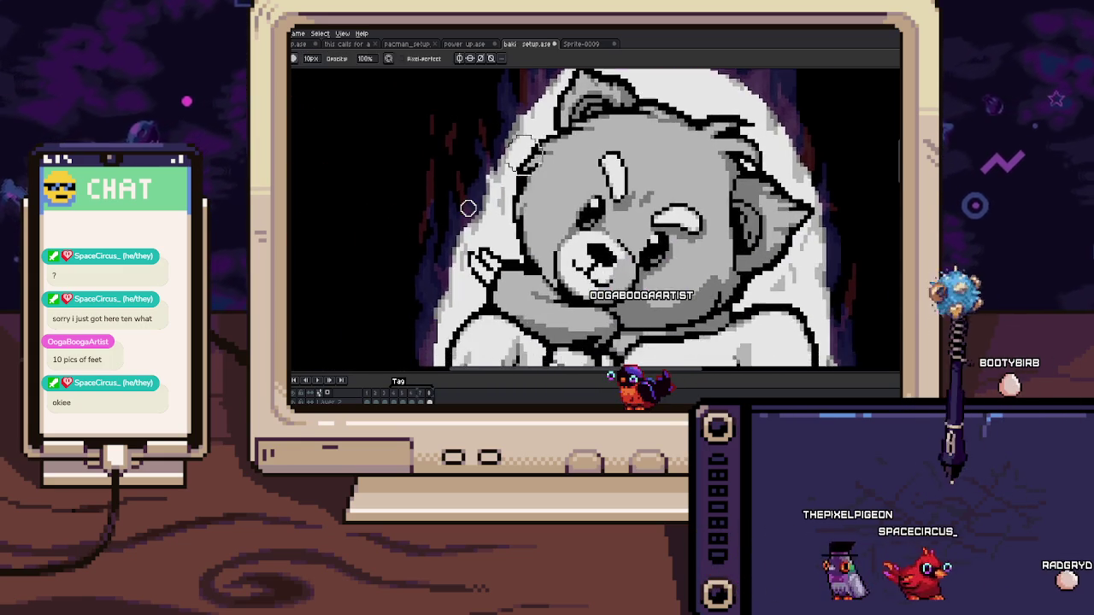
{"action": "scroll", "coordinate": [468, 208], "scroll_direction": "down", "scroll_amount": 1}
{"action": "scroll", "coordinate": [468, 208], "scroll_direction": "down", "scroll_amount": 2}
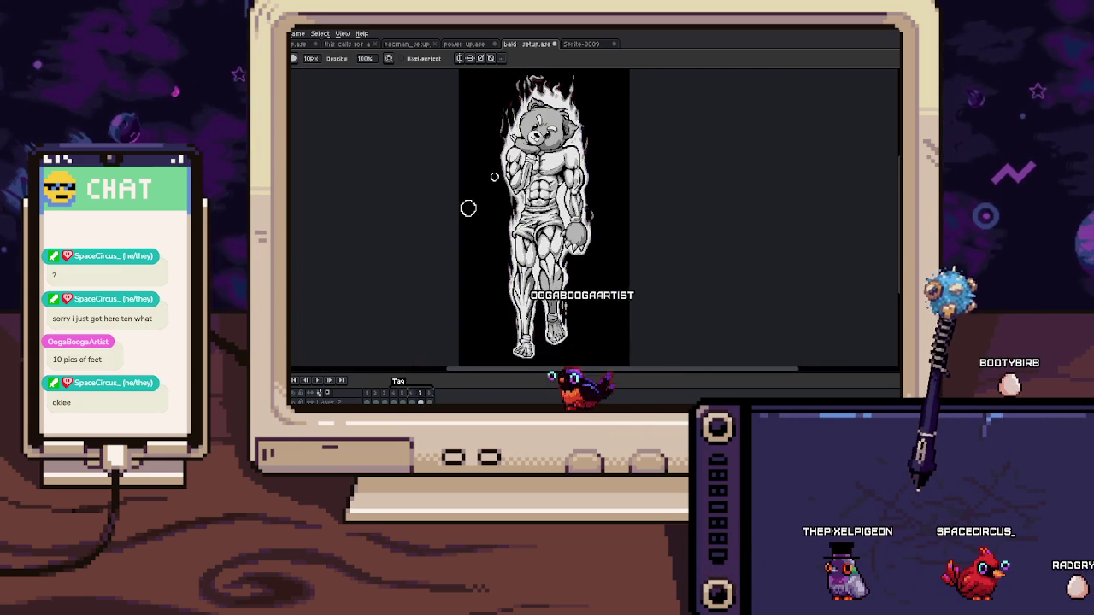
{"action": "scroll", "coordinate": [468, 208], "scroll_direction": "up", "scroll_amount": 1}
{"action": "scroll", "coordinate": [500, 174], "scroll_direction": "up", "scroll_amount": 3}
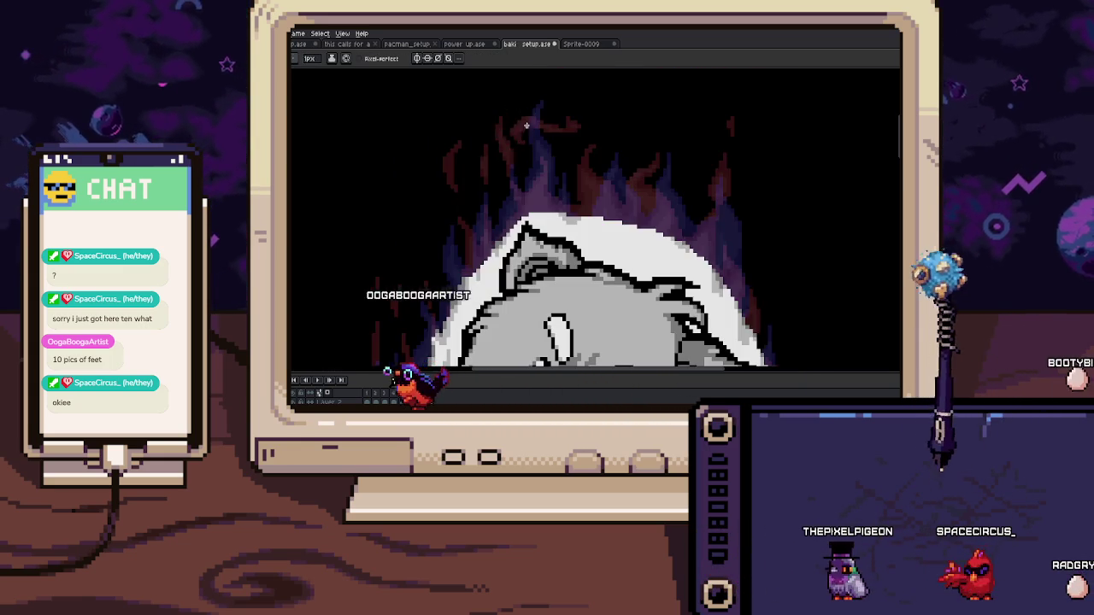
{"action": "key", "text": "Right"}
{"action": "key", "text": "Right"}
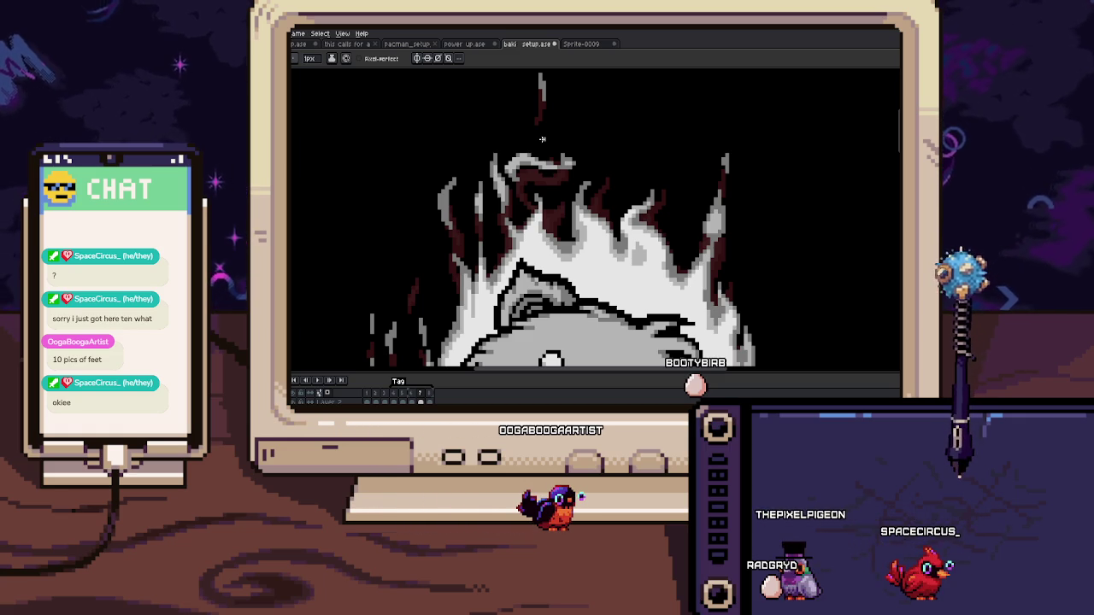
{"action": "scroll", "coordinate": [541, 139], "scroll_direction": "down", "scroll_amount": 1}
{"action": "scroll", "coordinate": [530, 188], "scroll_direction": "down", "scroll_amount": 1}
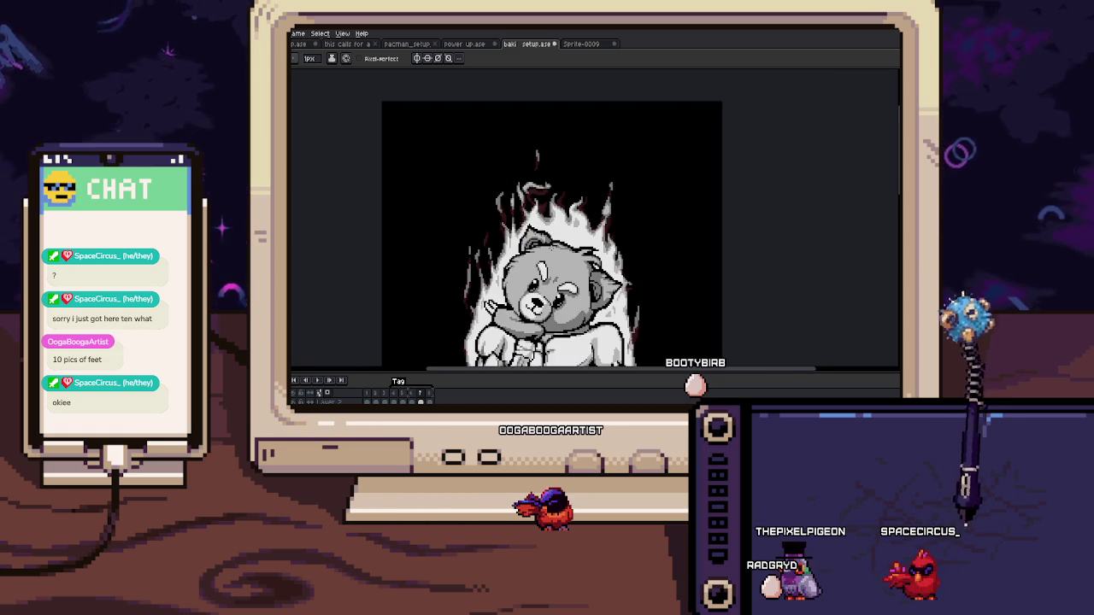
{"action": "scroll", "coordinate": [517, 238], "scroll_direction": "down", "scroll_amount": 1}
{"action": "key", "text": "b"}
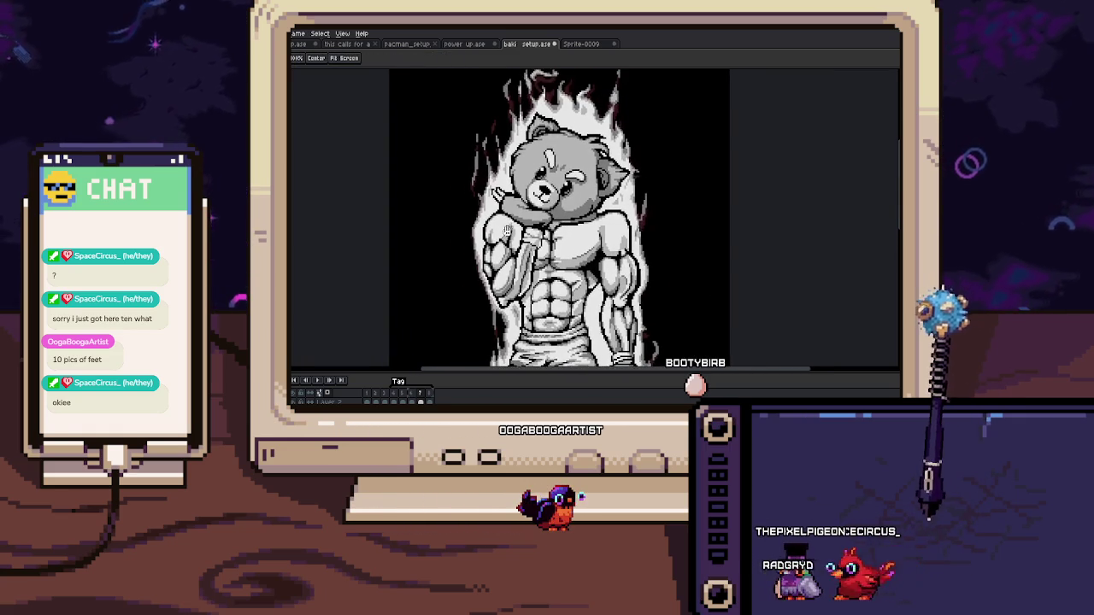
{"action": "left_click_drag", "start_coordinate": [502, 175], "coordinate": [487, 248]}
{"action": "key", "text": "b"}
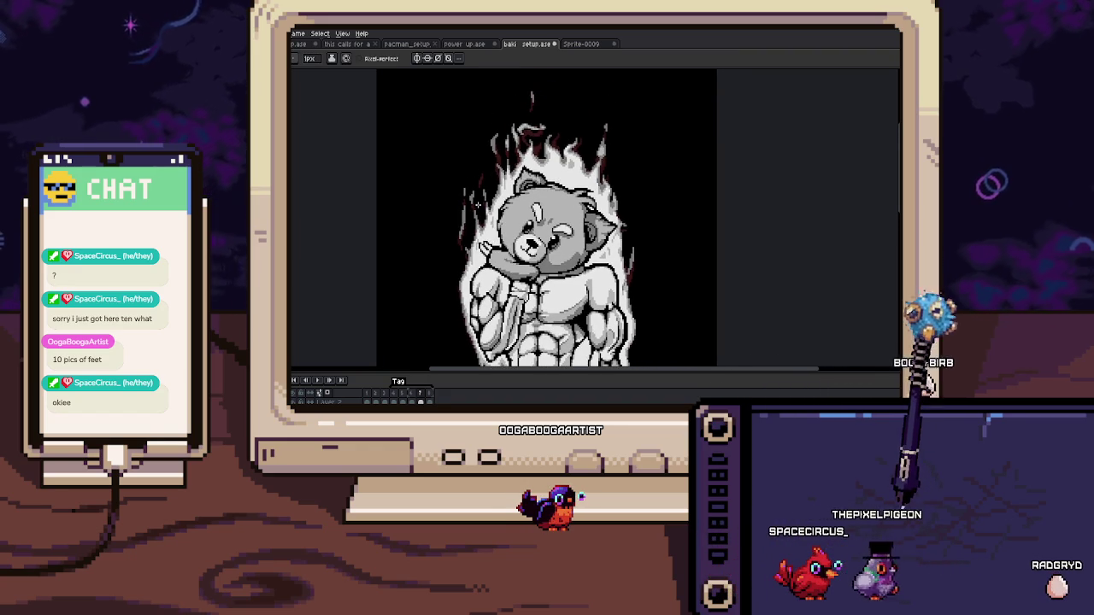
{"action": "key", "text": "Return"}
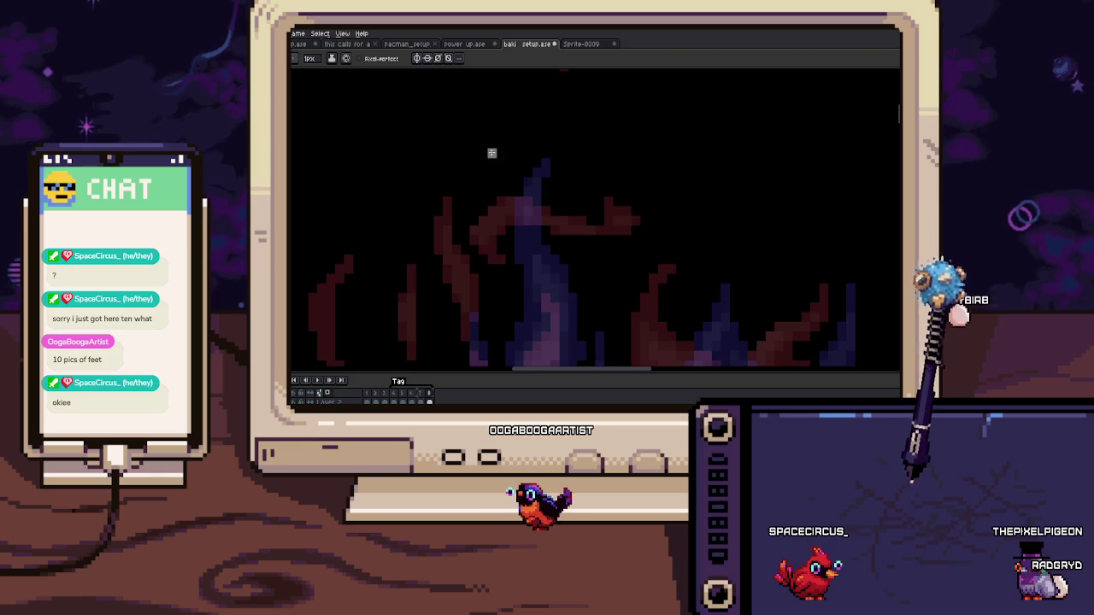
Step: Draw grey arcs over two flame tips above the head, then briefly preview the animation
{"action": "mouse_move", "coordinate": [480, 143]}
{"action": "left_mouse_down"}
{"action": "mouse_move", "coordinate": [550, 186]}
{"action": "mouse_move", "coordinate": [461, 185]}
{"action": "mouse_move", "coordinate": [475, 204]}
{"action": "left_mouse_up"}
{"action": "left_click_drag", "start_coordinate": [542, 176], "coordinate": [567, 181]}
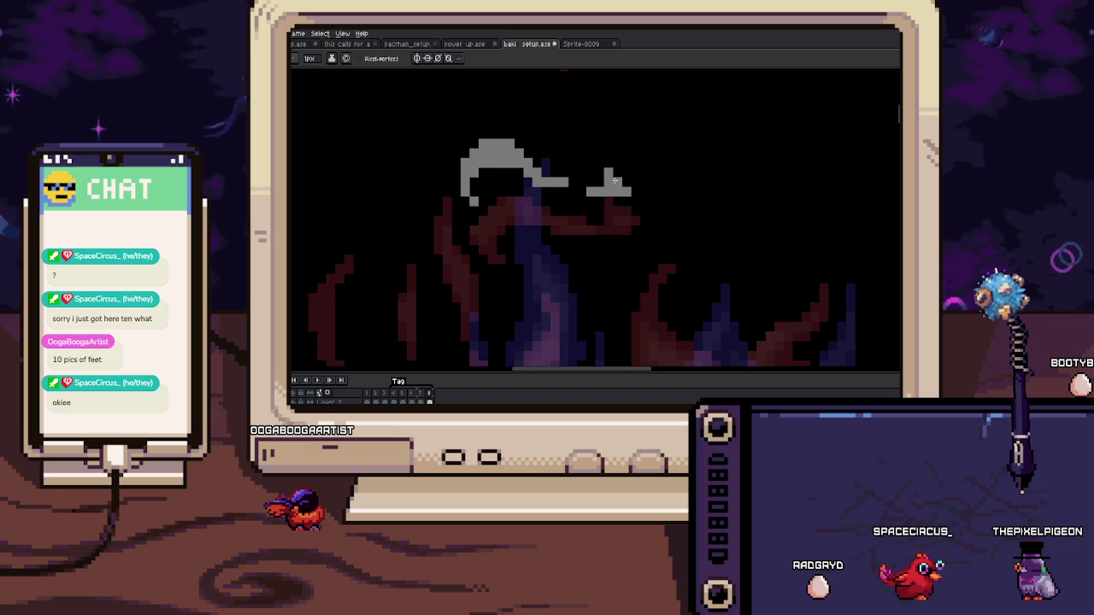
{"action": "key", "text": "Return"}
{"action": "key", "text": "Return"}
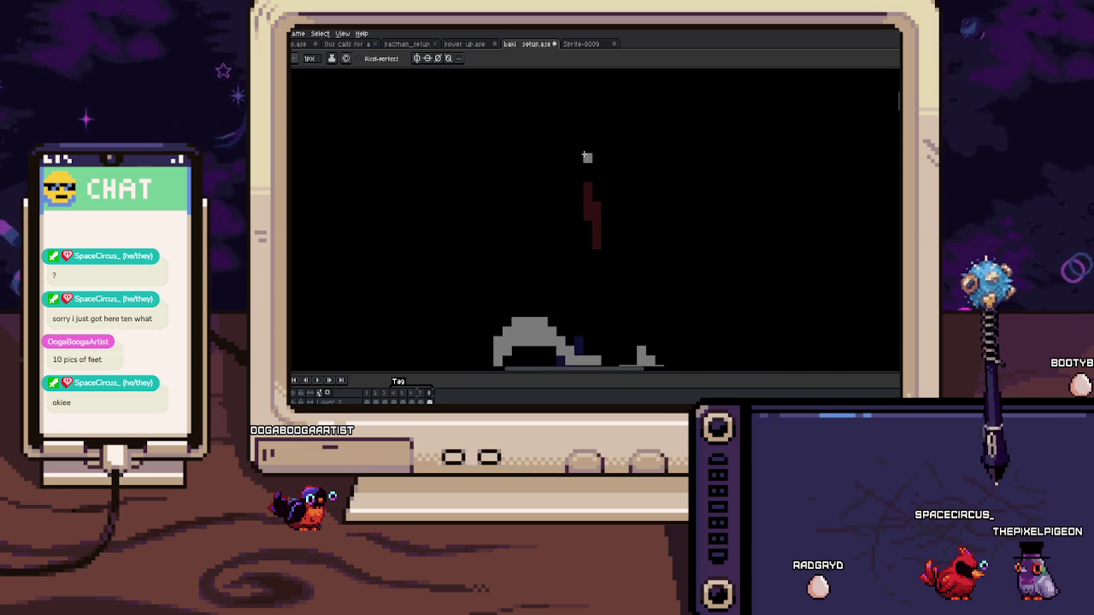
{"action": "key", "text": "Return"}
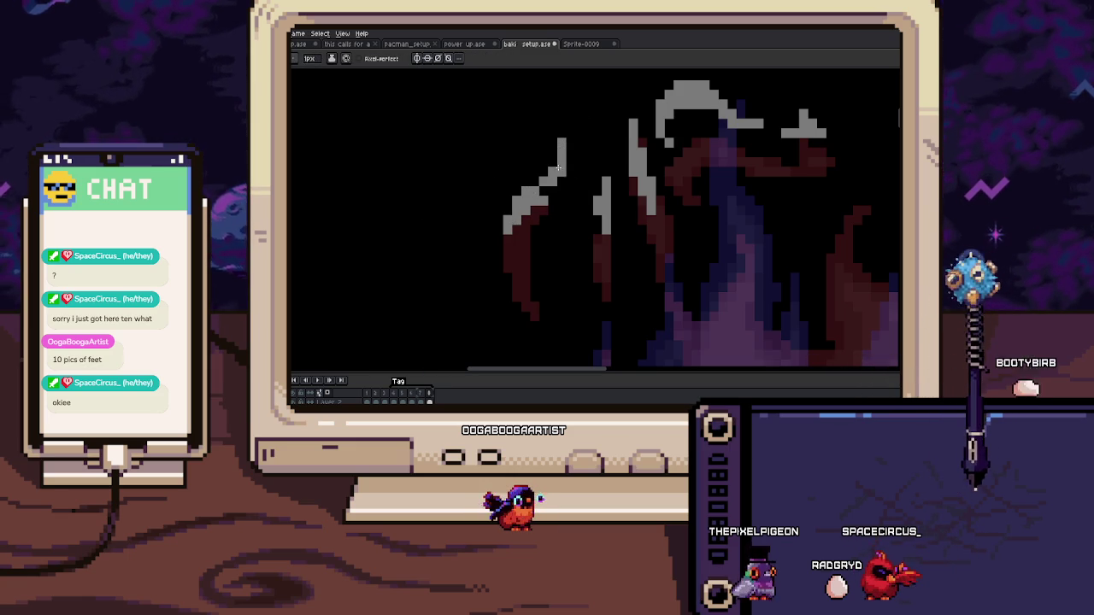
{"action": "scroll", "coordinate": [554, 182], "scroll_direction": "down", "scroll_amount": 3}
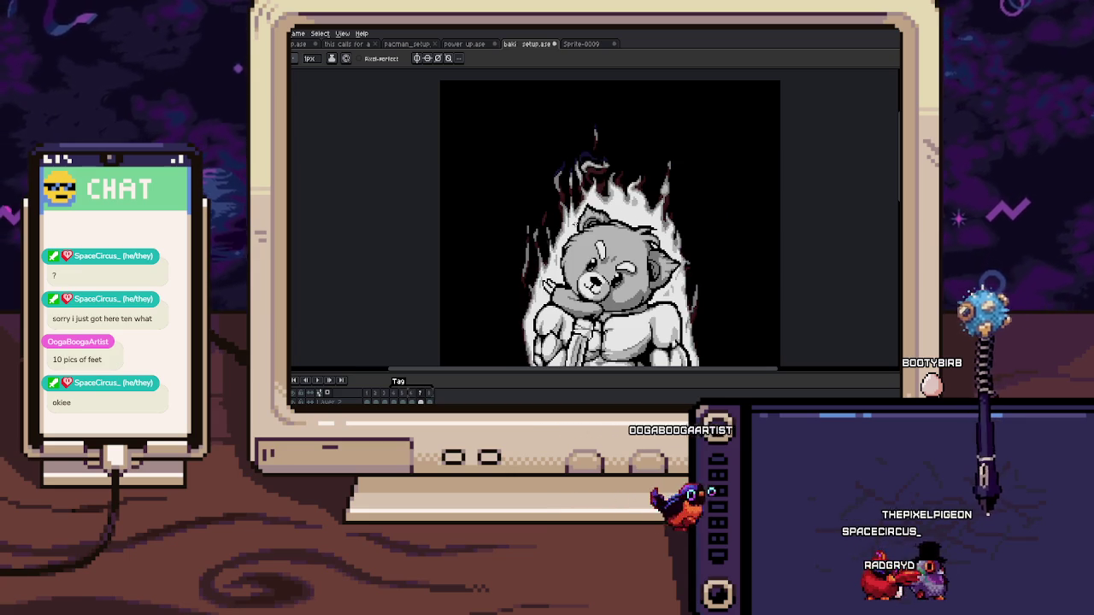
{"action": "scroll", "coordinate": [563, 198], "scroll_direction": "up", "scroll_amount": 3}
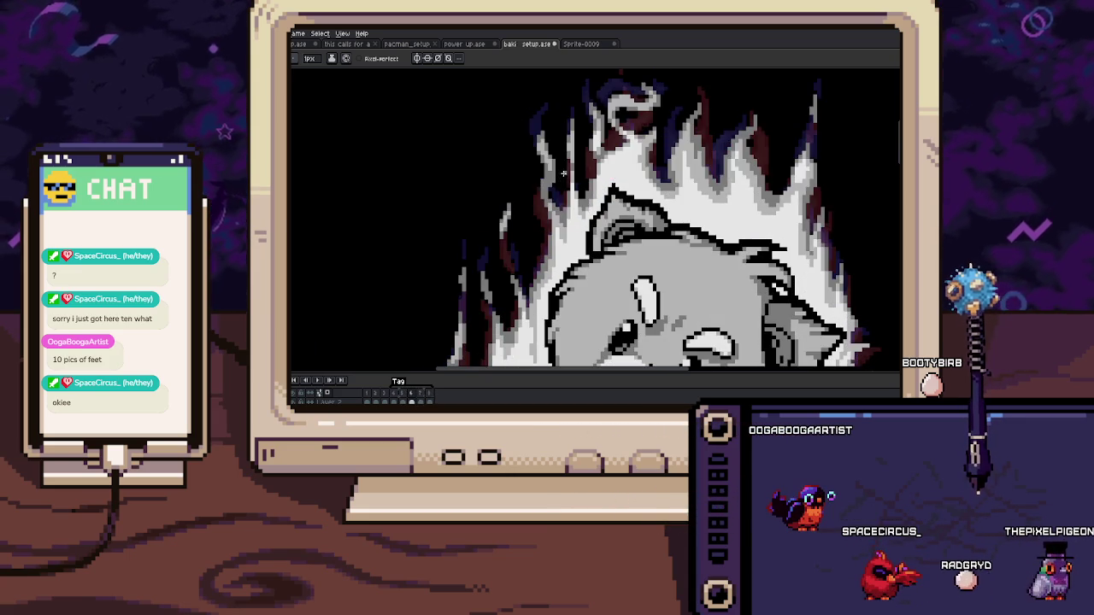
{"action": "scroll", "coordinate": [559, 153], "scroll_direction": "up", "scroll_amount": 2}
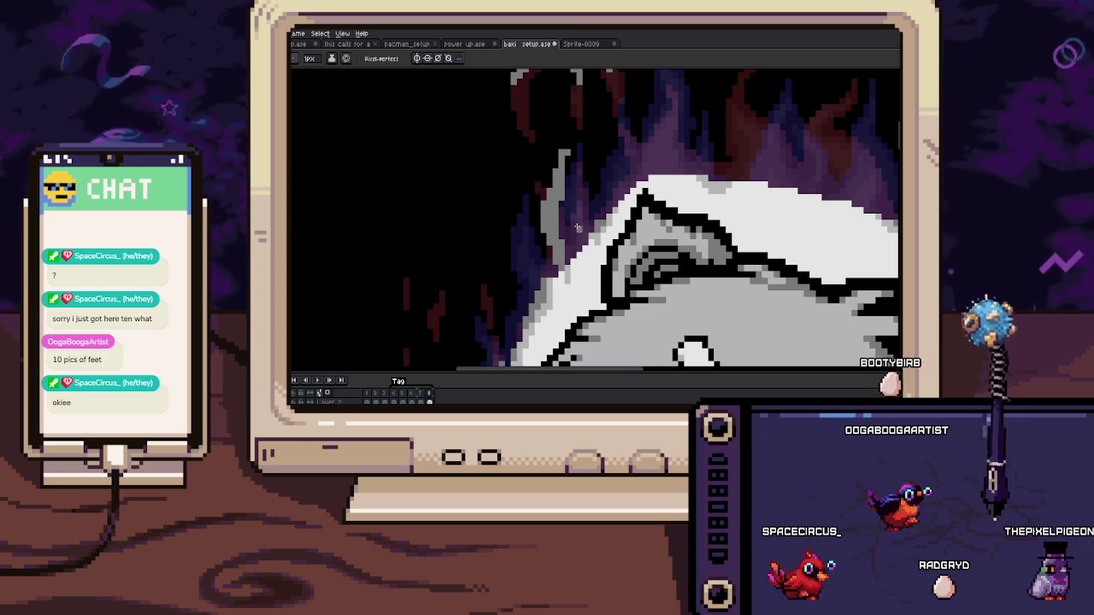
{"action": "key", "text": "i"}
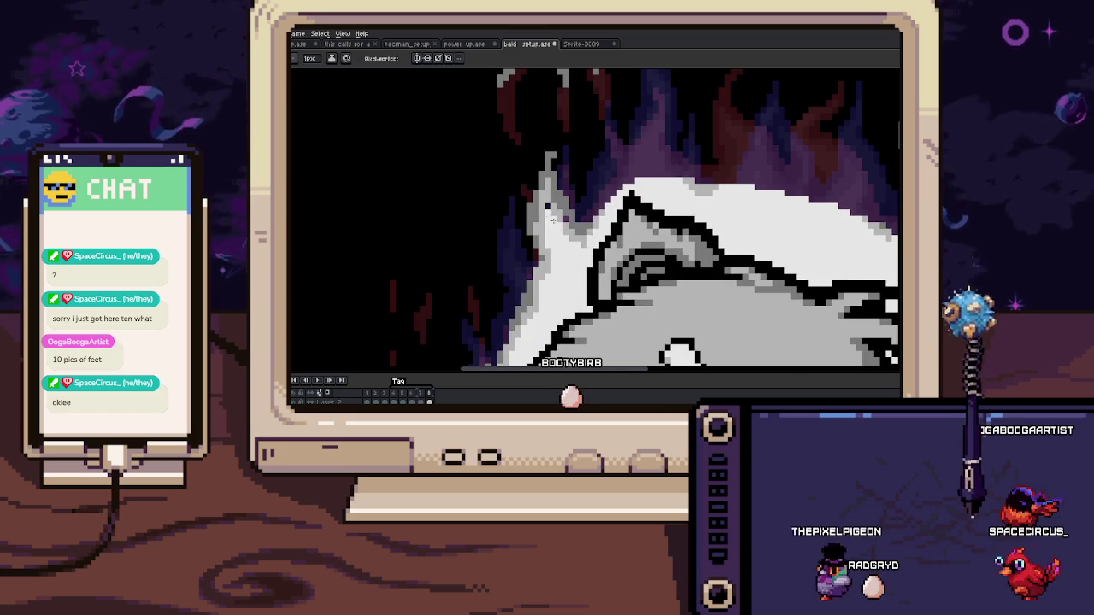
{"action": "key", "text": "b"}
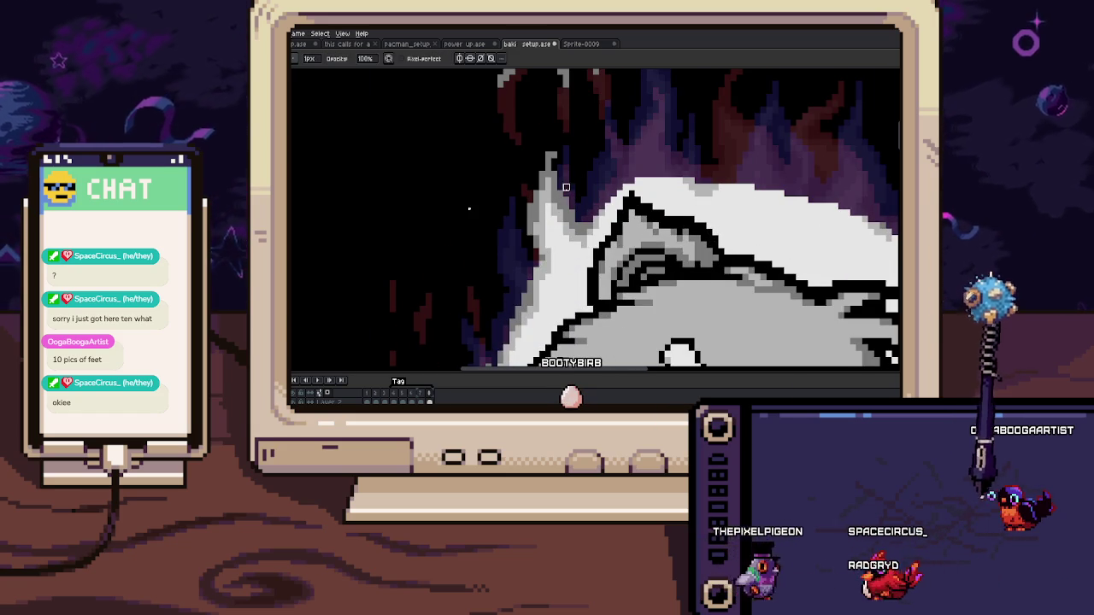
Step: Sample a grey from the artwork and bring the aura edge beside the head into view
{"action": "scroll", "coordinate": [565, 213], "scroll_direction": "up", "scroll_amount": 1}
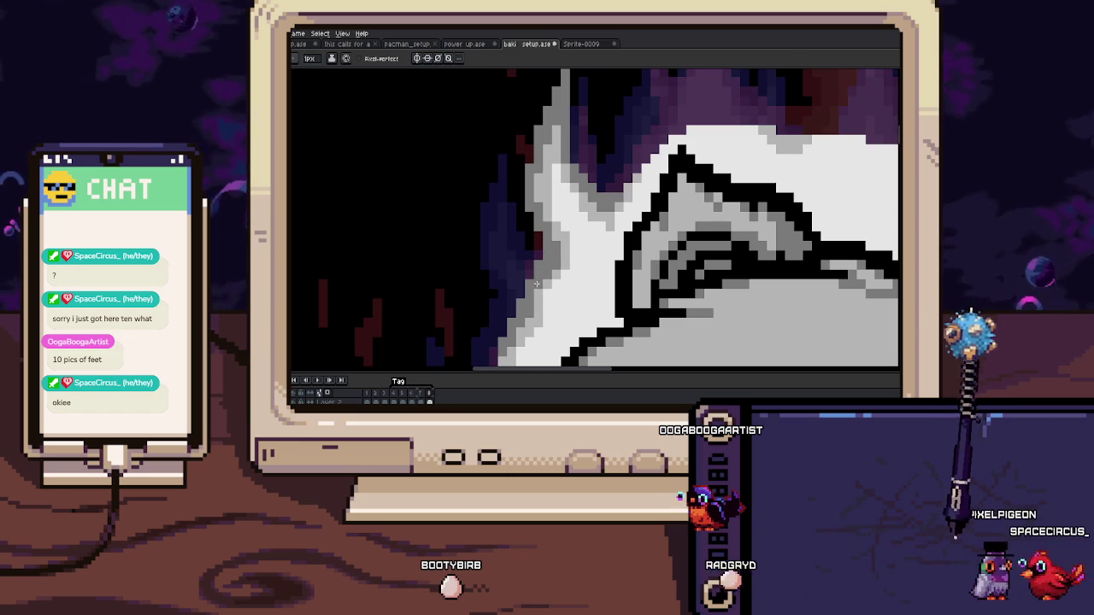
{"action": "key", "text": "i"}
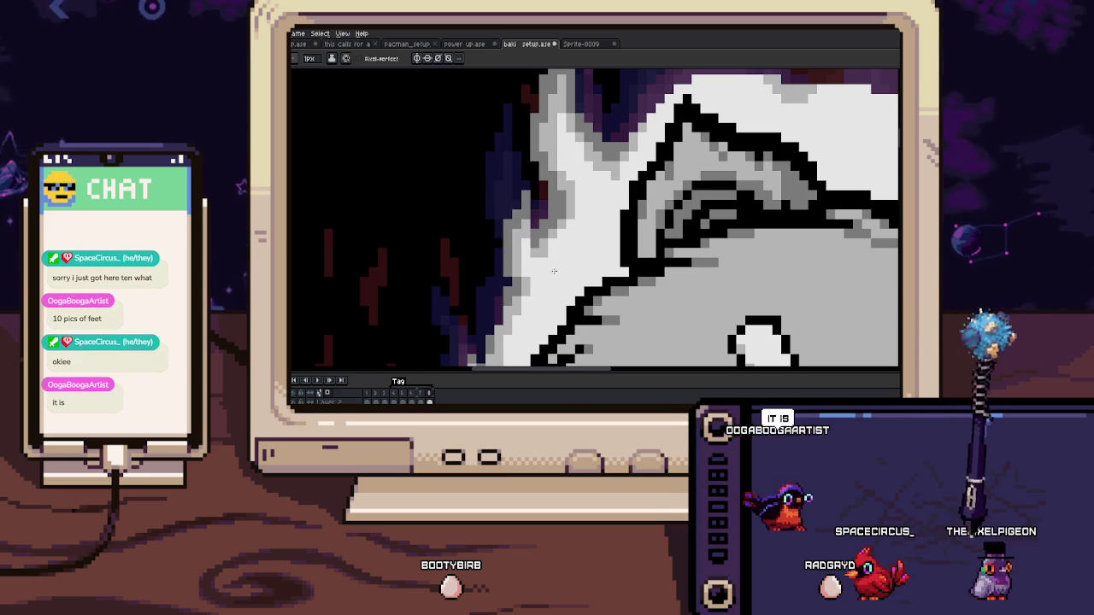
{"action": "scroll", "coordinate": [553, 271], "scroll_direction": "down", "scroll_amount": 3}
{"action": "scroll", "coordinate": [550, 246], "scroll_direction": "up", "scroll_amount": 2}
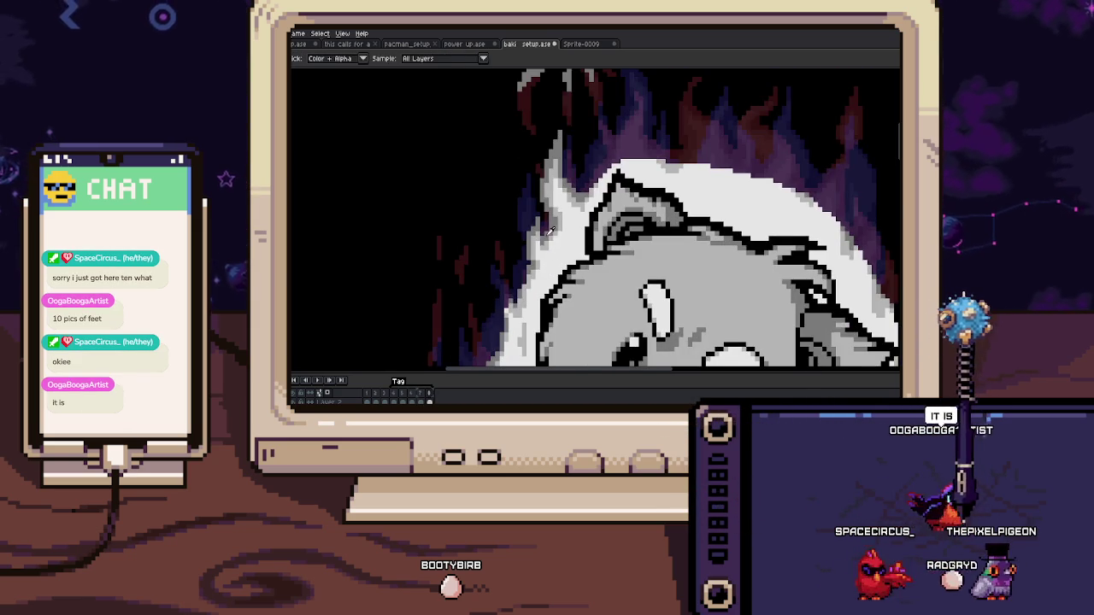
{"action": "scroll", "coordinate": [549, 230], "scroll_direction": "up", "scroll_amount": 2}
{"action": "key", "text": "b"}
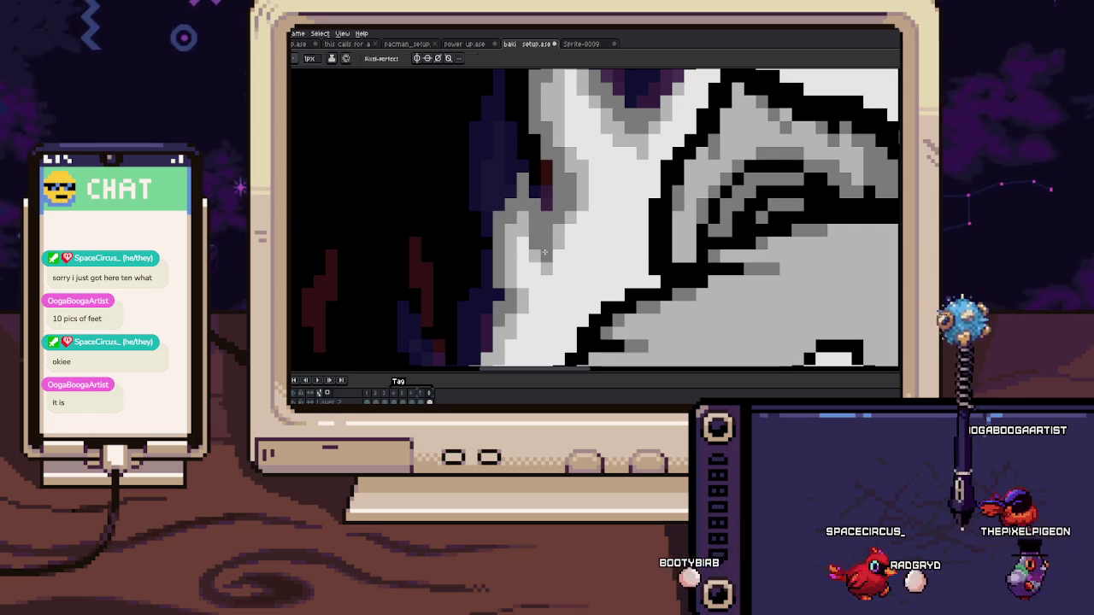
{"action": "key", "text": "b"}
{"action": "scroll", "coordinate": [530, 249], "scroll_direction": "up", "scroll_amount": 1}
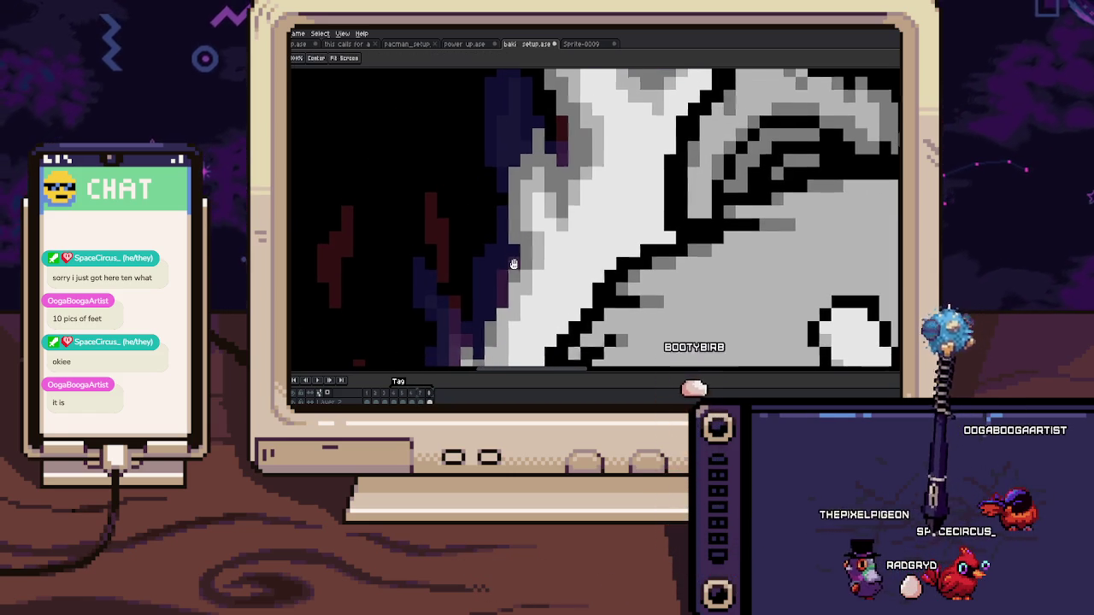
{"action": "left_click_drag", "start_coordinate": [523, 254], "coordinate": [528, 207]}
Step: Paint grey pixels along the aura edge beside the head, checking the neighbouring frames
{"action": "key", "text": "period"}
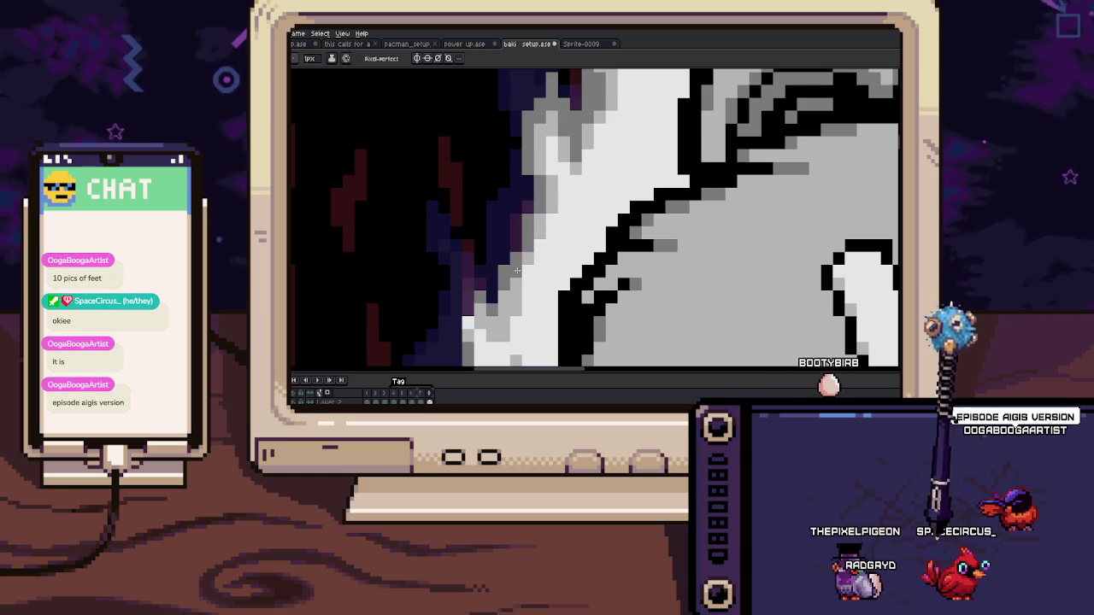
{"action": "key", "text": "comma"}
{"action": "key", "text": "comma"}
{"action": "key", "text": "comma"}
{"action": "key", "text": "comma"}
{"action": "key", "text": "period"}
{"action": "key", "text": "period"}
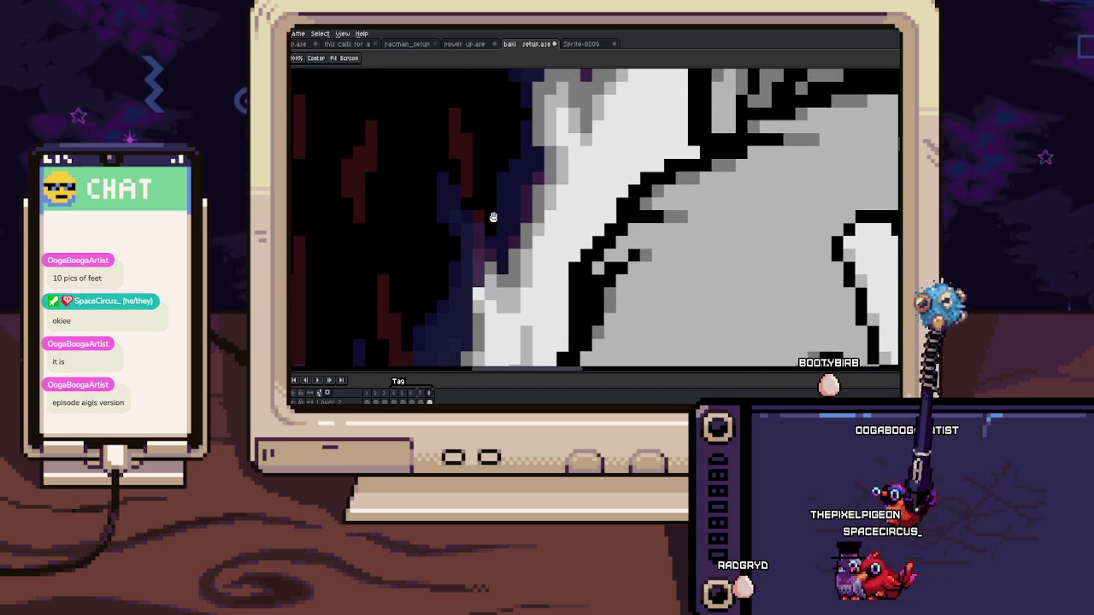
{"action": "key", "text": "period"}
{"action": "left_click_drag", "start_coordinate": [485, 195], "coordinate": [506, 242]}
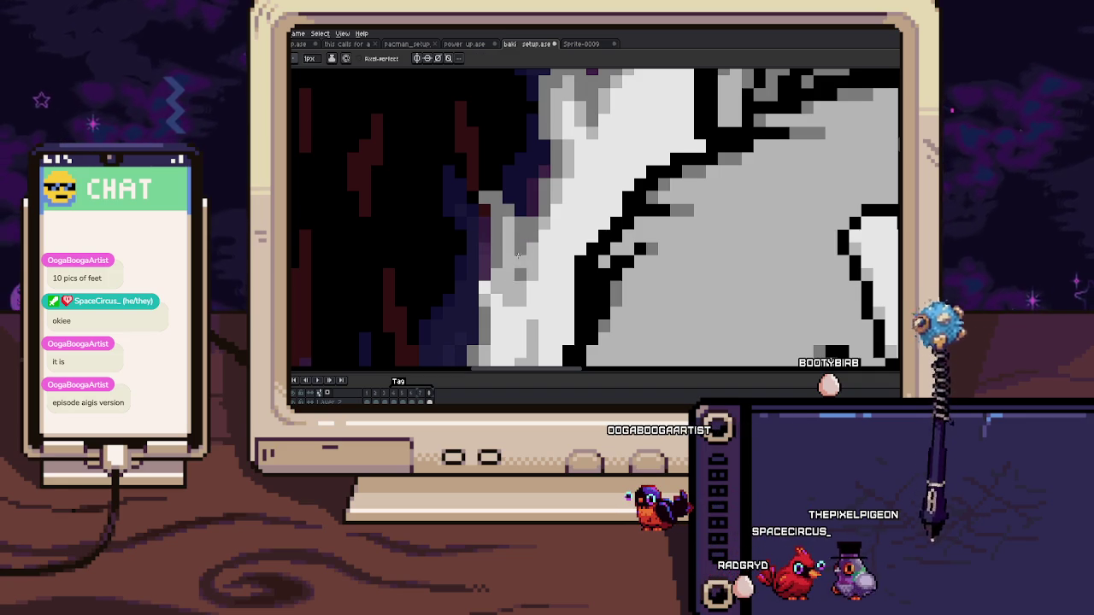
{"action": "key", "text": "period"}
{"action": "key", "text": "period"}
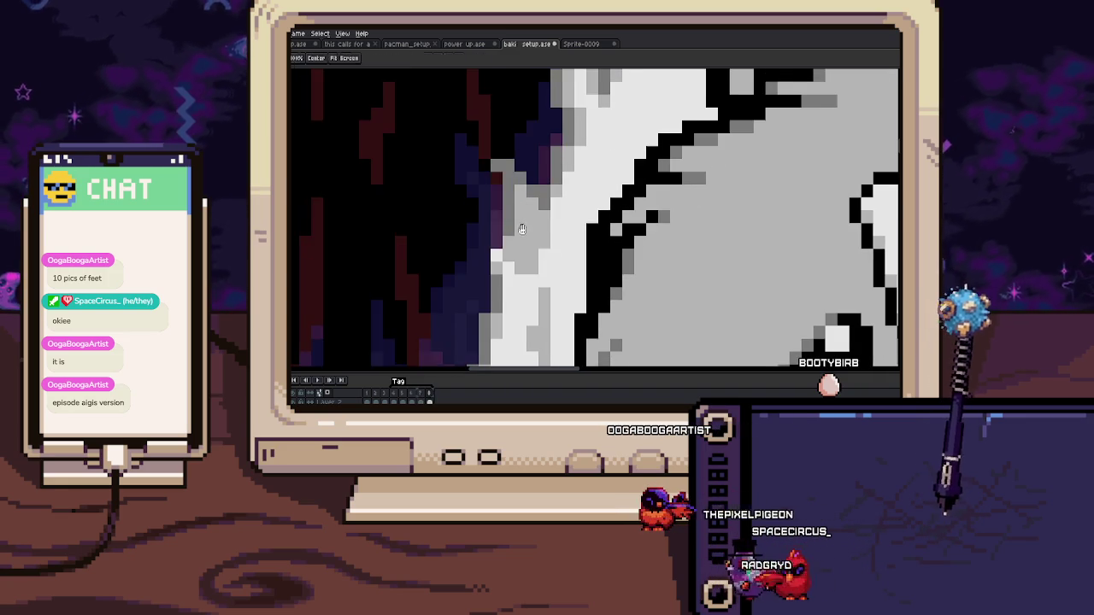
{"action": "key", "text": "period"}
Step: Zoom in on the bear's face, sample a canvas colour, and adjust the close-up
{"action": "scroll", "coordinate": [512, 194], "scroll_direction": "up", "scroll_amount": 1}
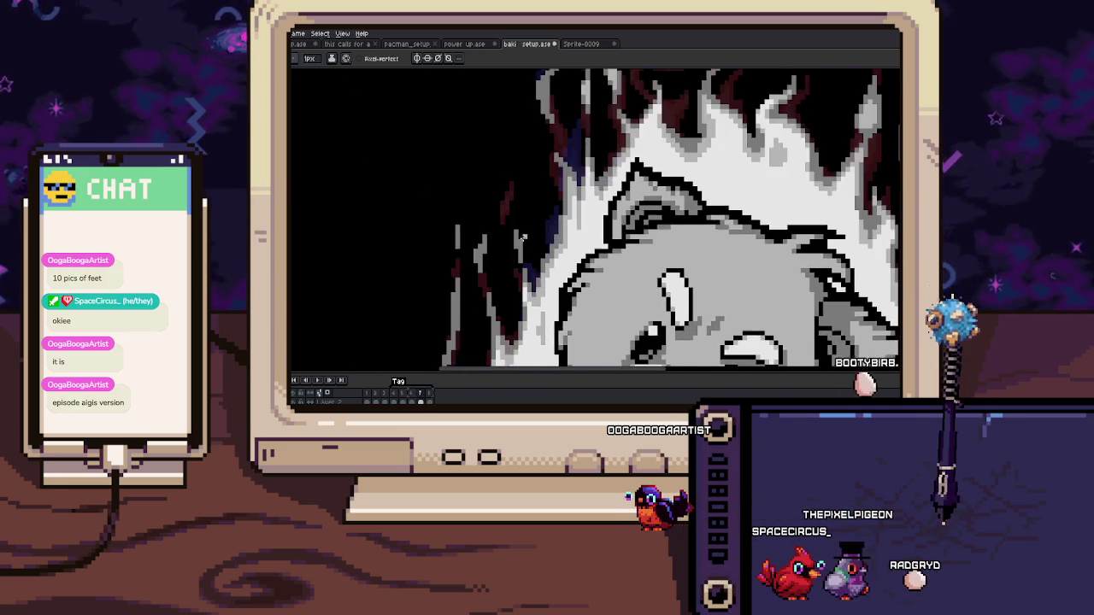
{"action": "scroll", "coordinate": [513, 213], "scroll_direction": "up", "scroll_amount": 1}
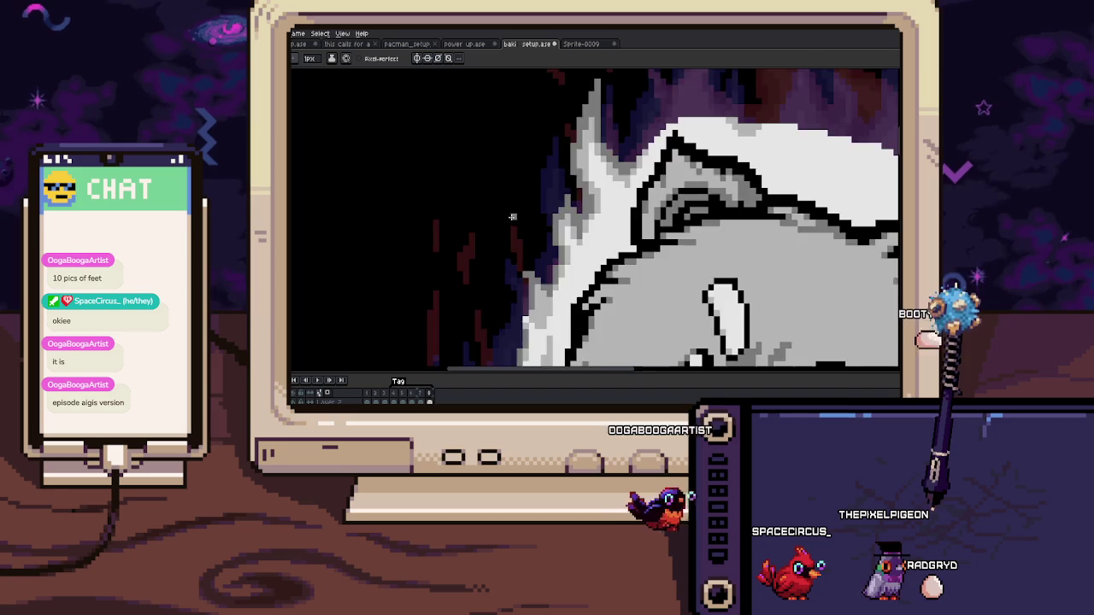
{"action": "scroll", "coordinate": [512, 214], "scroll_direction": "up", "scroll_amount": 1}
{"action": "scroll", "coordinate": [525, 209], "scroll_direction": "down", "scroll_amount": 2}
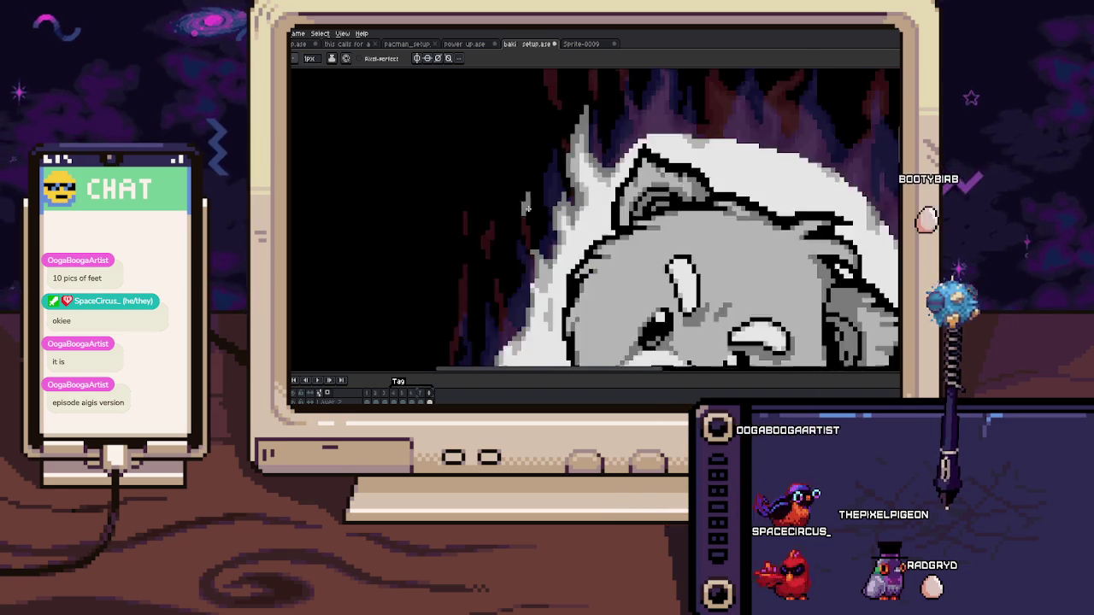
{"action": "scroll", "coordinate": [513, 209], "scroll_direction": "down", "scroll_amount": 1}
{"action": "scroll", "coordinate": [497, 209], "scroll_direction": "up", "scroll_amount": 1}
{"action": "scroll", "coordinate": [497, 209], "scroll_direction": "up", "scroll_amount": 1}
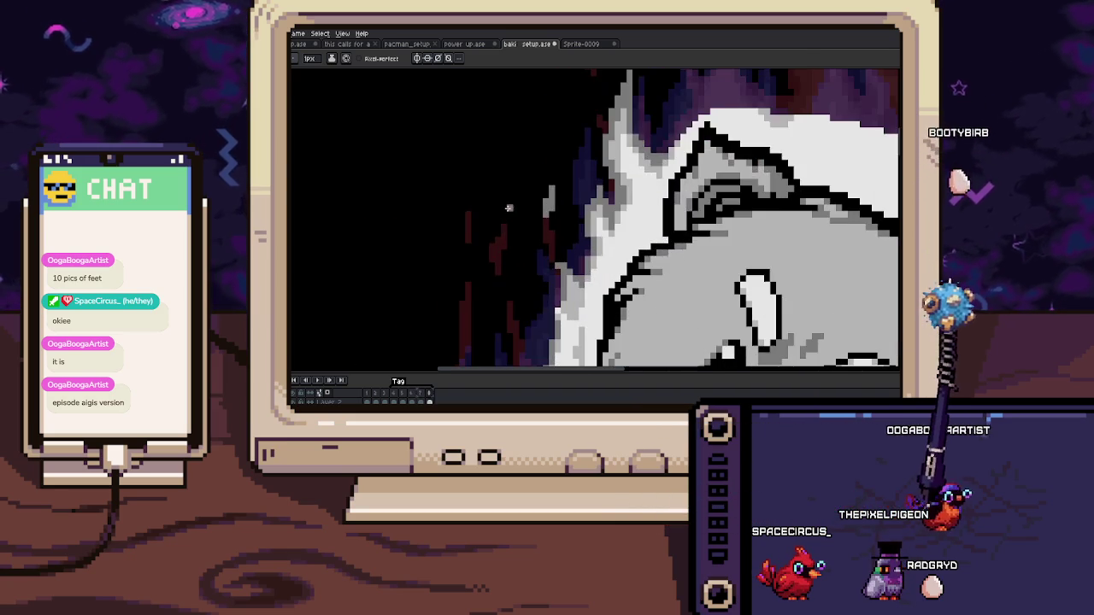
{"action": "scroll", "coordinate": [503, 195], "scroll_direction": "up", "scroll_amount": 1}
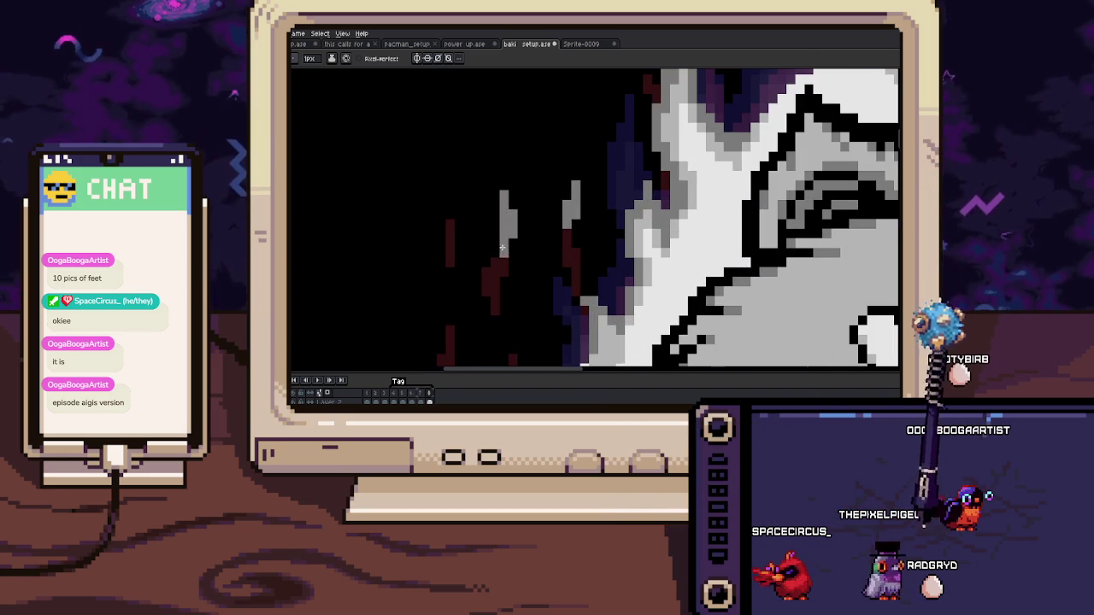
{"action": "scroll", "coordinate": [502, 247], "scroll_direction": "down", "scroll_amount": 3}
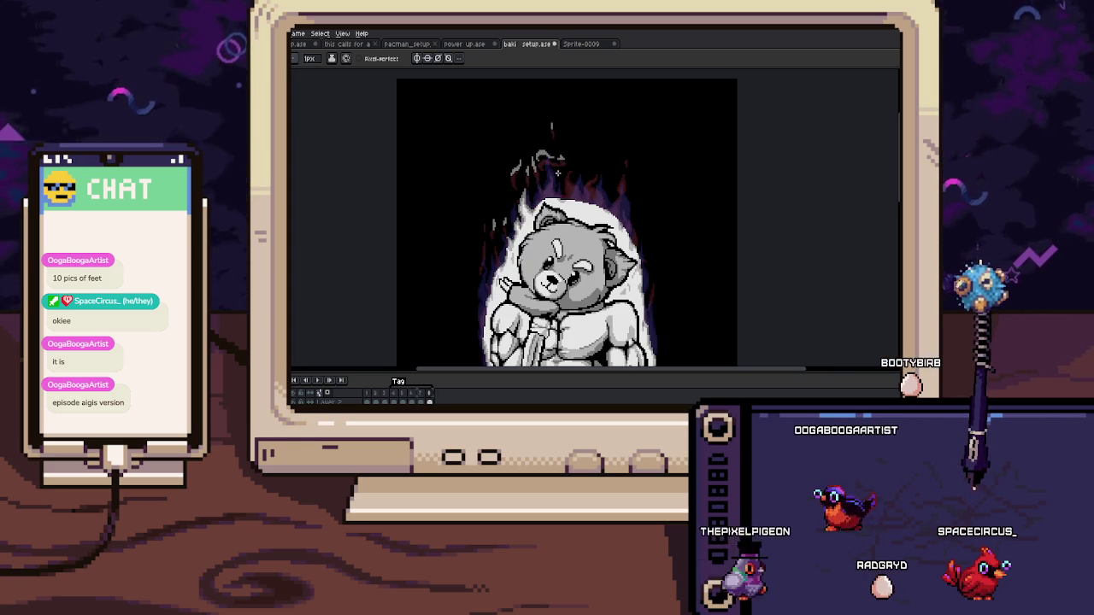
{"action": "scroll", "coordinate": [557, 172], "scroll_direction": "up", "scroll_amount": 2}
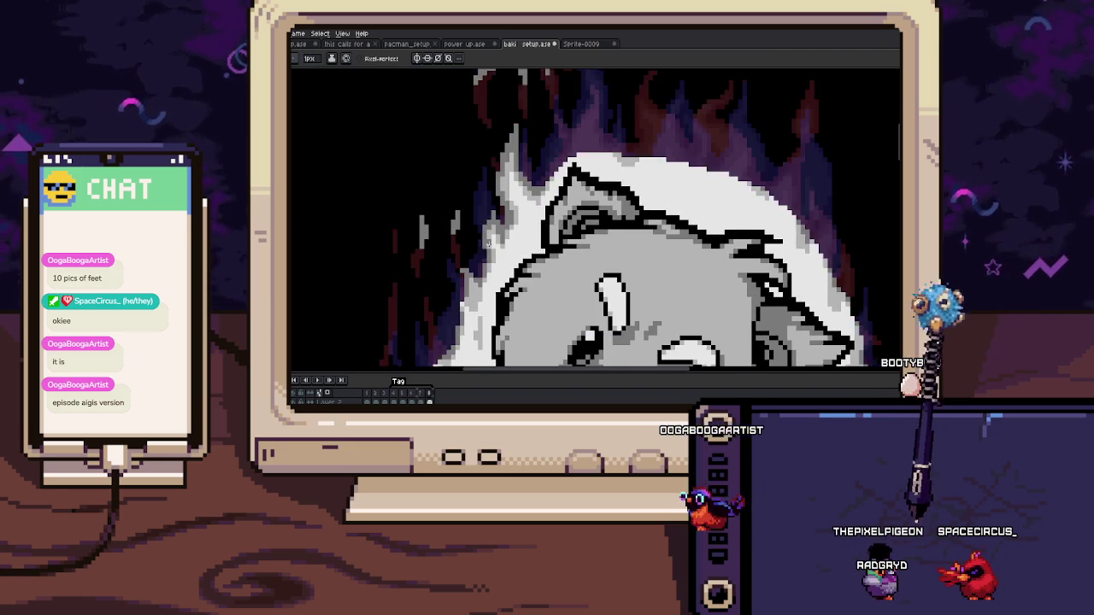
{"action": "scroll", "coordinate": [494, 189], "scroll_direction": "up", "scroll_amount": 2}
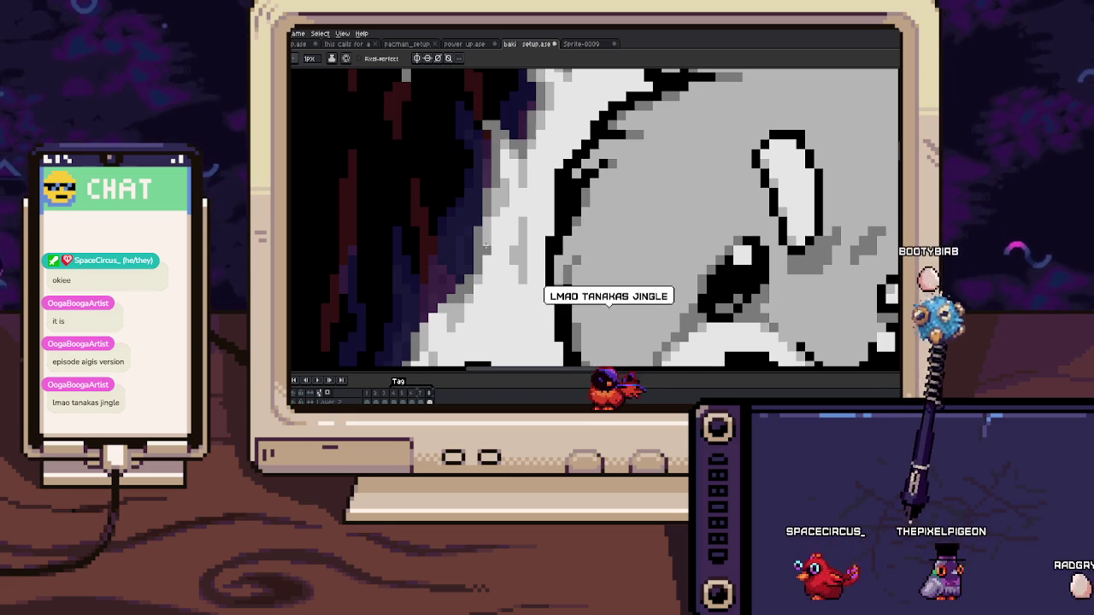
{"action": "key", "text": "alt"}
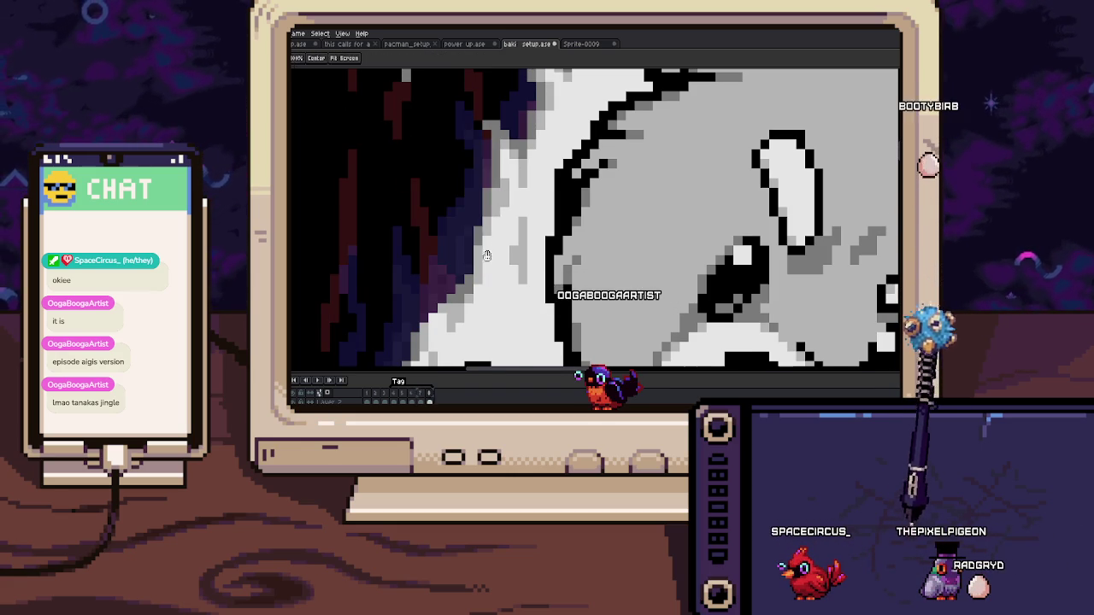
{"action": "left_click_drag", "start_coordinate": [486, 256], "coordinate": [487, 263]}
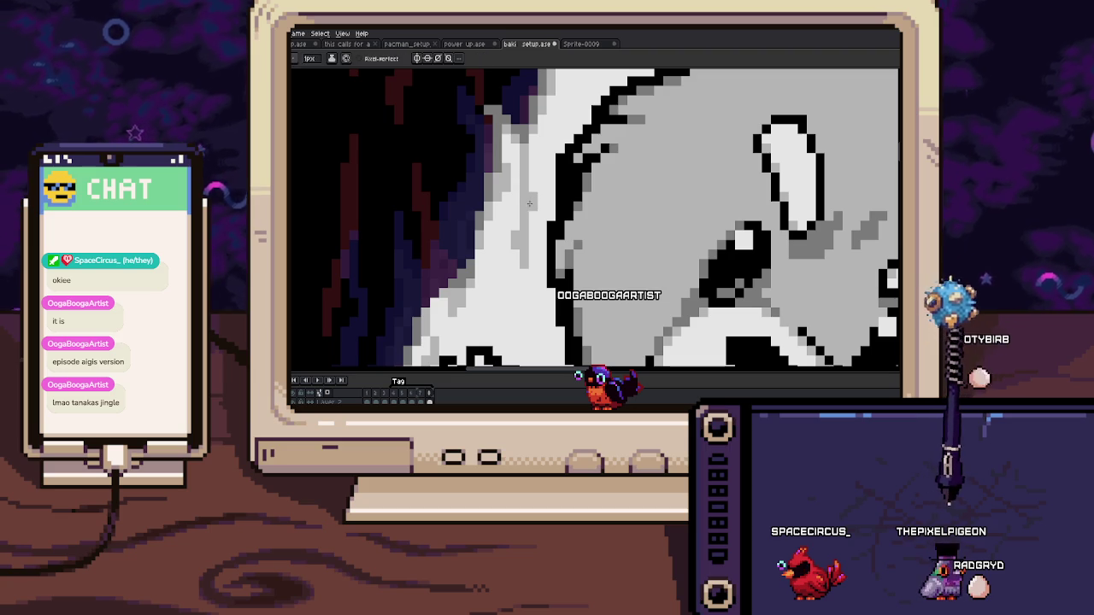
{"action": "scroll", "coordinate": [519, 214], "scroll_direction": "down", "scroll_amount": 5}
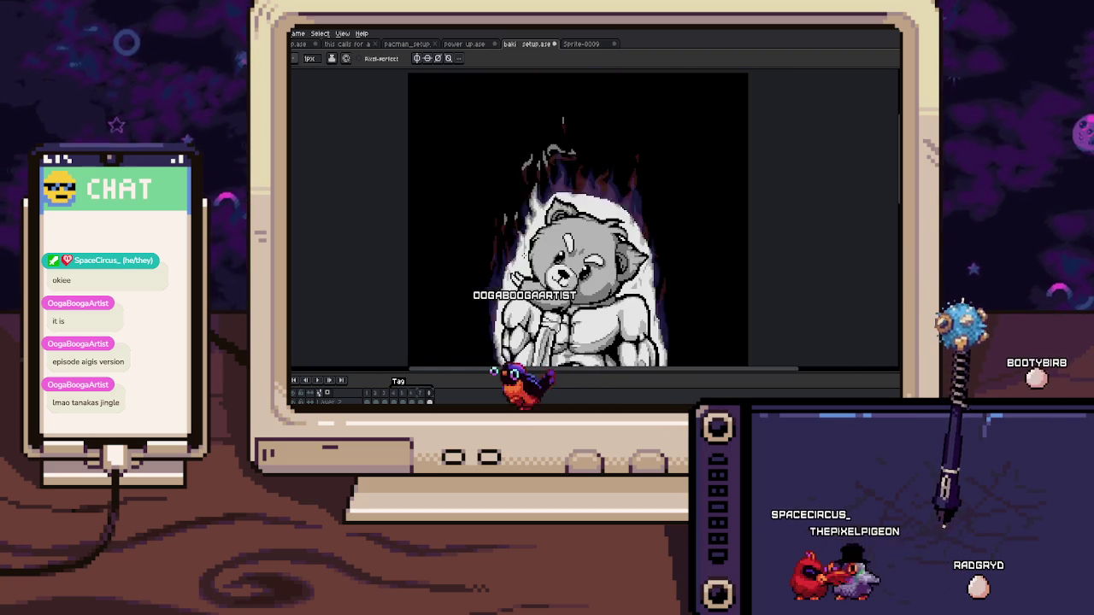
{"action": "scroll", "coordinate": [513, 241], "scroll_direction": "down", "scroll_amount": 3}
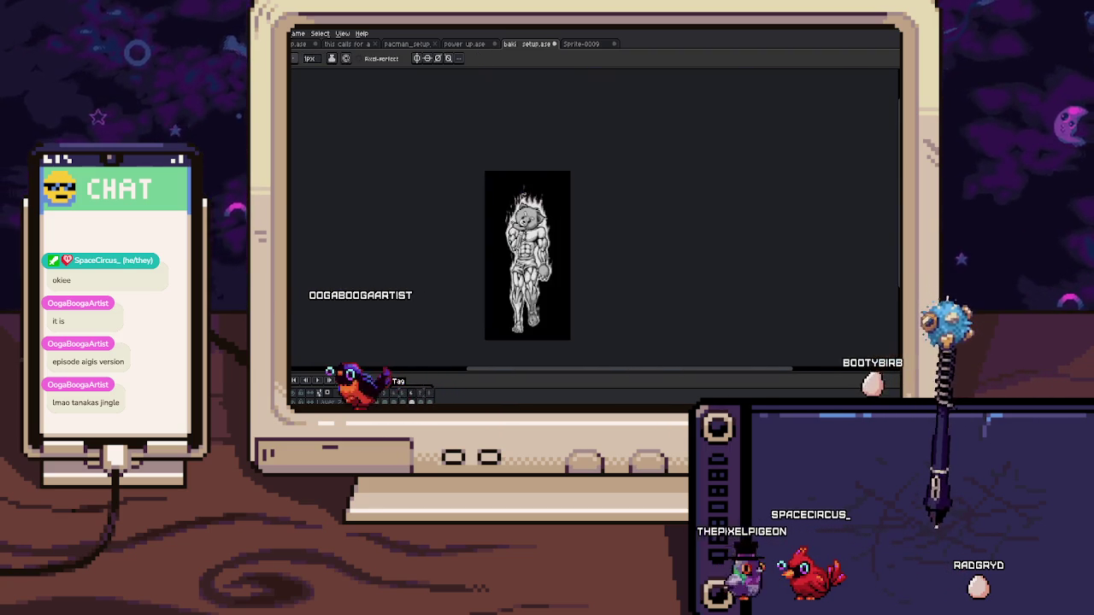
{"action": "scroll", "coordinate": [513, 241], "scroll_direction": "up", "scroll_amount": 1}
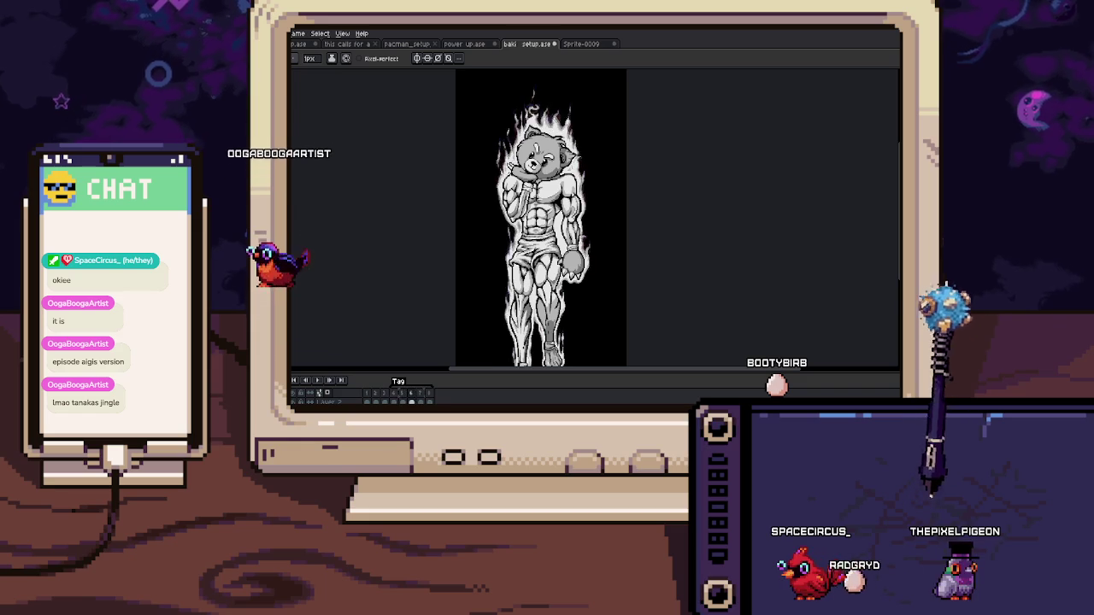
{"action": "scroll", "coordinate": [544, 104], "scroll_direction": "up", "scroll_amount": 1}
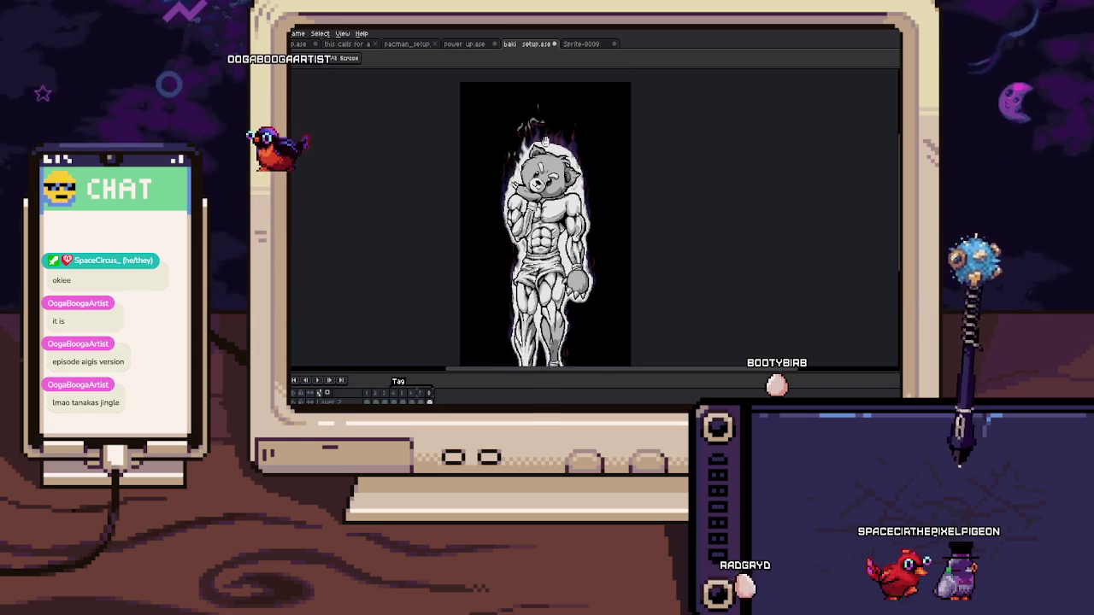
{"action": "scroll", "coordinate": [522, 127], "scroll_direction": "up", "scroll_amount": 2}
{"action": "scroll", "coordinate": [525, 131], "scroll_direction": "up", "scroll_amount": 1}
{"action": "scroll", "coordinate": [531, 139], "scroll_direction": "up", "scroll_amount": 1}
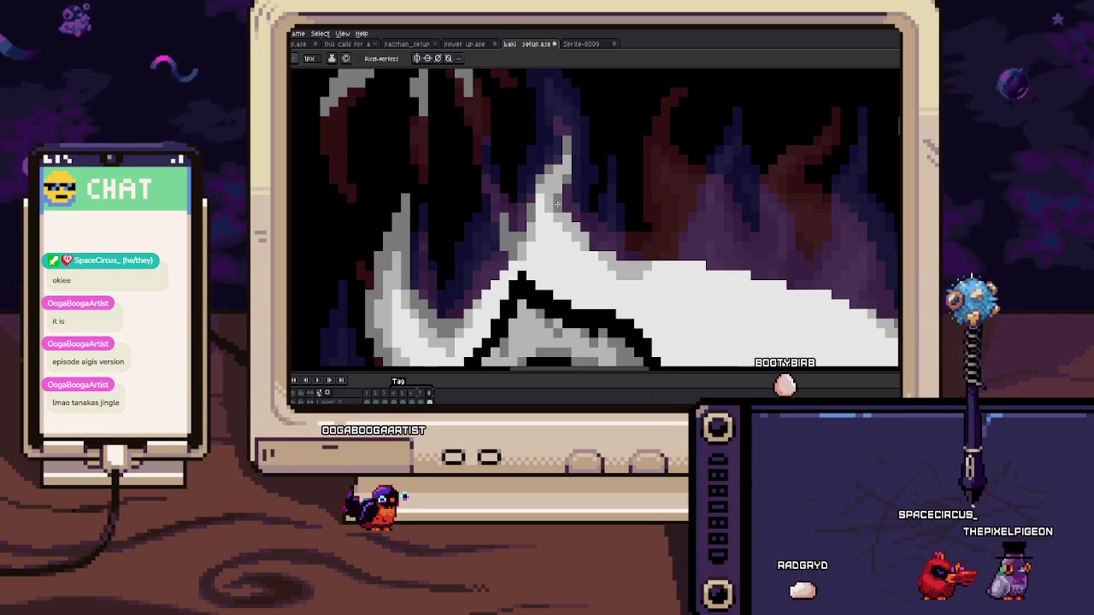
Step: Sample a colour and redraw the white flame tip above the head into a U shape
{"action": "key", "text": "Return"}
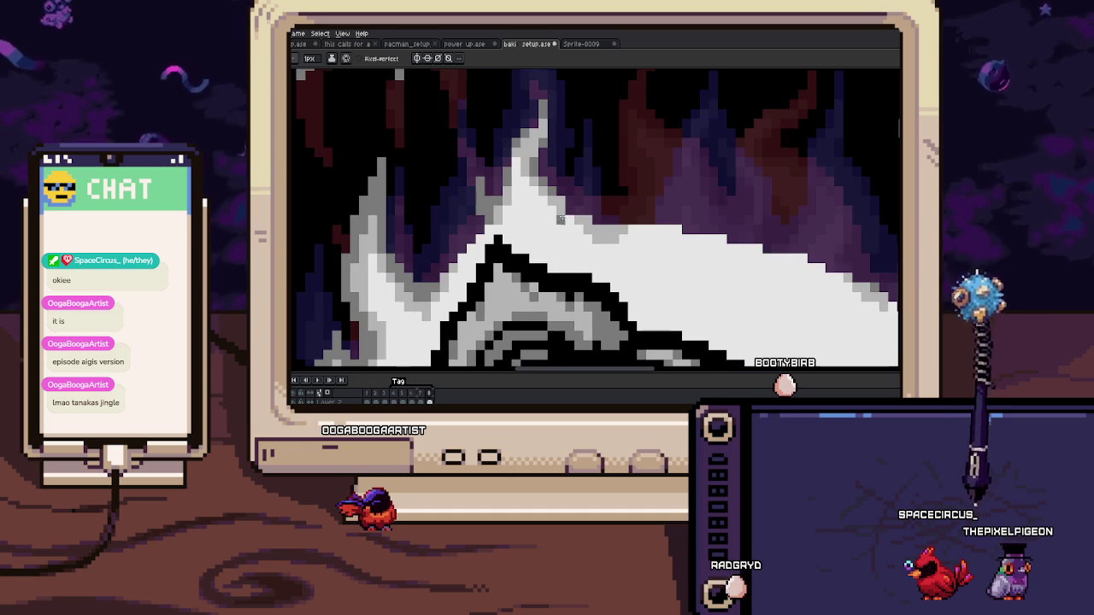
{"action": "key", "text": "b"}
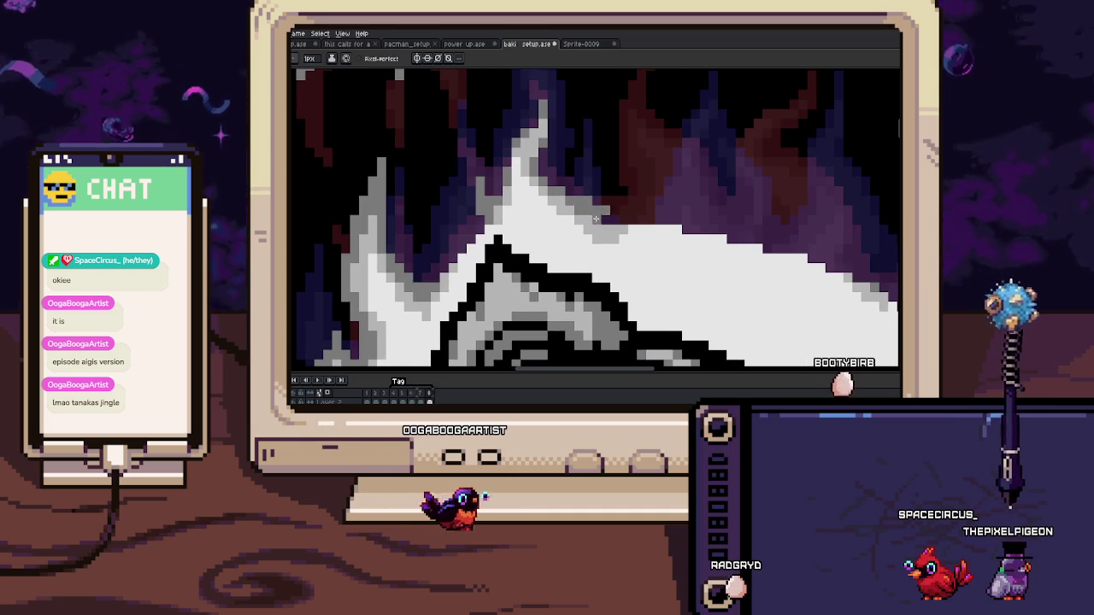
{"action": "left_click_drag", "start_coordinate": [614, 223], "coordinate": [553, 210]}
{"action": "key", "text": "Return"}
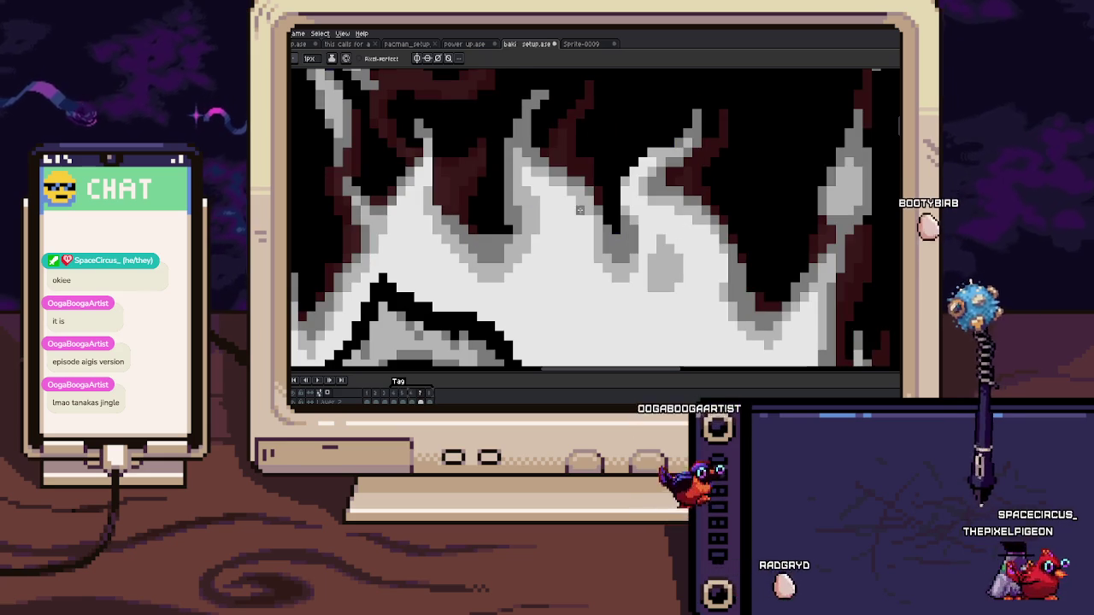
{"action": "key", "text": "i"}
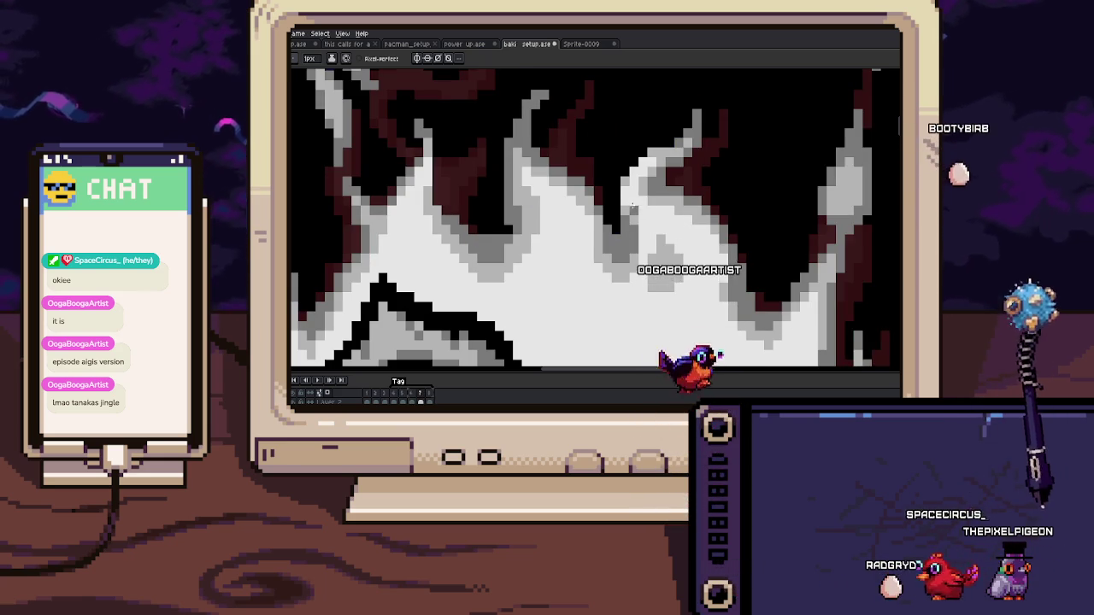
{"action": "key", "text": "b"}
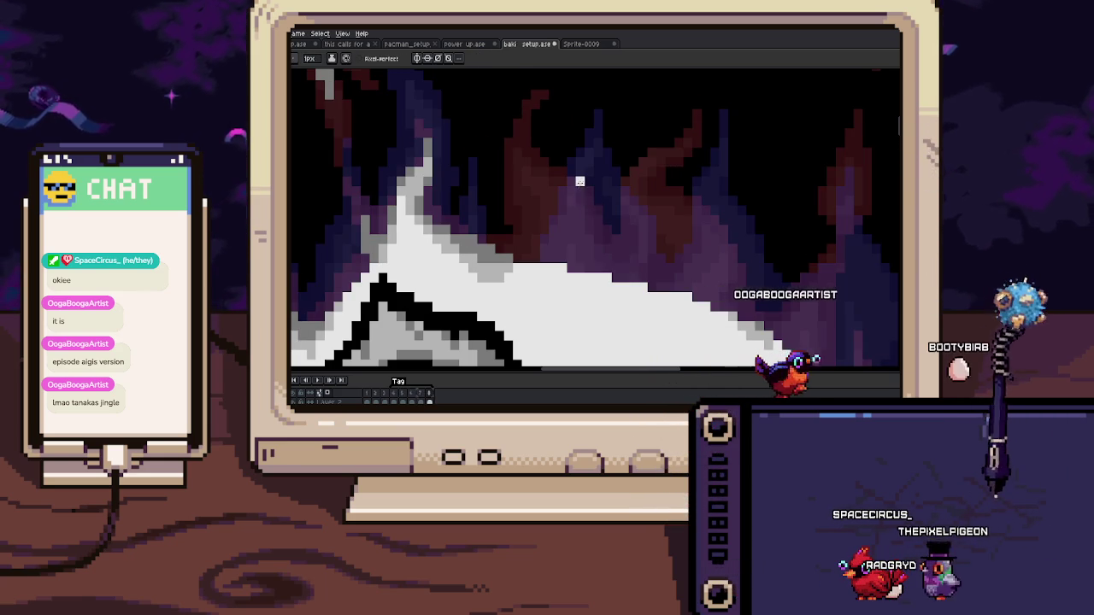
{"action": "left_click_drag", "start_coordinate": [642, 219], "coordinate": [588, 215]}
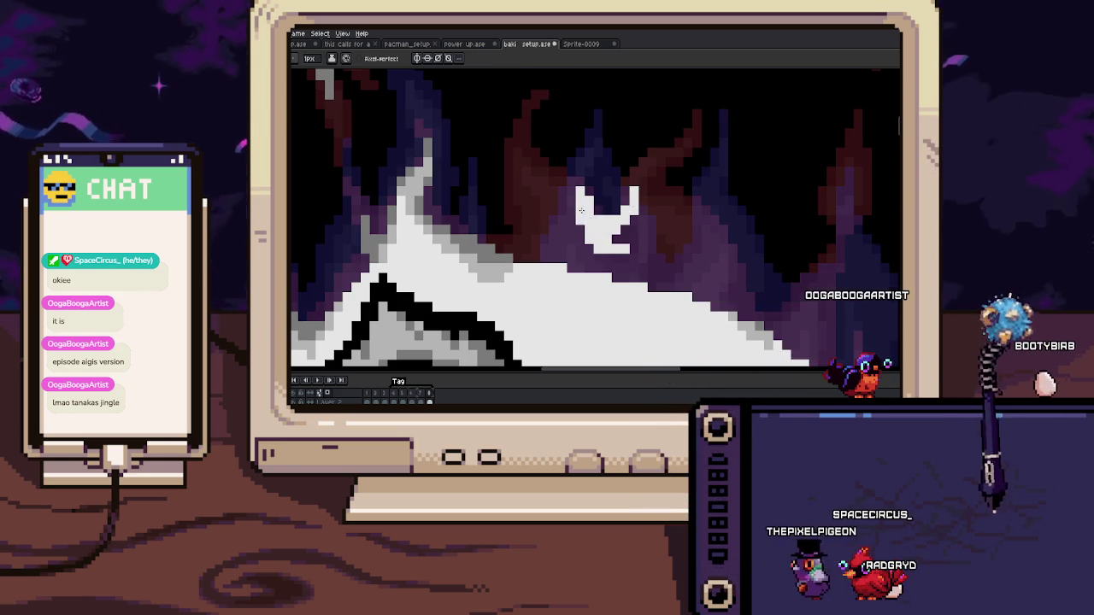
Step: Compare the reshaped flame against the neighbouring animation frames
{"action": "key", "text": "Right"}
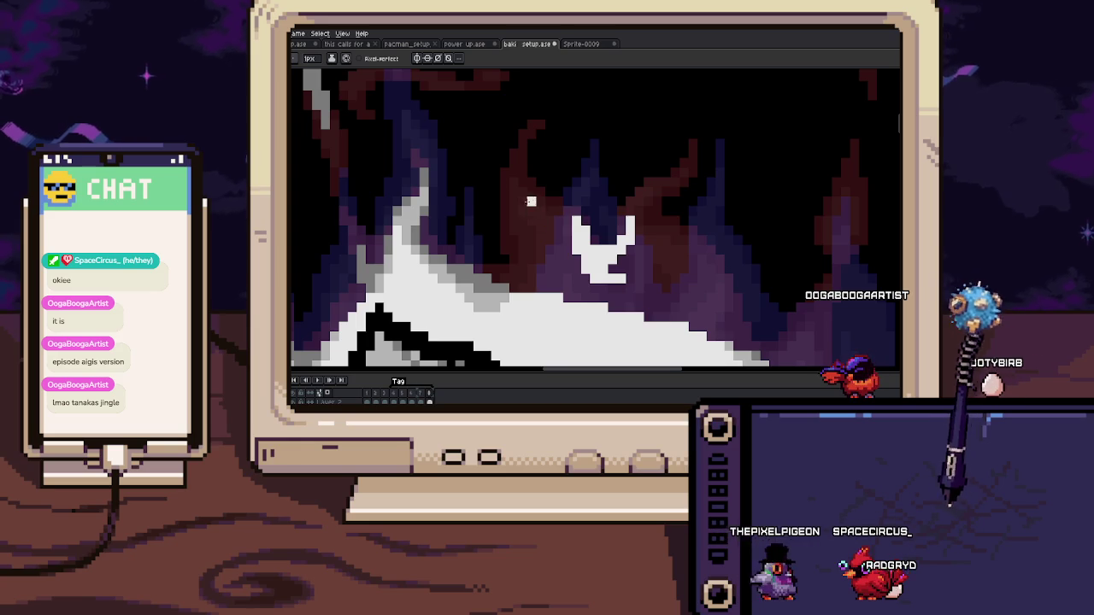
{"action": "key", "text": "Left"}
{"action": "key", "text": "Right"}
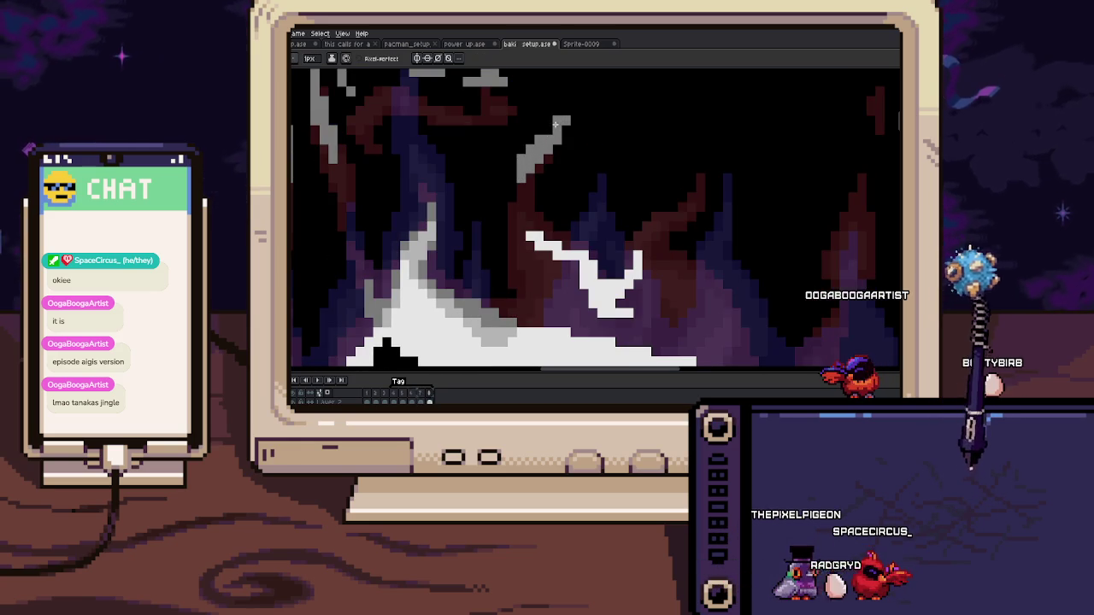
{"action": "key", "text": "Left"}
{"action": "key", "text": "Right"}
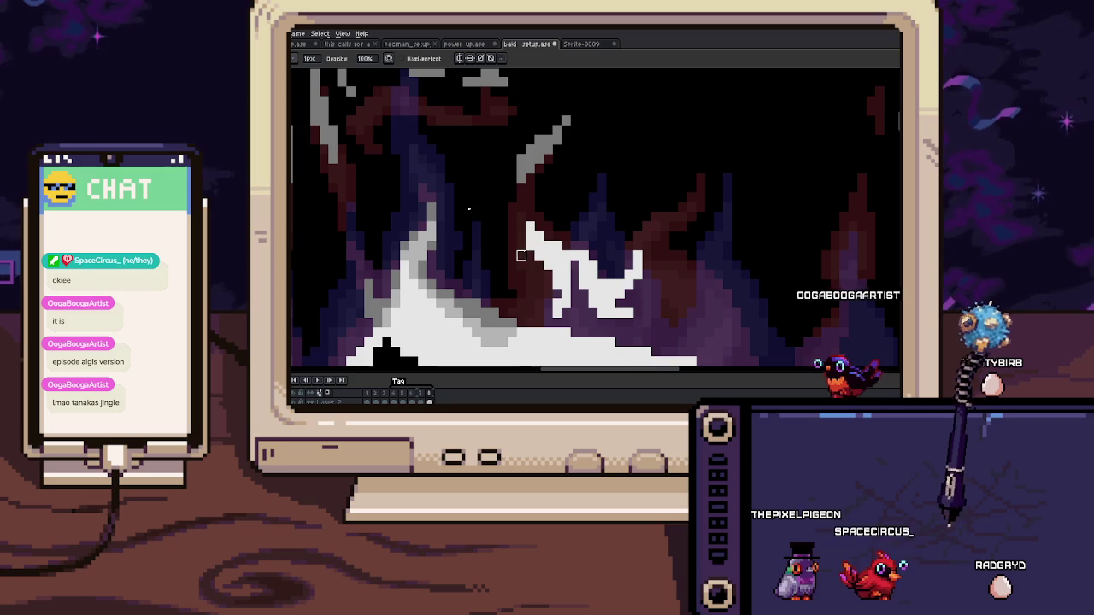
{"action": "scroll", "coordinate": [541, 251], "scroll_direction": "up", "scroll_amount": 2}
{"action": "scroll", "coordinate": [553, 238], "scroll_direction": "down", "scroll_amount": 2}
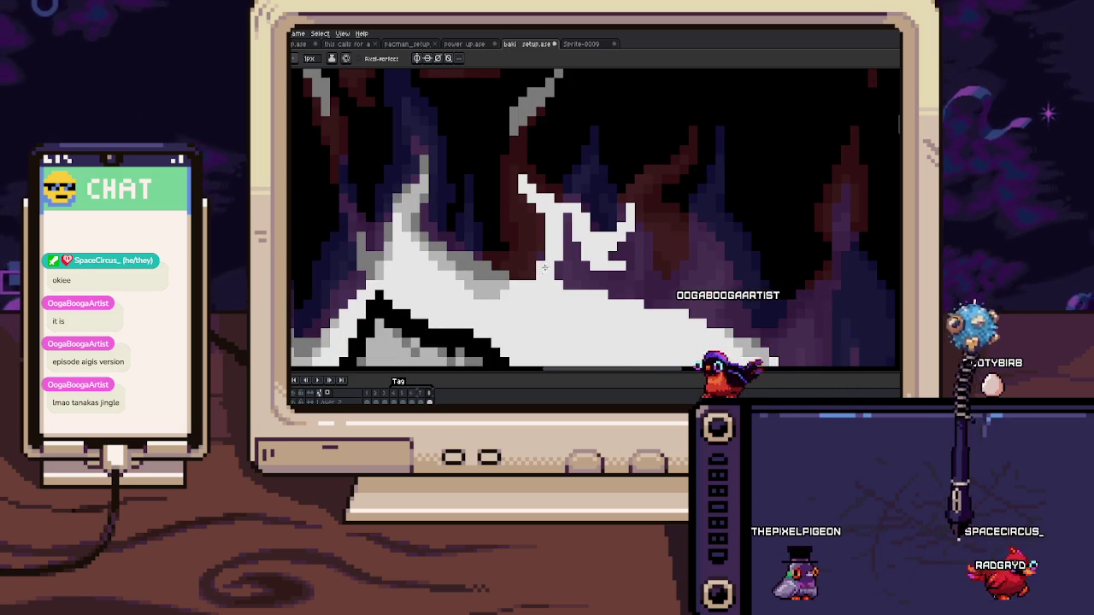
{"action": "key", "text": "Left"}
{"action": "key", "text": "Right"}
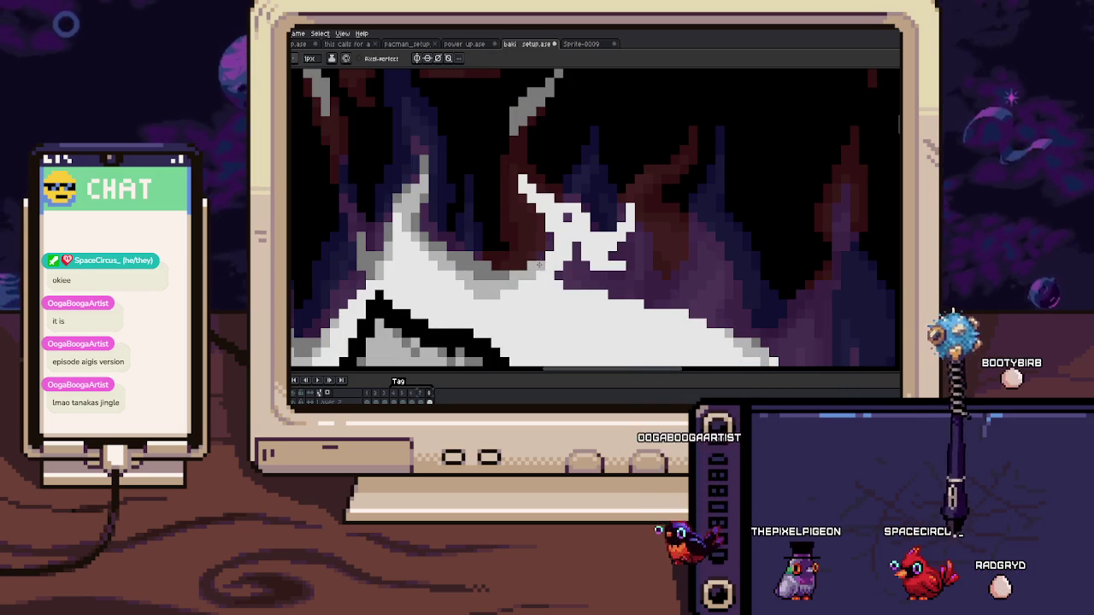
{"action": "key", "text": "Right"}
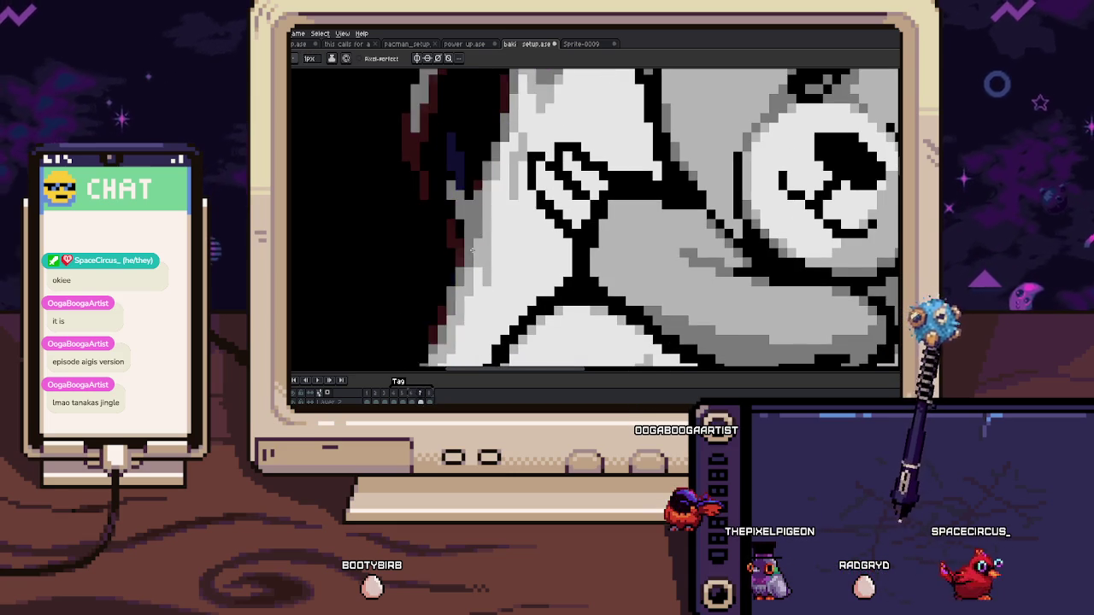
Step: Step to another frame and pan and zoom along the aura edge beside the bear's arm
{"action": "key", "text": "Right"}
{"action": "key", "text": "i"}
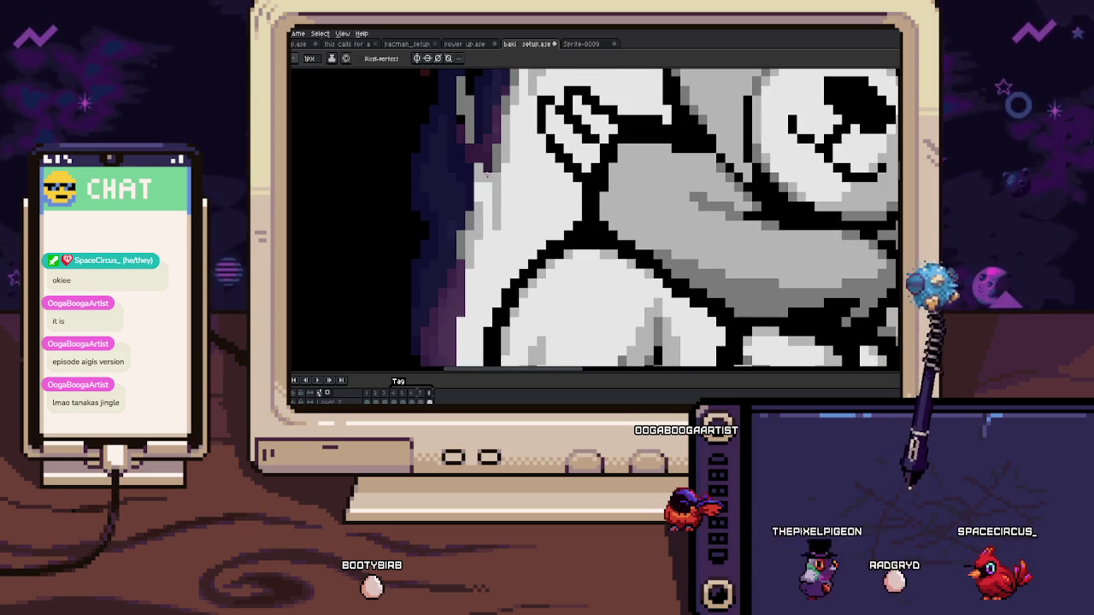
{"action": "key", "text": "Right"}
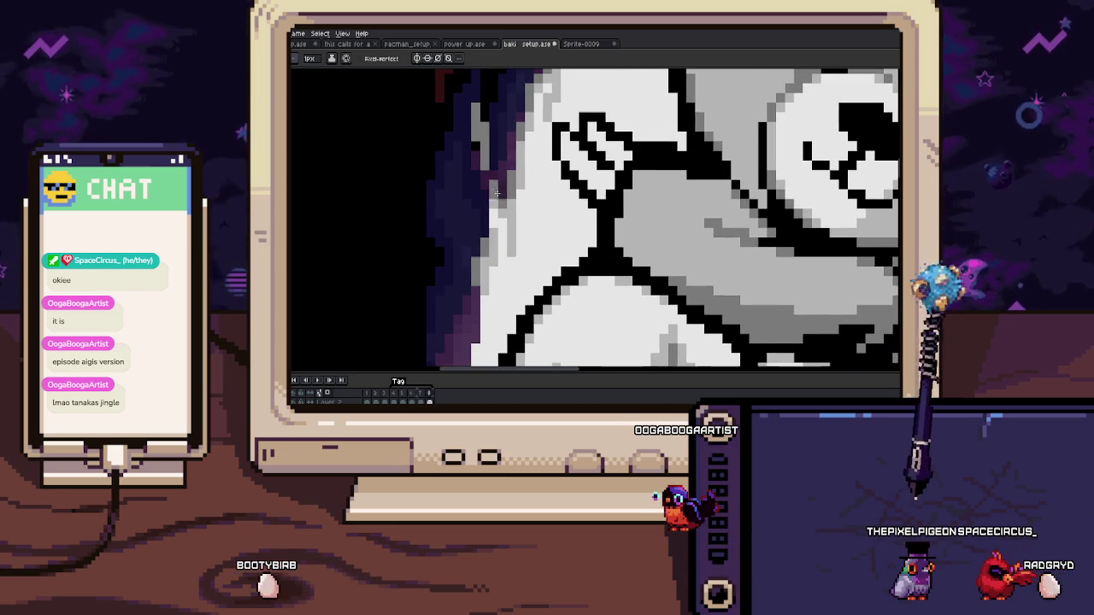
{"action": "left_click_drag", "start_coordinate": [482, 179], "coordinate": [501, 195]}
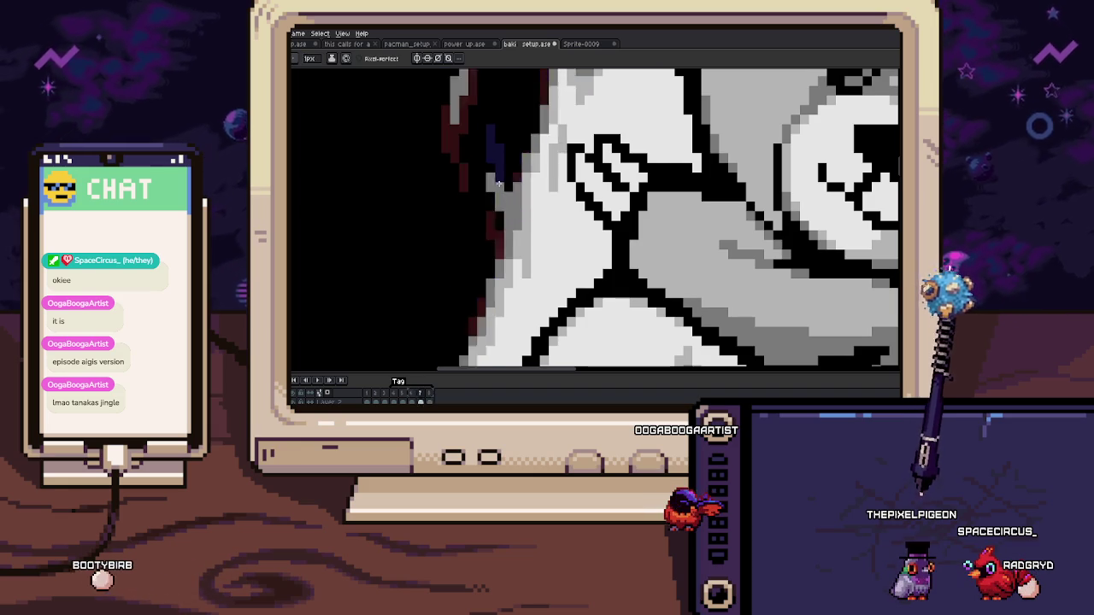
{"action": "scroll", "coordinate": [493, 190], "scroll_direction": "down", "scroll_amount": 2}
{"action": "scroll", "coordinate": [490, 202], "scroll_direction": "up", "scroll_amount": 2}
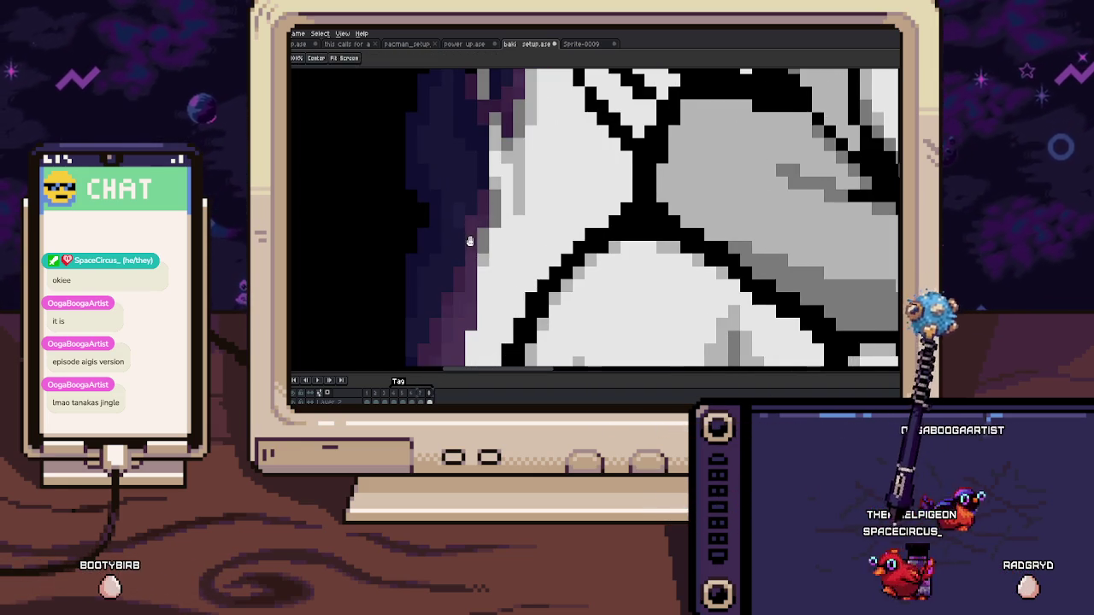
{"action": "left_click_drag", "start_coordinate": [469, 242], "coordinate": [491, 217]}
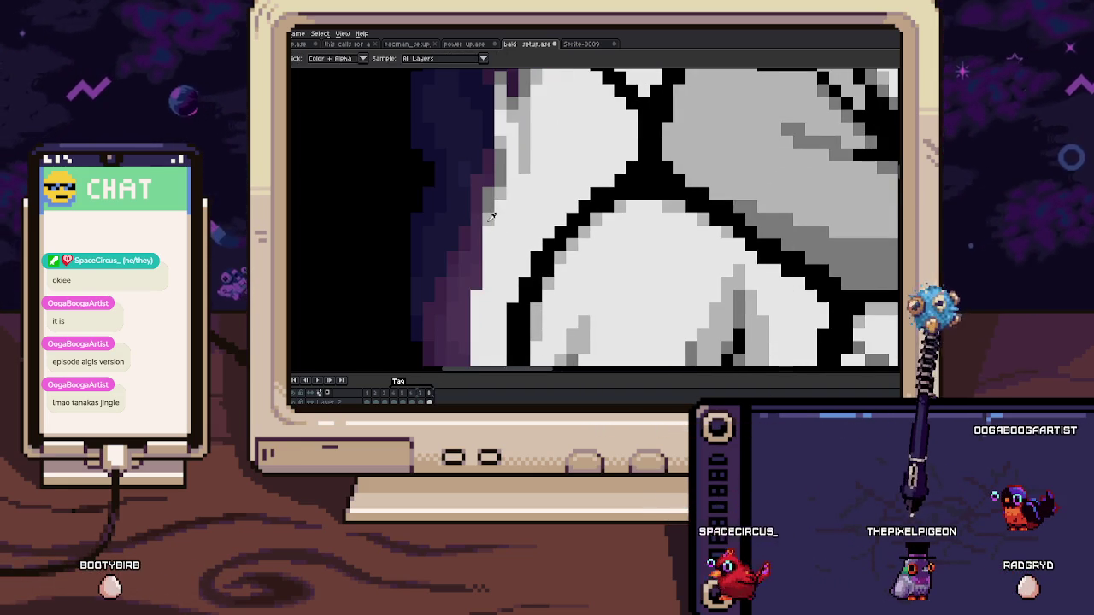
{"action": "key", "text": "b"}
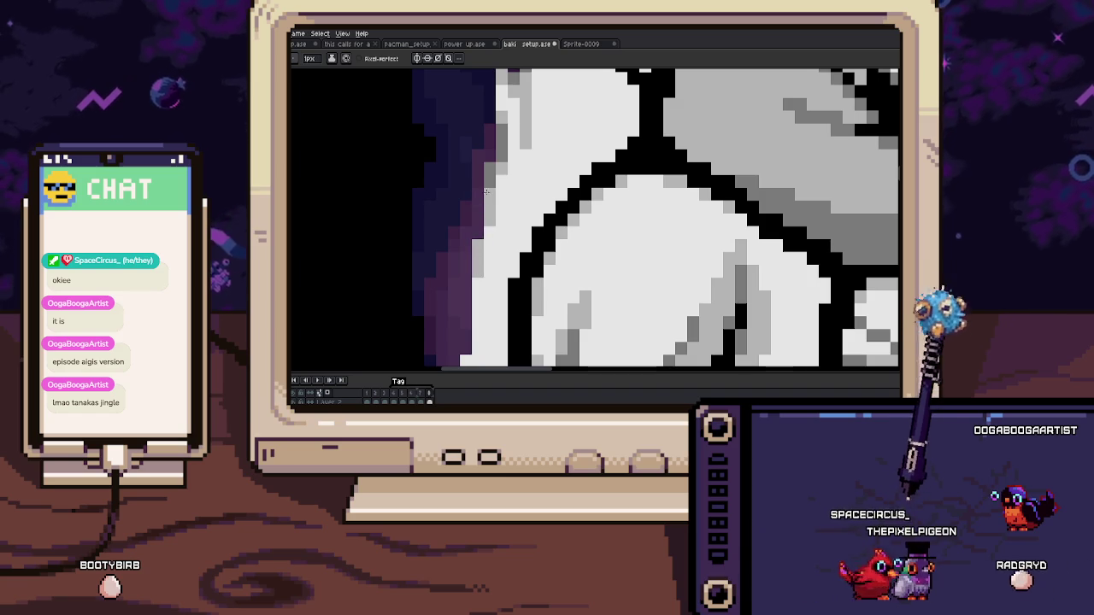
{"action": "scroll", "coordinate": [474, 219], "scroll_direction": "down", "scroll_amount": 3}
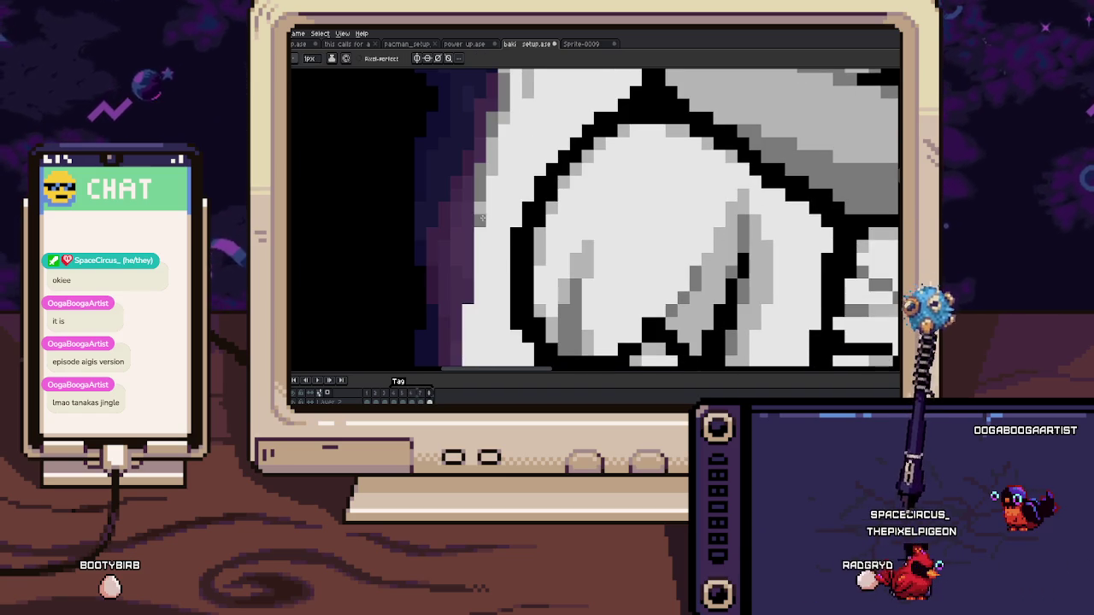
{"action": "scroll", "coordinate": [479, 217], "scroll_direction": "left", "scroll_amount": 2}
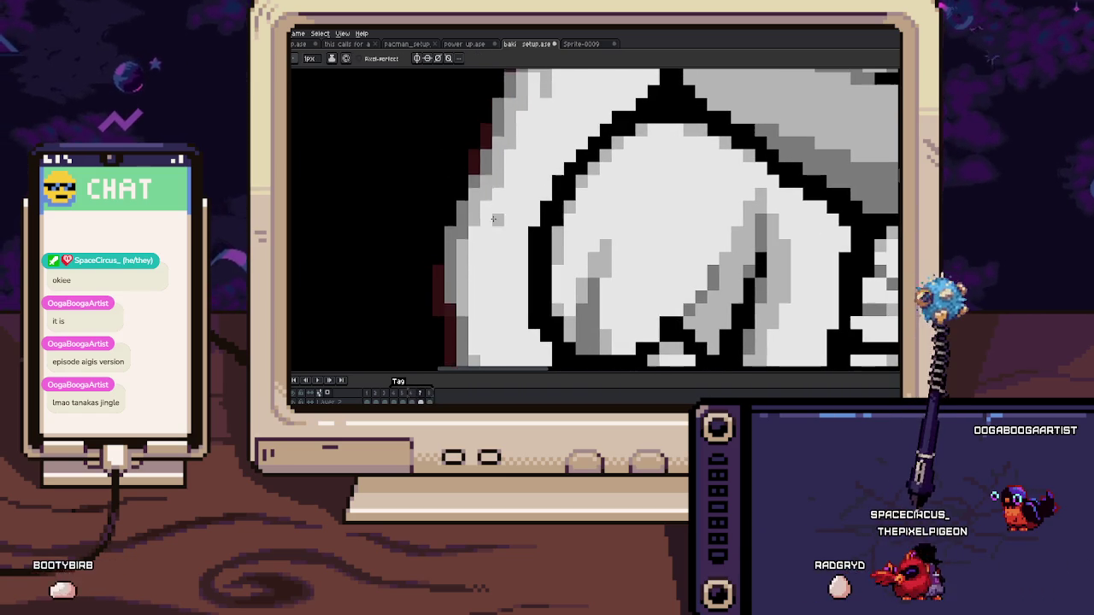
{"action": "scroll", "coordinate": [484, 211], "scroll_direction": "down", "scroll_amount": 1}
{"action": "scroll", "coordinate": [492, 172], "scroll_direction": "down", "scroll_amount": 1}
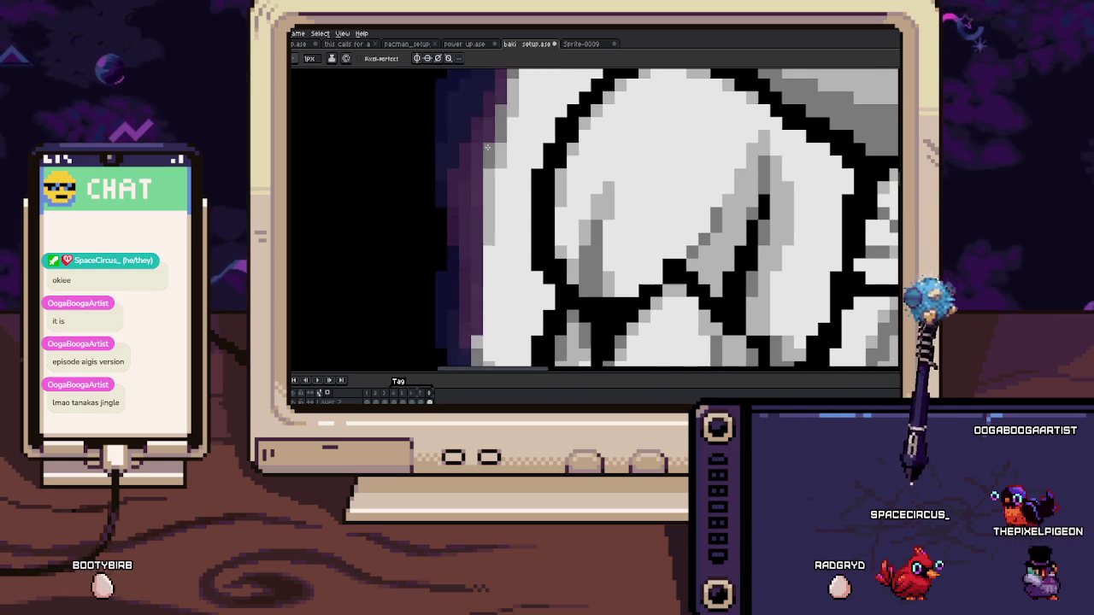
{"action": "scroll", "coordinate": [484, 143], "scroll_direction": "down", "scroll_amount": 3}
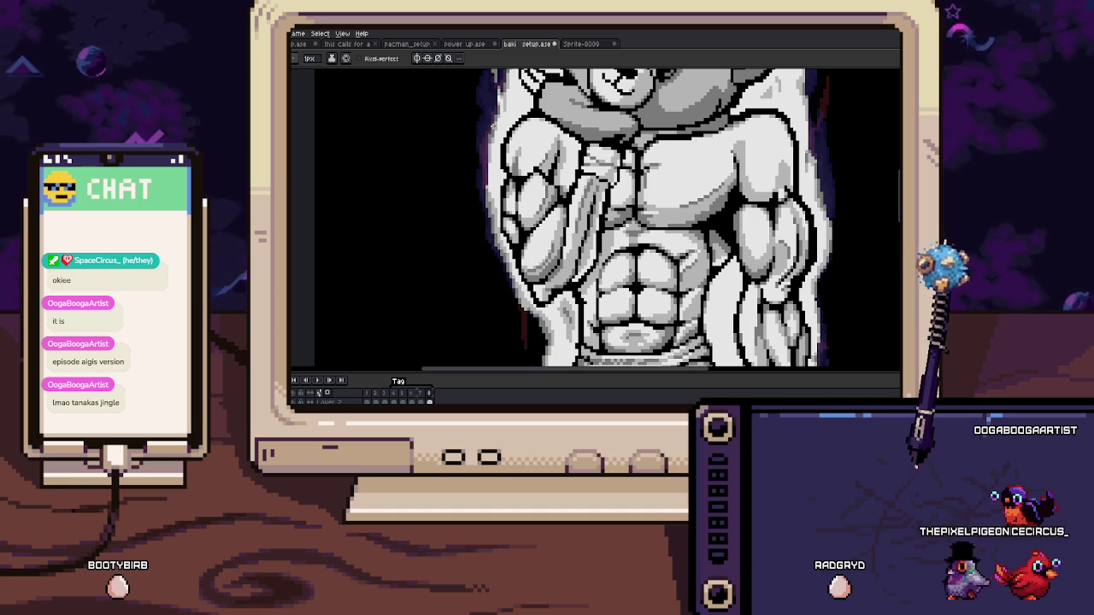
Step: Zoom in close on the left arm and pan along its outer aura edge
{"action": "left_click_drag", "start_coordinate": [492, 125], "coordinate": [492, 153]}
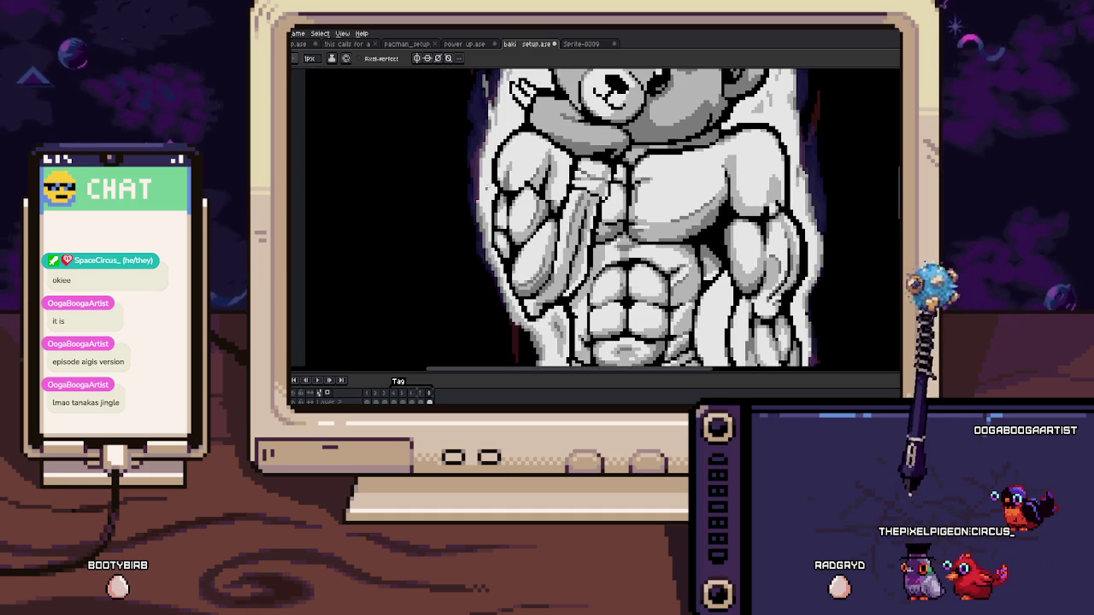
{"action": "scroll", "coordinate": [465, 208], "scroll_direction": "up", "scroll_amount": 3}
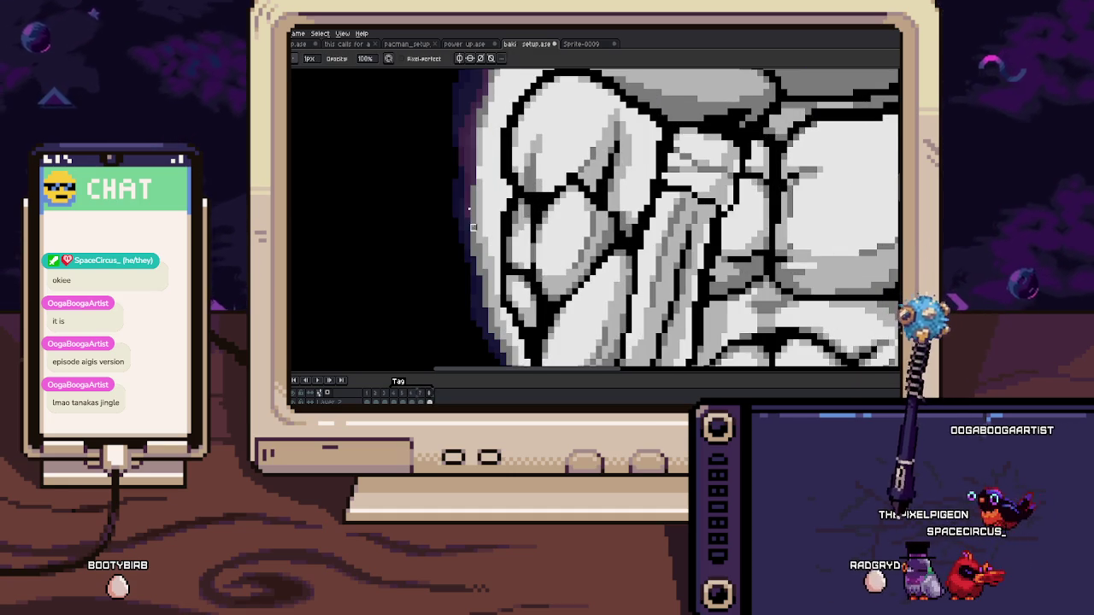
{"action": "scroll", "coordinate": [473, 226], "scroll_direction": "up", "scroll_amount": 1}
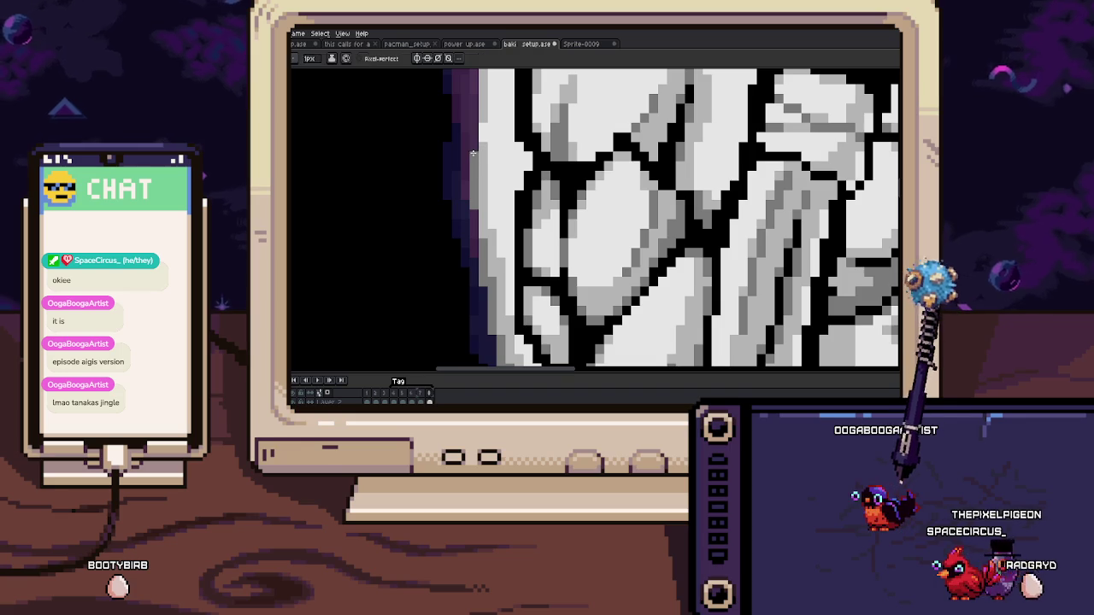
{"action": "scroll", "coordinate": [473, 153], "scroll_direction": "down", "scroll_amount": 2}
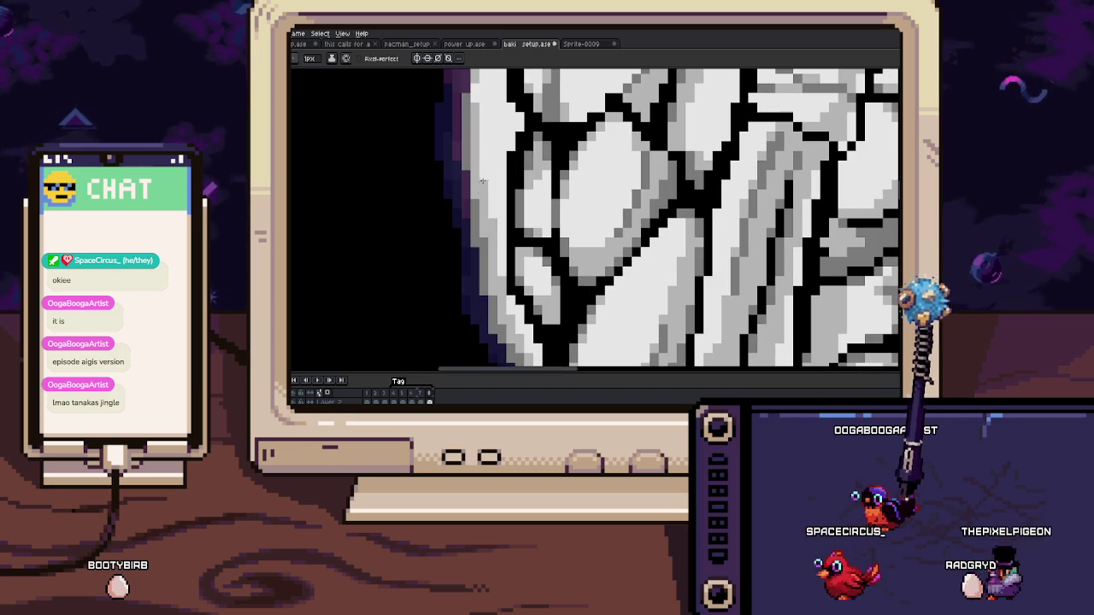
{"action": "key", "text": "e"}
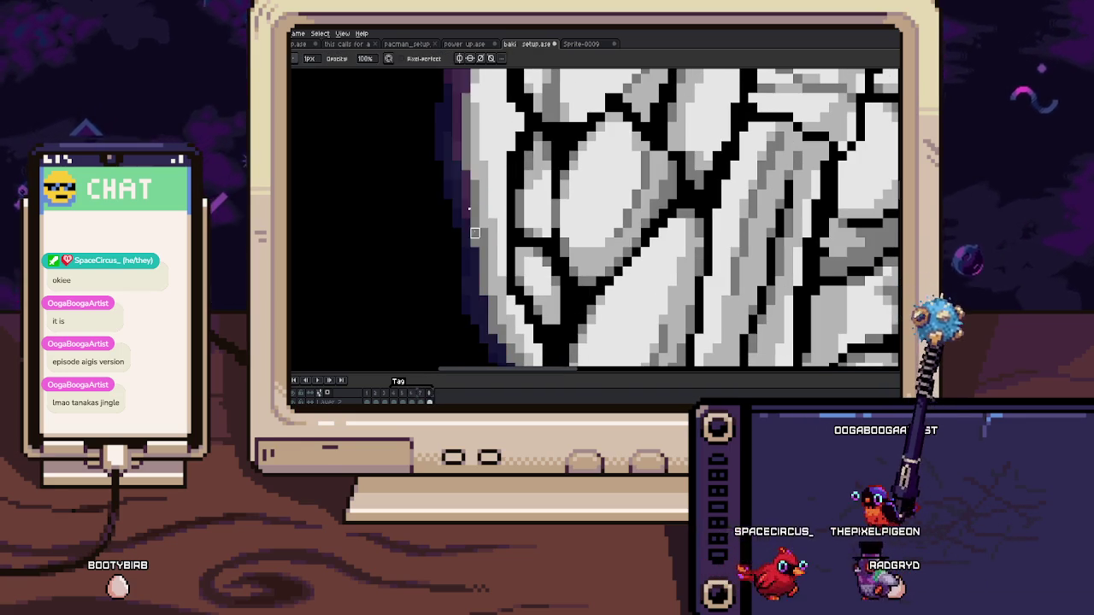
{"action": "left_click_drag", "start_coordinate": [501, 221], "coordinate": [484, 176]}
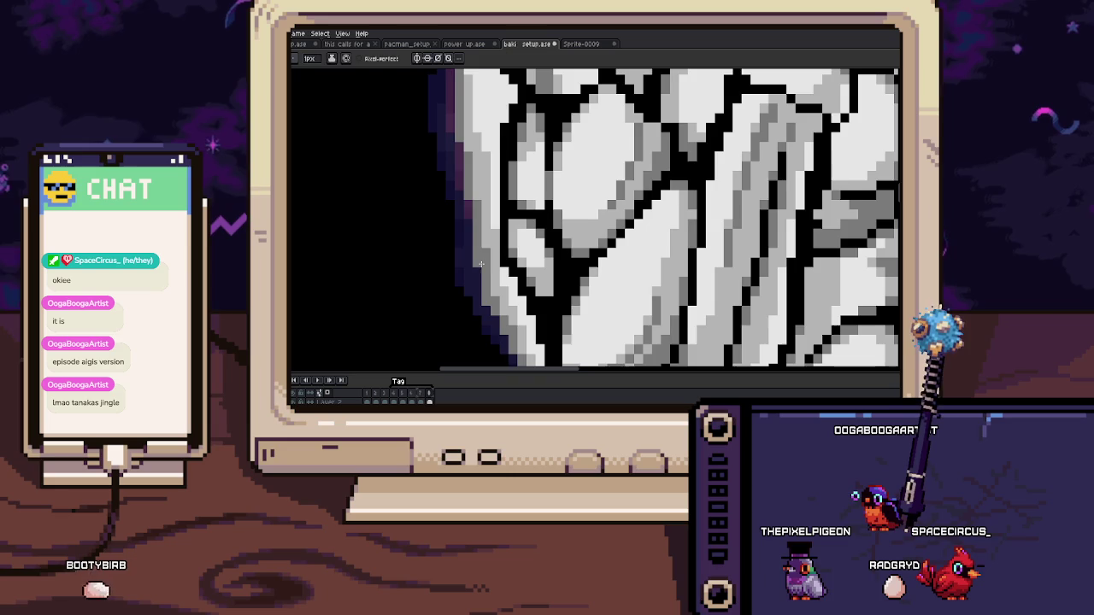
{"action": "left_click_drag", "start_coordinate": [475, 268], "coordinate": [479, 258]}
Step: Preview the frames in sequence while inspecting the lower forearm edge
{"action": "key", "text": "Return"}
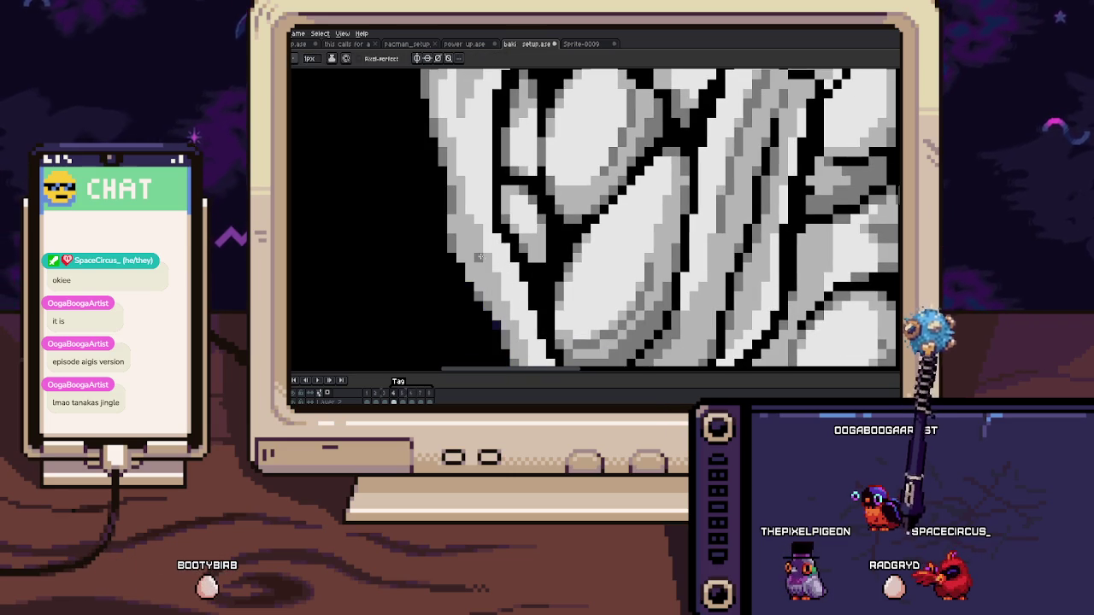
{"action": "key", "text": "Return"}
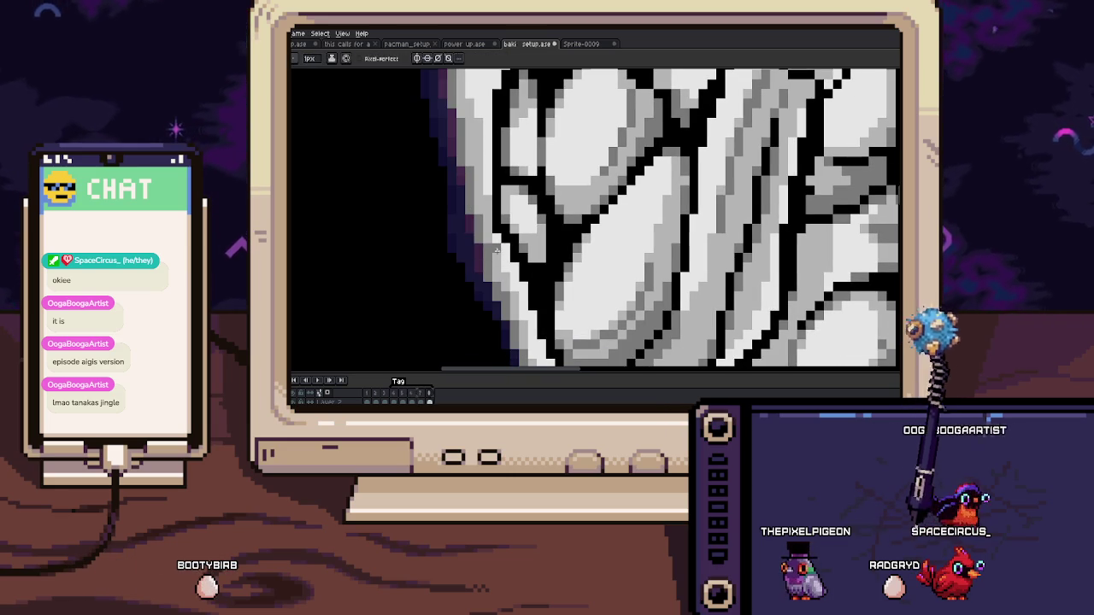
{"action": "left_click_drag", "start_coordinate": [496, 259], "coordinate": [492, 200]}
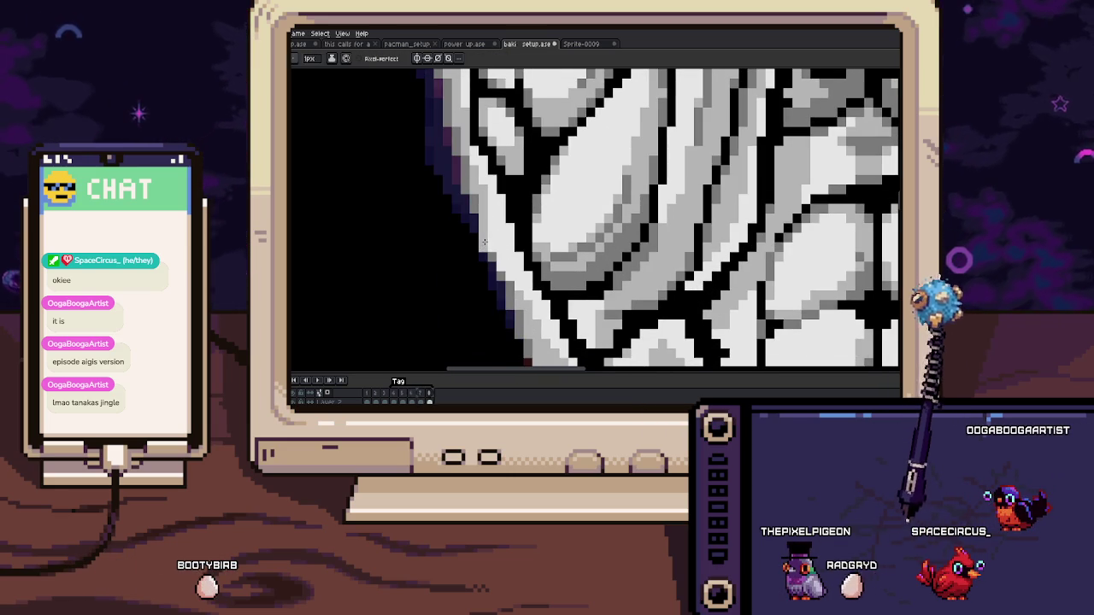
{"action": "left_click_drag", "start_coordinate": [509, 289], "coordinate": [508, 263]}
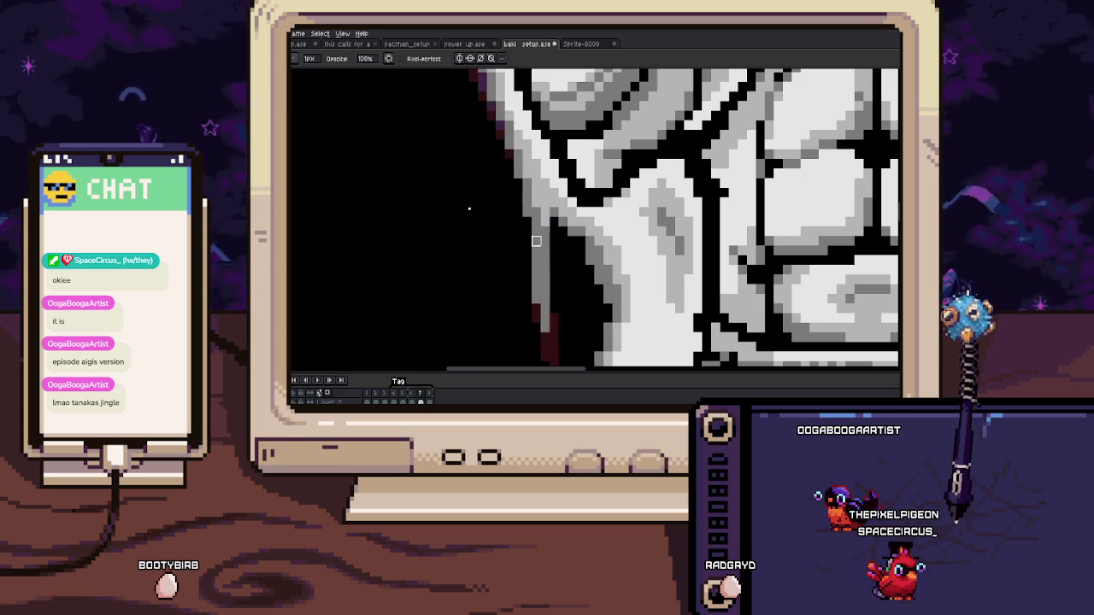
{"action": "key", "text": "b"}
{"action": "key", "text": "b"}
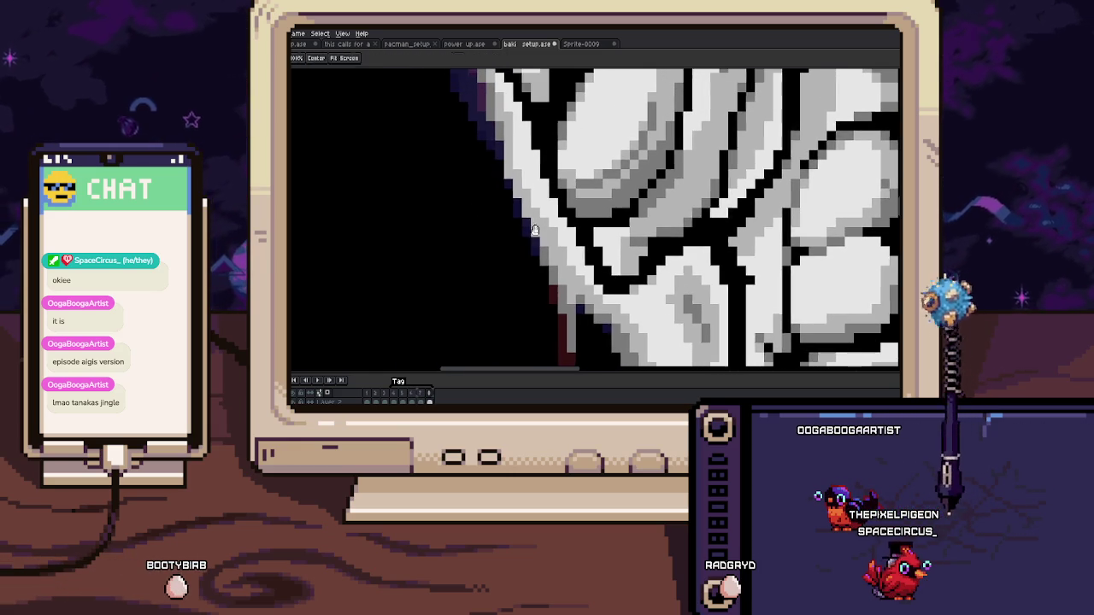
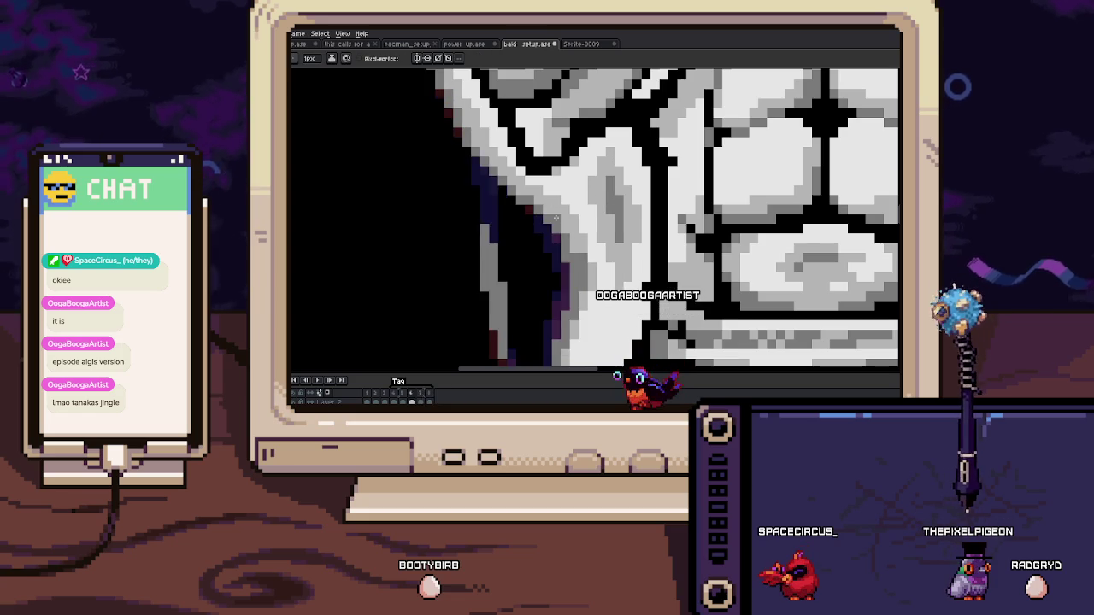
Step: Sample a darker purple and shade the figure's left edge by the waist
{"action": "key", "text": "i"}
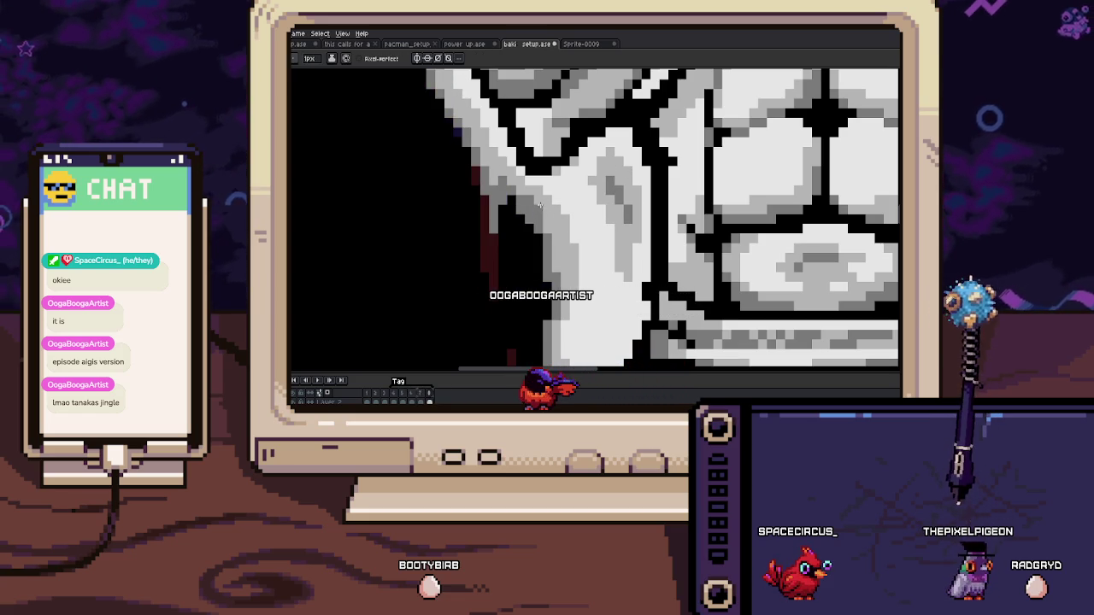
{"action": "key", "text": "i"}
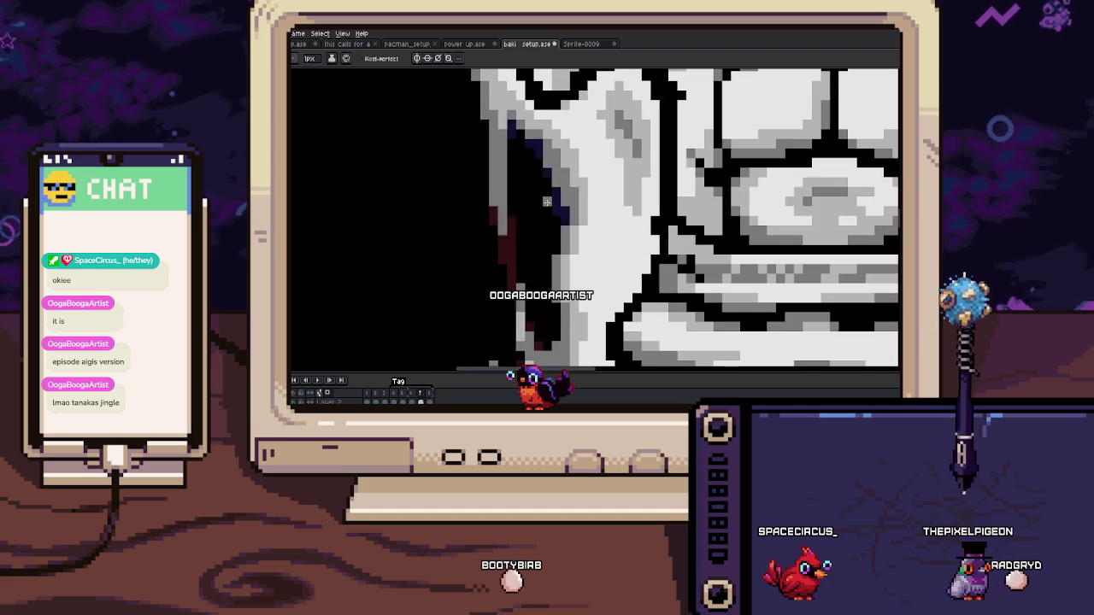
{"action": "key", "text": "b"}
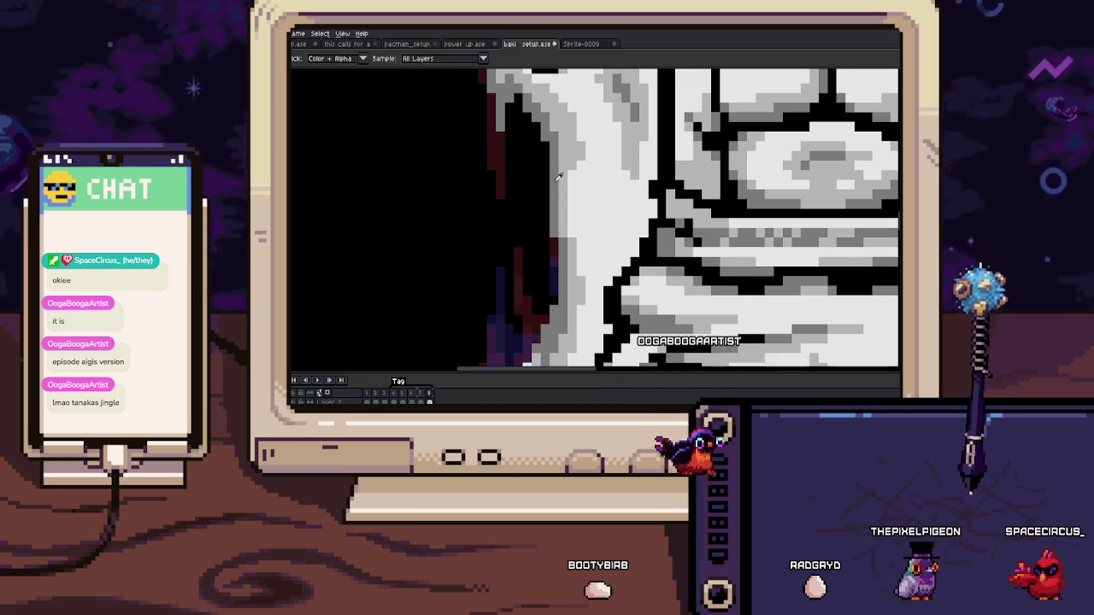
{"action": "scroll", "coordinate": [559, 169], "scroll_direction": "down", "scroll_amount": 3}
{"action": "scroll", "coordinate": [565, 178], "scroll_direction": "up", "scroll_amount": 3}
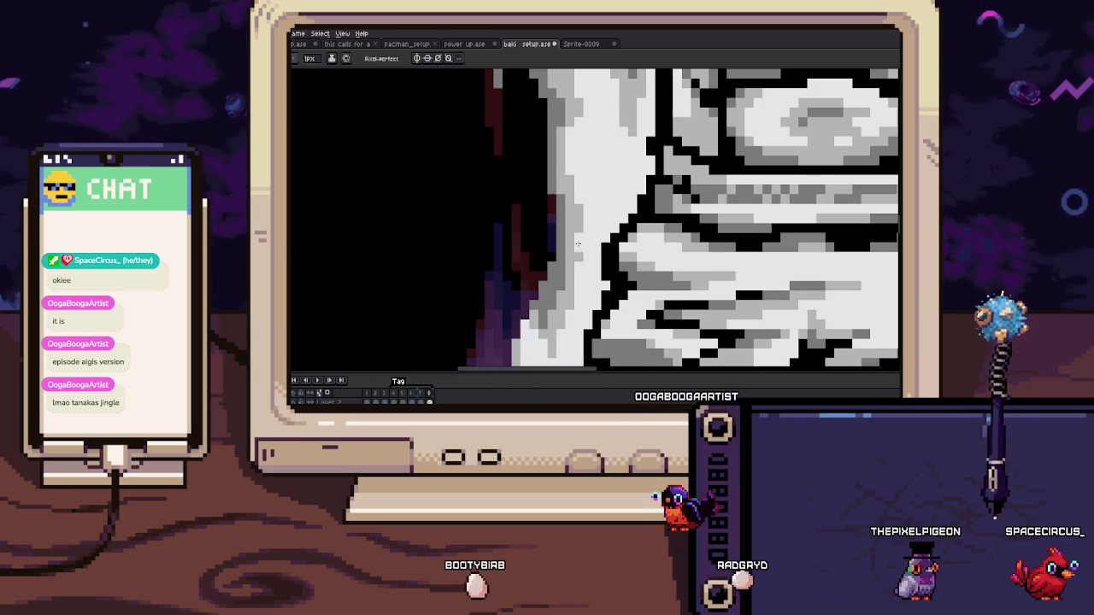
{"action": "scroll", "coordinate": [587, 229], "scroll_direction": "down", "scroll_amount": 1}
{"action": "scroll", "coordinate": [587, 229], "scroll_direction": "down", "scroll_amount": 1}
{"action": "scroll", "coordinate": [587, 229], "scroll_direction": "down", "scroll_amount": 2}
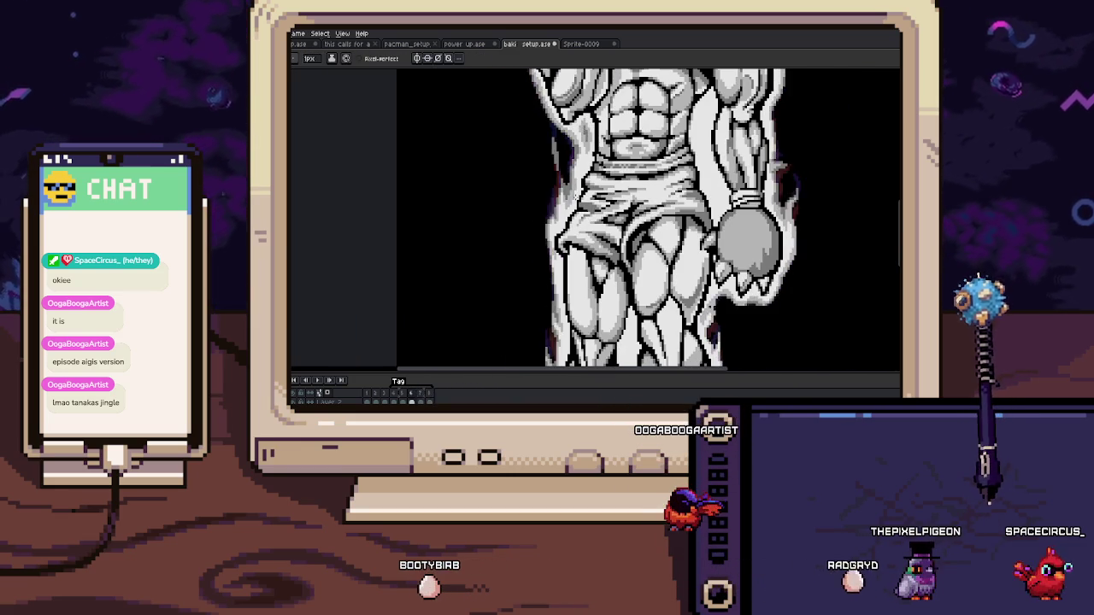
{"action": "scroll", "coordinate": [566, 188], "scroll_direction": "up", "scroll_amount": 1}
{"action": "left_click_drag", "start_coordinate": [566, 188], "coordinate": [560, 160]}
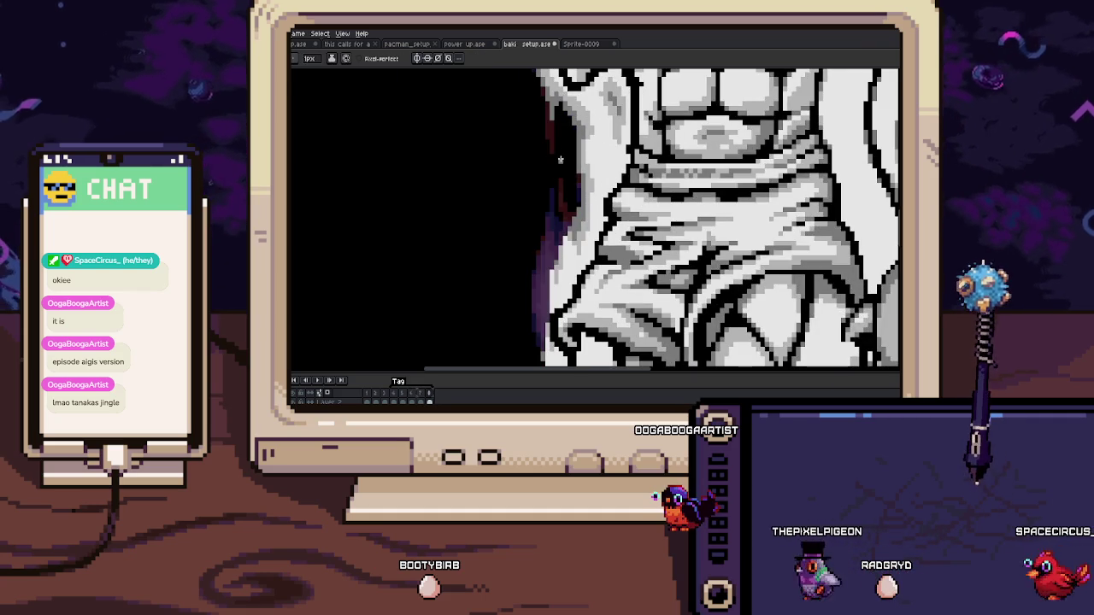
Step: Sample a grey and paint grey pixels down the figure's left edge by the cloth folds
{"action": "scroll", "coordinate": [572, 222], "scroll_direction": "up", "scroll_amount": 2}
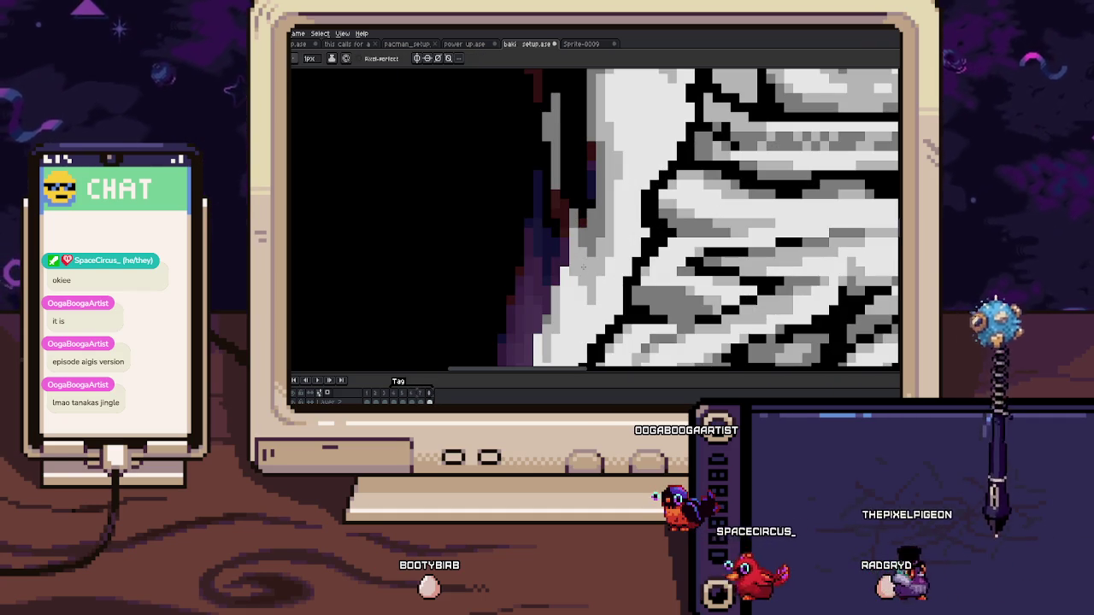
{"action": "left_click_drag", "start_coordinate": [582, 266], "coordinate": [562, 185]}
{"action": "key", "text": "alt"}
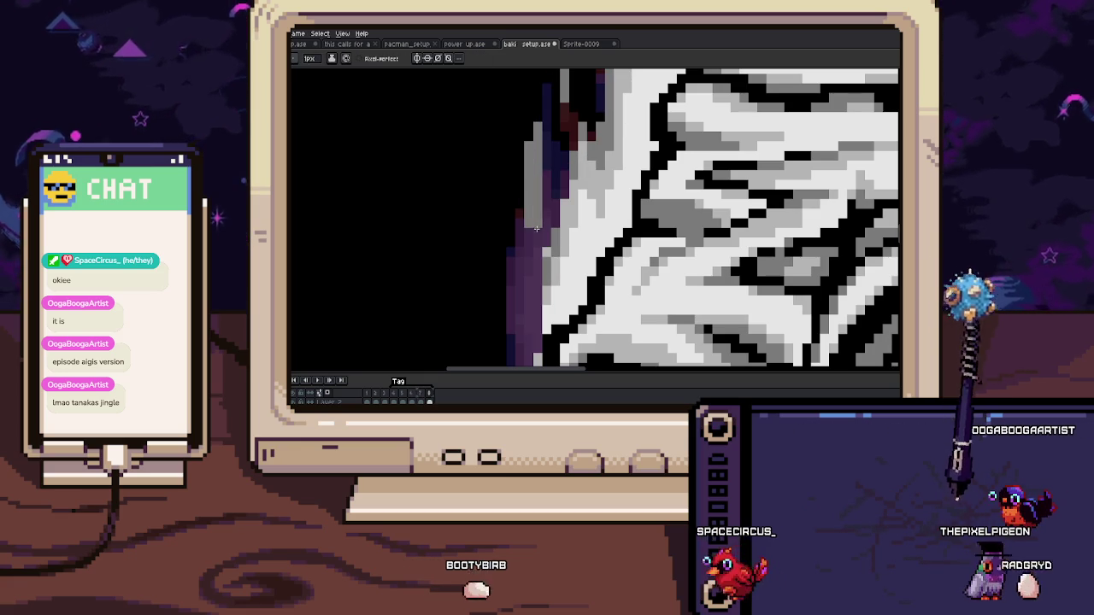
{"action": "left_click_drag", "start_coordinate": [528, 149], "coordinate": [535, 250]}
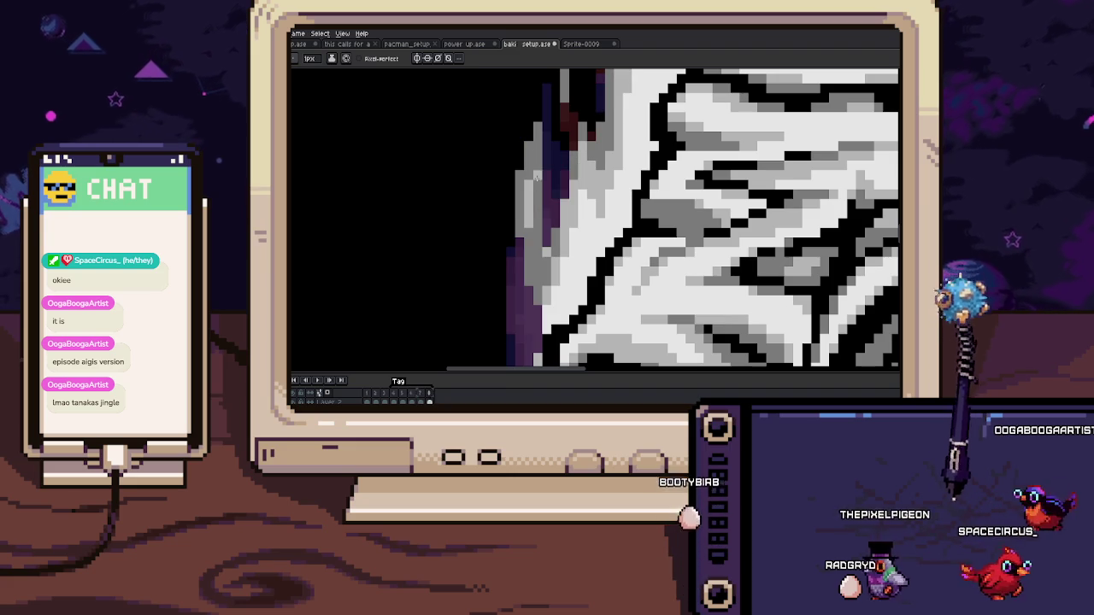
{"action": "scroll", "coordinate": [547, 258], "scroll_direction": "down", "scroll_amount": 3}
{"action": "scroll", "coordinate": [547, 258], "scroll_direction": "down", "scroll_amount": 3}
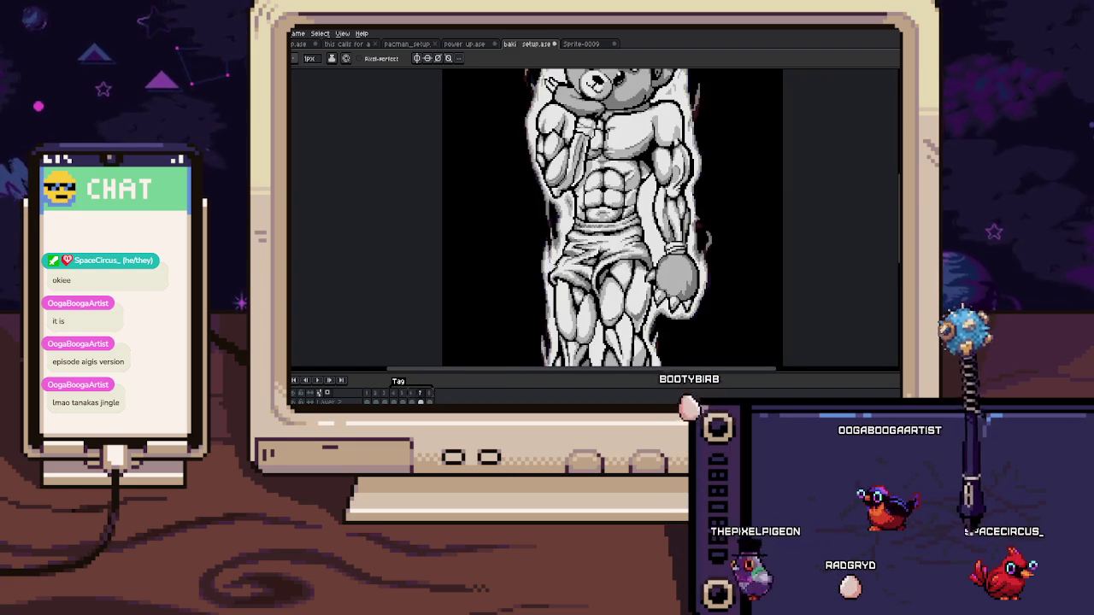
{"action": "scroll", "coordinate": [565, 205], "scroll_direction": "up", "scroll_amount": 1}
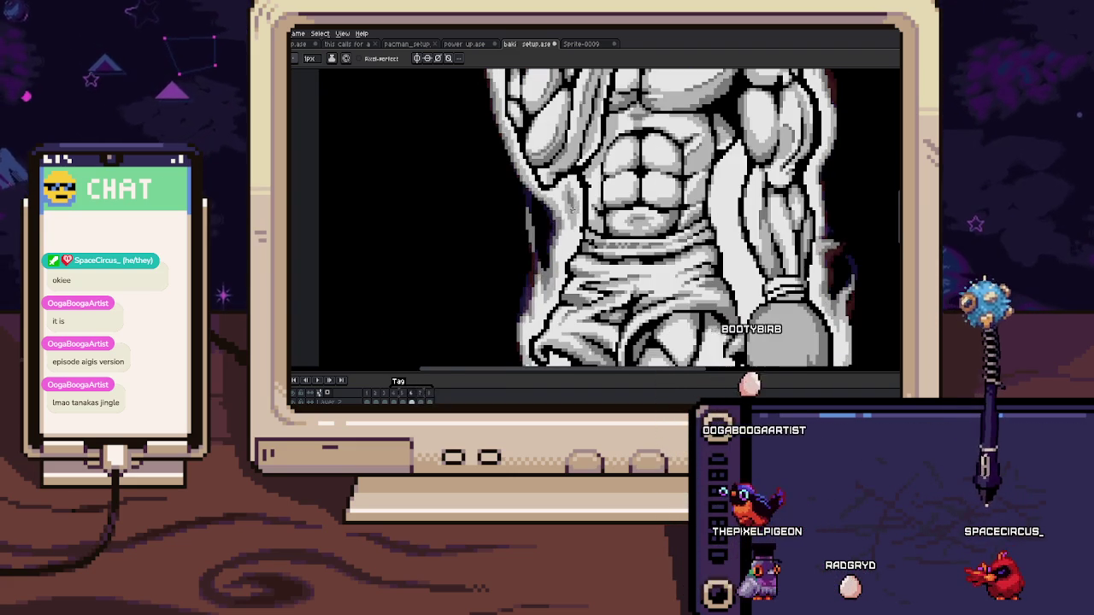
{"action": "scroll", "coordinate": [564, 204], "scroll_direction": "up", "scroll_amount": 2}
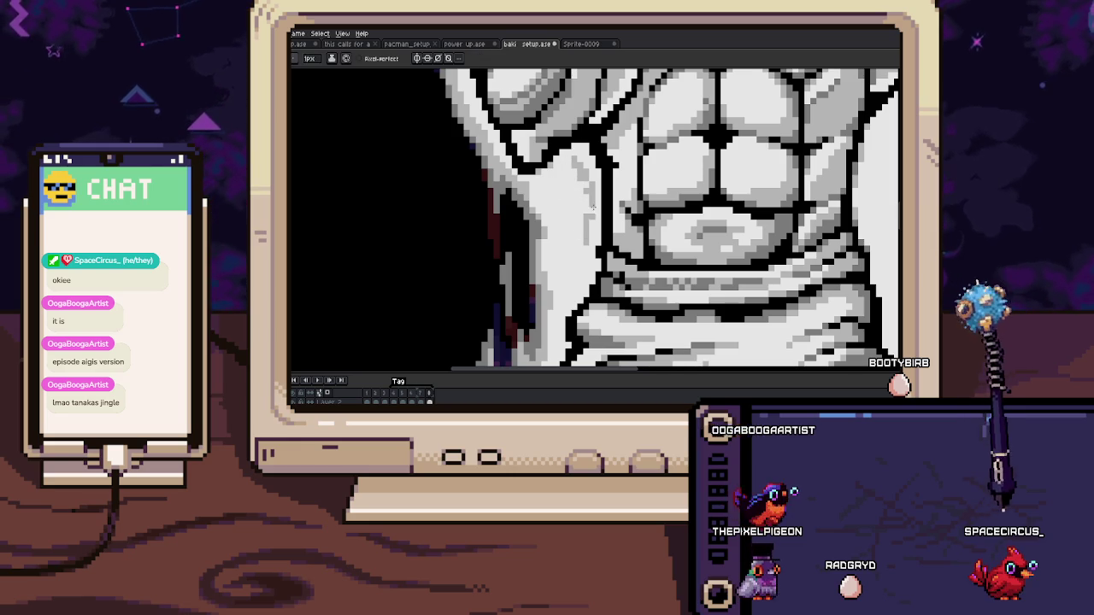
{"action": "scroll", "coordinate": [588, 235], "scroll_direction": "down", "scroll_amount": 3}
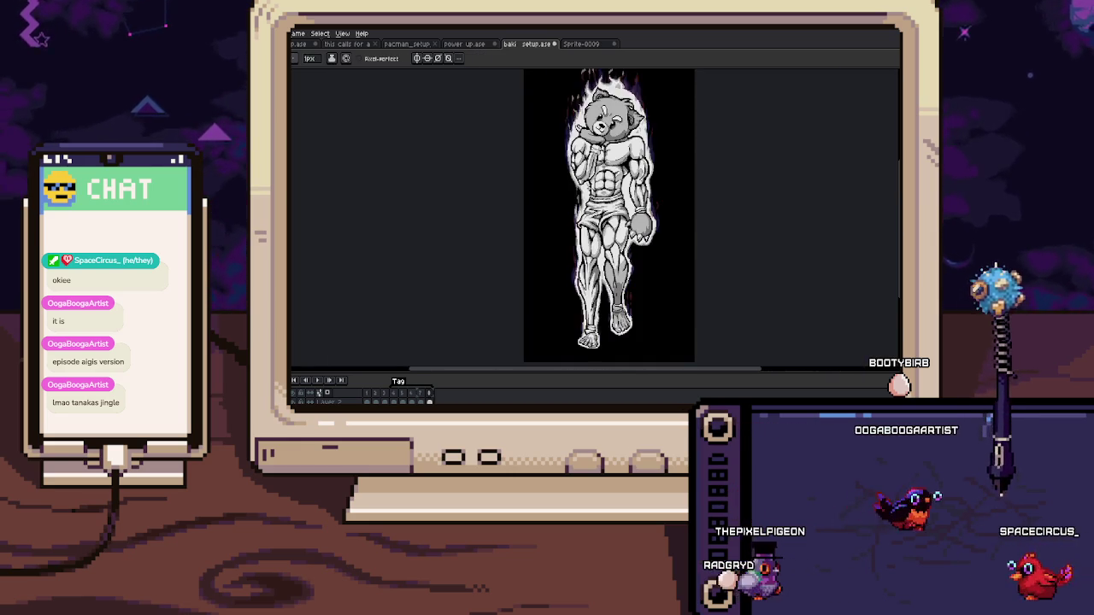
{"action": "scroll", "coordinate": [595, 218], "scroll_direction": "up", "scroll_amount": 1}
{"action": "scroll", "coordinate": [596, 218], "scroll_direction": "right", "scroll_amount": 1}
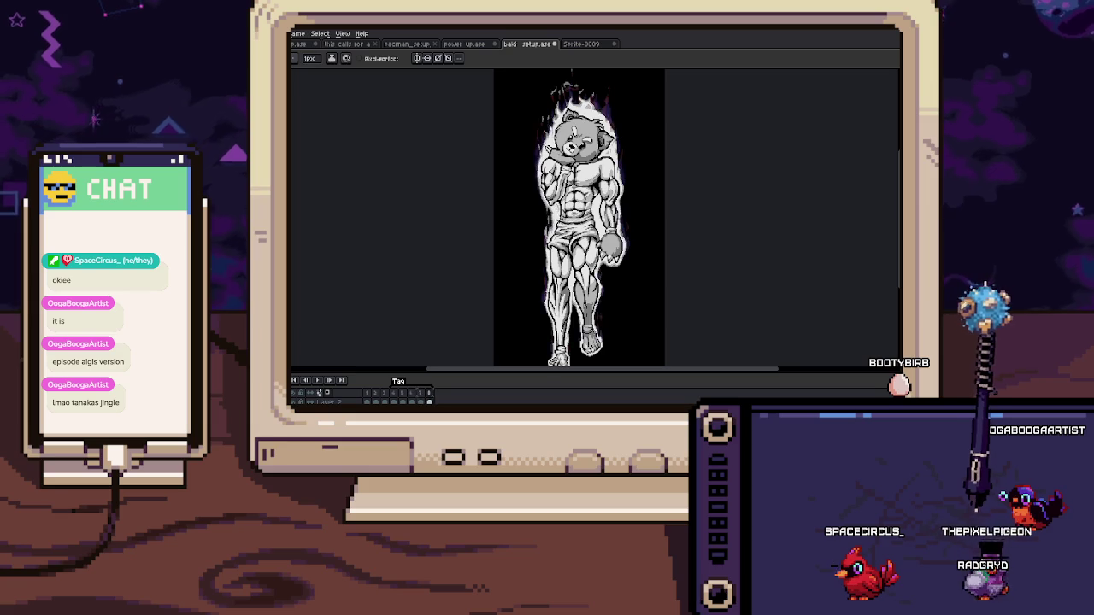
{"action": "scroll", "coordinate": [586, 218], "scroll_direction": "down", "scroll_amount": 1}
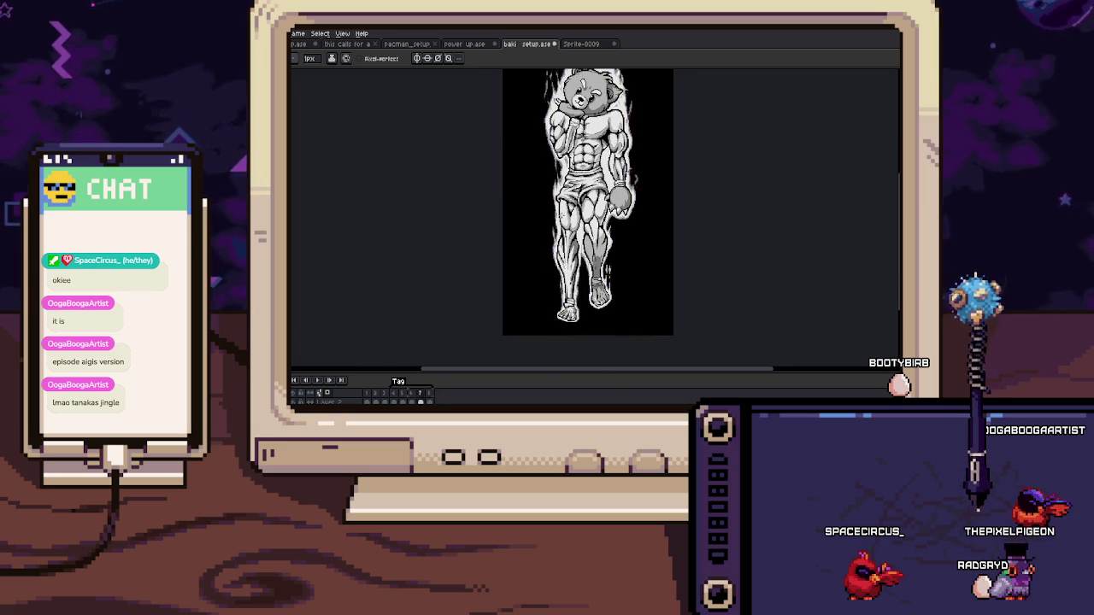
{"action": "scroll", "coordinate": [555, 221], "scroll_direction": "up", "scroll_amount": 3}
{"action": "scroll", "coordinate": [554, 223], "scroll_direction": "up", "scroll_amount": 1}
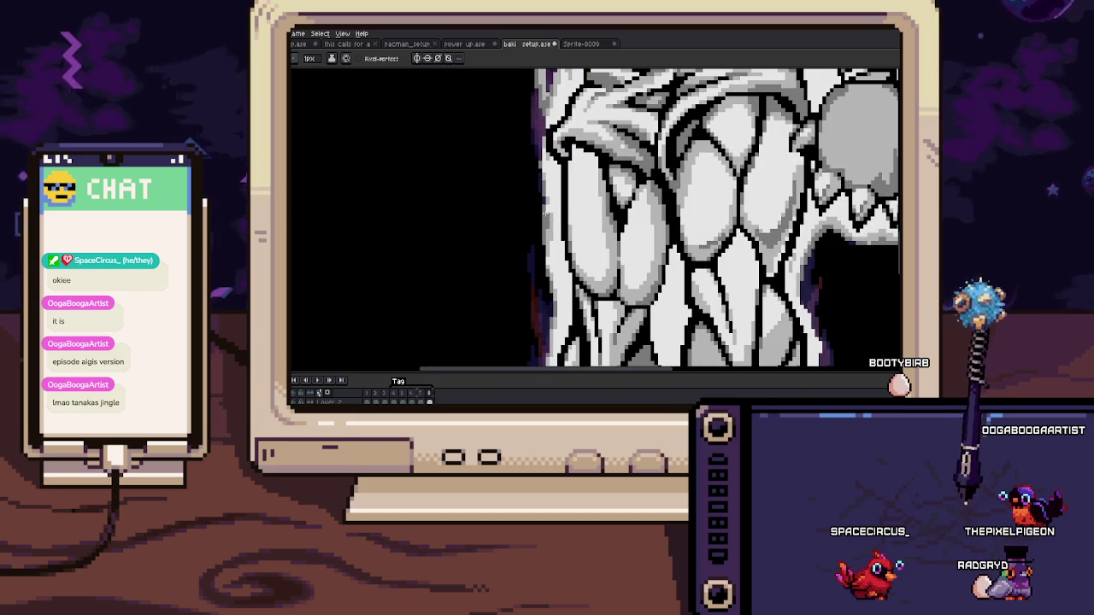
Step: Pan to the lower legs' left edge and sample an aura colour there
{"action": "scroll", "coordinate": [551, 233], "scroll_direction": "up", "scroll_amount": 1}
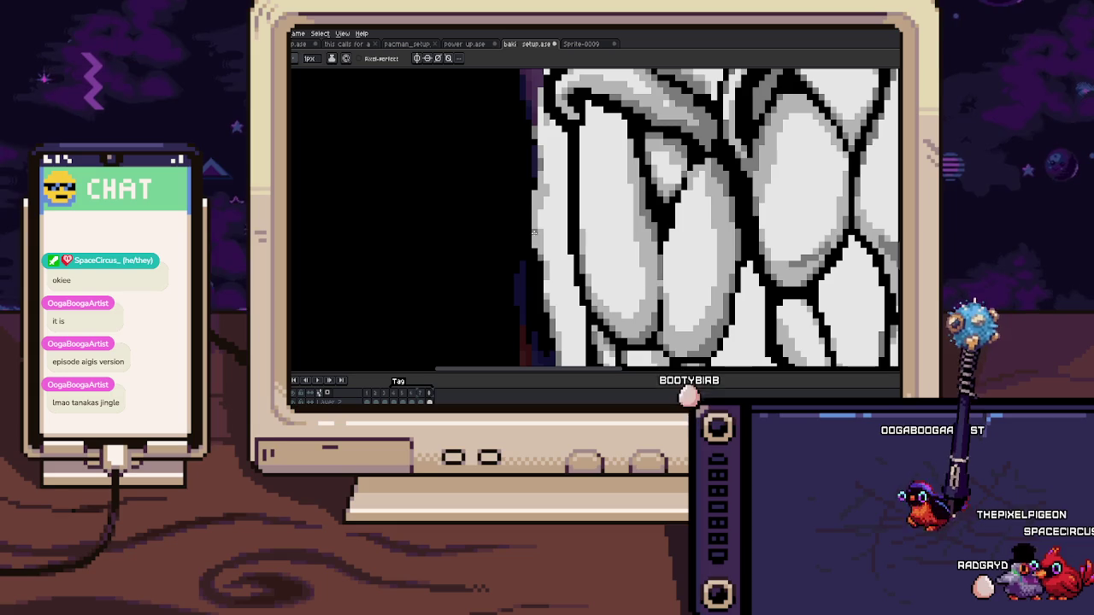
{"action": "mouse_move", "coordinate": [539, 267]}
{"action": "left_mouse_down"}
{"action": "mouse_move", "coordinate": [541, 250]}
{"action": "mouse_move", "coordinate": [552, 295]}
{"action": "left_mouse_up"}
{"action": "key", "text": "m"}
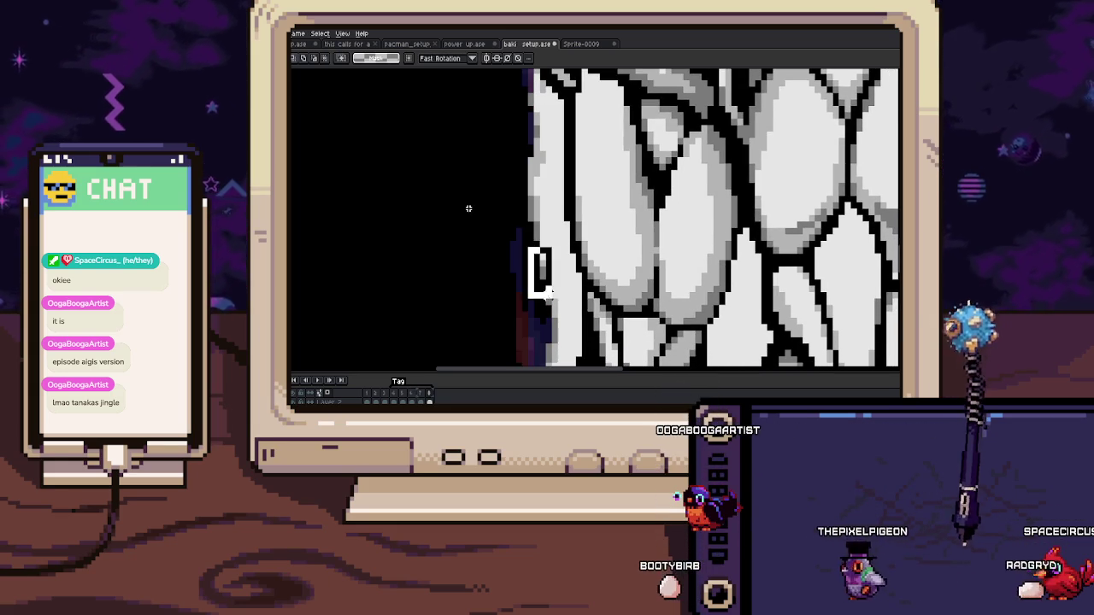
{"action": "key", "text": "h"}
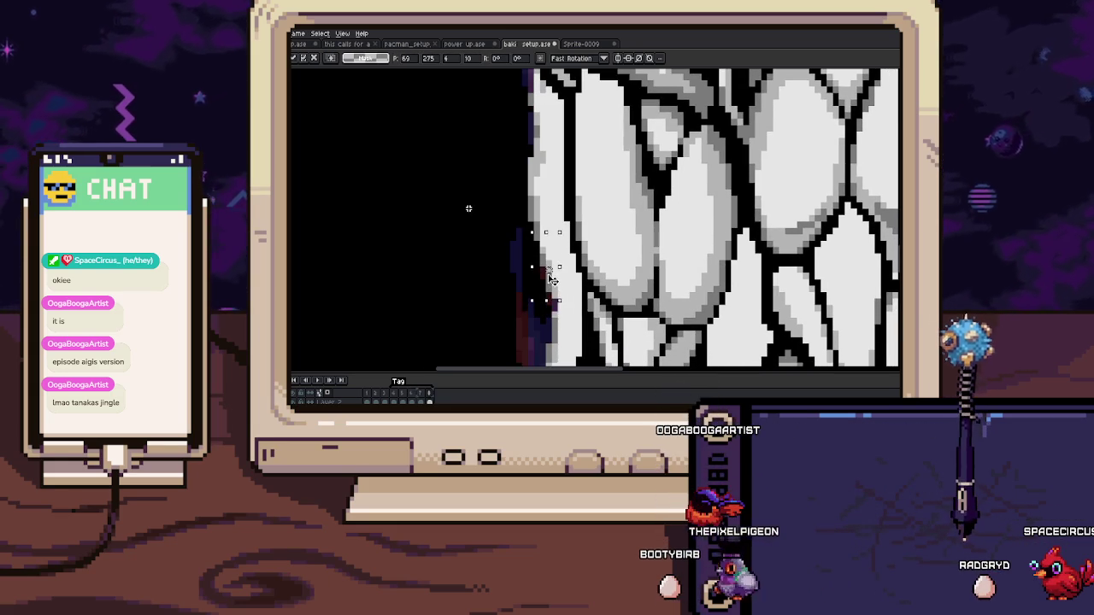
{"action": "left_click_drag", "start_coordinate": [552, 293], "coordinate": [552, 230]}
{"action": "key", "text": "i"}
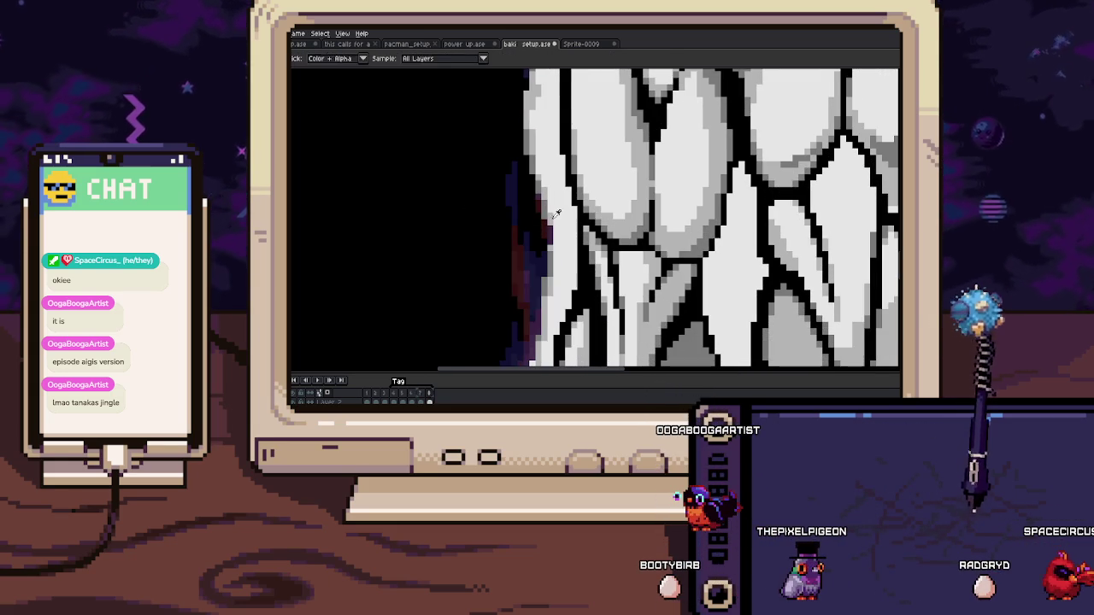
Step: Zoom over the thigh's left edge, resampling aura colours to fix its purple pixels
{"action": "scroll", "coordinate": [558, 242], "scroll_direction": "down", "scroll_amount": 1}
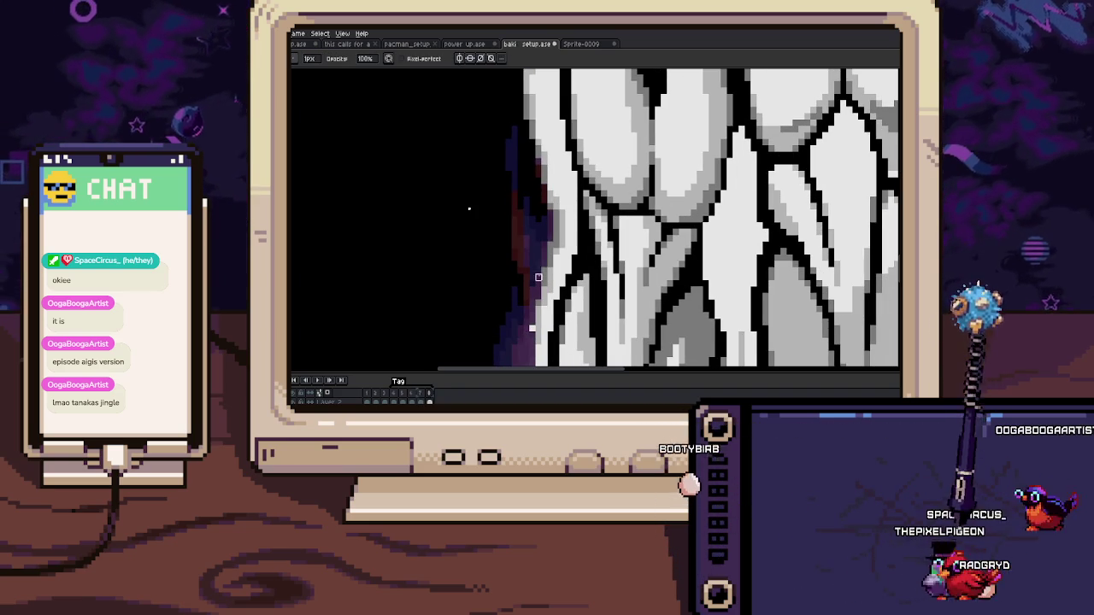
{"action": "scroll", "coordinate": [468, 207], "scroll_direction": "down", "scroll_amount": 1}
{"action": "scroll", "coordinate": [469, 208], "scroll_direction": "down", "scroll_amount": 1}
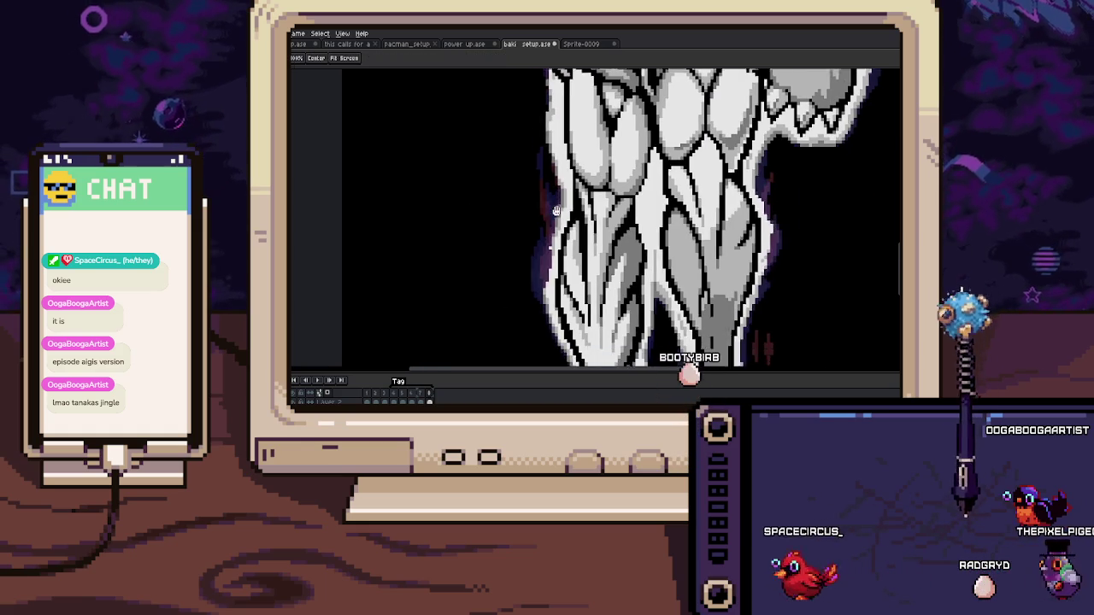
{"action": "scroll", "coordinate": [468, 207], "scroll_direction": "down", "scroll_amount": 2}
{"action": "scroll", "coordinate": [468, 208], "scroll_direction": "down", "scroll_amount": 2}
{"action": "scroll", "coordinate": [568, 189], "scroll_direction": "up", "scroll_amount": 2}
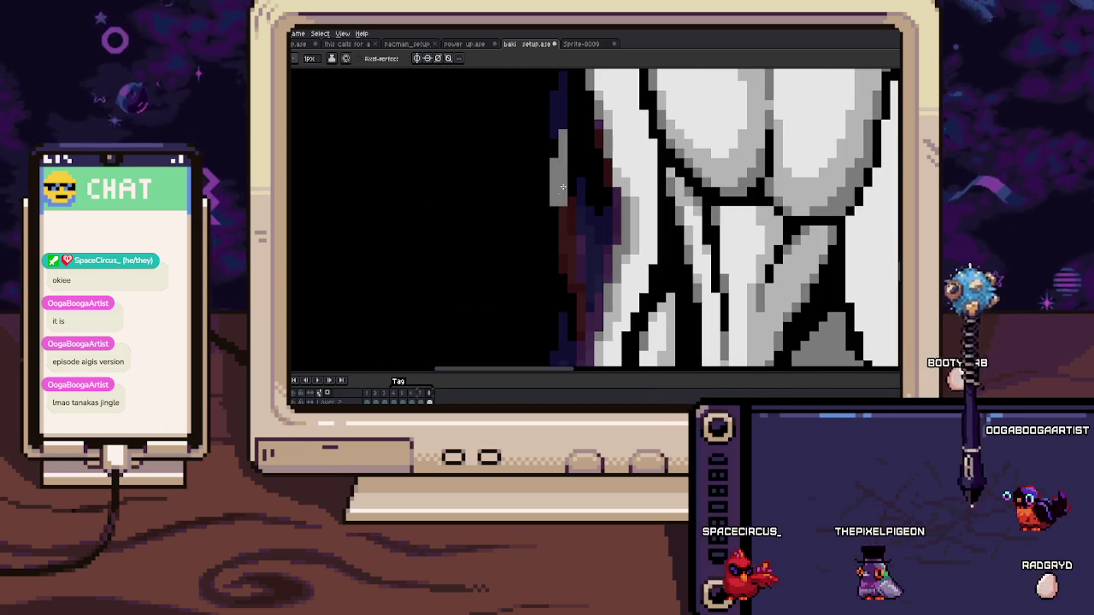
{"action": "scroll", "coordinate": [570, 212], "scroll_direction": "down", "scroll_amount": 2}
{"action": "scroll", "coordinate": [569, 212], "scroll_direction": "down", "scroll_amount": 1}
{"action": "scroll", "coordinate": [572, 239], "scroll_direction": "up", "scroll_amount": 3}
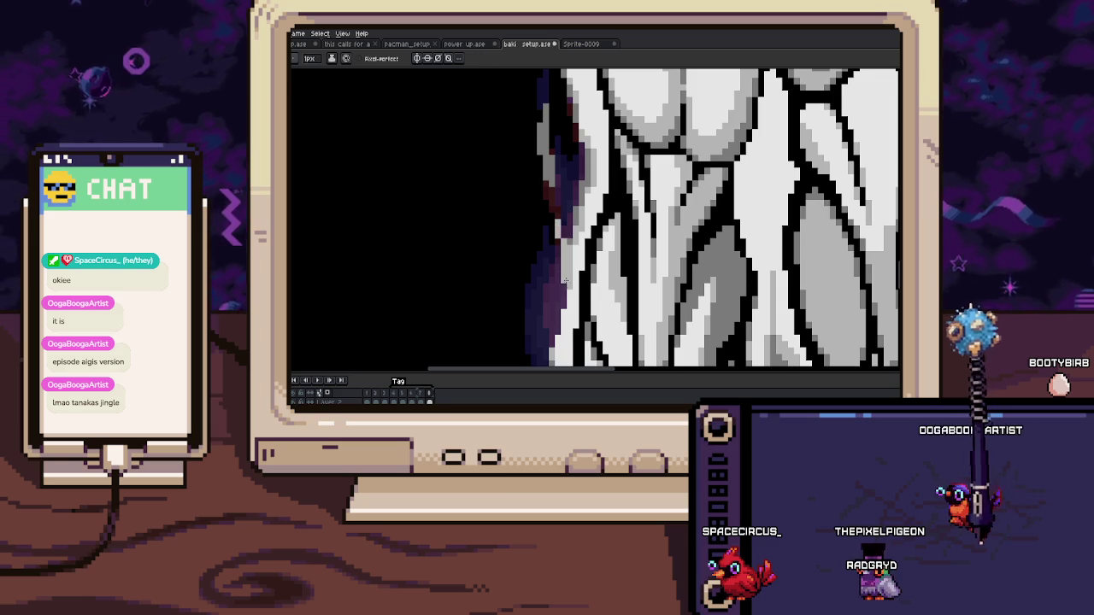
{"action": "scroll", "coordinate": [565, 279], "scroll_direction": "up", "scroll_amount": 1}
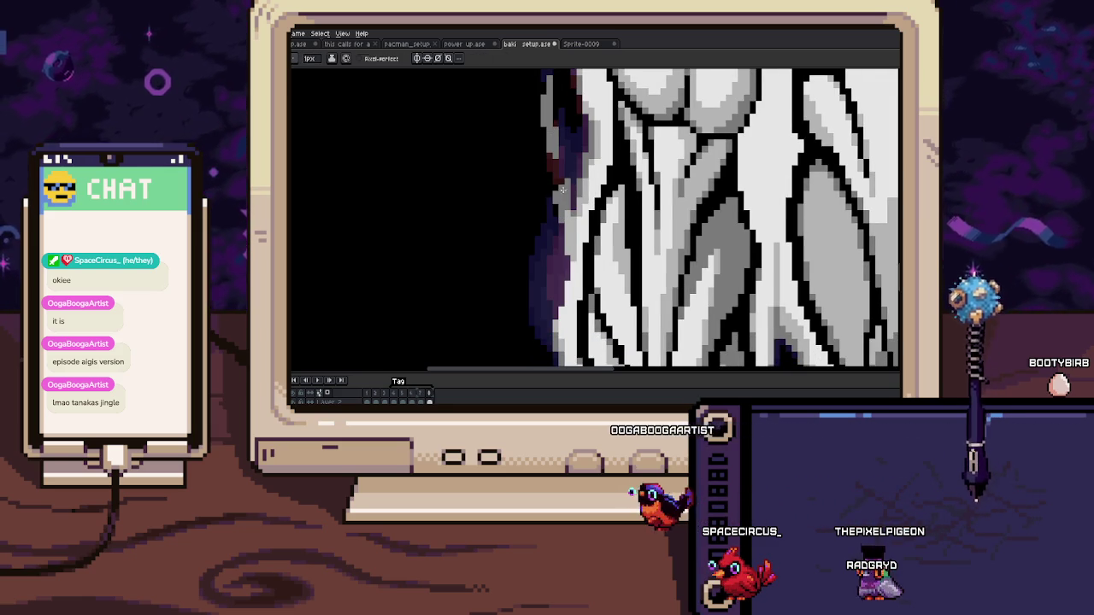
{"action": "key", "text": "i"}
{"action": "scroll", "coordinate": [565, 214], "scroll_direction": "down", "scroll_amount": 1}
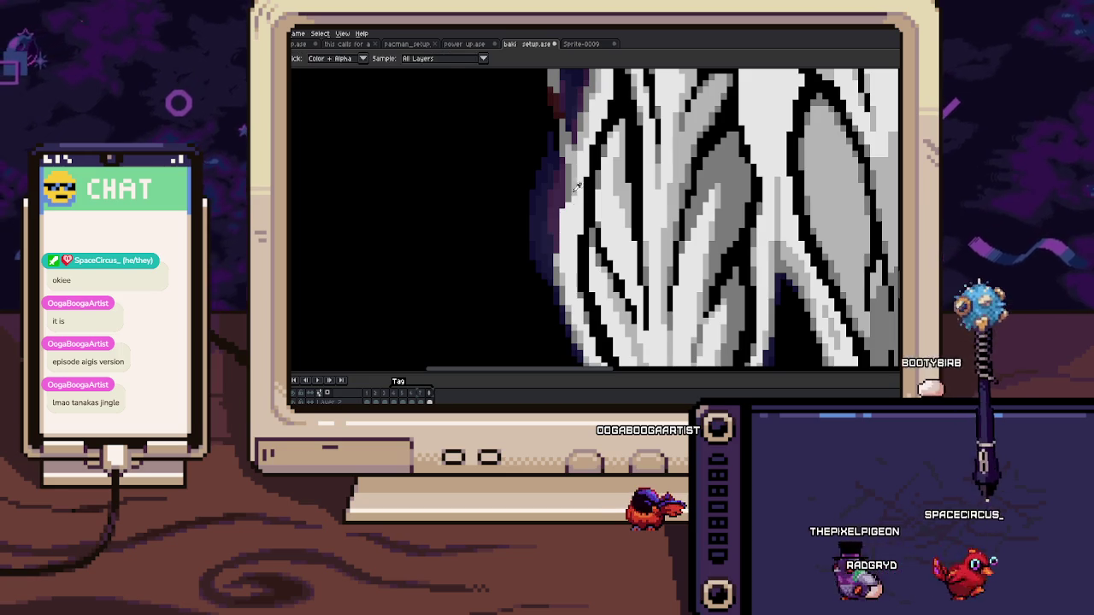
{"action": "scroll", "coordinate": [561, 211], "scroll_direction": "down", "scroll_amount": 2}
{"action": "scroll", "coordinate": [561, 211], "scroll_direction": "down", "scroll_amount": 2}
{"action": "scroll", "coordinate": [589, 252], "scroll_direction": "up", "scroll_amount": 3}
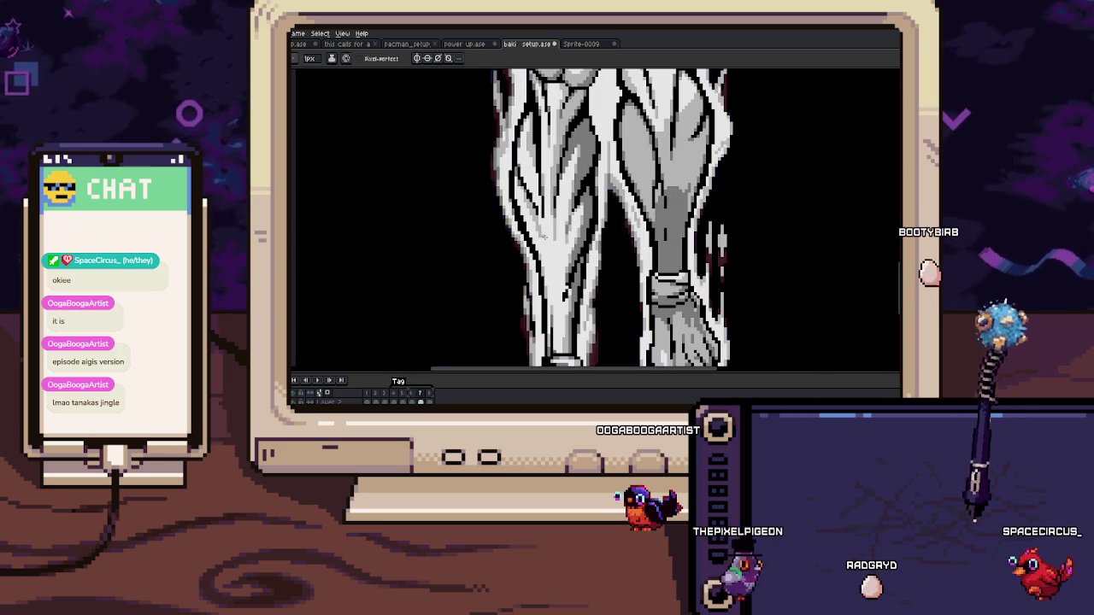
Step: Zoom onto the shin and pick a lighter grey shading colour from the canvas
{"action": "scroll", "coordinate": [468, 208], "scroll_direction": "up", "scroll_amount": 1}
{"action": "key", "text": "m"}
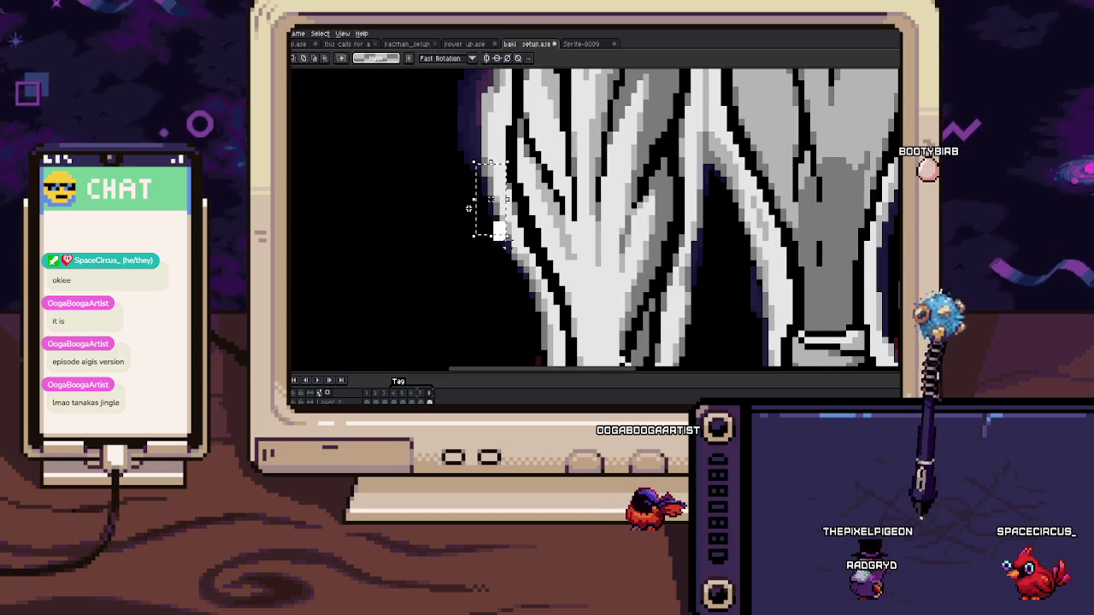
{"action": "scroll", "coordinate": [469, 208], "scroll_direction": "down", "scroll_amount": 1}
{"action": "scroll", "coordinate": [479, 222], "scroll_direction": "up", "scroll_amount": 2}
{"action": "key", "text": "b"}
{"action": "key", "text": "e"}
{"action": "scroll", "coordinate": [538, 256], "scroll_direction": "down", "scroll_amount": 2}
{"action": "scroll", "coordinate": [555, 248], "scroll_direction": "down", "scroll_amount": 2}
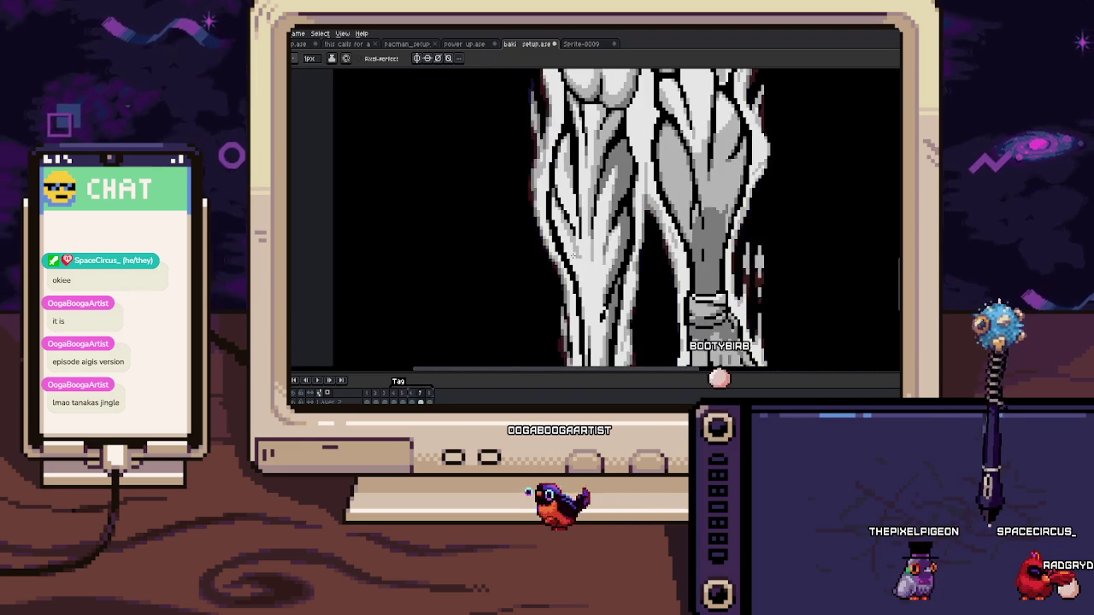
{"action": "key", "text": "i"}
{"action": "scroll", "coordinate": [557, 222], "scroll_direction": "up", "scroll_amount": 2}
{"action": "key", "text": "b"}
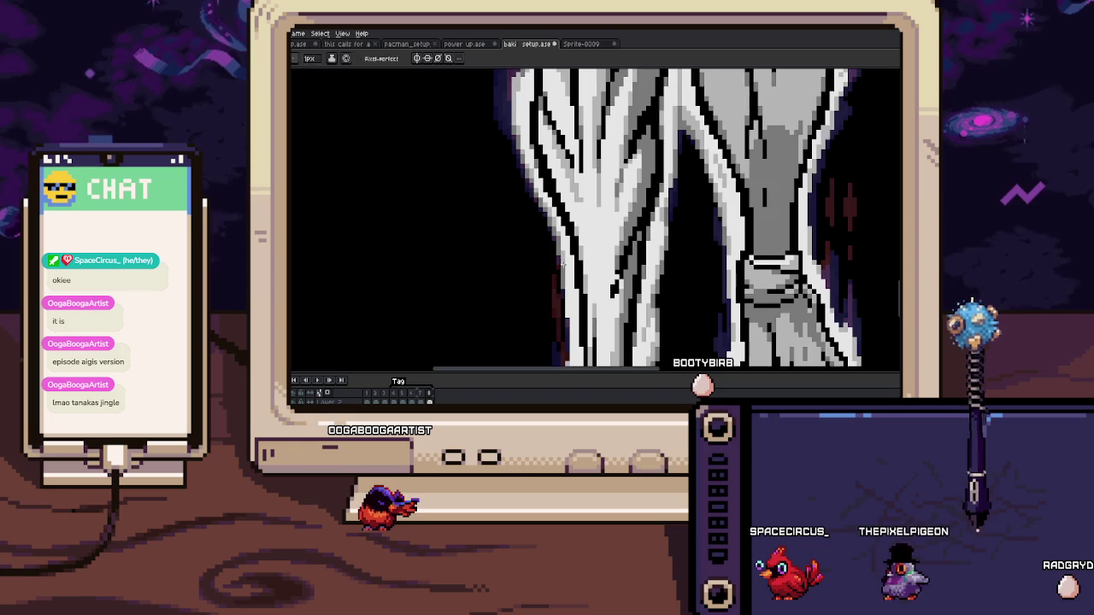
Step: Pan down toward the feet and zoom in on the shin's grey shading
{"action": "key", "text": "h"}
{"action": "scroll", "coordinate": [555, 243], "scroll_direction": "up", "scroll_amount": 2}
{"action": "left_click_drag", "start_coordinate": [553, 248], "coordinate": [556, 199]}
{"action": "key", "text": "b"}
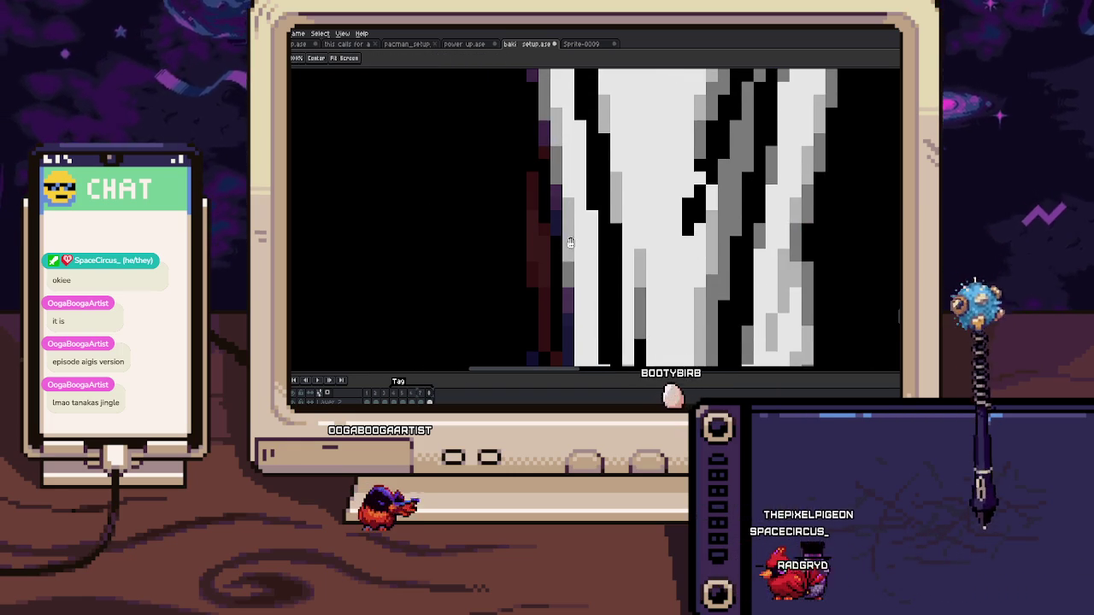
{"action": "scroll", "coordinate": [574, 249], "scroll_direction": "down", "scroll_amount": 1}
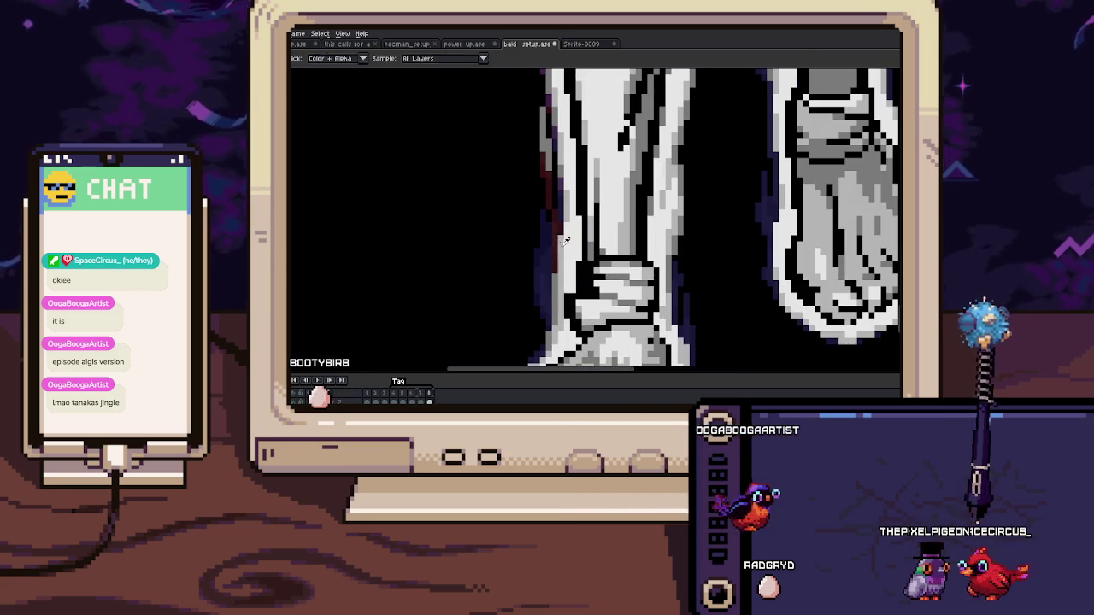
{"action": "scroll", "coordinate": [560, 237], "scroll_direction": "down", "scroll_amount": 2}
{"action": "scroll", "coordinate": [560, 254], "scroll_direction": "up", "scroll_amount": 3}
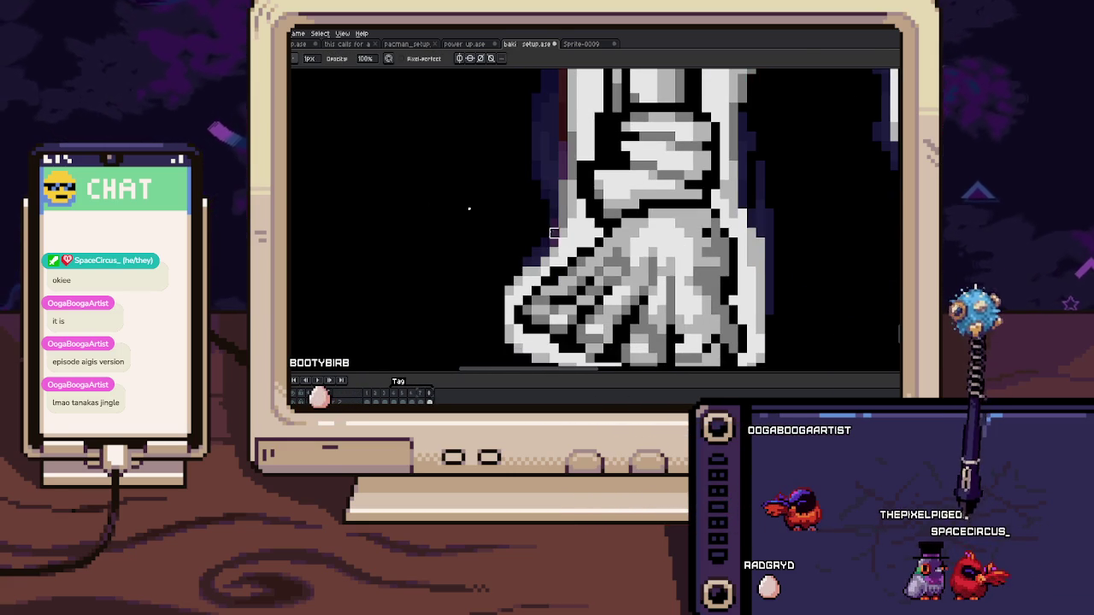
{"action": "scroll", "coordinate": [554, 232], "scroll_direction": "down", "scroll_amount": 3}
{"action": "scroll", "coordinate": [602, 261], "scroll_direction": "up", "scroll_amount": 2}
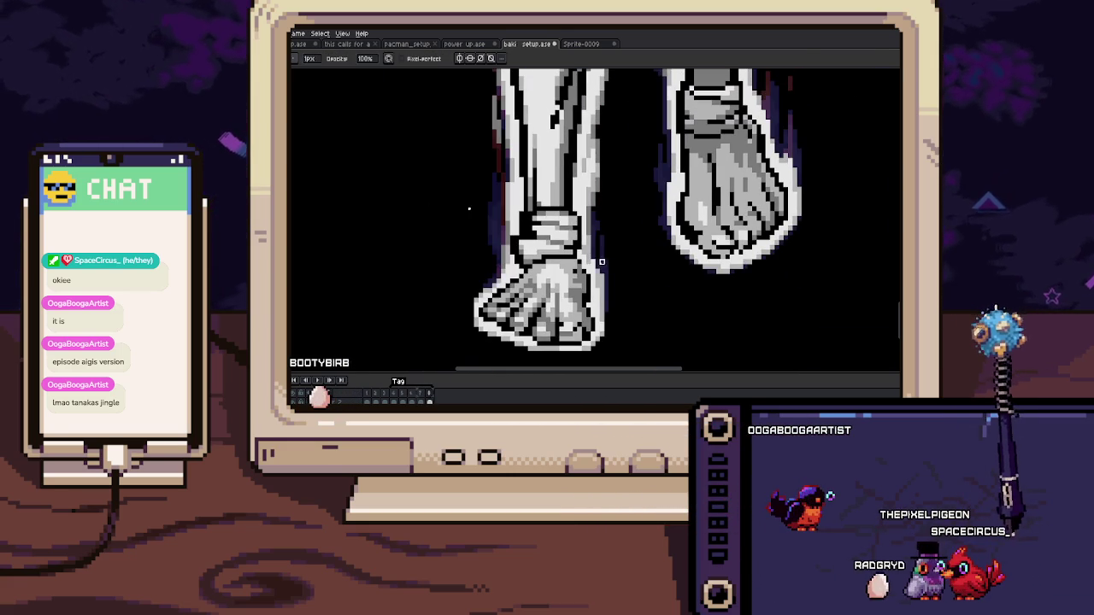
{"action": "scroll", "coordinate": [595, 254], "scroll_direction": "up", "scroll_amount": 1}
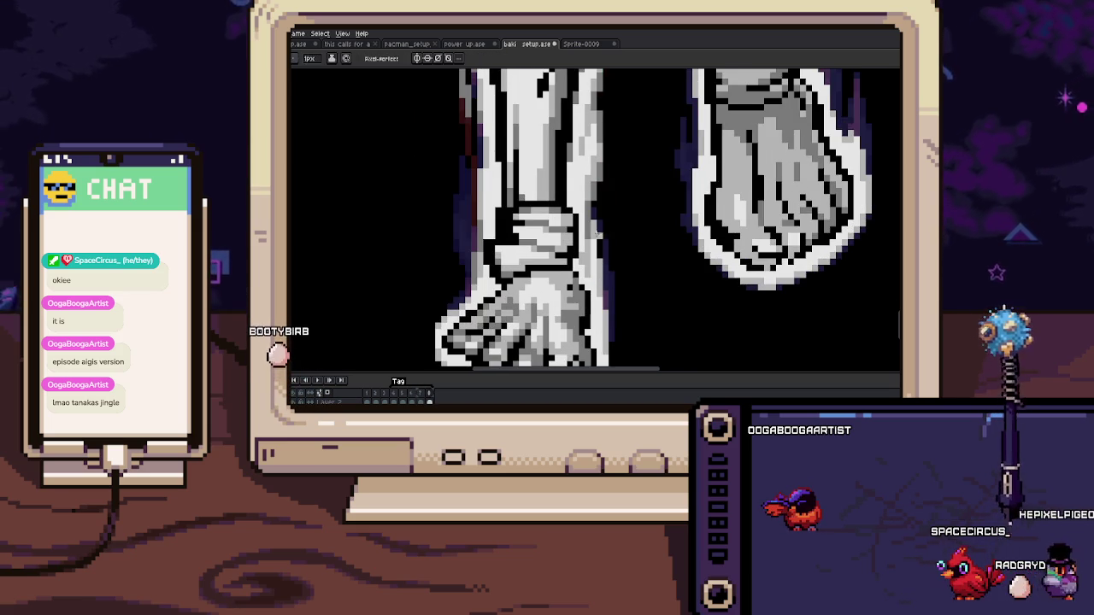
{"action": "scroll", "coordinate": [594, 239], "scroll_direction": "up", "scroll_amount": 2}
{"action": "scroll", "coordinate": [590, 245], "scroll_direction": "up", "scroll_amount": 2}
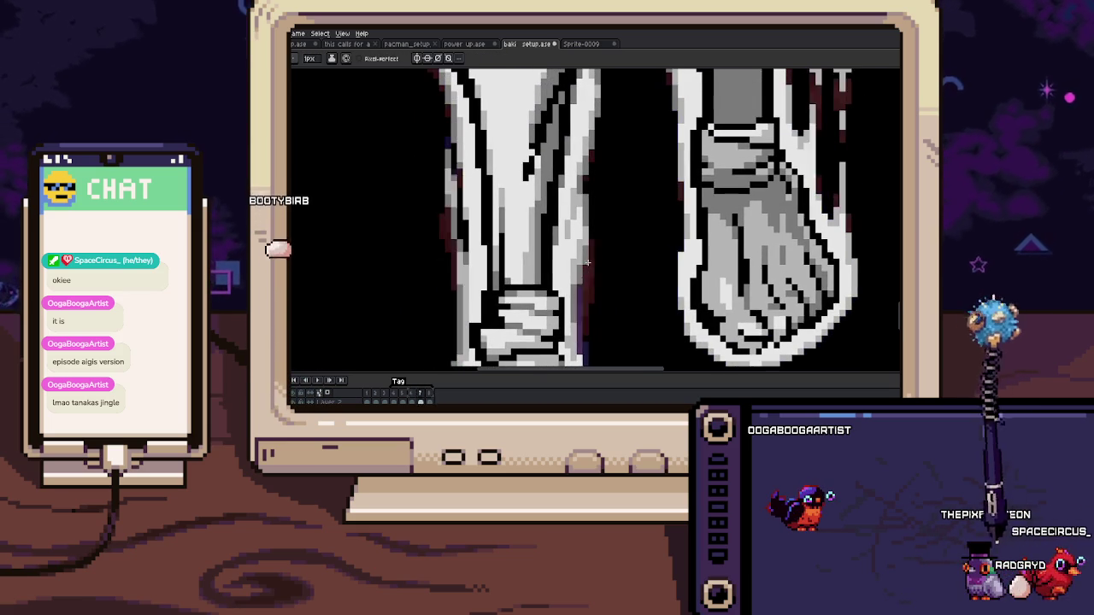
{"action": "scroll", "coordinate": [579, 184], "scroll_direction": "up", "scroll_amount": 2}
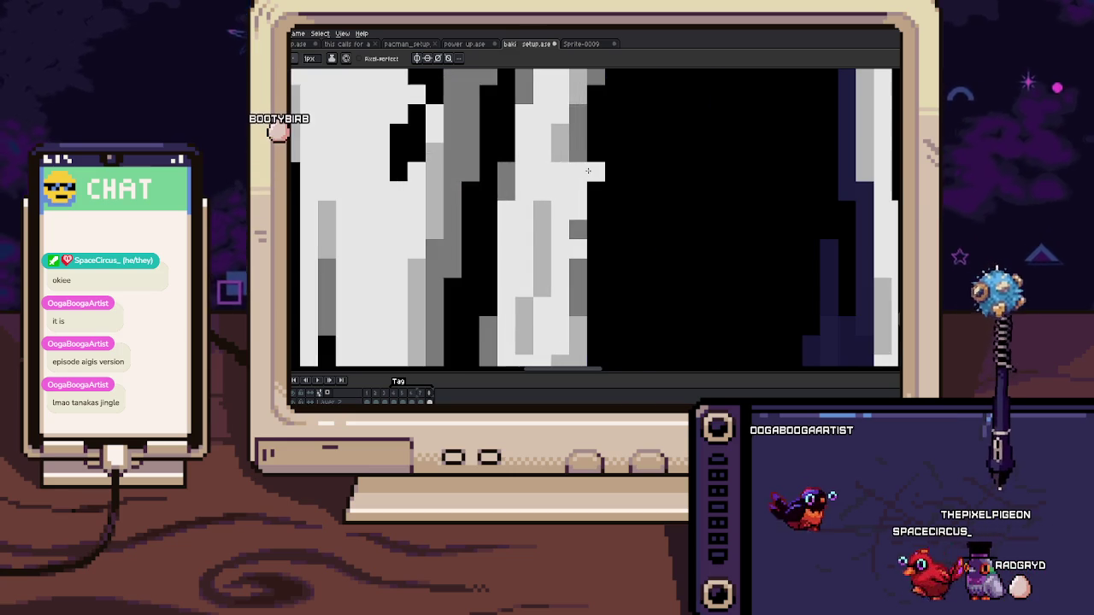
Step: Repaint stray grey shin pixels lighter, undoing one stray light pixel in the dark line
{"action": "left_click_drag", "start_coordinate": [536, 188], "coordinate": [534, 316]}
{"action": "left_click", "coordinate": [535, 193]}
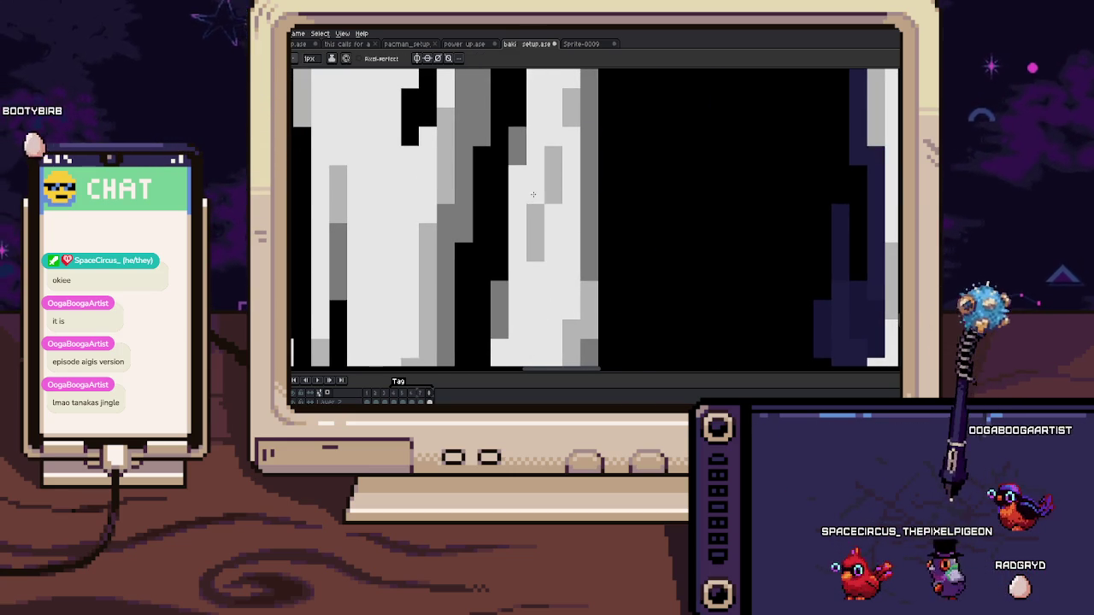
{"action": "left_click", "coordinate": [589, 174]}
{"action": "key", "text": "ctrl+z"}
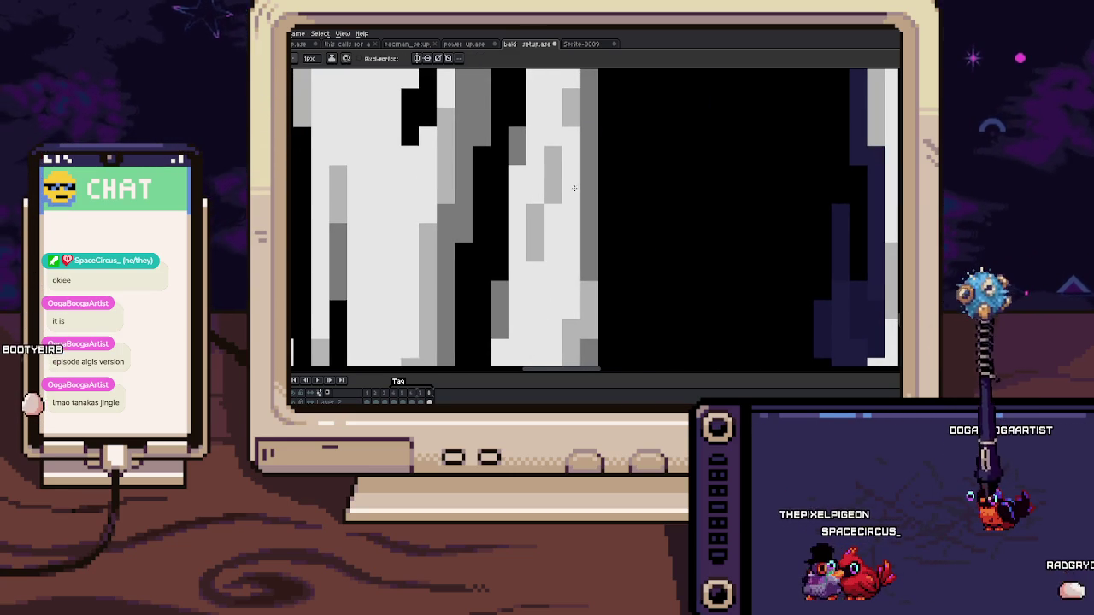
{"action": "left_click", "coordinate": [555, 188]}
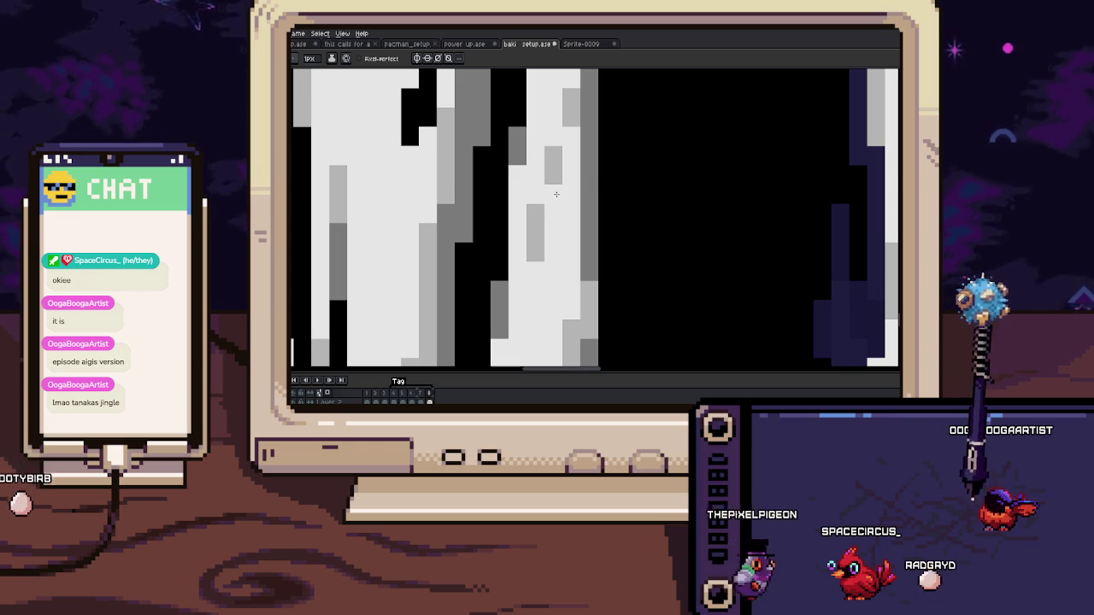
Step: Sample dark red and pan along the leg's inner edge between both legs
{"action": "scroll", "coordinate": [556, 188], "scroll_direction": "down", "scroll_amount": 3}
{"action": "scroll", "coordinate": [554, 229], "scroll_direction": "up", "scroll_amount": 3}
{"action": "key", "text": "alt"}
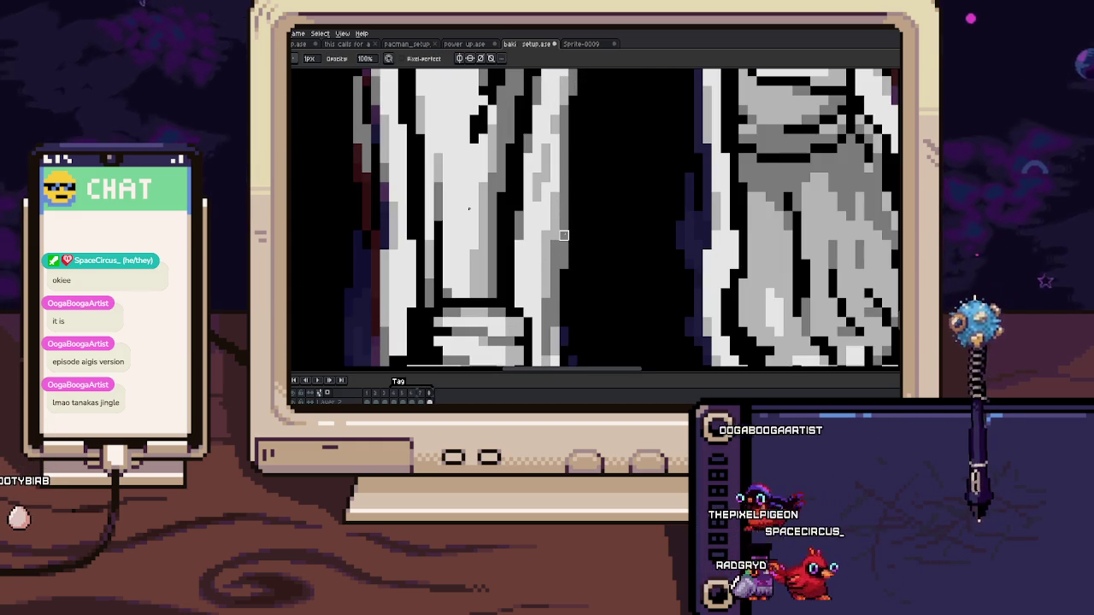
{"action": "scroll", "coordinate": [563, 254], "scroll_direction": "down", "scroll_amount": 3}
{"action": "scroll", "coordinate": [562, 210], "scroll_direction": "up", "scroll_amount": 3}
{"action": "left_click_drag", "start_coordinate": [561, 210], "coordinate": [574, 172]}
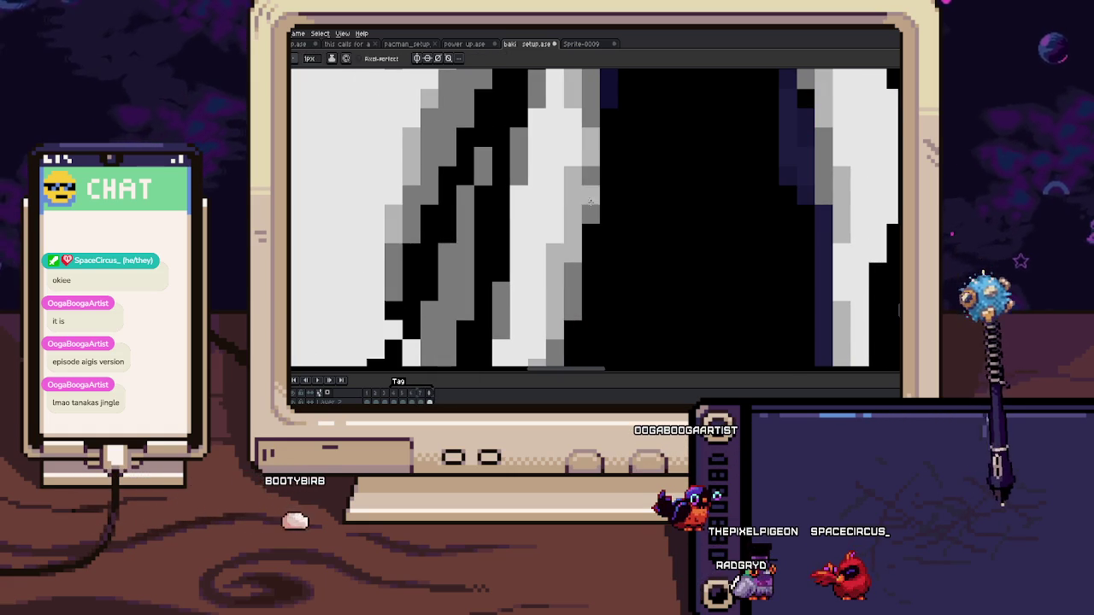
{"action": "left_click_drag", "start_coordinate": [571, 265], "coordinate": [573, 224]}
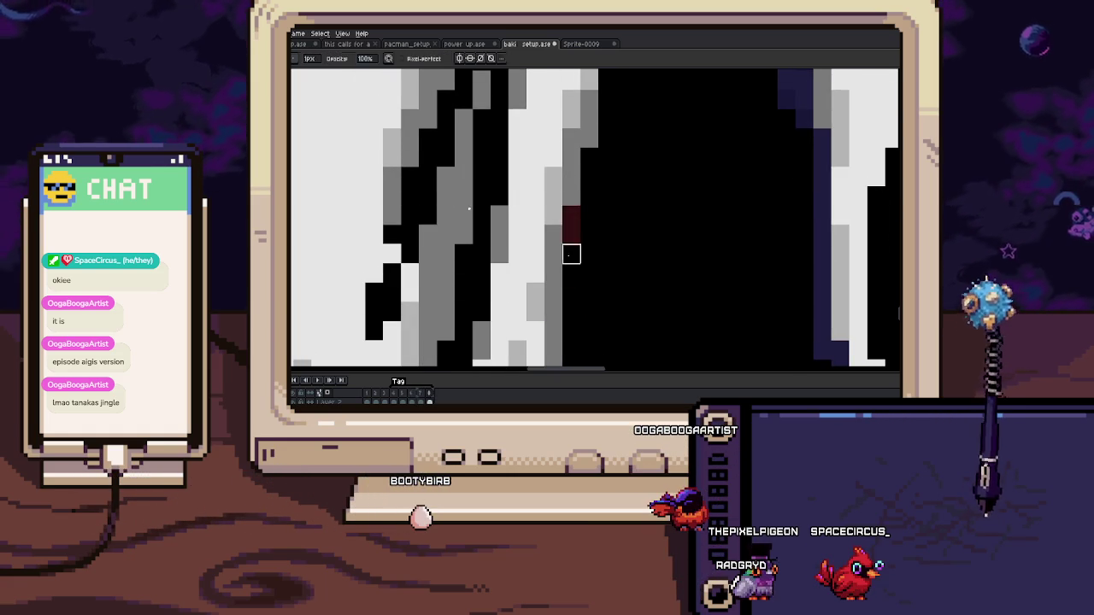
{"action": "scroll", "coordinate": [571, 253], "scroll_direction": "up", "scroll_amount": 3}
{"action": "scroll", "coordinate": [581, 231], "scroll_direction": "up", "scroll_amount": 2}
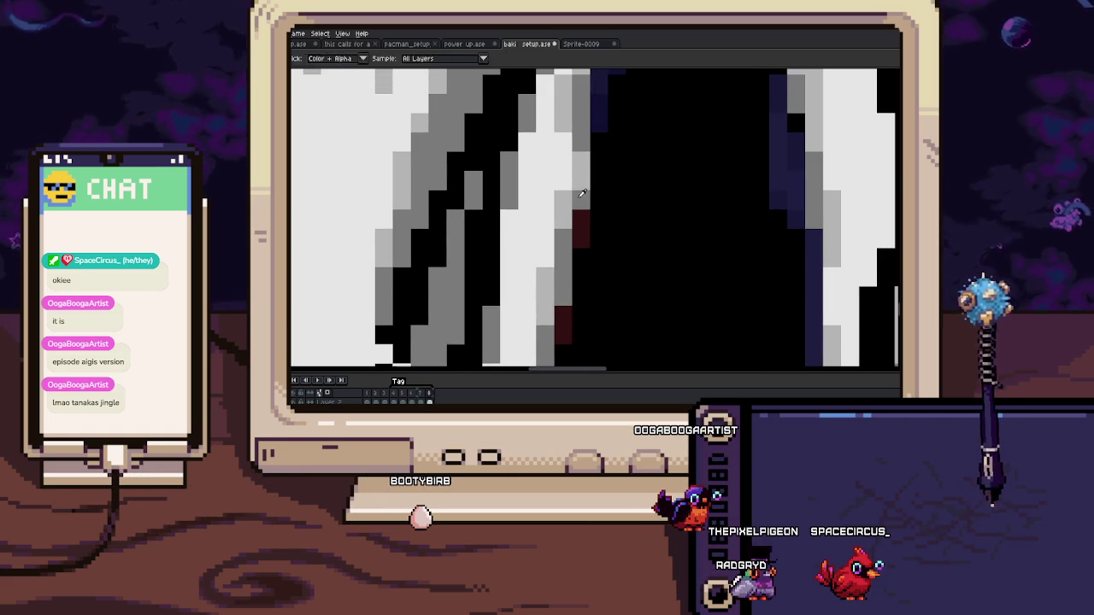
{"action": "scroll", "coordinate": [577, 243], "scroll_direction": "up", "scroll_amount": 4}
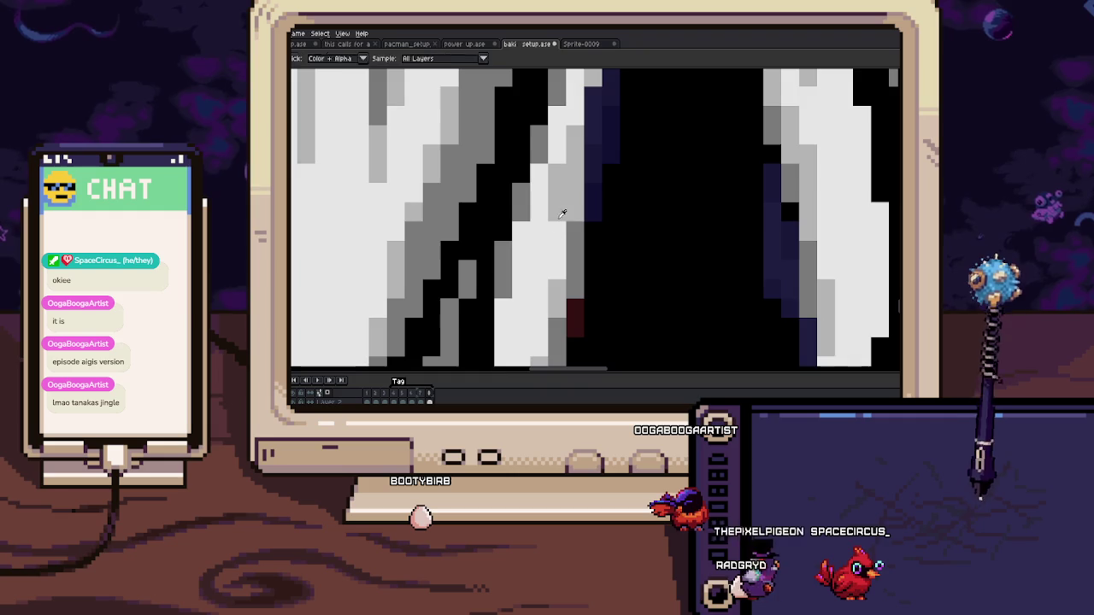
{"action": "scroll", "coordinate": [555, 198], "scroll_direction": "down", "scroll_amount": 4}
{"action": "scroll", "coordinate": [557, 196], "scroll_direction": "up", "scroll_amount": 2}
{"action": "scroll", "coordinate": [559, 196], "scroll_direction": "up", "scroll_amount": 1}
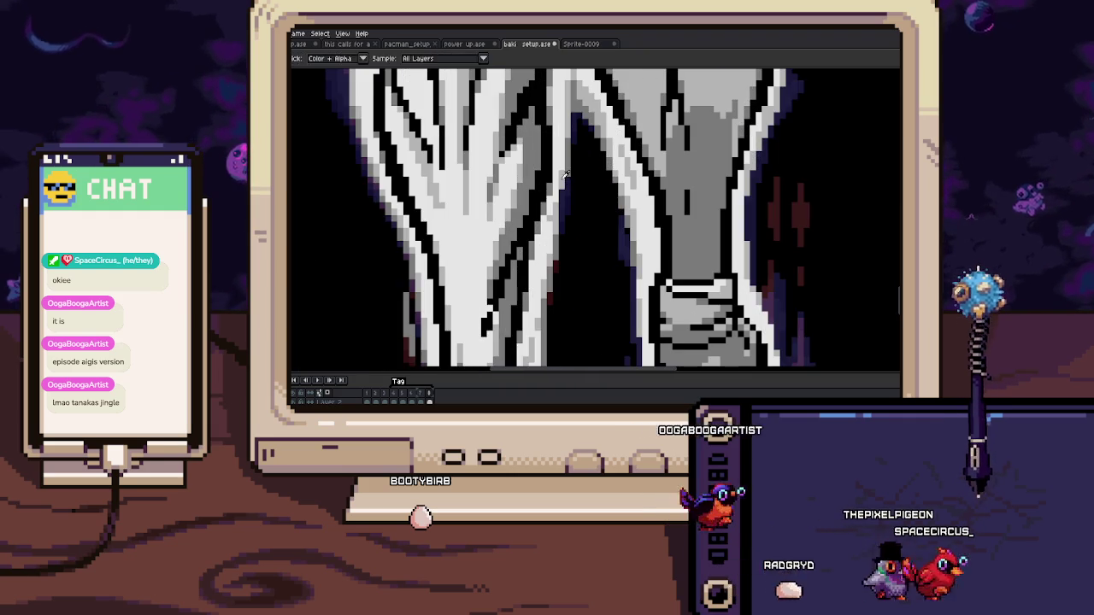
{"action": "scroll", "coordinate": [561, 195], "scroll_direction": "up", "scroll_amount": 1}
{"action": "scroll", "coordinate": [561, 195], "scroll_direction": "up", "scroll_amount": 1}
{"action": "scroll", "coordinate": [567, 209], "scroll_direction": "up", "scroll_amount": 2}
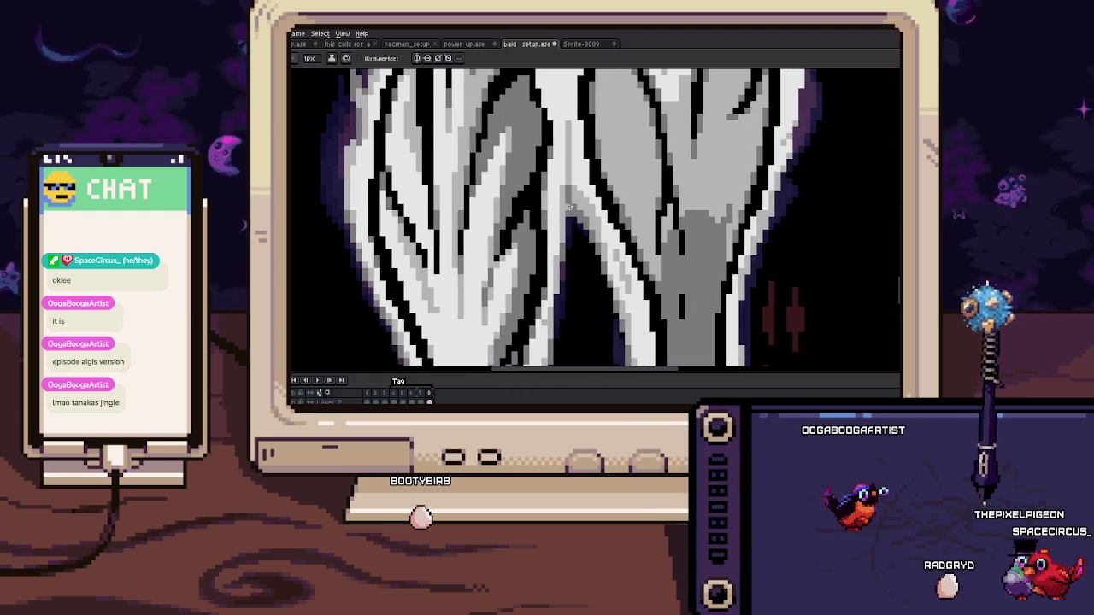
{"action": "key", "text": "Right"}
{"action": "key", "text": "Right"}
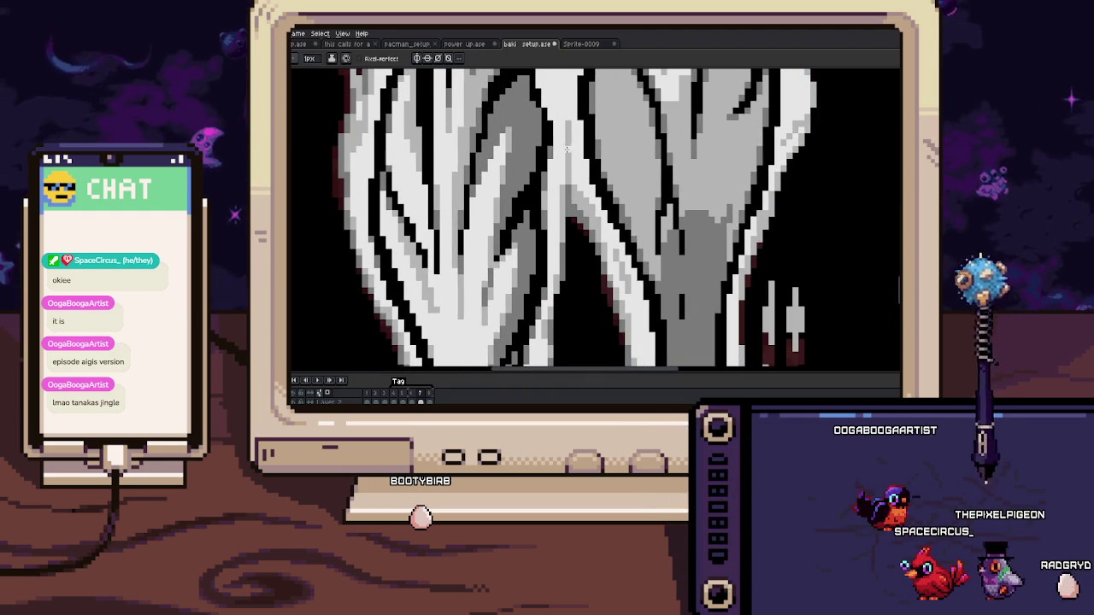
{"action": "scroll", "coordinate": [568, 171], "scroll_direction": "up", "scroll_amount": 1}
{"action": "scroll", "coordinate": [570, 210], "scroll_direction": "up", "scroll_amount": 1}
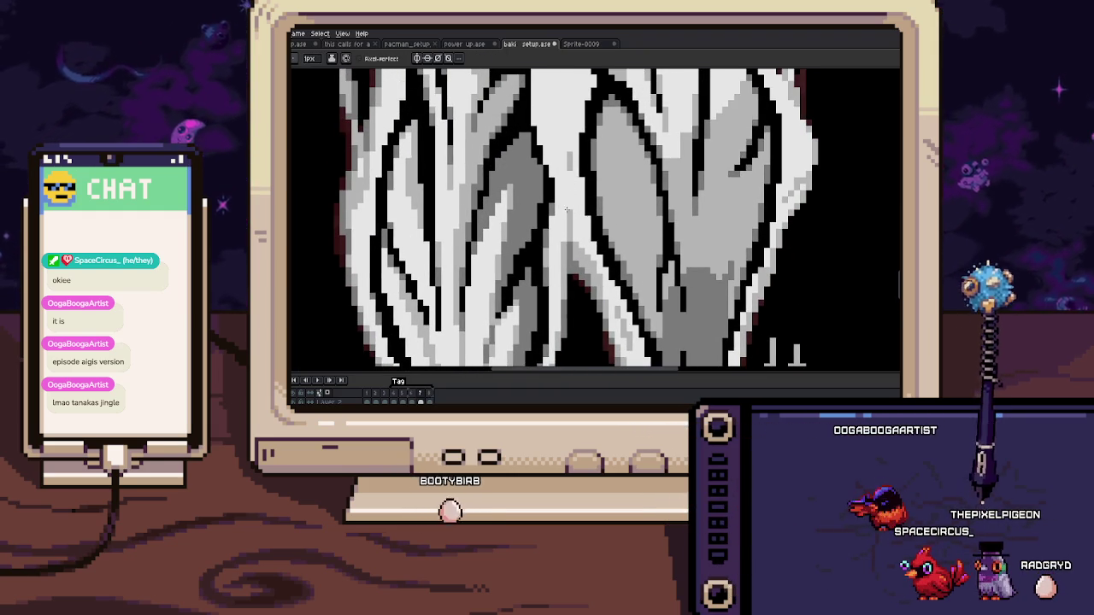
{"action": "key", "text": "Right"}
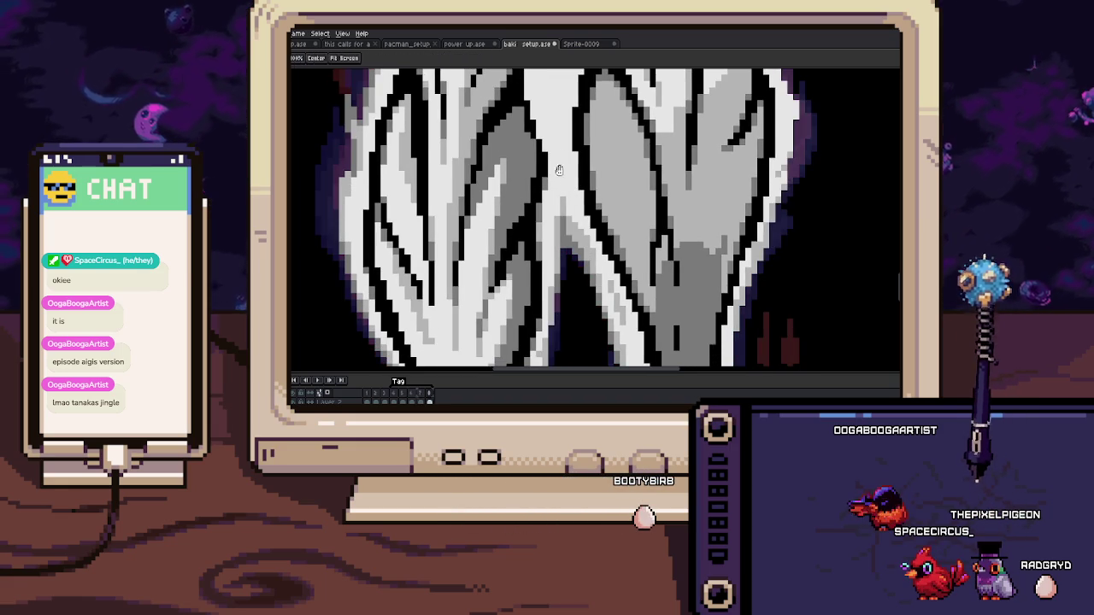
{"action": "key", "text": "Right"}
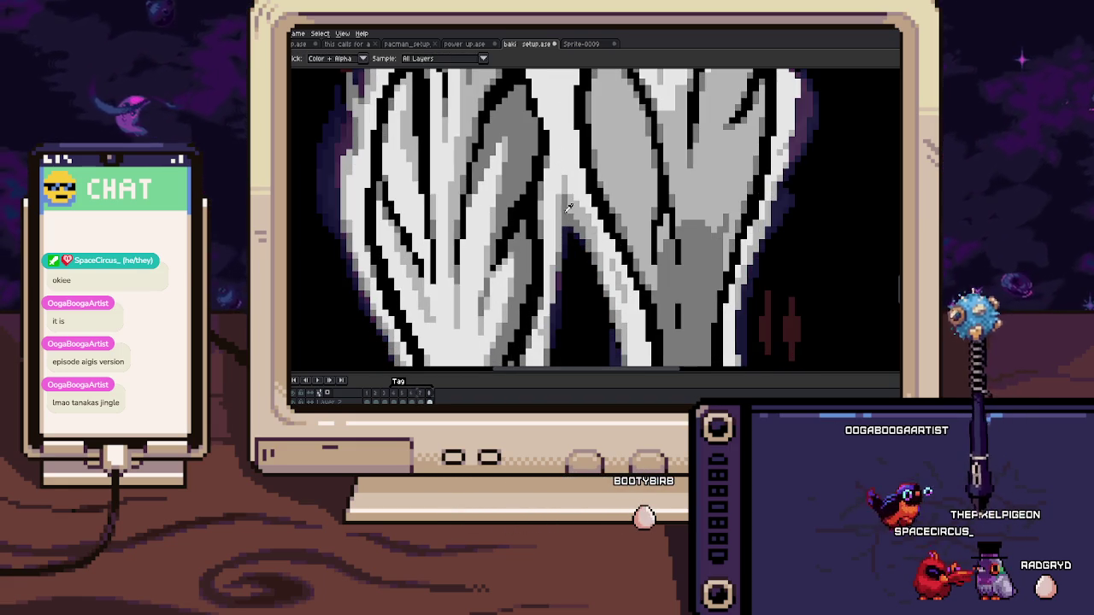
{"action": "key", "text": "space"}
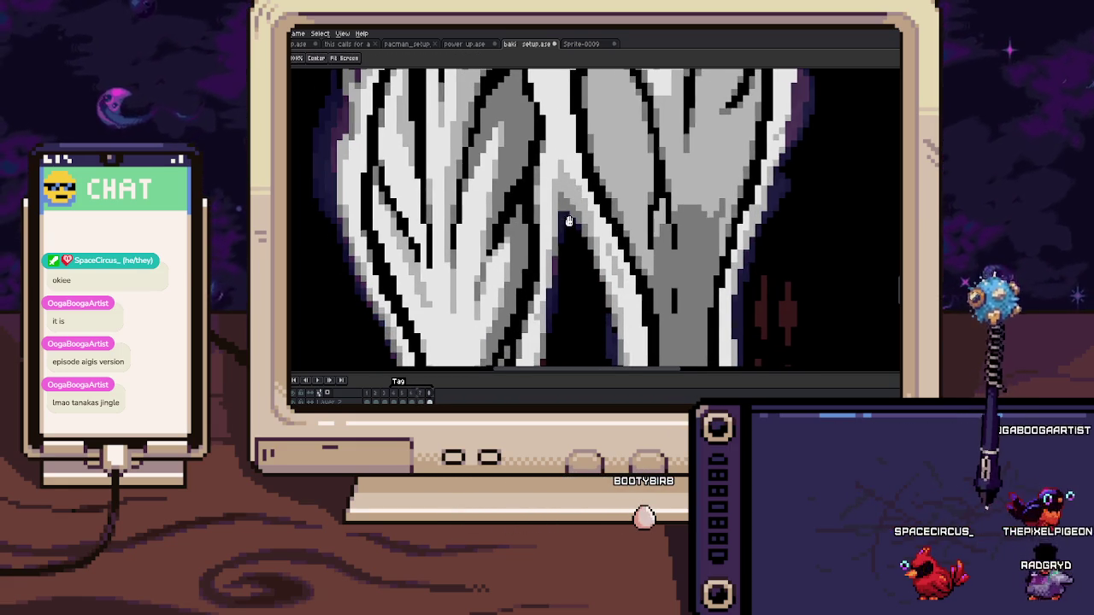
{"action": "left_click_drag", "start_coordinate": [569, 221], "coordinate": [540, 189]}
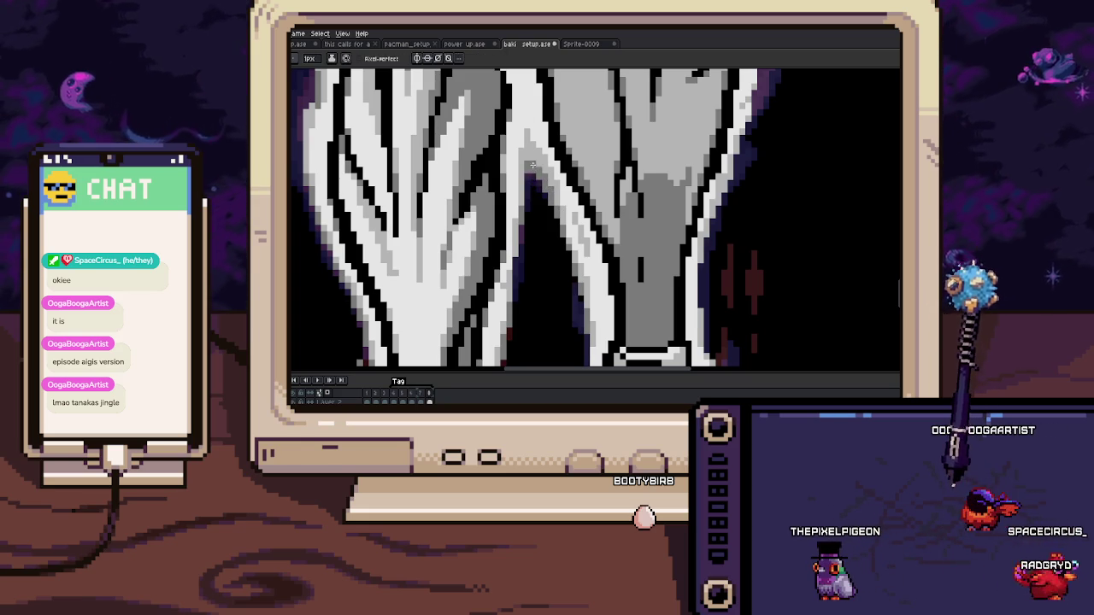
{"action": "scroll", "coordinate": [531, 164], "scroll_direction": "down", "scroll_amount": 5}
{"action": "scroll", "coordinate": [545, 180], "scroll_direction": "up", "scroll_amount": 3}
{"action": "scroll", "coordinate": [547, 181], "scroll_direction": "up", "scroll_amount": 2}
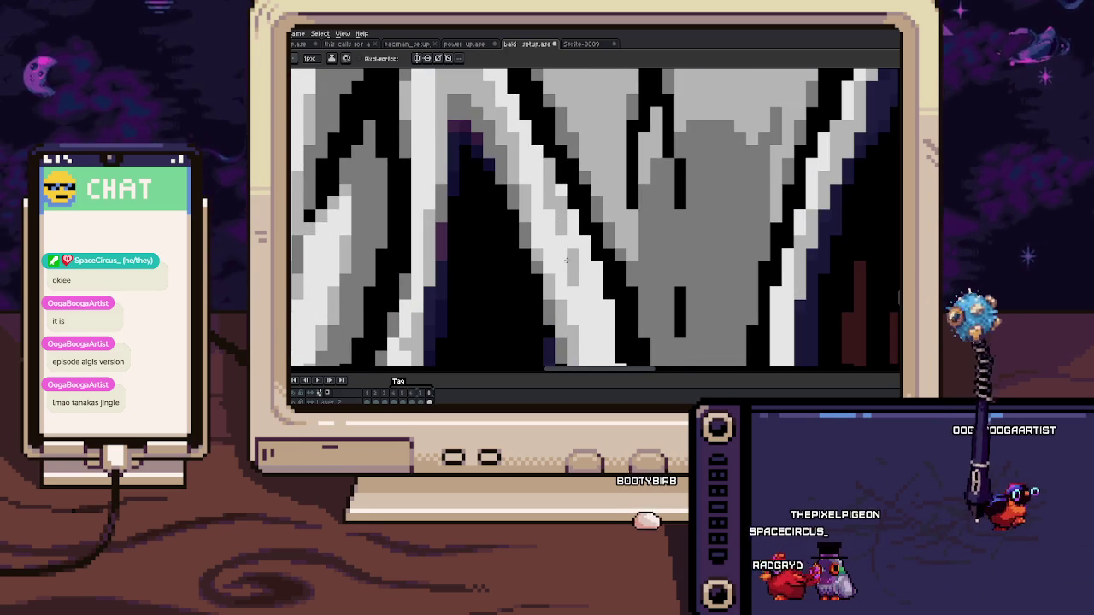
{"action": "scroll", "coordinate": [566, 259], "scroll_direction": "down", "scroll_amount": 3}
{"action": "scroll", "coordinate": [568, 265], "scroll_direction": "up", "scroll_amount": 3}
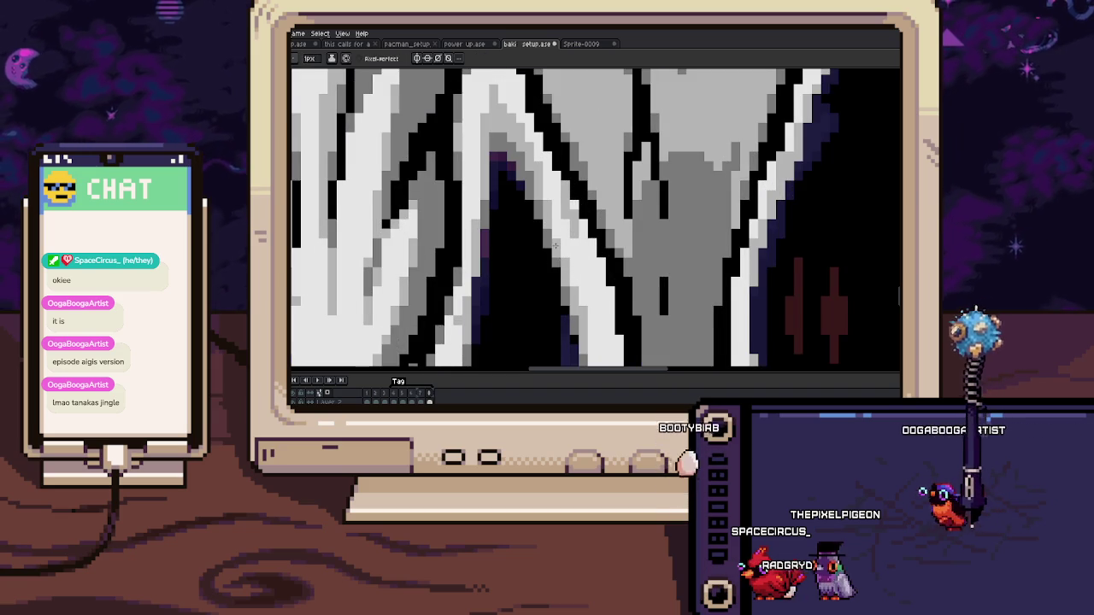
{"action": "scroll", "coordinate": [556, 245], "scroll_direction": "down", "scroll_amount": 1}
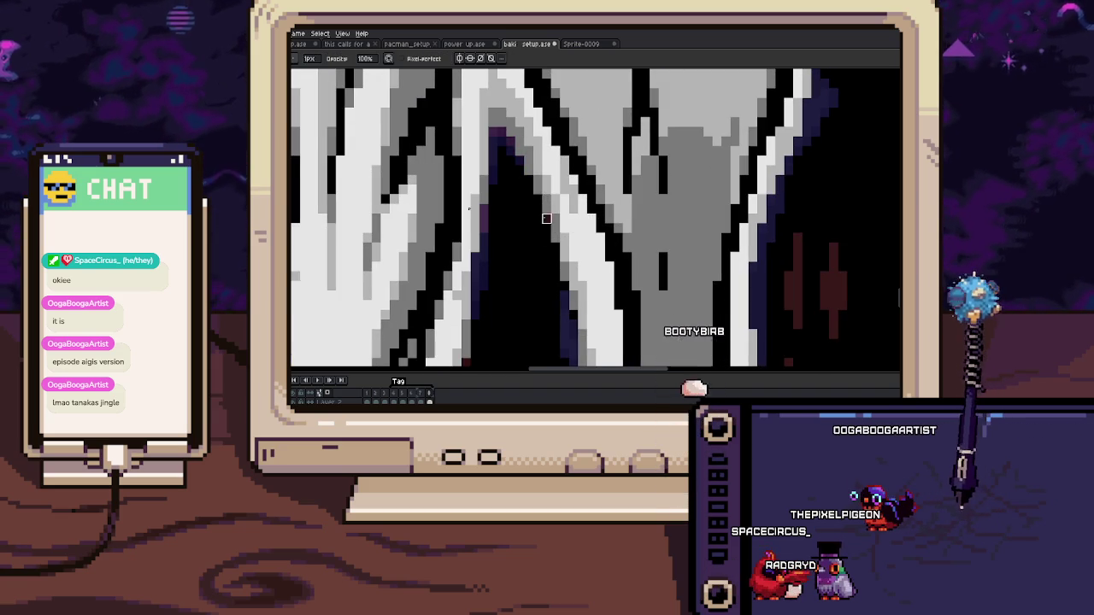
{"action": "scroll", "coordinate": [549, 212], "scroll_direction": "down", "scroll_amount": 1}
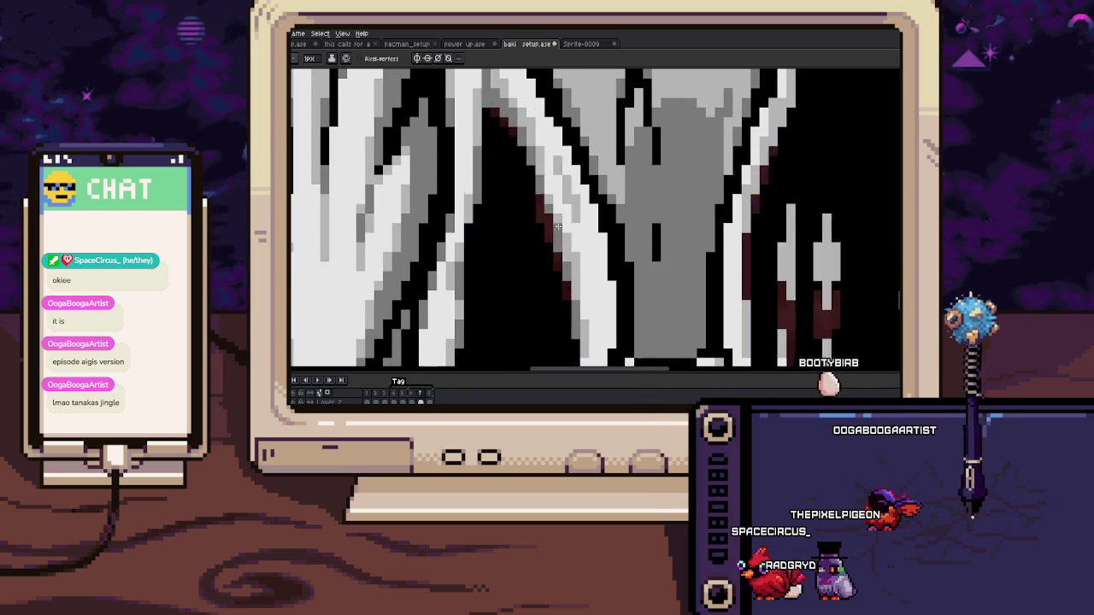
{"action": "scroll", "coordinate": [557, 233], "scroll_direction": "down", "scroll_amount": 1}
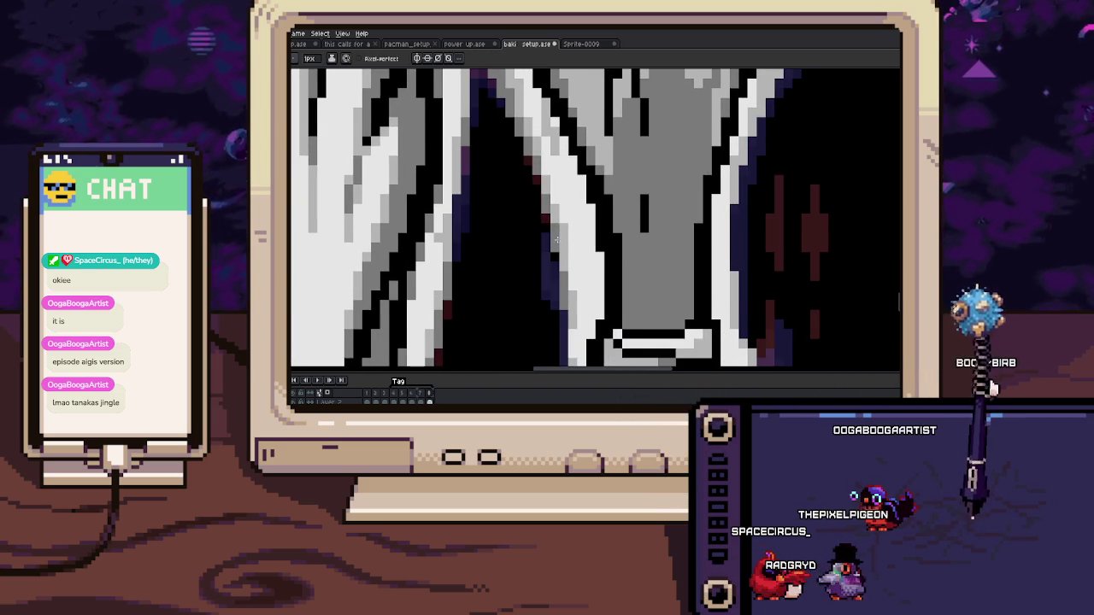
{"action": "scroll", "coordinate": [556, 239], "scroll_direction": "down", "scroll_amount": 1}
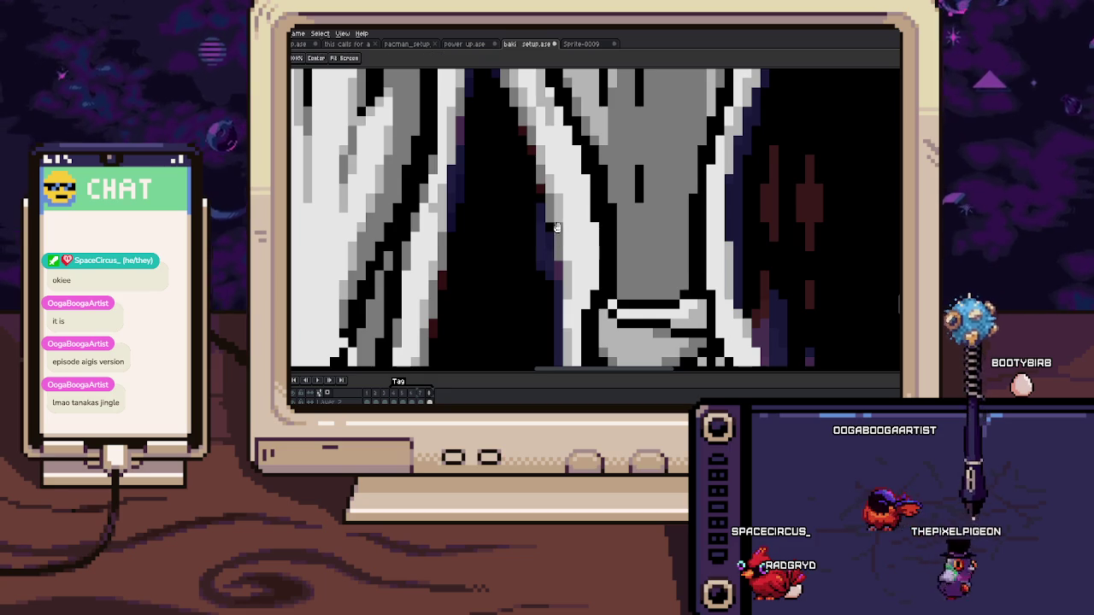
{"action": "scroll", "coordinate": [556, 227], "scroll_direction": "down", "scroll_amount": 1}
{"action": "scroll", "coordinate": [560, 243], "scroll_direction": "down", "scroll_amount": 4}
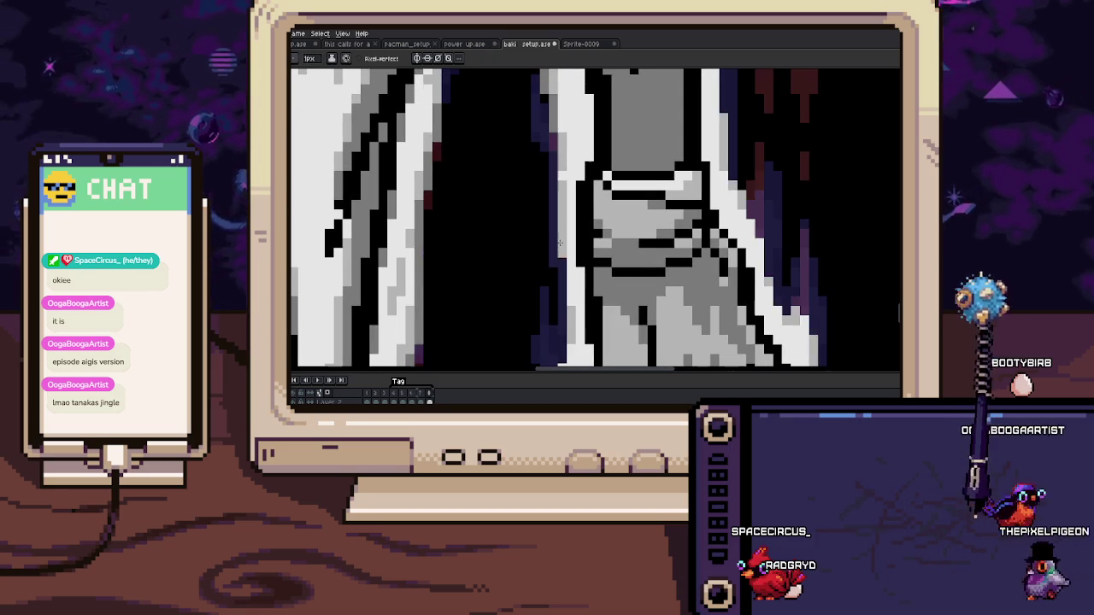
Step: Zoom and pan to show more of the fighter's legs and their aura
{"action": "scroll", "coordinate": [557, 205], "scroll_direction": "down", "scroll_amount": 3}
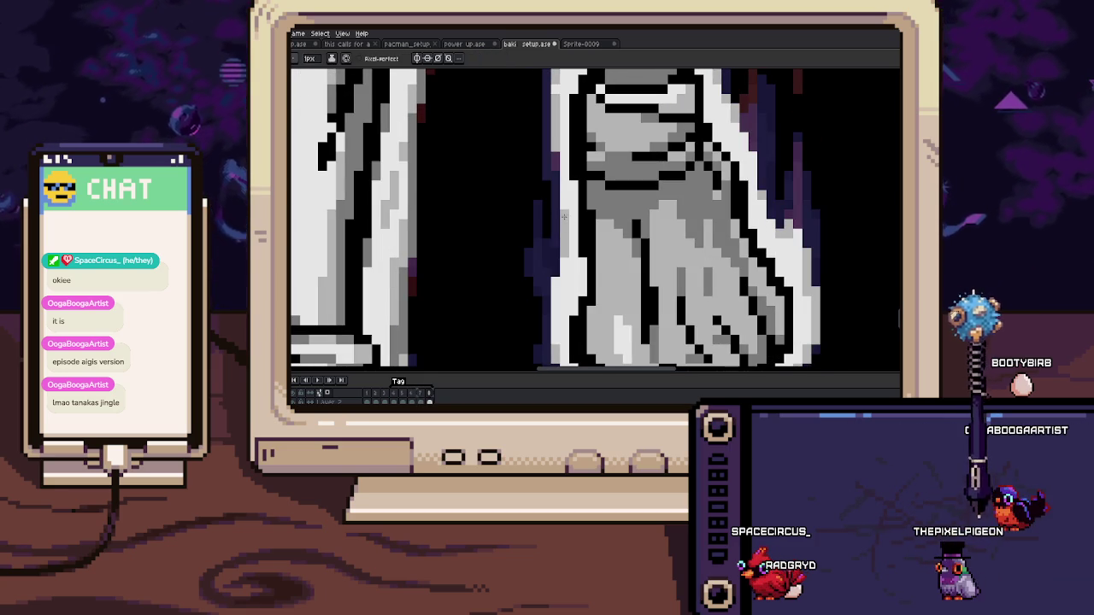
{"action": "scroll", "coordinate": [559, 218], "scroll_direction": "down", "scroll_amount": 3}
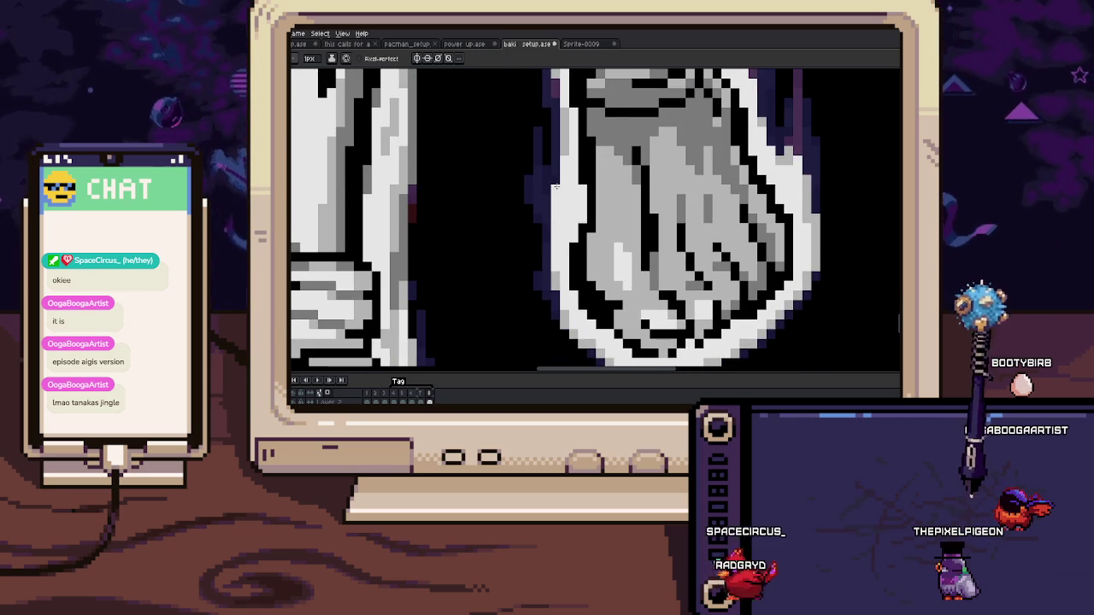
{"action": "scroll", "coordinate": [554, 272], "scroll_direction": "down", "scroll_amount": 1}
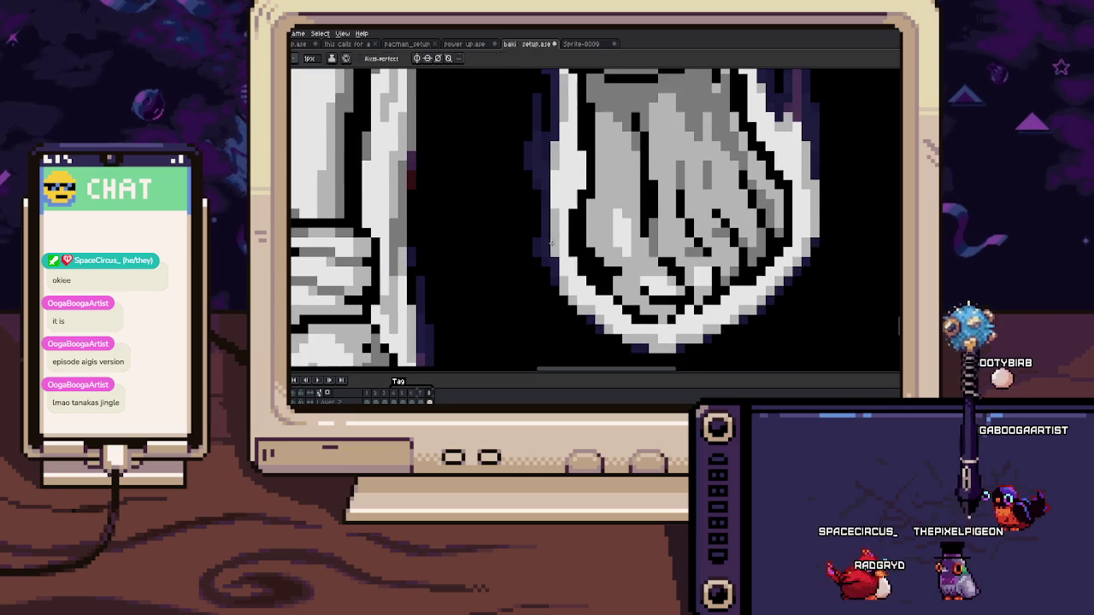
{"action": "scroll", "coordinate": [561, 269], "scroll_direction": "down", "scroll_amount": 1}
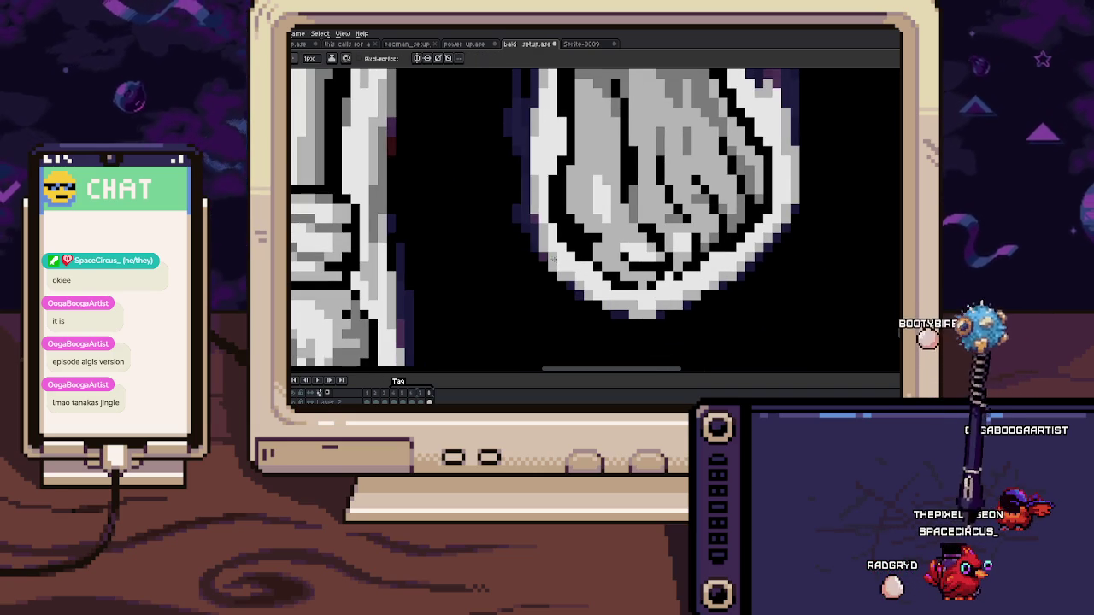
{"action": "scroll", "coordinate": [561, 275], "scroll_direction": "down", "scroll_amount": 2}
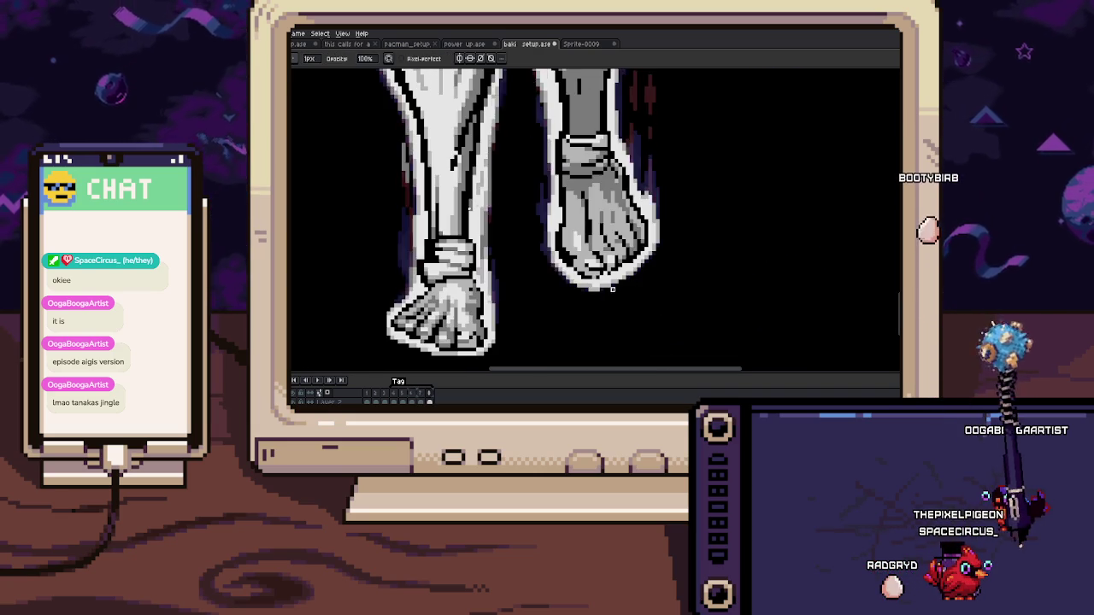
{"action": "scroll", "coordinate": [589, 283], "scroll_direction": "up", "scroll_amount": 2}
{"action": "left_click_drag", "start_coordinate": [600, 288], "coordinate": [549, 310]}
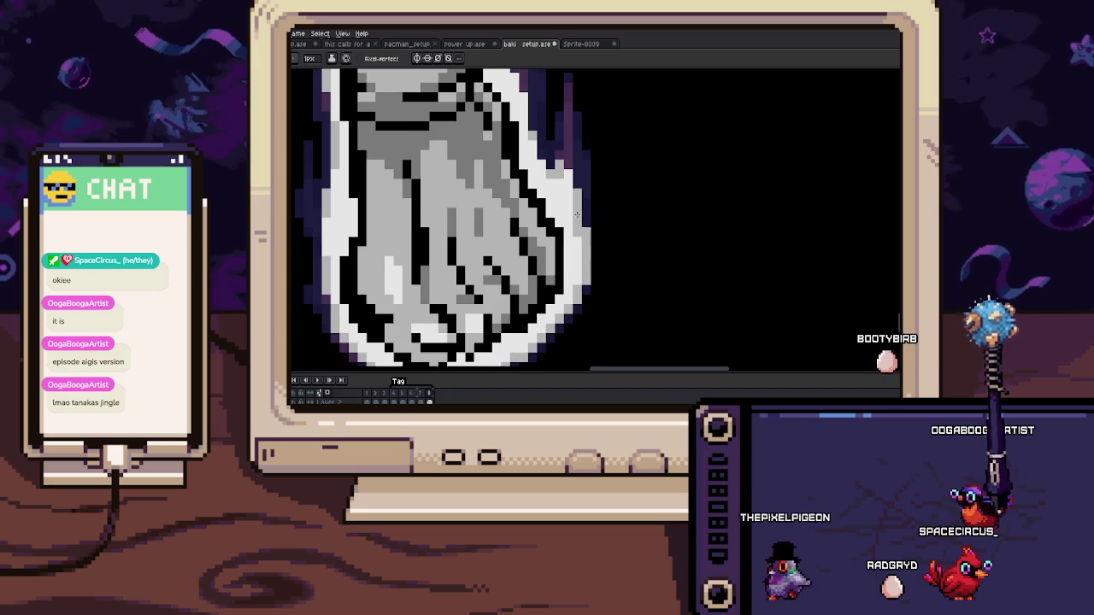
{"action": "scroll", "coordinate": [569, 224], "scroll_direction": "up", "scroll_amount": 1}
{"action": "scroll", "coordinate": [569, 224], "scroll_direction": "up", "scroll_amount": 1}
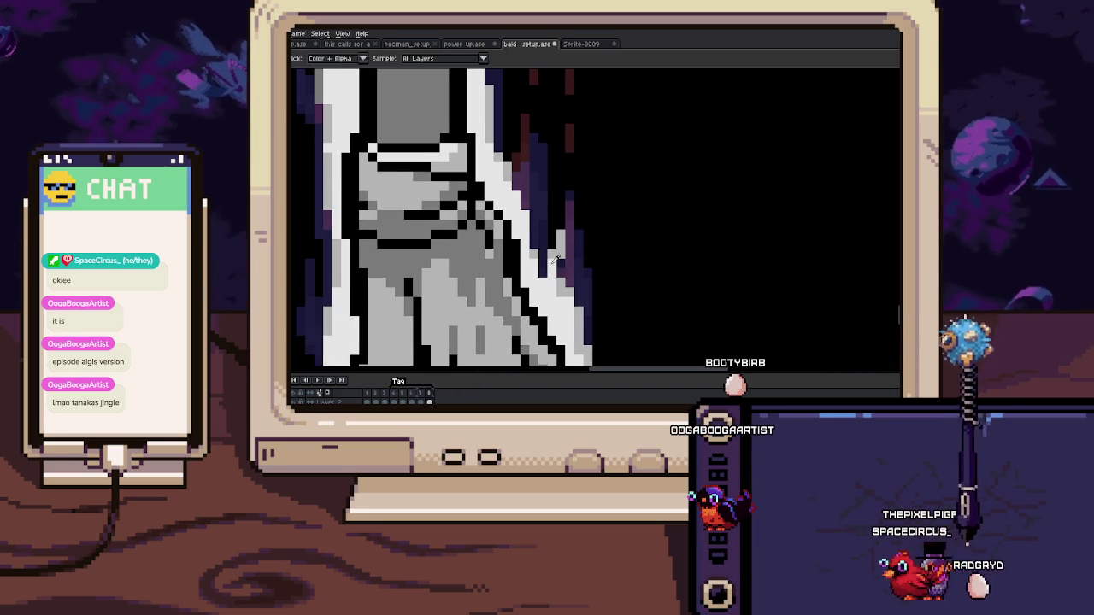
Step: Pan down the knee to the foot and back up to the knee
{"action": "left_click_drag", "start_coordinate": [545, 267], "coordinate": [533, 243]}
{"action": "scroll", "coordinate": [527, 244], "scroll_direction": "down", "scroll_amount": 2}
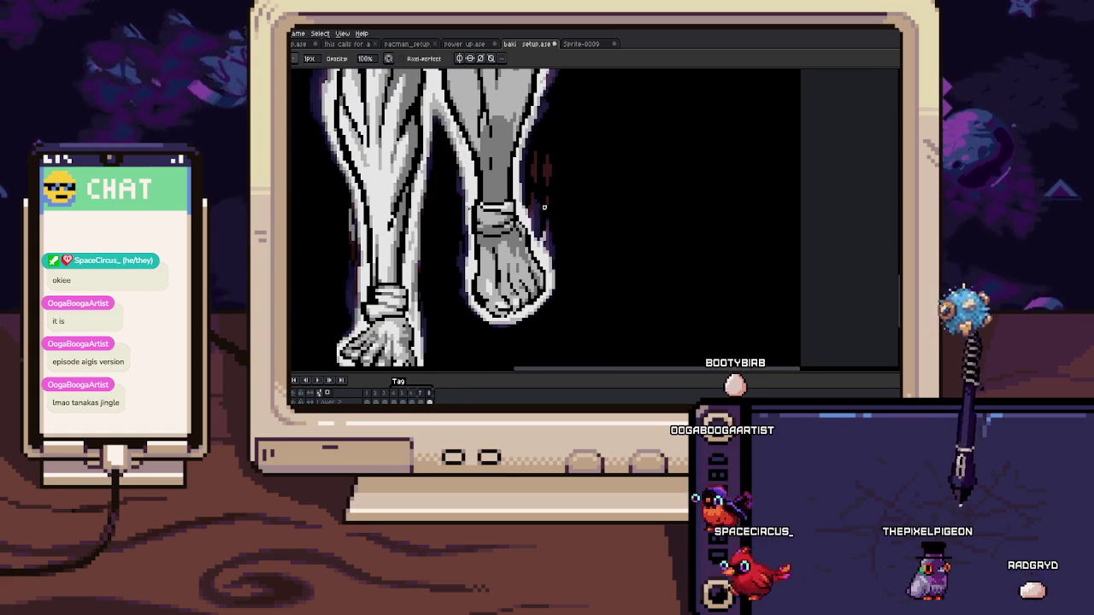
{"action": "left_click_drag", "start_coordinate": [547, 167], "coordinate": [549, 214]}
{"action": "scroll", "coordinate": [549, 214], "scroll_direction": "up", "scroll_amount": 2}
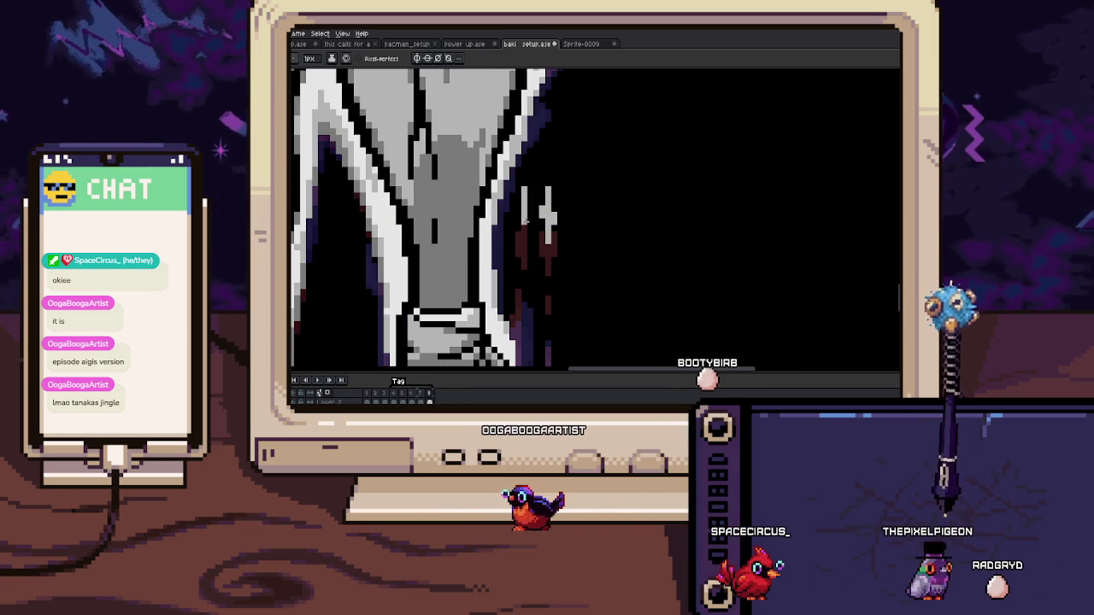
{"action": "scroll", "coordinate": [534, 247], "scroll_direction": "down", "scroll_amount": 2}
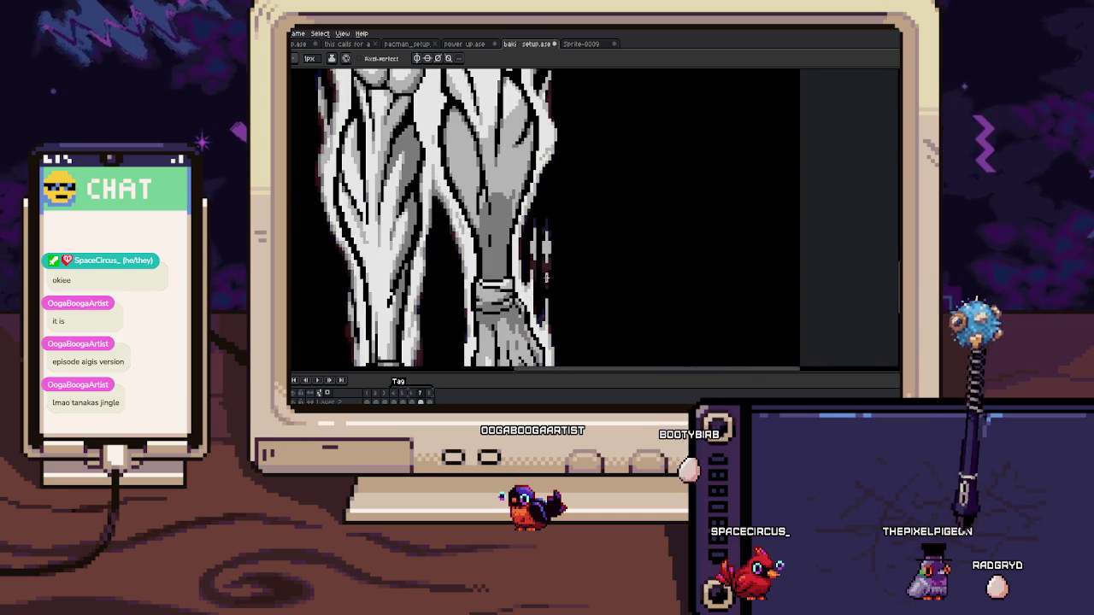
{"action": "scroll", "coordinate": [542, 244], "scroll_direction": "up", "scroll_amount": 1}
{"action": "scroll", "coordinate": [548, 244], "scroll_direction": "up", "scroll_amount": 1}
{"action": "mouse_move", "coordinate": [547, 243]}
{"action": "left_mouse_down"}
{"action": "mouse_move", "coordinate": [548, 231]}
{"action": "mouse_move", "coordinate": [547, 272]}
{"action": "left_mouse_up"}
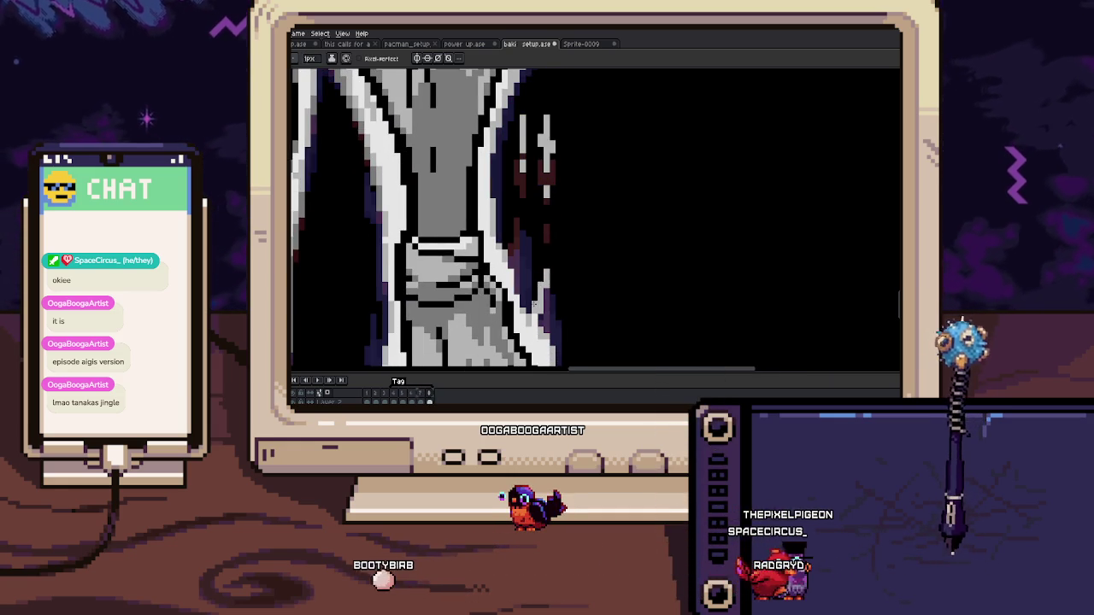
Step: Compare the previous and next frames, sample an aura colour, then switch to the character sprite
{"action": "key", "text": "comma"}
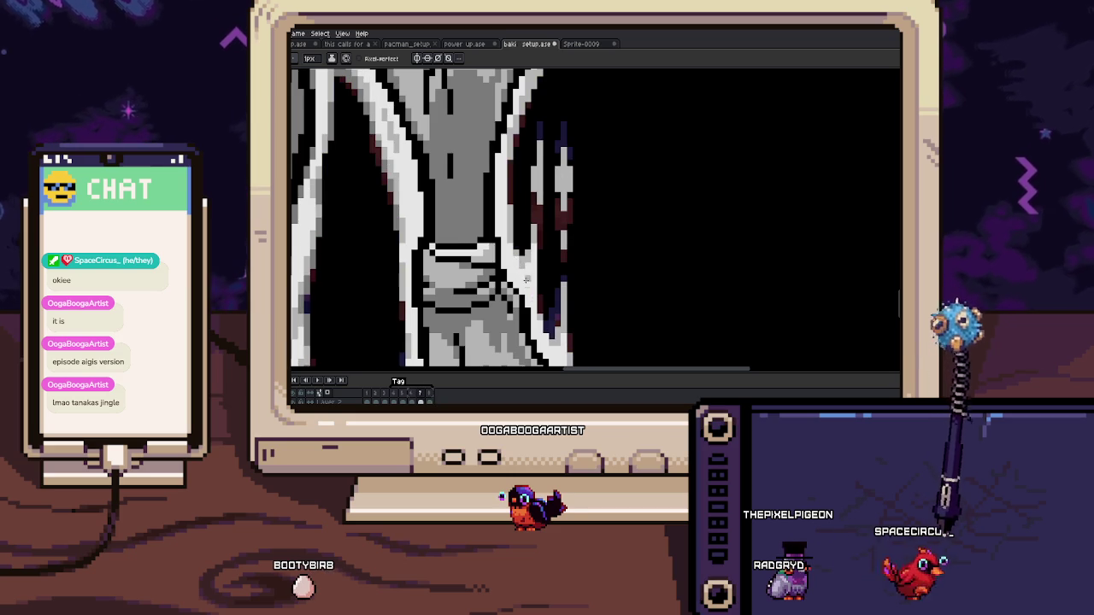
{"action": "key", "text": "period"}
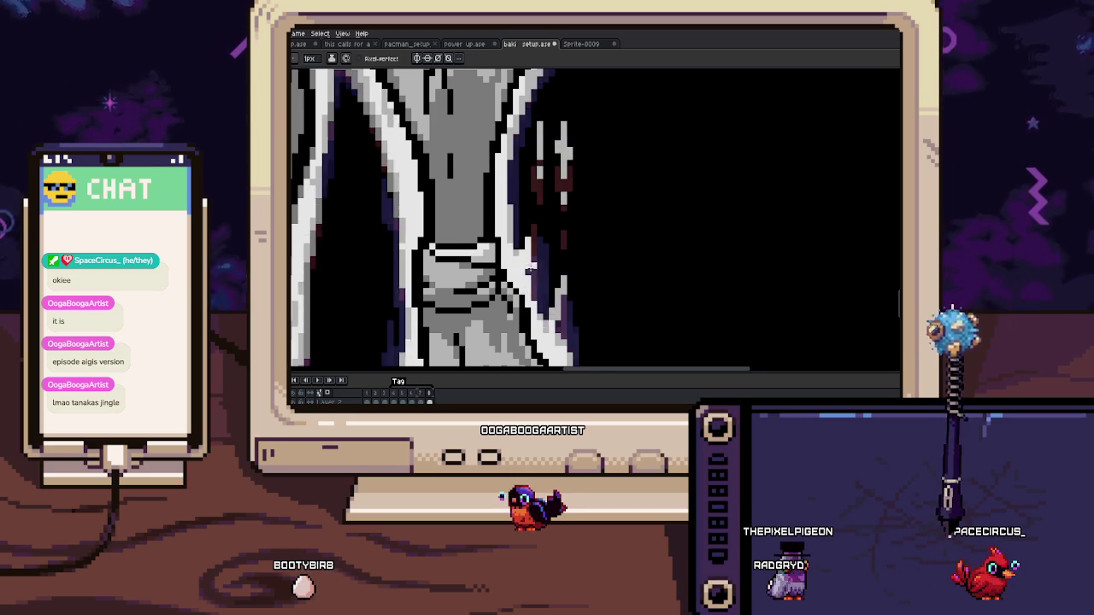
{"action": "scroll", "coordinate": [528, 258], "scroll_direction": "up", "scroll_amount": 2}
{"action": "key", "text": "alt"}
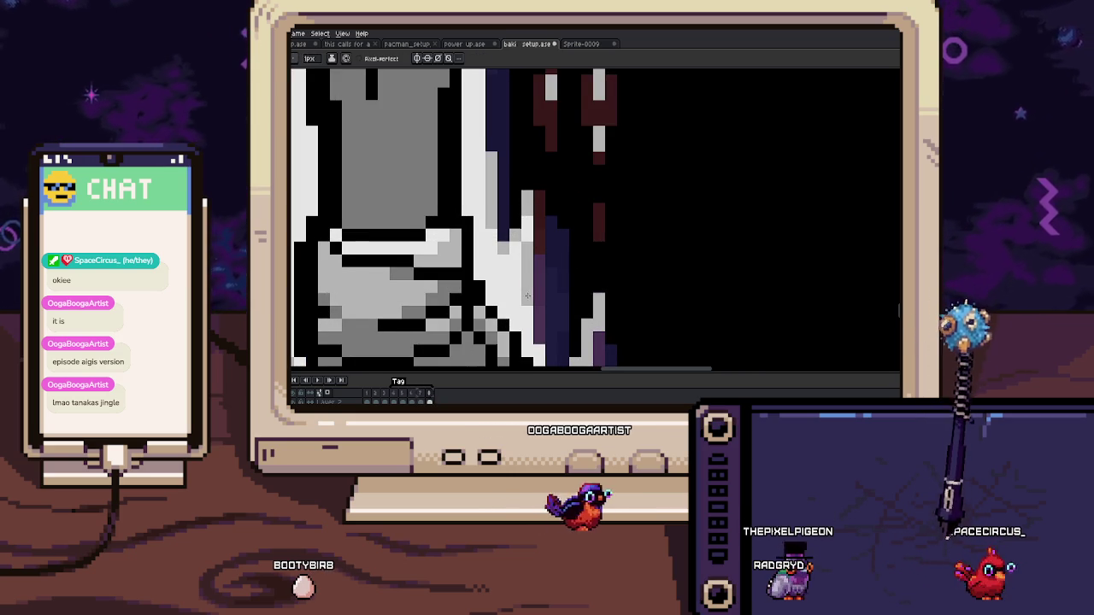
{"action": "scroll", "coordinate": [527, 295], "scroll_direction": "down", "scroll_amount": 1}
{"action": "scroll", "coordinate": [544, 195], "scroll_direction": "down", "scroll_amount": 2}
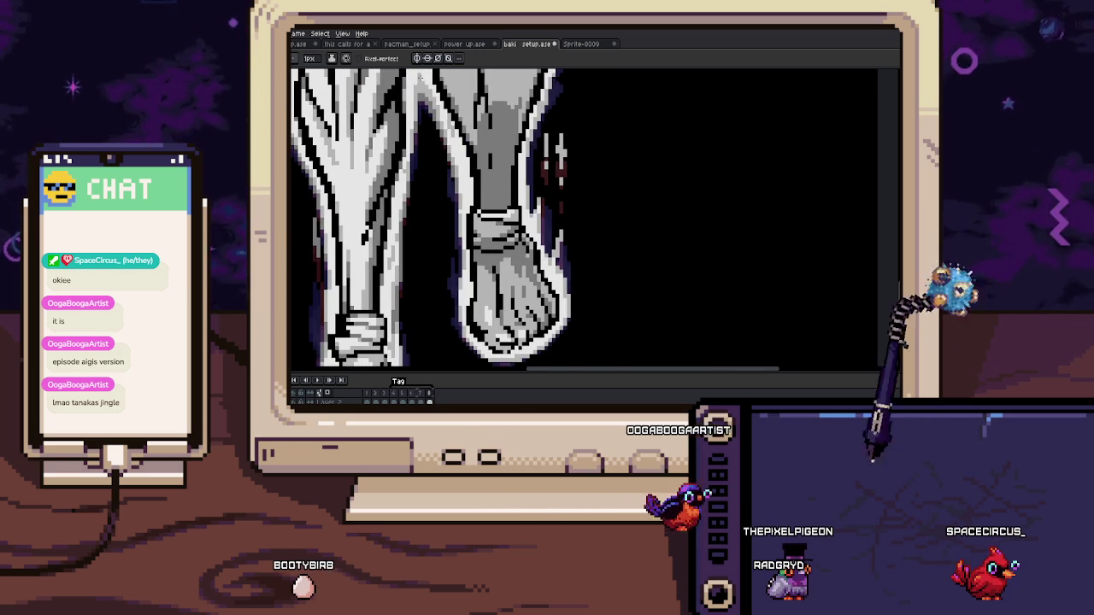
{"action": "left_click", "coordinate": [350, 43]}
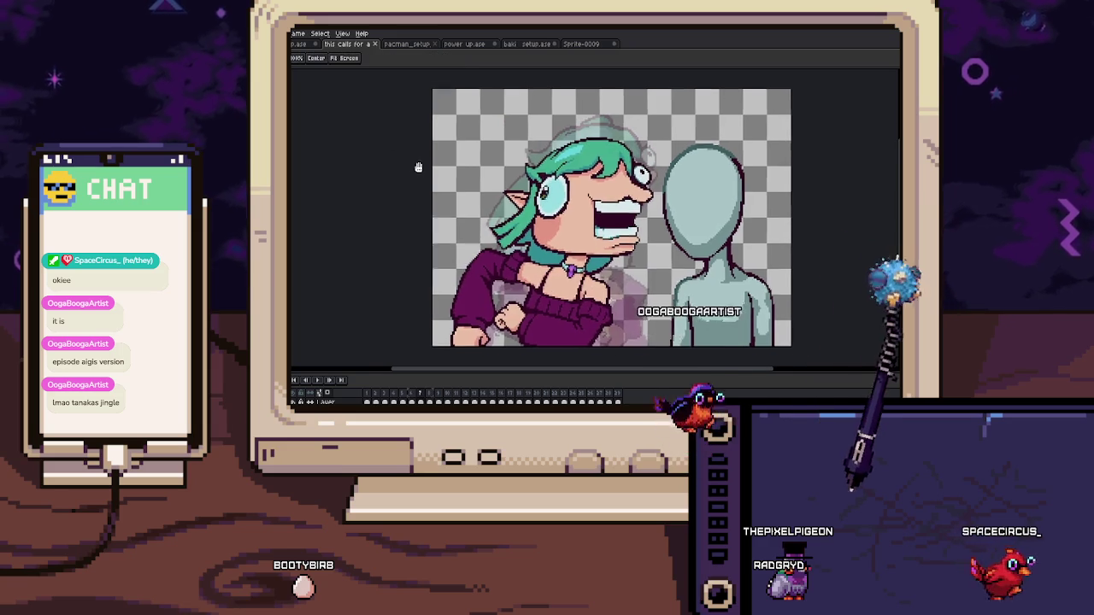
Step: Preview the character sprite and pacman maze animations, then save the pacman maze file
{"action": "key", "text": "b"}
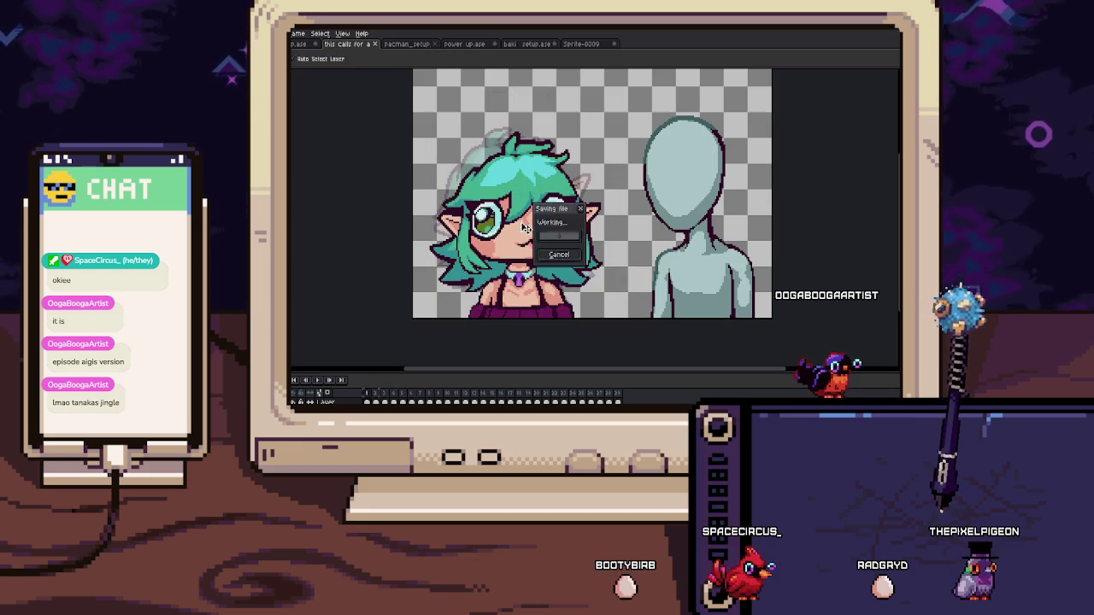
{"action": "left_click", "coordinate": [423, 44]}
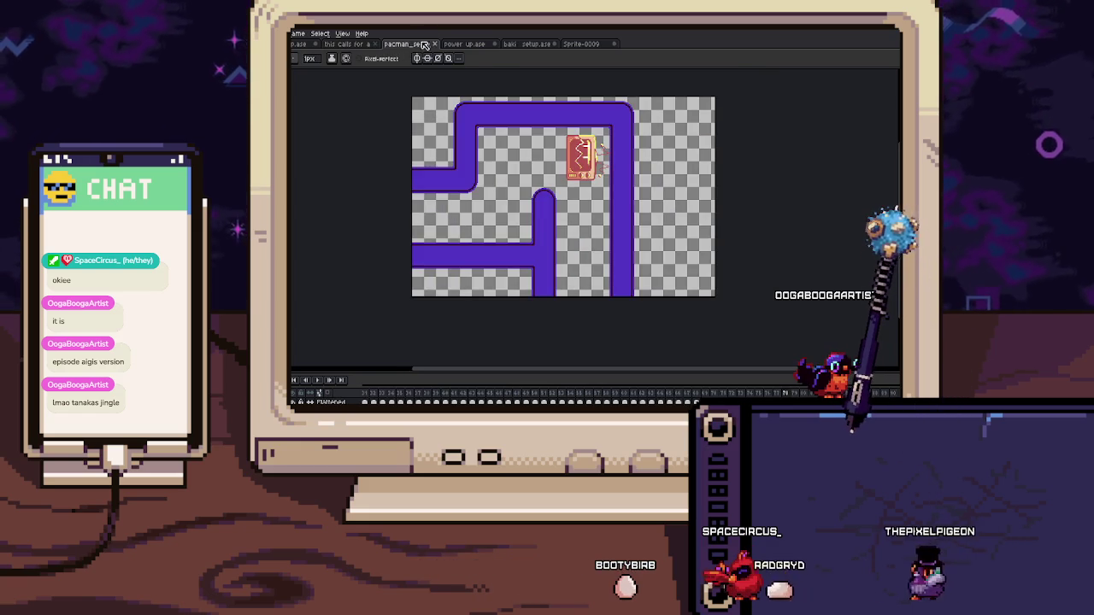
{"action": "key", "text": "Return"}
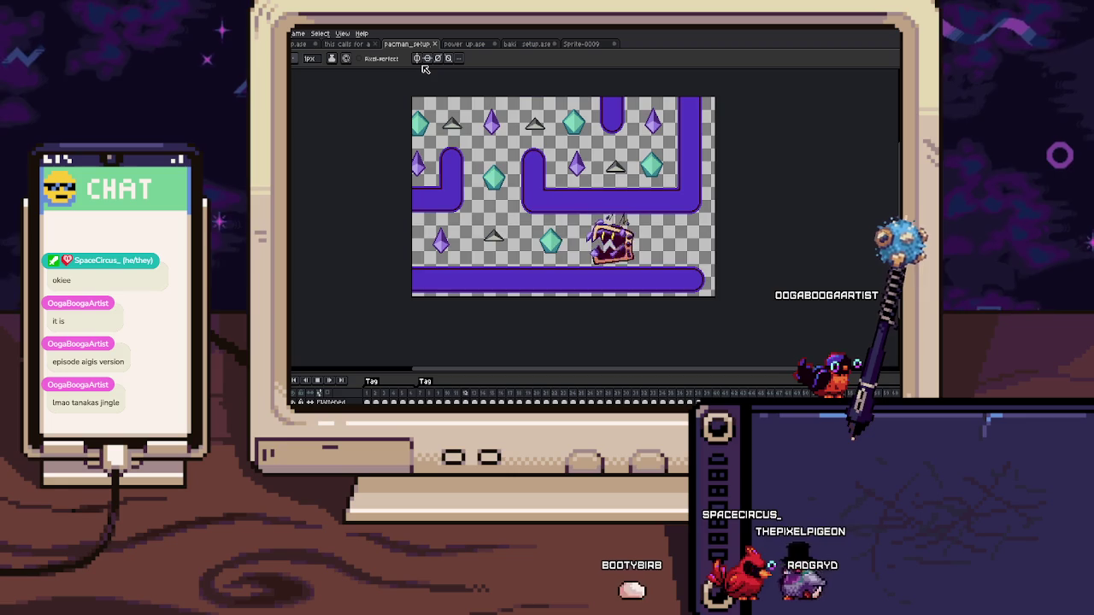
{"action": "left_click", "coordinate": [453, 44]}
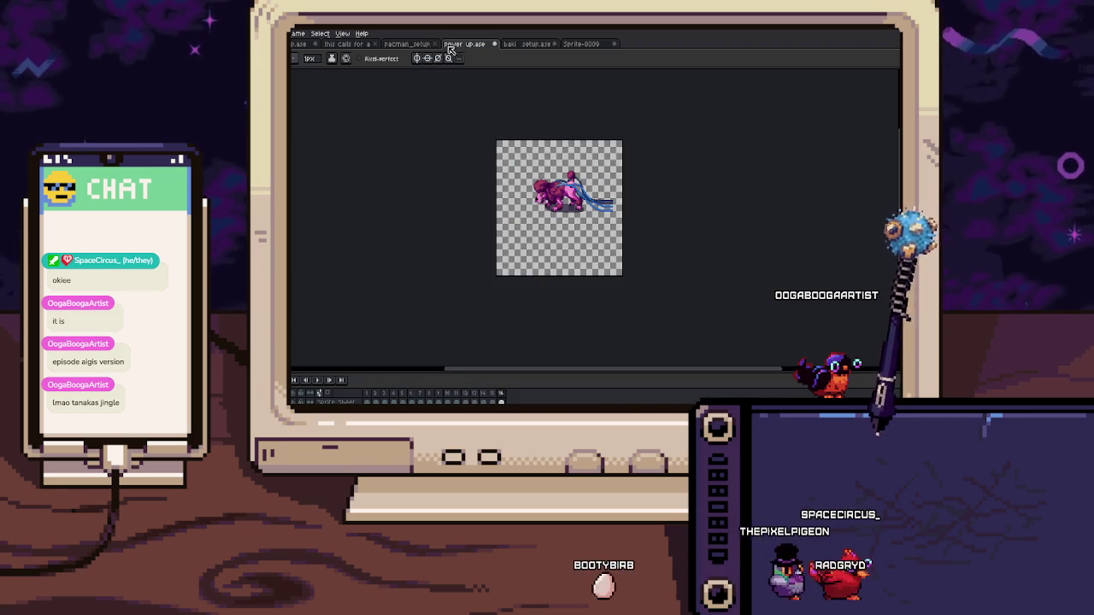
{"action": "left_click", "coordinate": [422, 44]}
{"action": "key", "text": "ctrl+s"}
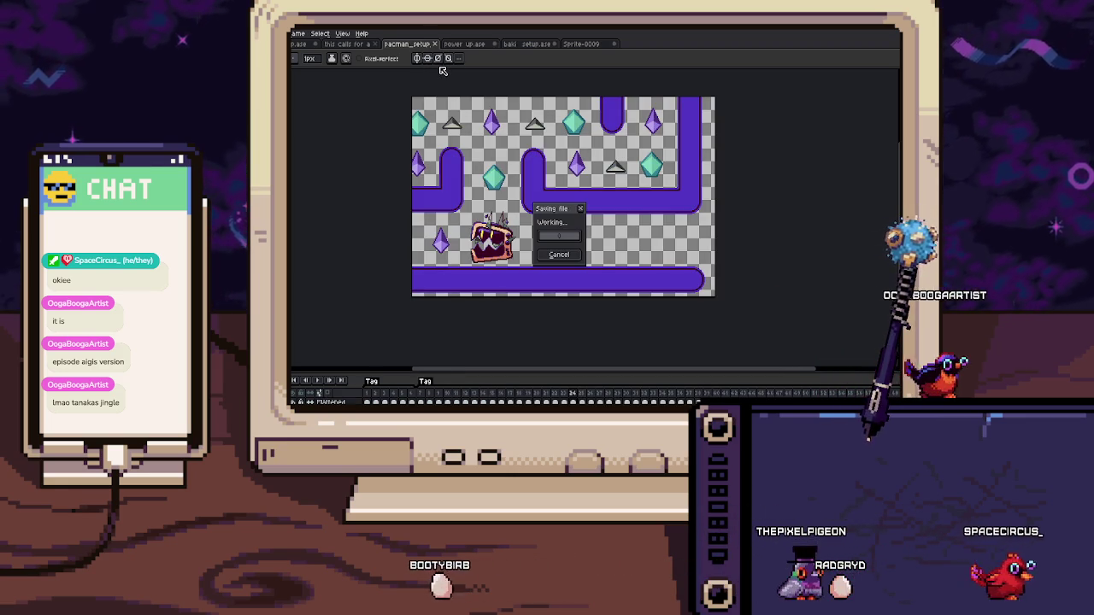
Step: Switch back through the tabs to the baki_setup.ase fighter drawing
{"action": "left_click", "coordinate": [359, 43]}
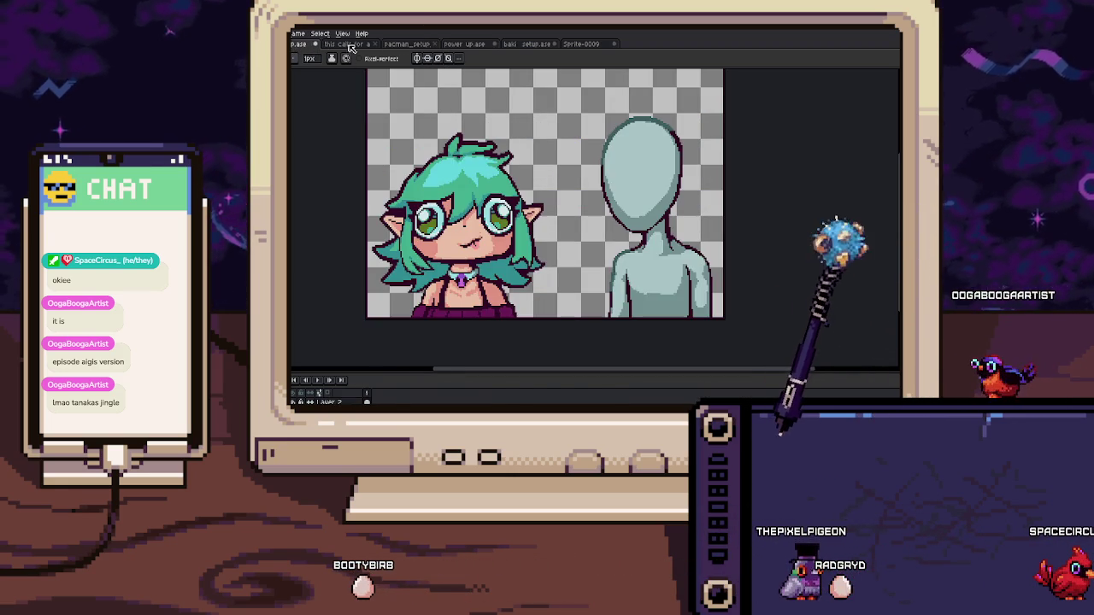
{"action": "left_click", "coordinate": [393, 43]}
{"action": "left_click", "coordinate": [528, 43]}
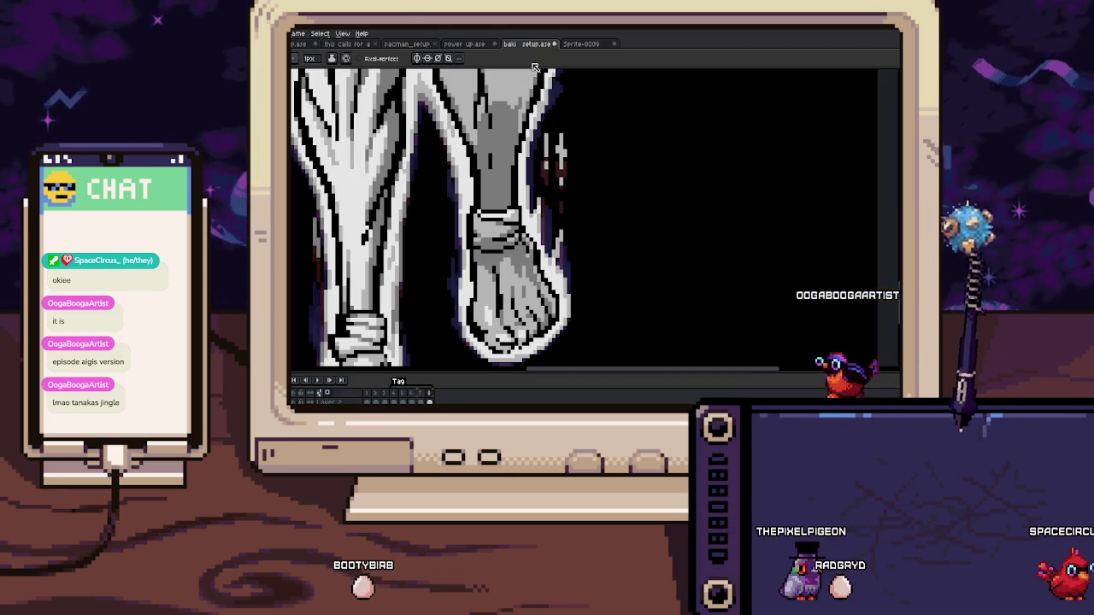
Step: Zoom into the foot and paint dark red aura pixels along the toe edge
{"action": "scroll", "coordinate": [499, 176], "scroll_direction": "down", "scroll_amount": 1}
{"action": "scroll", "coordinate": [526, 183], "scroll_direction": "up", "scroll_amount": 2}
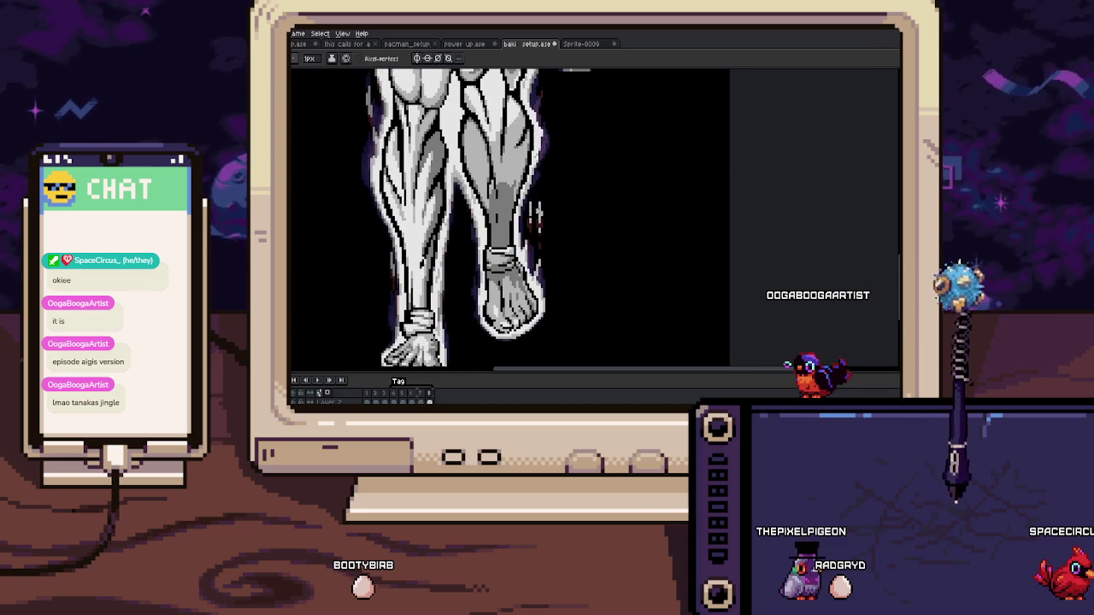
{"action": "scroll", "coordinate": [531, 137], "scroll_direction": "up", "scroll_amount": 1}
{"action": "scroll", "coordinate": [533, 174], "scroll_direction": "up", "scroll_amount": 1}
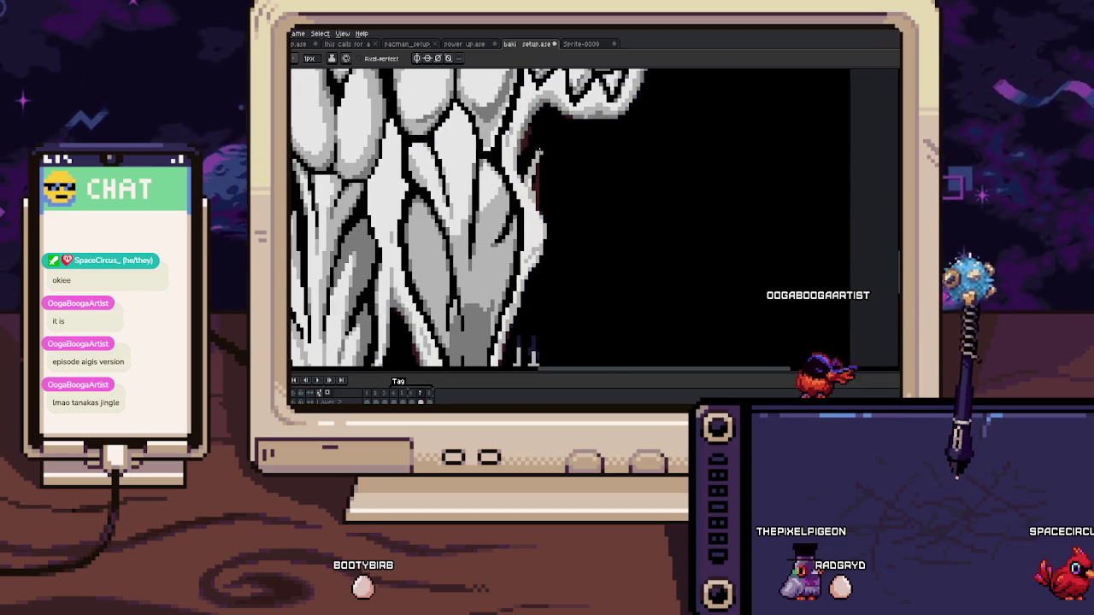
{"action": "scroll", "coordinate": [537, 143], "scroll_direction": "up", "scroll_amount": 1}
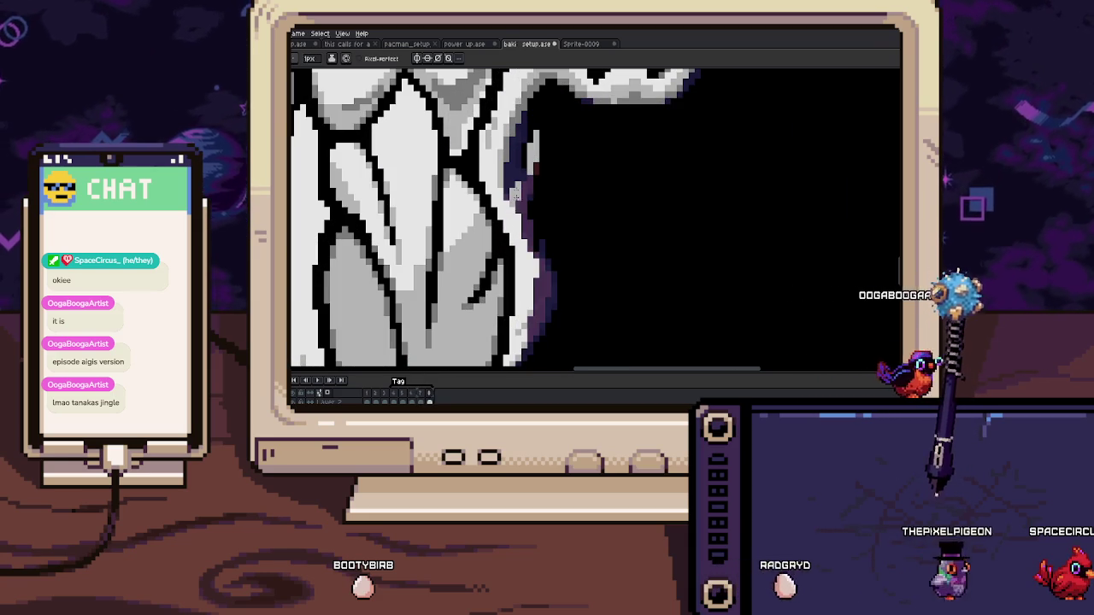
{"action": "scroll", "coordinate": [521, 213], "scroll_direction": "down", "scroll_amount": 1}
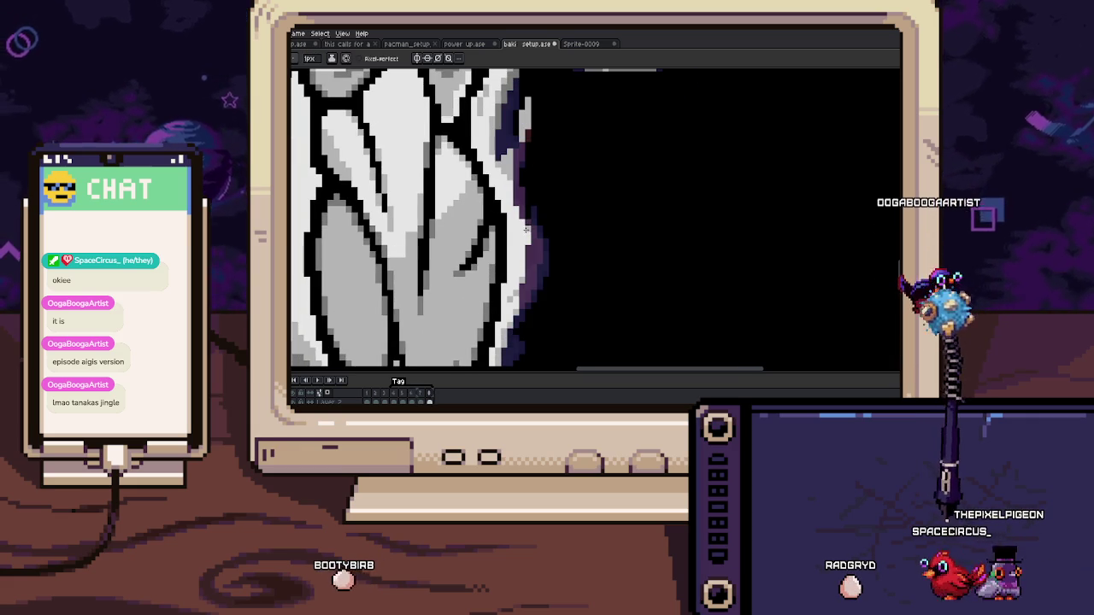
{"action": "scroll", "coordinate": [526, 229], "scroll_direction": "down", "scroll_amount": 2}
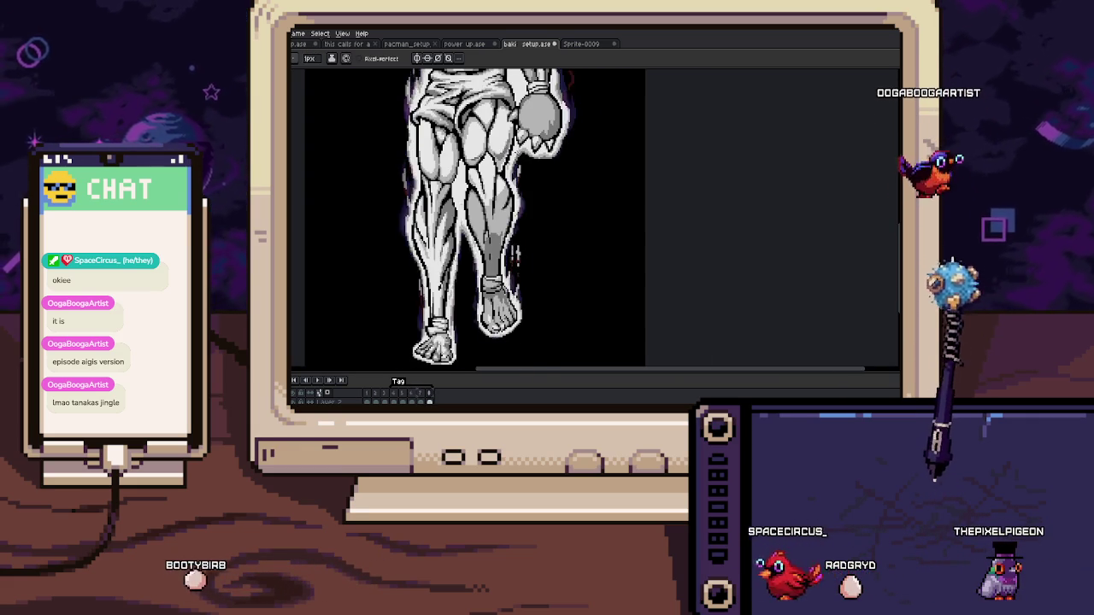
{"action": "scroll", "coordinate": [504, 329], "scroll_direction": "up", "scroll_amount": 3}
{"action": "scroll", "coordinate": [540, 190], "scroll_direction": "up", "scroll_amount": 1}
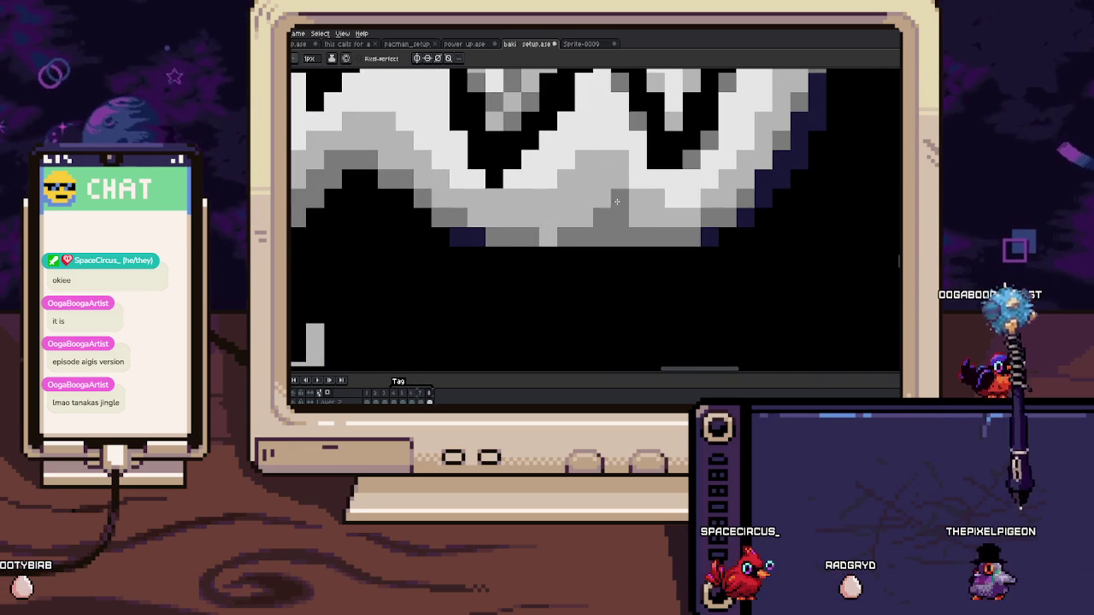
{"action": "key", "text": "b"}
{"action": "mouse_move", "coordinate": [566, 217]}
{"action": "left_mouse_down"}
{"action": "mouse_move", "coordinate": [602, 237]}
{"action": "mouse_move", "coordinate": [638, 228]}
{"action": "mouse_move", "coordinate": [692, 283]}
{"action": "left_mouse_up"}
{"action": "key", "text": "e"}
{"action": "mouse_move", "coordinate": [641, 185]}
{"action": "left_mouse_down"}
{"action": "mouse_move", "coordinate": [615, 263]}
{"action": "mouse_move", "coordinate": [620, 247]}
{"action": "mouse_move", "coordinate": [624, 283]}
{"action": "mouse_move", "coordinate": [671, 214]}
{"action": "left_mouse_up"}
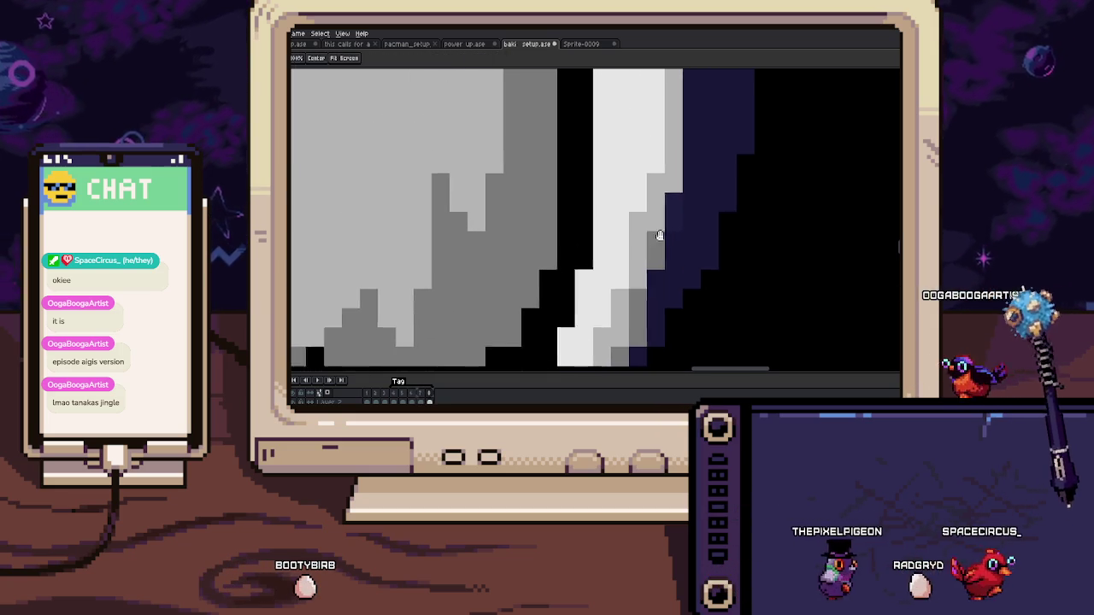
Step: Recolour the white spikes beside the fist's right edge with purple-red aura pixels
{"action": "scroll", "coordinate": [672, 205], "scroll_direction": "down", "scroll_amount": 3}
{"action": "left_click_drag", "start_coordinate": [667, 178], "coordinate": [629, 272]}
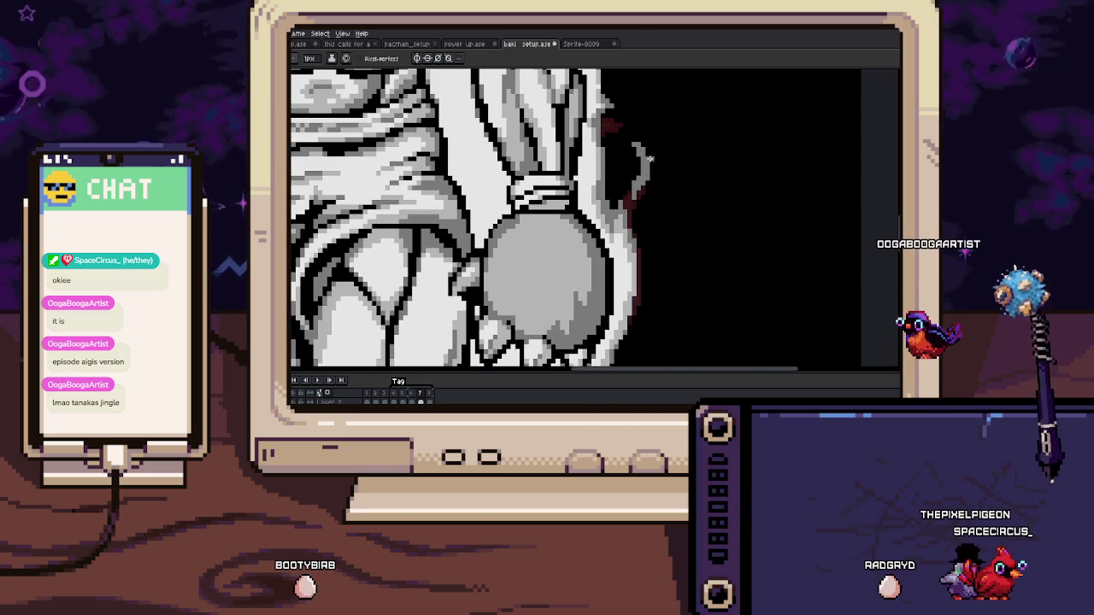
{"action": "left_click_drag", "start_coordinate": [643, 162], "coordinate": [637, 131]}
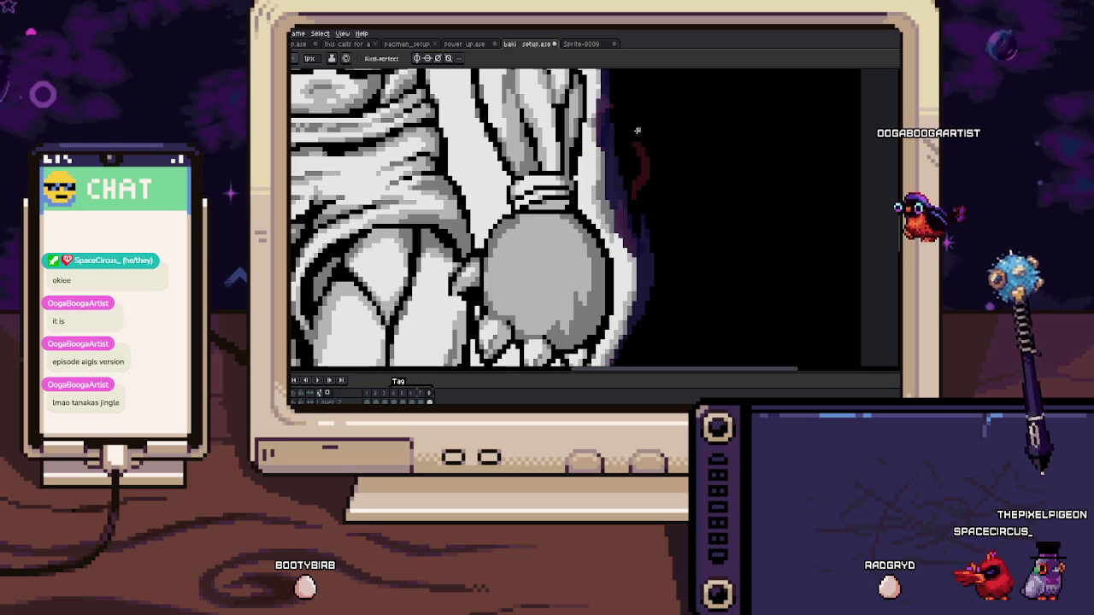
{"action": "scroll", "coordinate": [635, 158], "scroll_direction": "up", "scroll_amount": 2}
Step: Step back two frames and forward again to compare the fist's aura edge
{"action": "key", "text": "Left"}
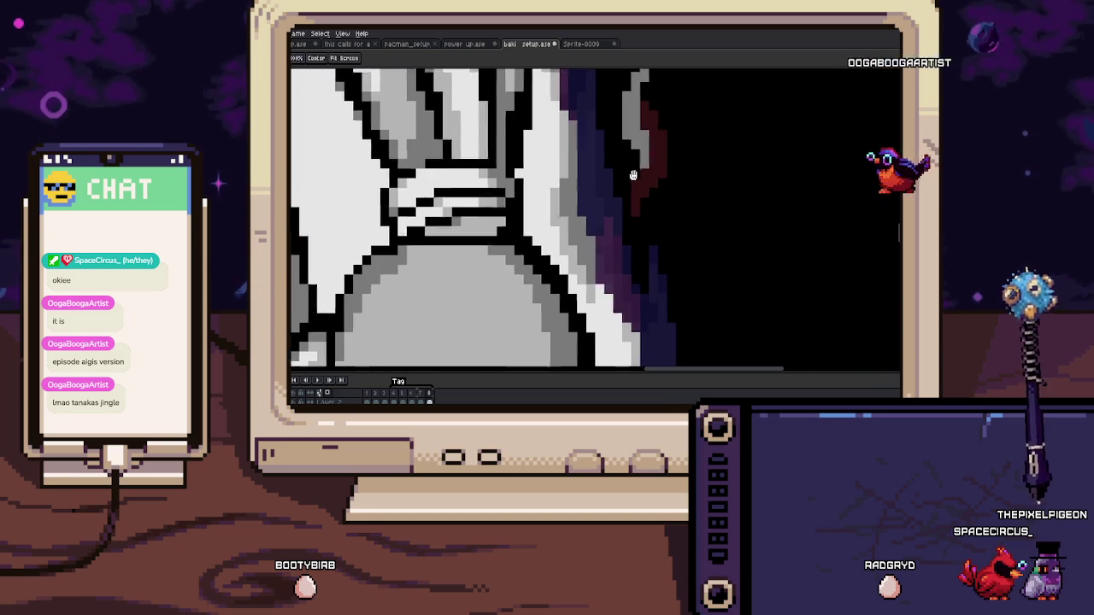
{"action": "key", "text": "Left"}
{"action": "key", "text": "Right"}
{"action": "key", "text": "Right"}
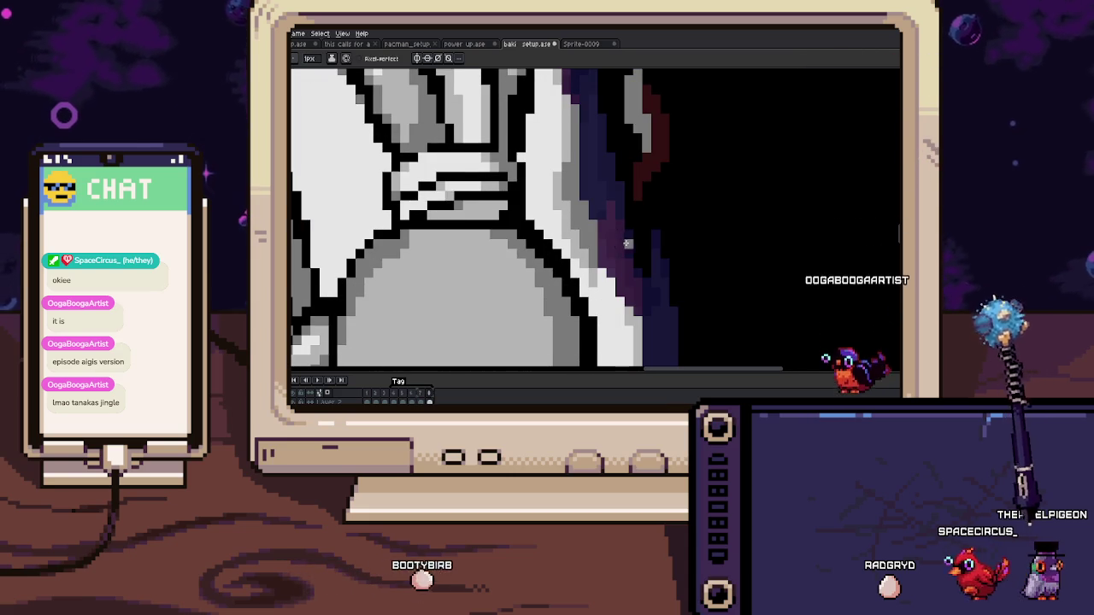
{"action": "key", "text": "Right"}
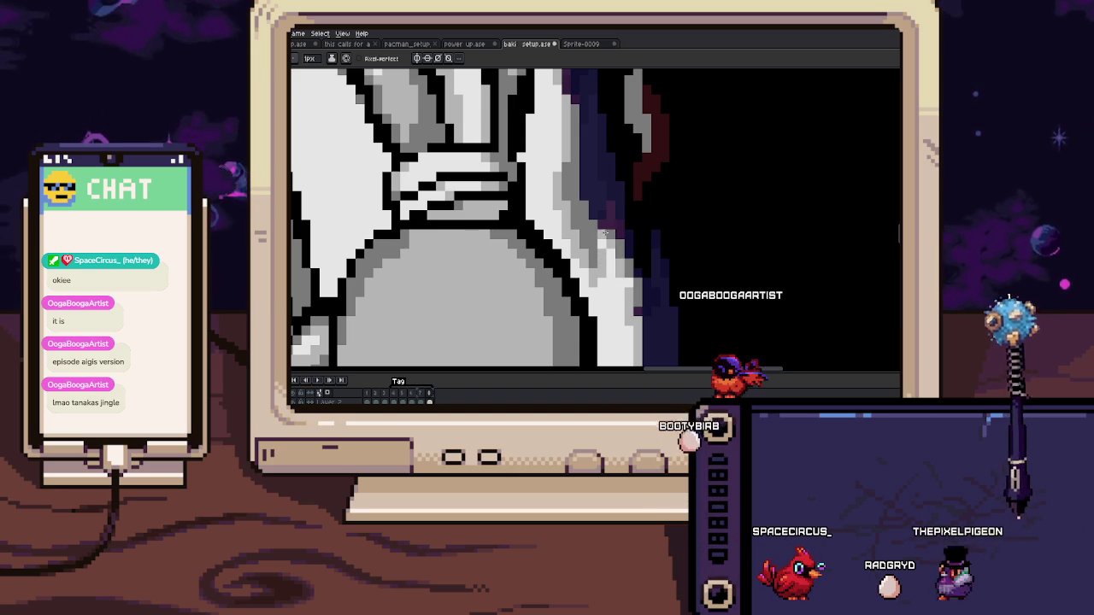
{"action": "scroll", "coordinate": [604, 231], "scroll_direction": "down", "scroll_amount": 2}
{"action": "scroll", "coordinate": [593, 195], "scroll_direction": "up", "scroll_amount": 2}
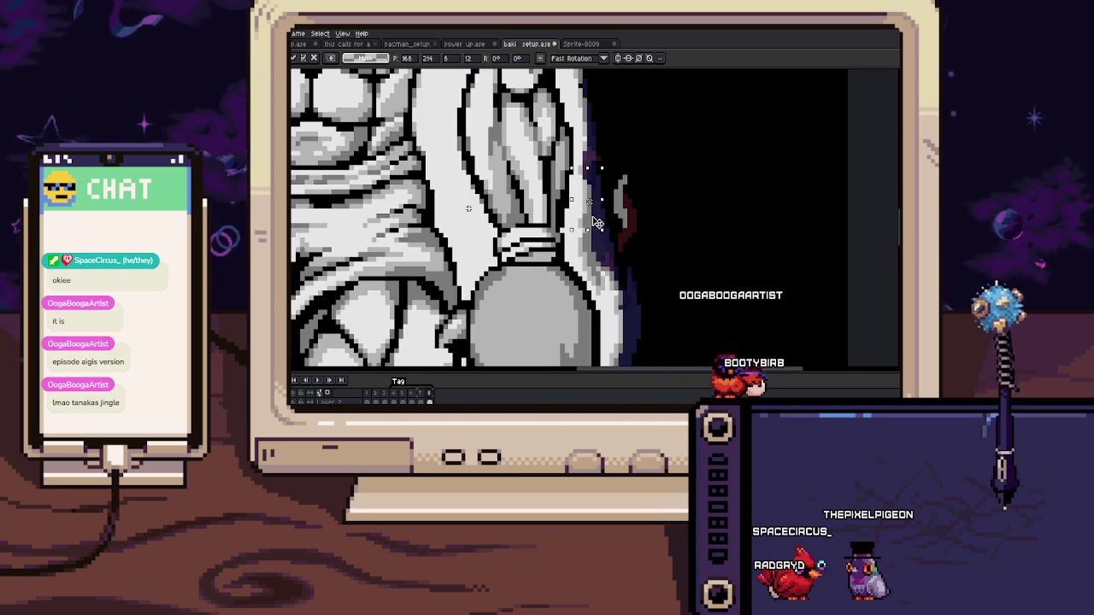
{"action": "scroll", "coordinate": [593, 226], "scroll_direction": "up", "scroll_amount": 3}
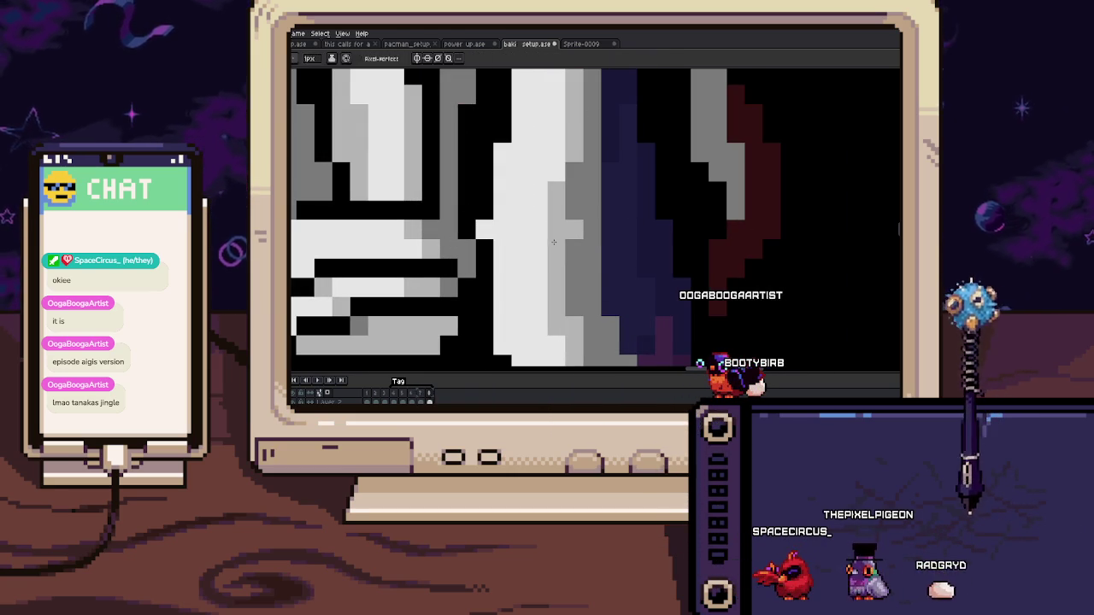
{"action": "scroll", "coordinate": [581, 231], "scroll_direction": "down", "scroll_amount": 2}
{"action": "scroll", "coordinate": [594, 224], "scroll_direction": "down", "scroll_amount": 1}
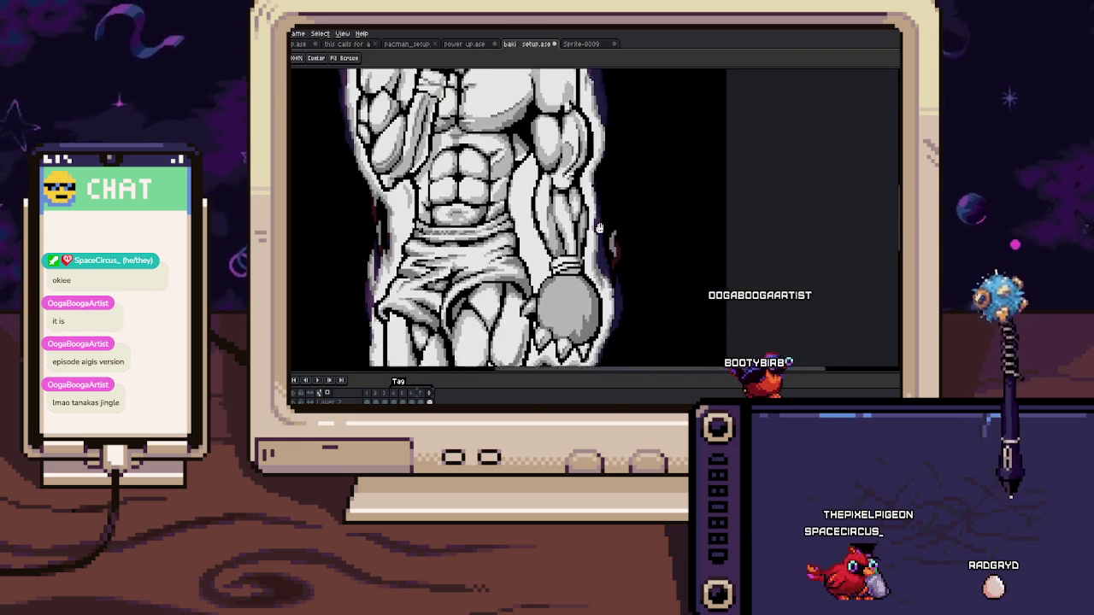
{"action": "scroll", "coordinate": [597, 223], "scroll_direction": "up", "scroll_amount": 2}
{"action": "scroll", "coordinate": [589, 224], "scroll_direction": "up", "scroll_amount": 2}
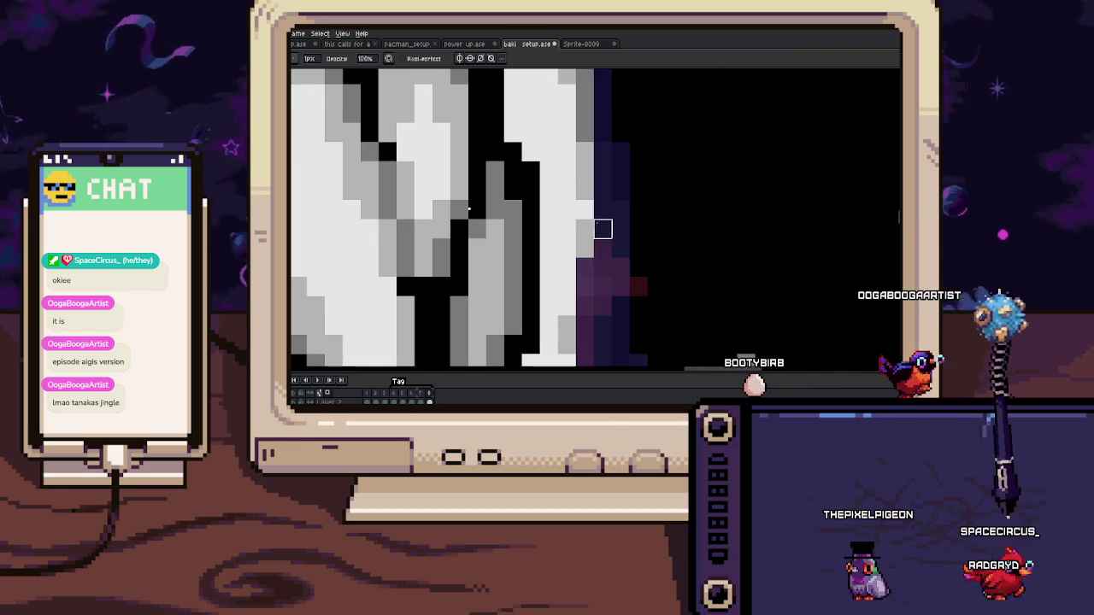